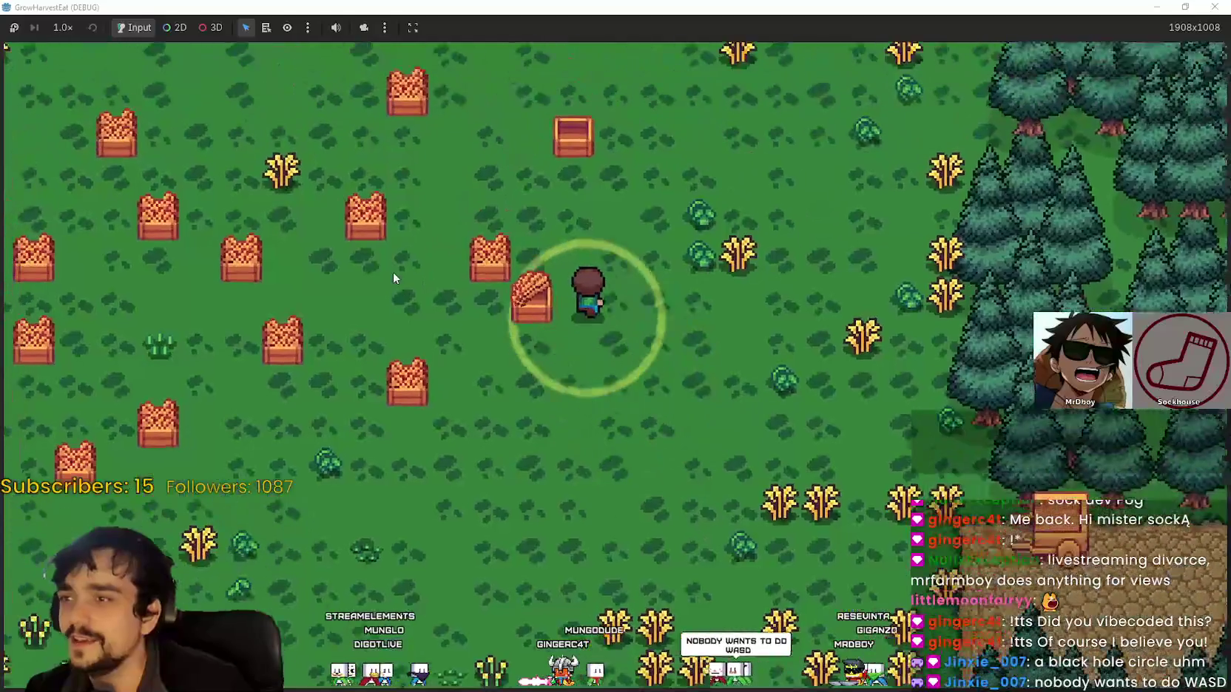
Walk the farmer to the cart, ride to the village, then ride back to the forest field
key(s)
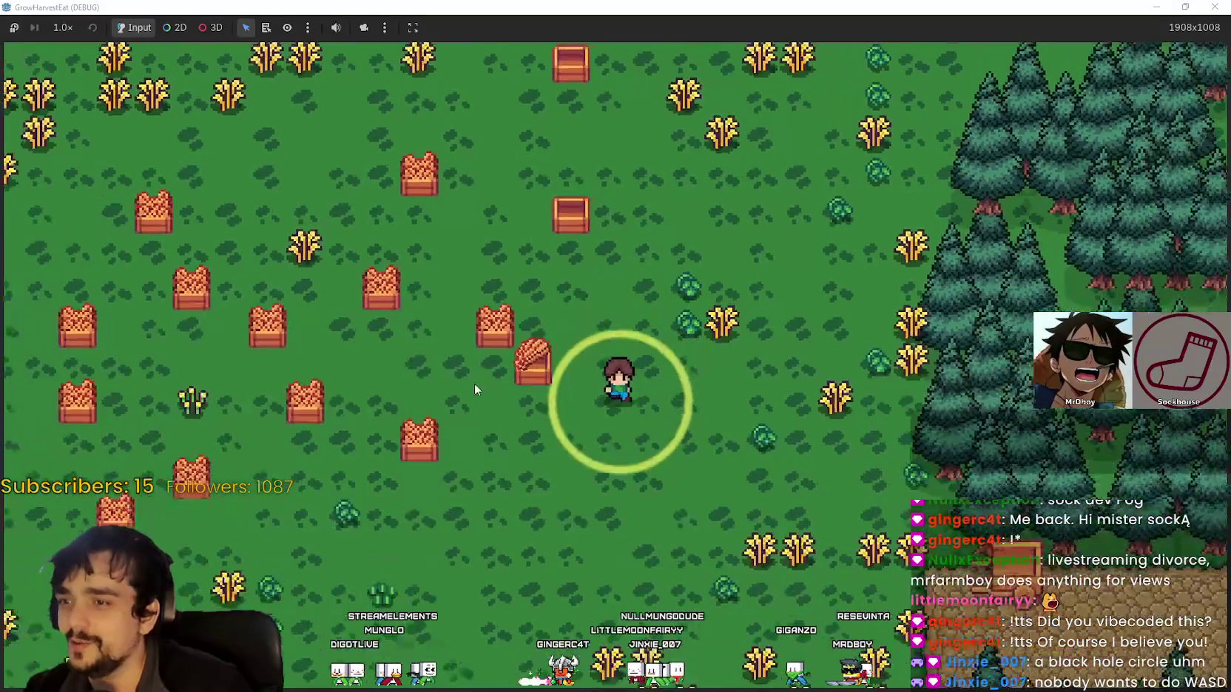
key(d)
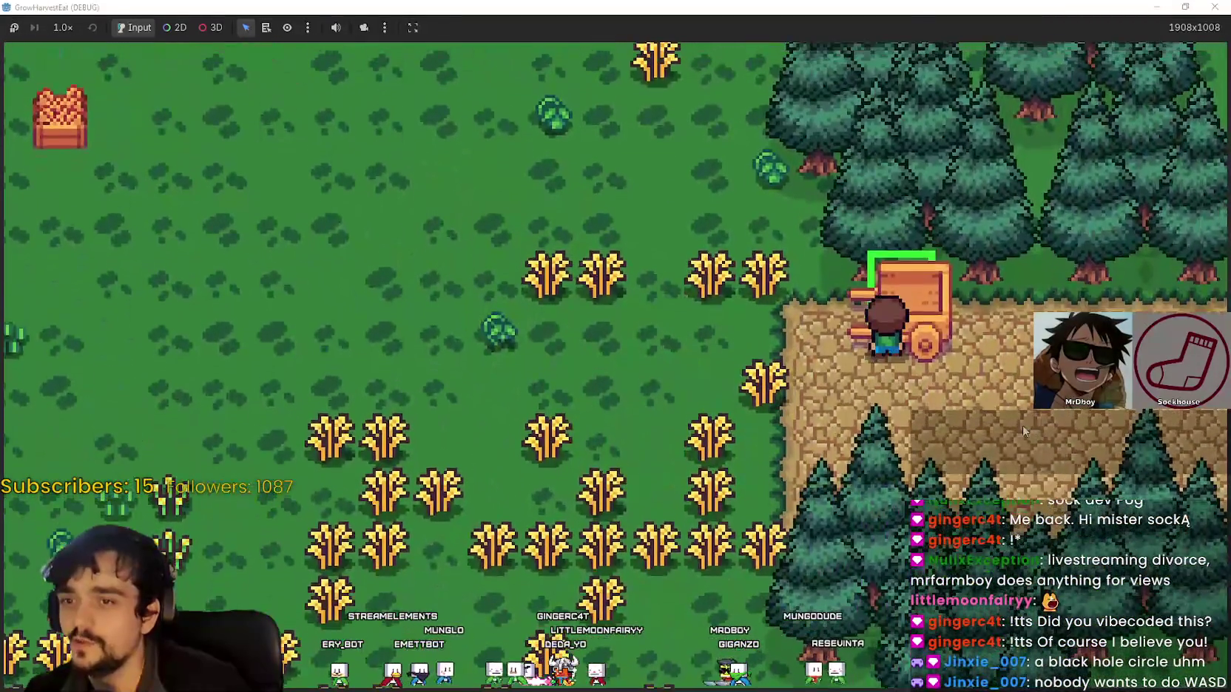
key(e)
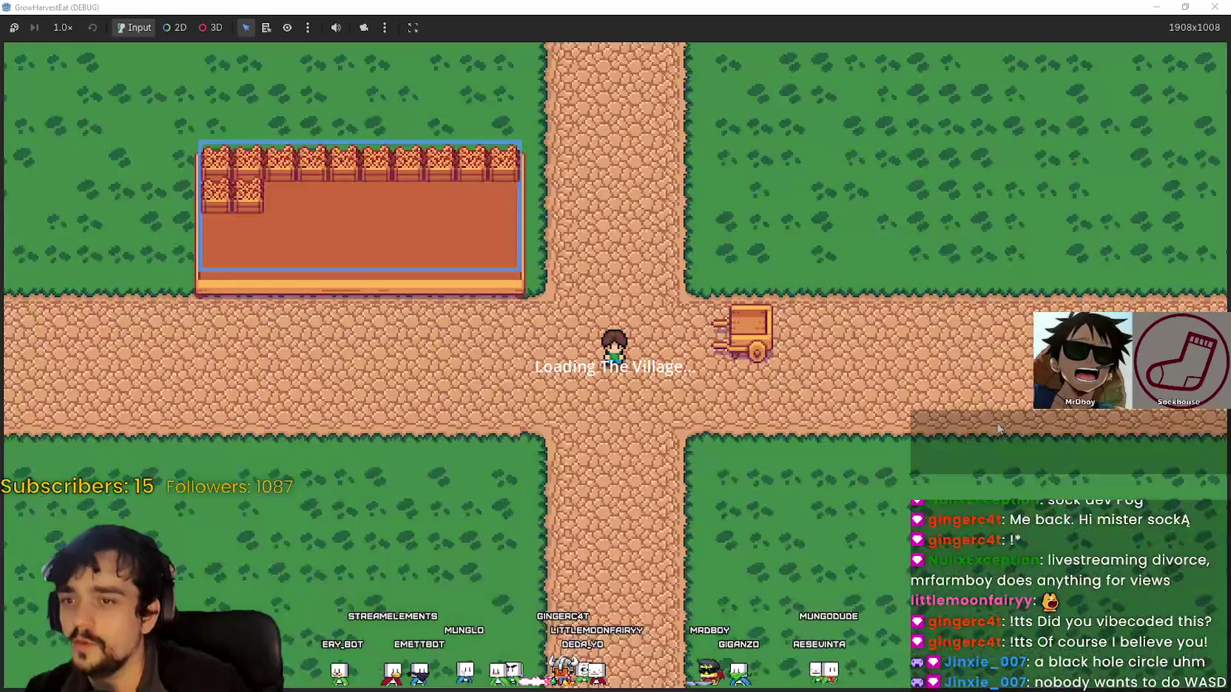
key(a)
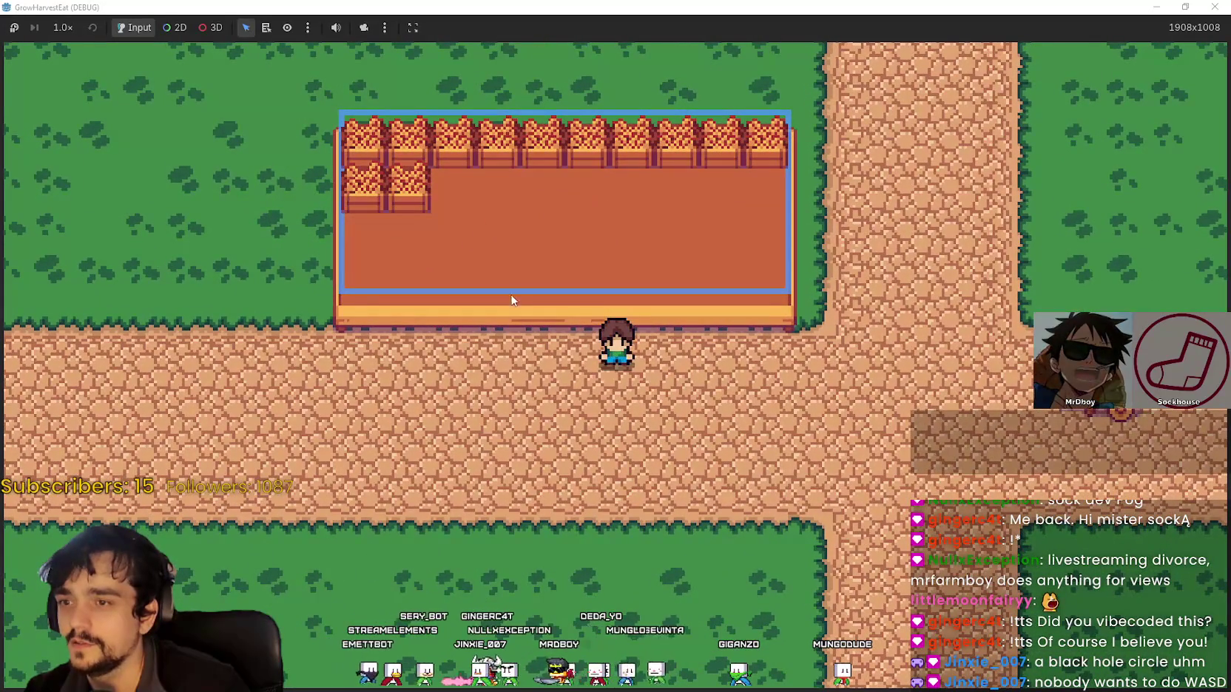
key(d)
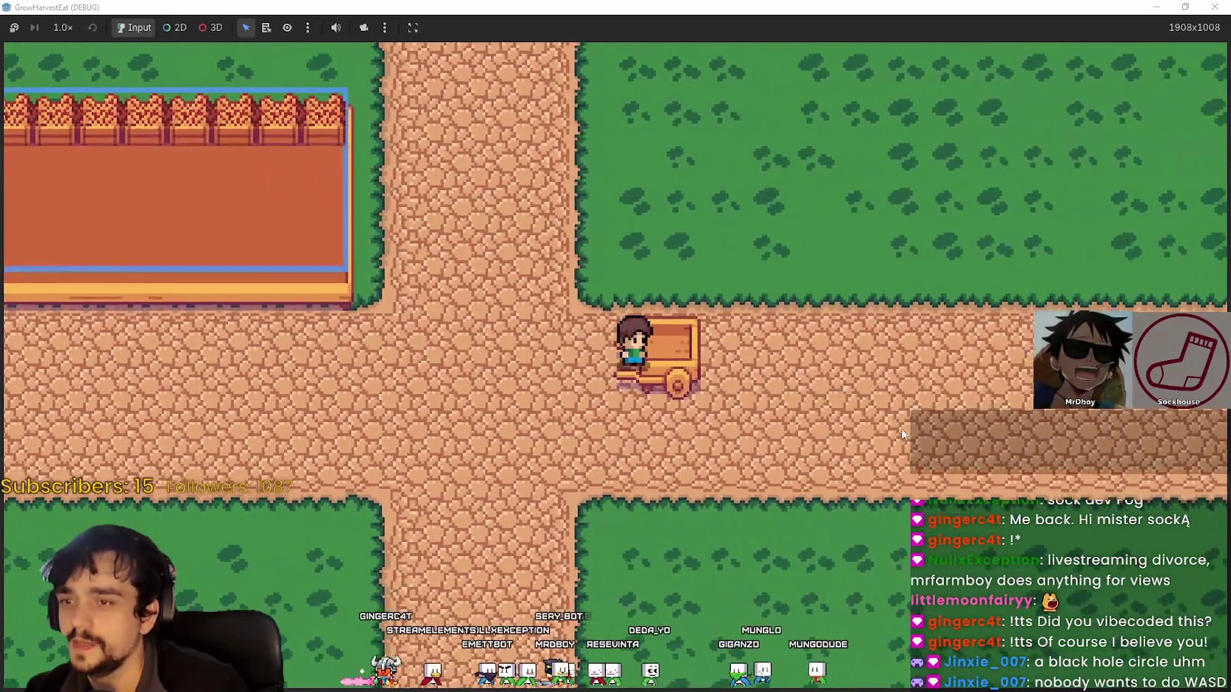
key(e)
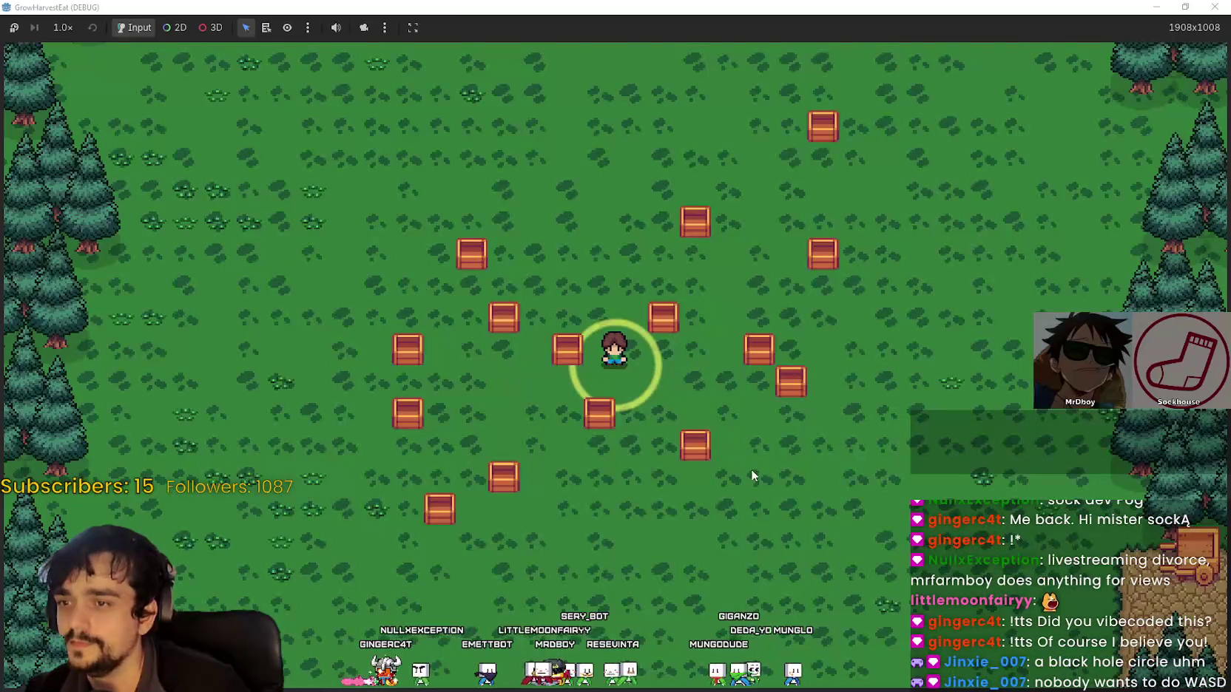
key(w)
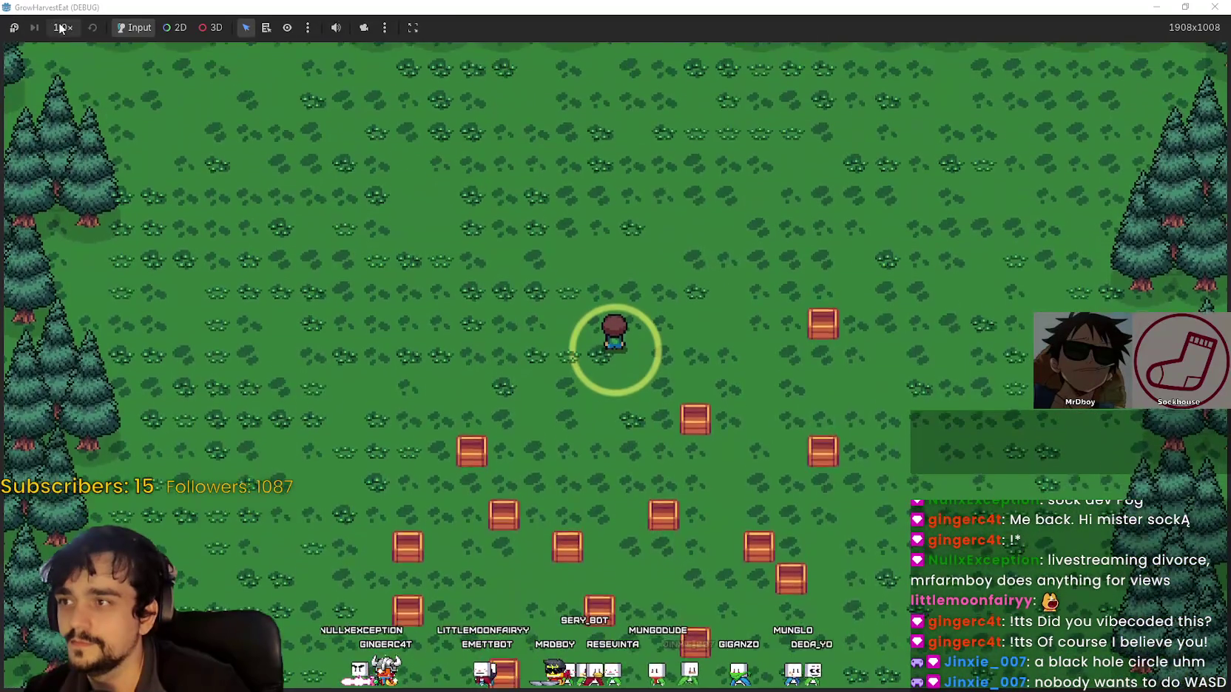
Fast-forward the game at 16.0× until wheat grows, then return to 1.0× speed
click(63, 27)
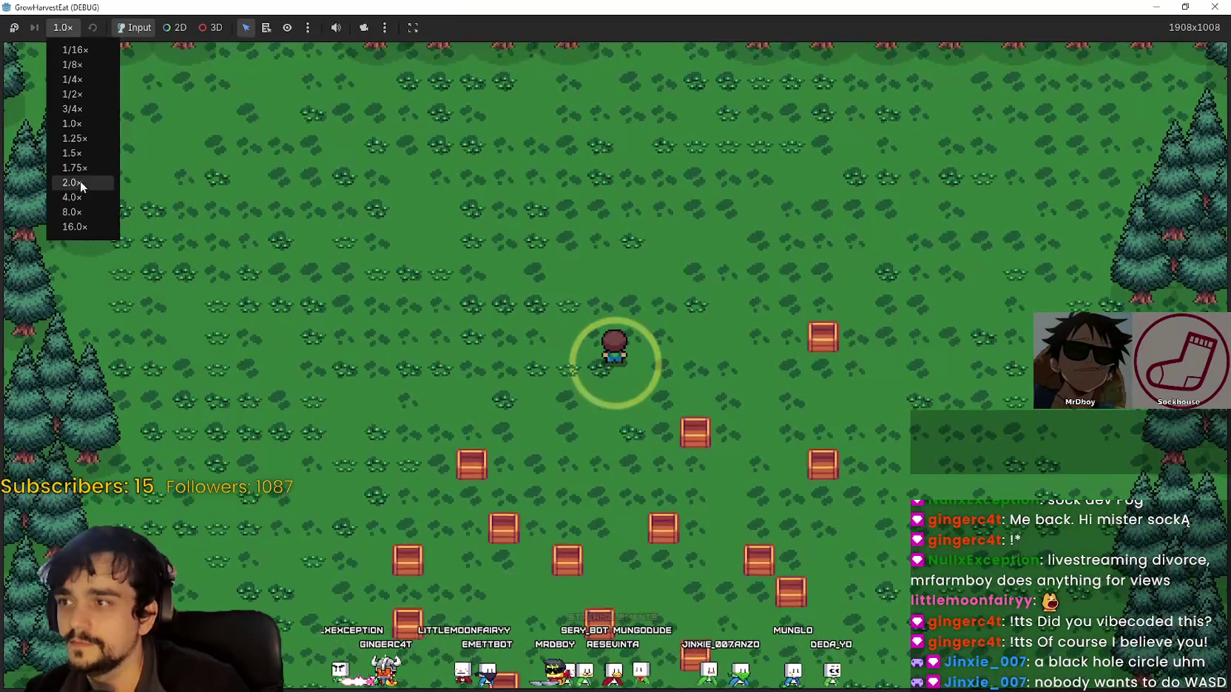
click(67, 227)
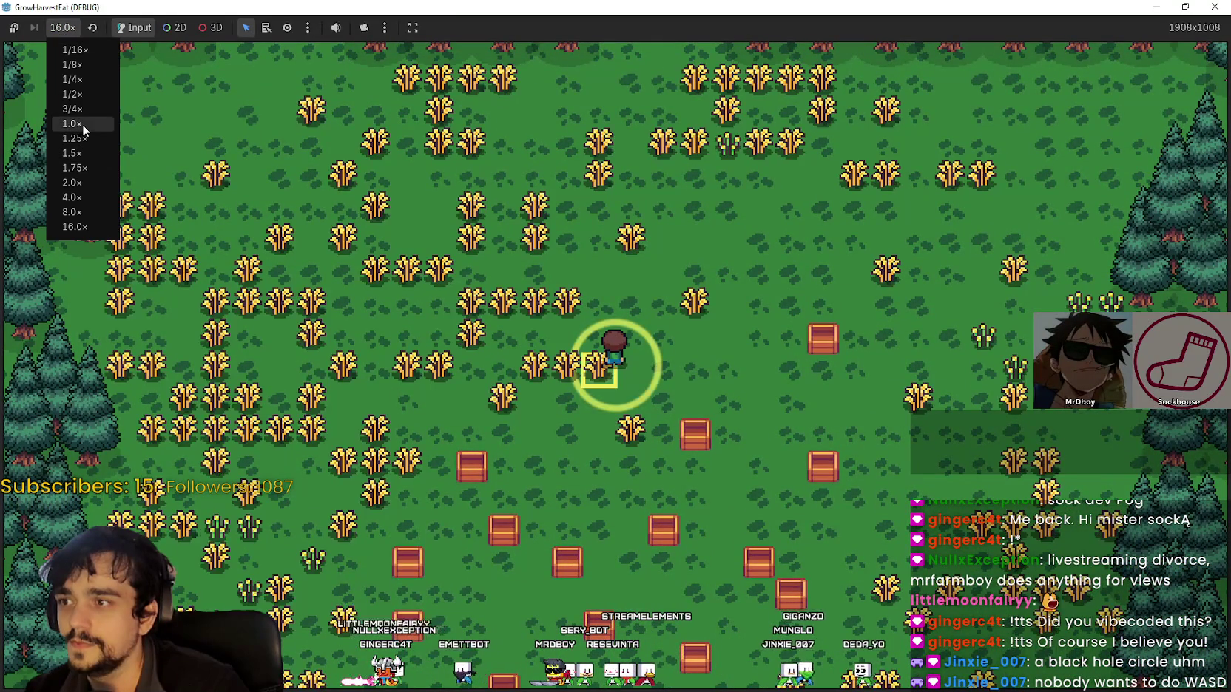
click(82, 124)
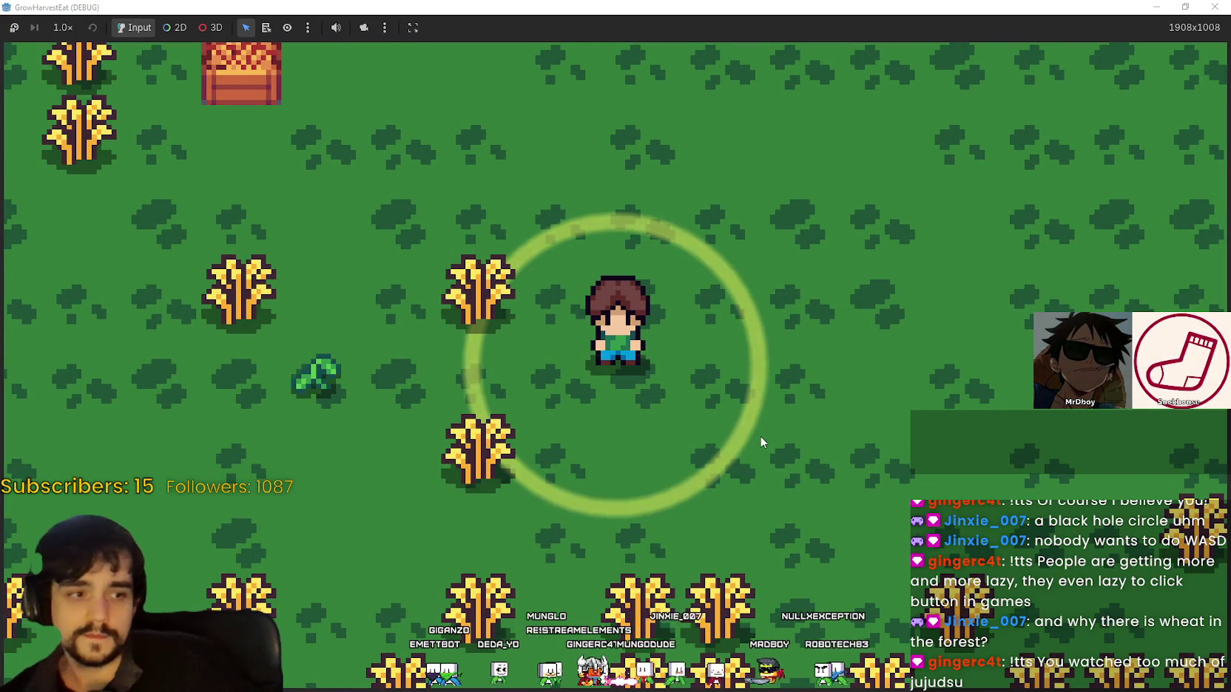
Zoom the game camera in and out while harvesting crops, including a tomato, toward the forest-edge wheat
scroll(813, 399, down, 4)
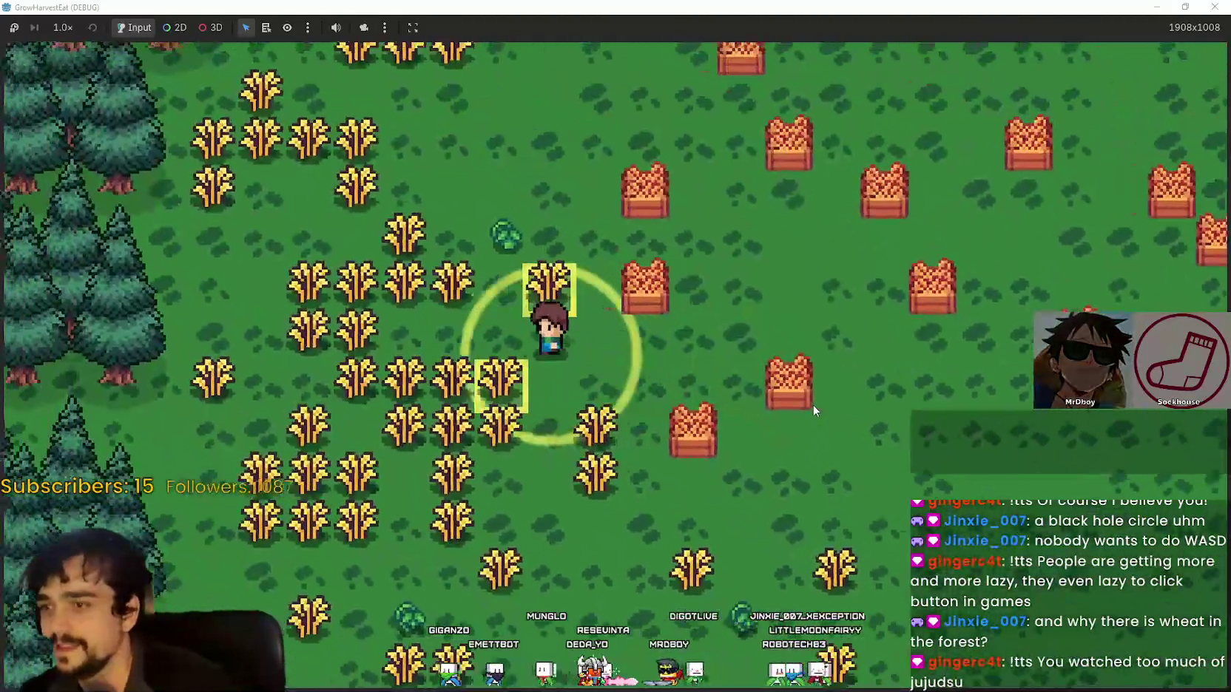
scroll(821, 397, up, 3)
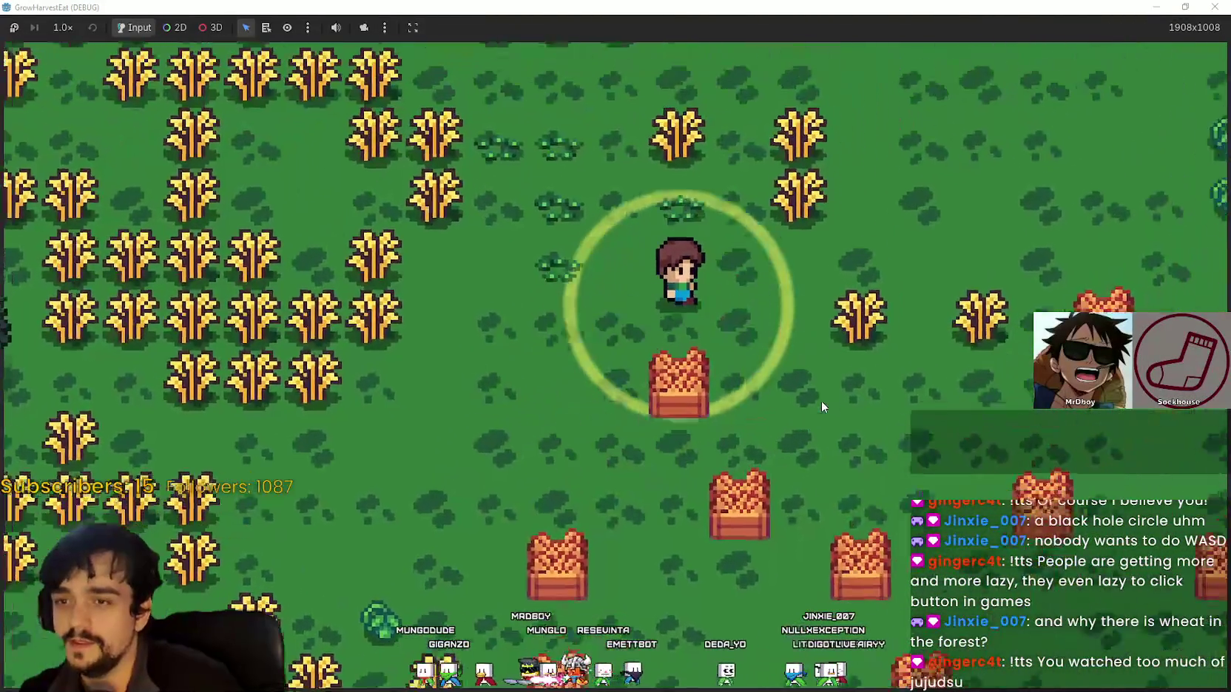
scroll(821, 403, down, 3)
scroll(831, 429, up, 2)
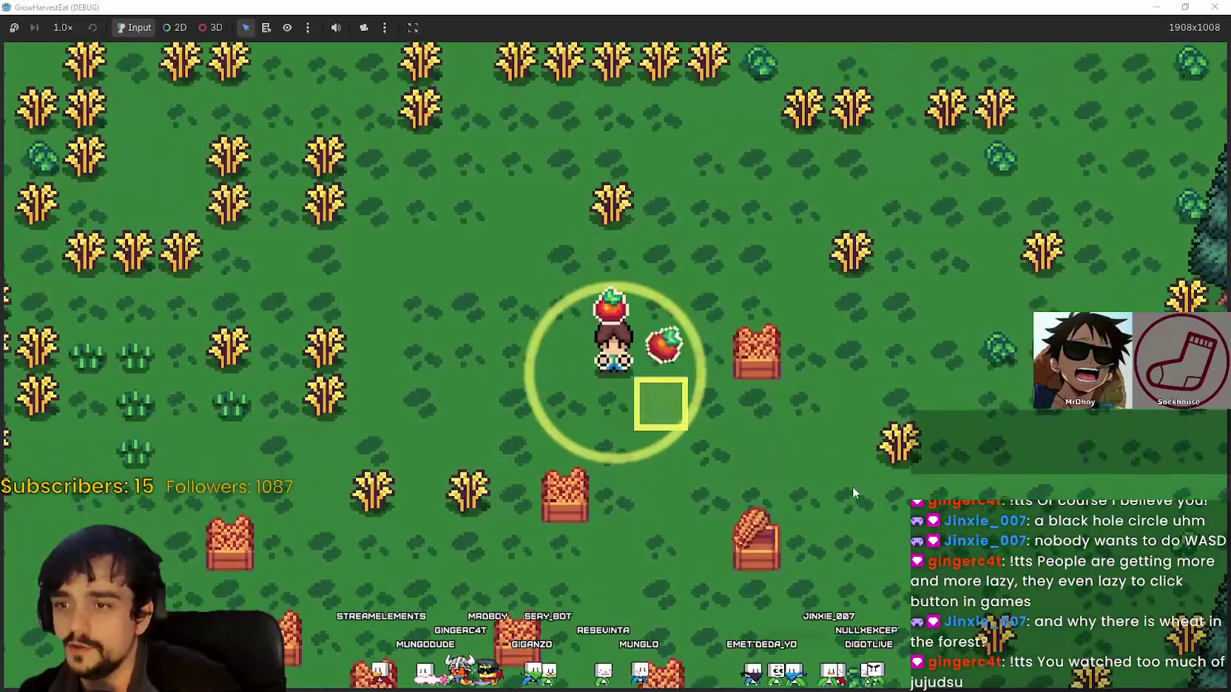
scroll(836, 473, up, 2)
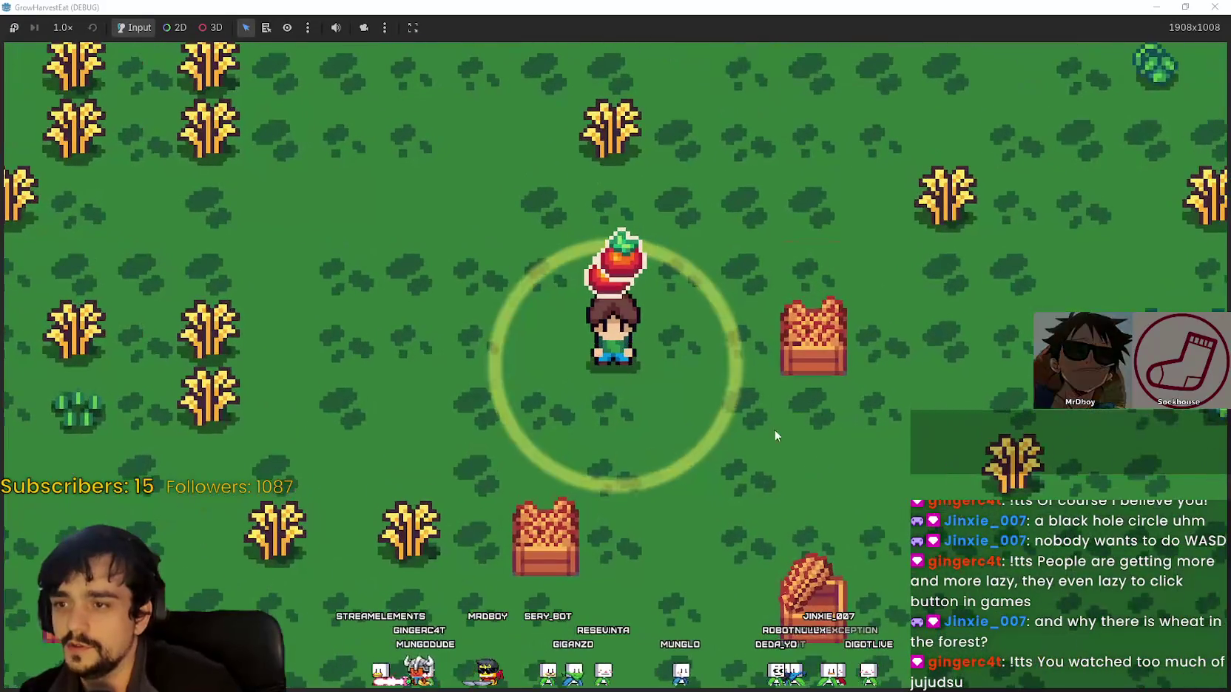
scroll(594, 416, down, 3)
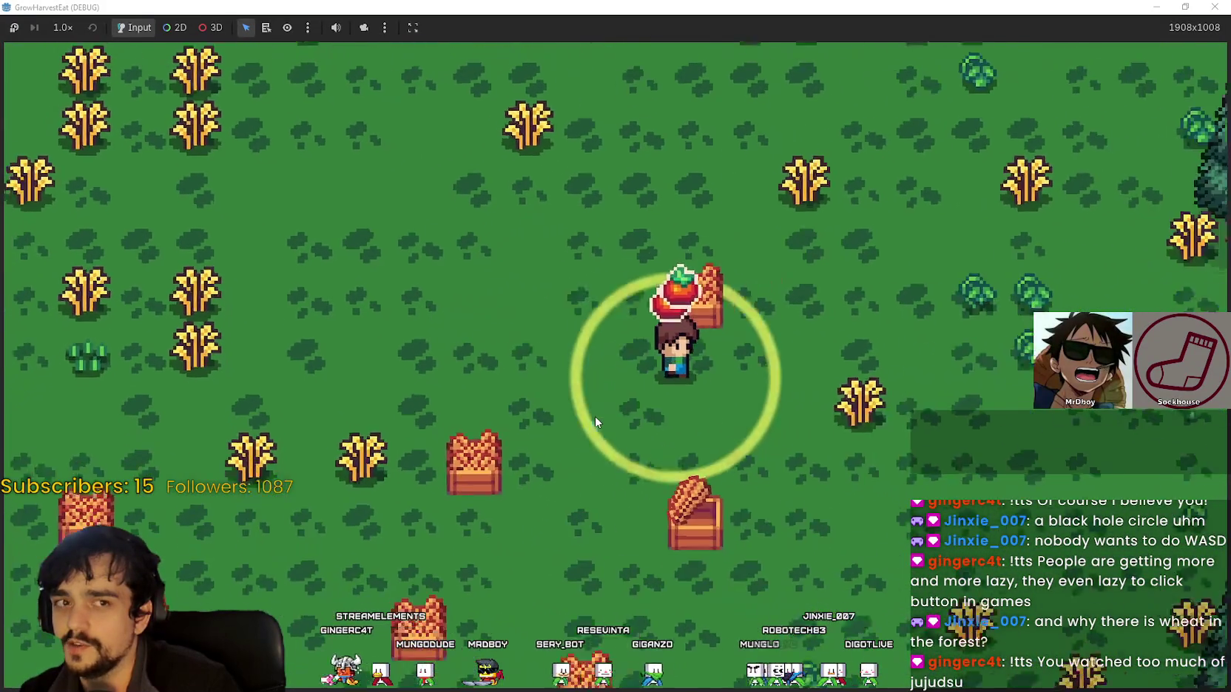
scroll(593, 416, up, 3)
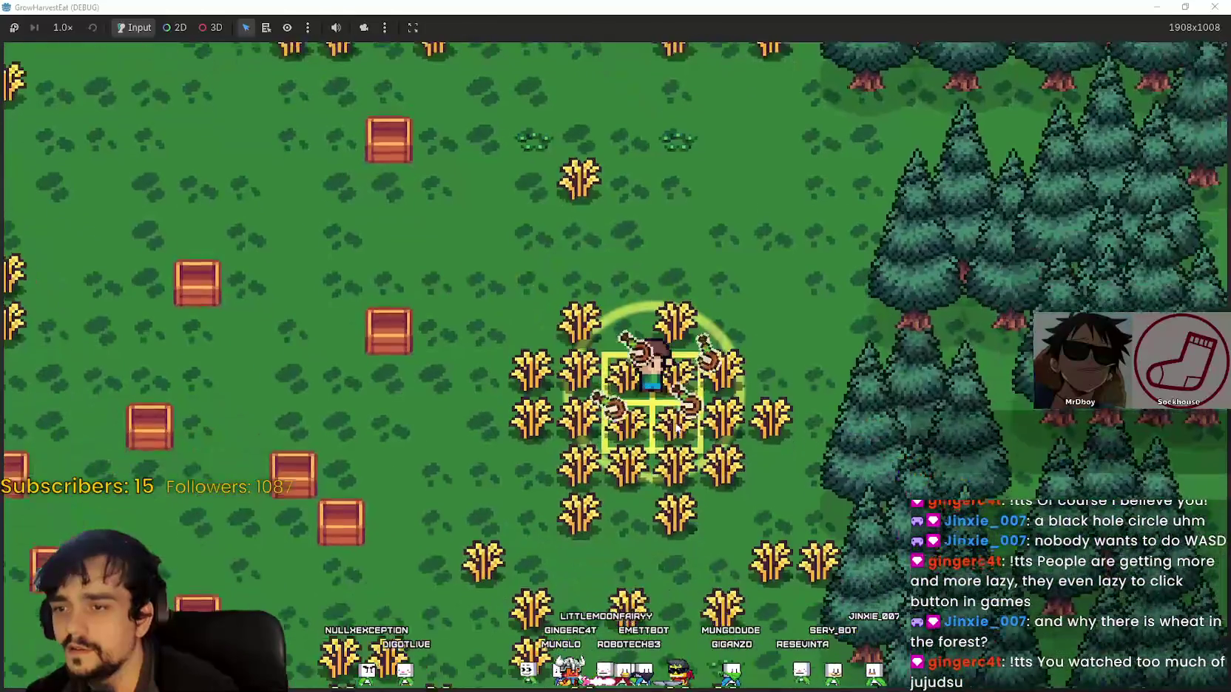
Zoom the camera while the farmer stacks the filled crates and tomato near the cart
scroll(638, 426, down, 5)
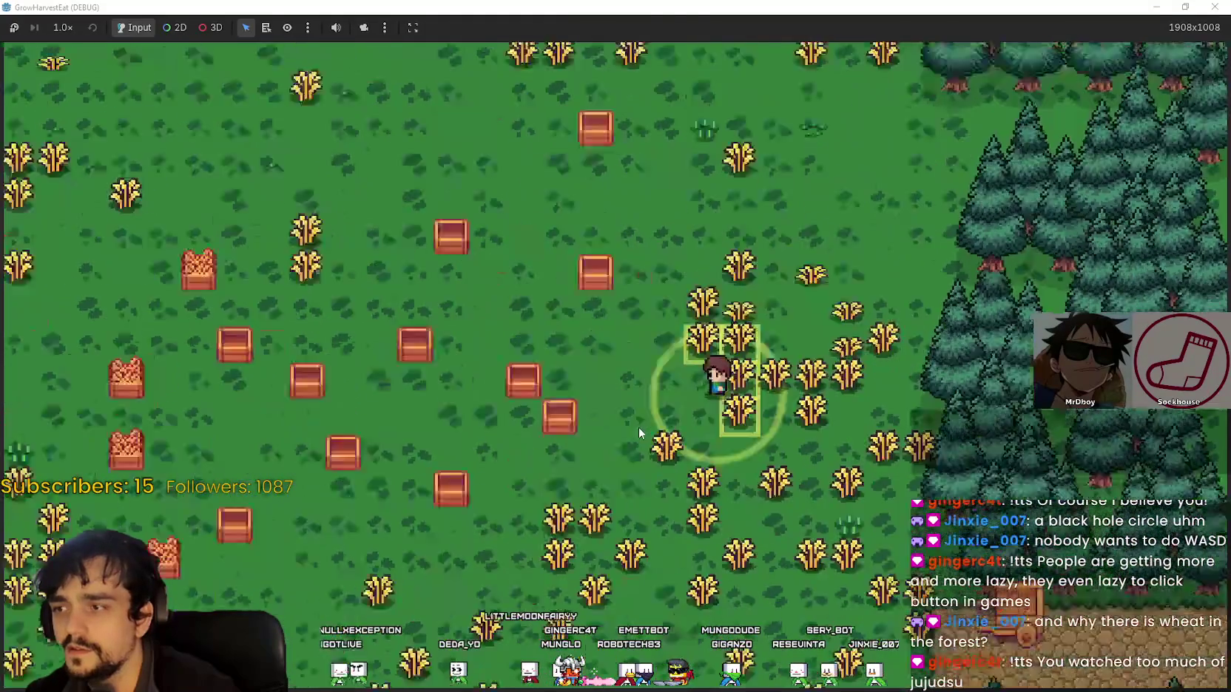
scroll(638, 427, up, 5)
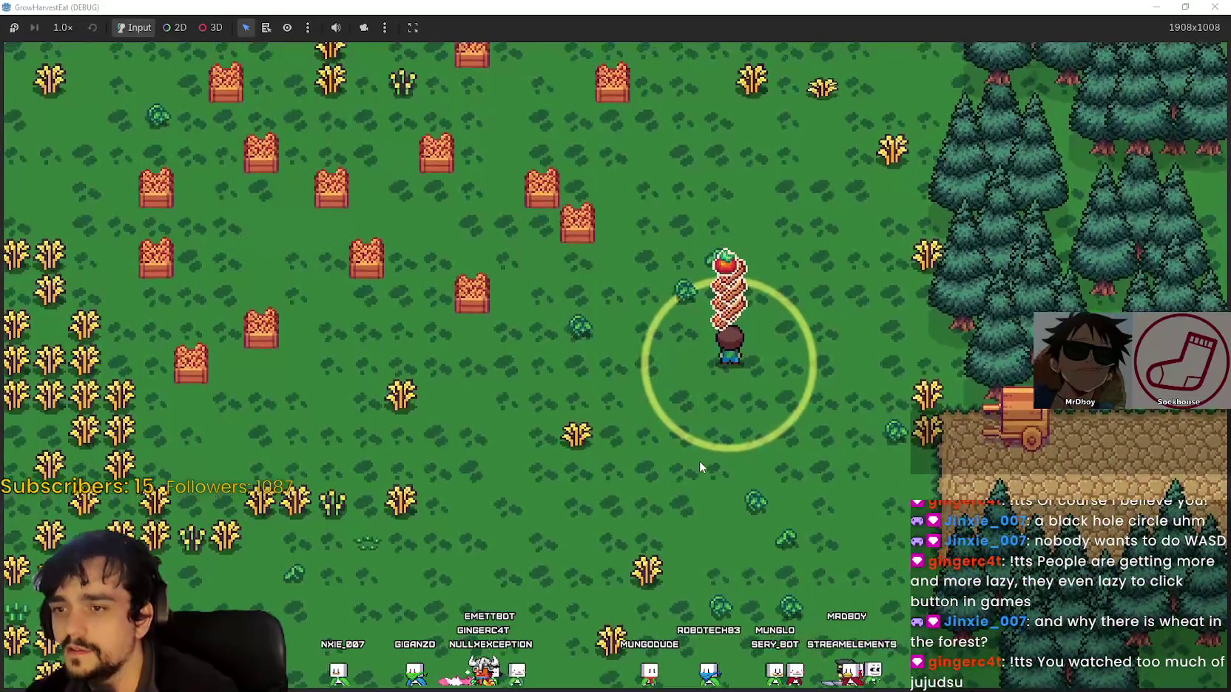
Zoom the camera in and out while carrying the crate stack around the clearing
scroll(719, 383, up, 3)
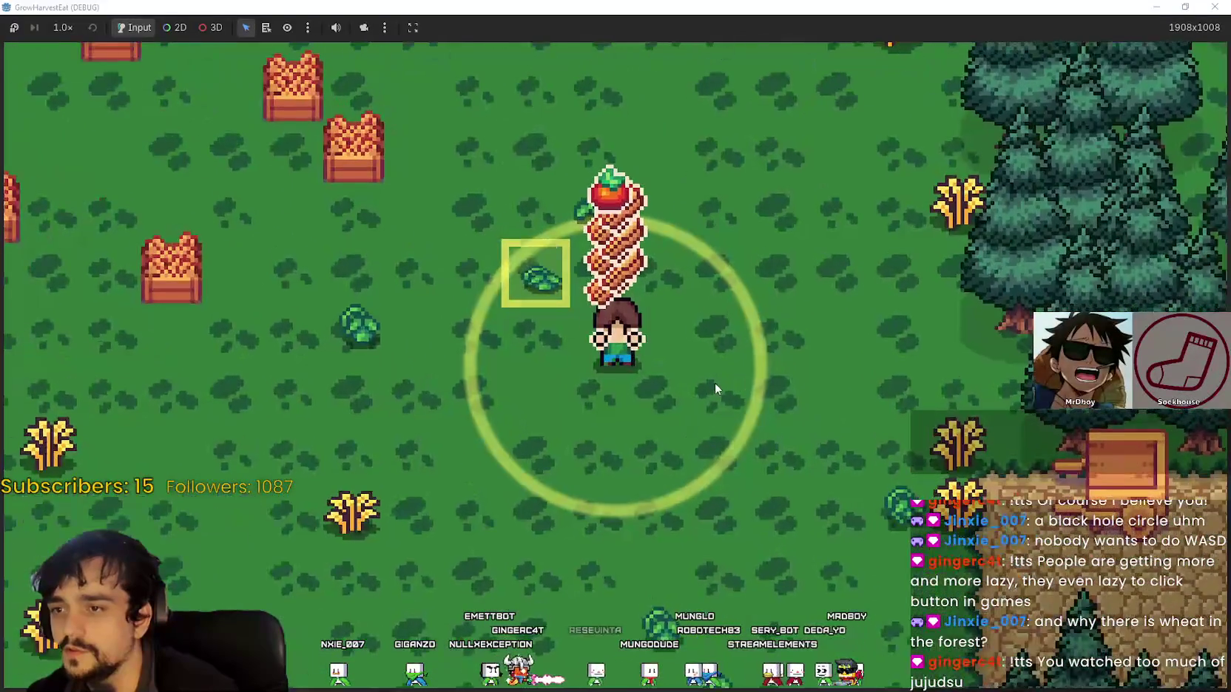
scroll(710, 389, down, 5)
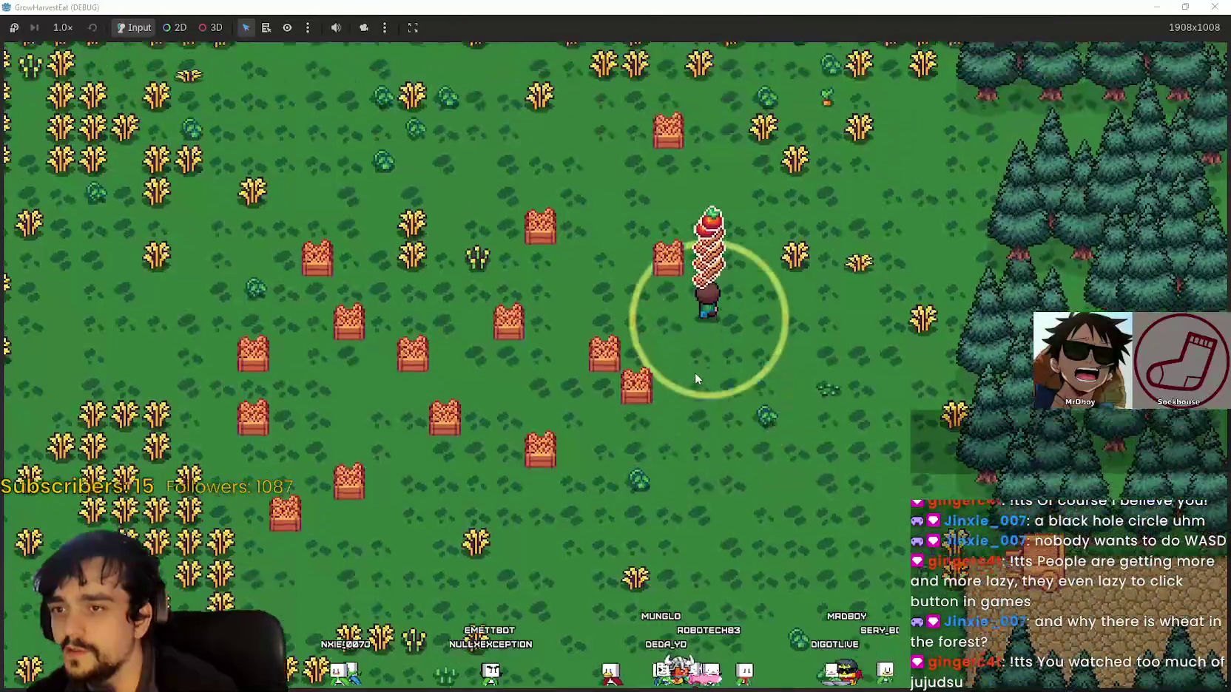
scroll(694, 372, up, 2)
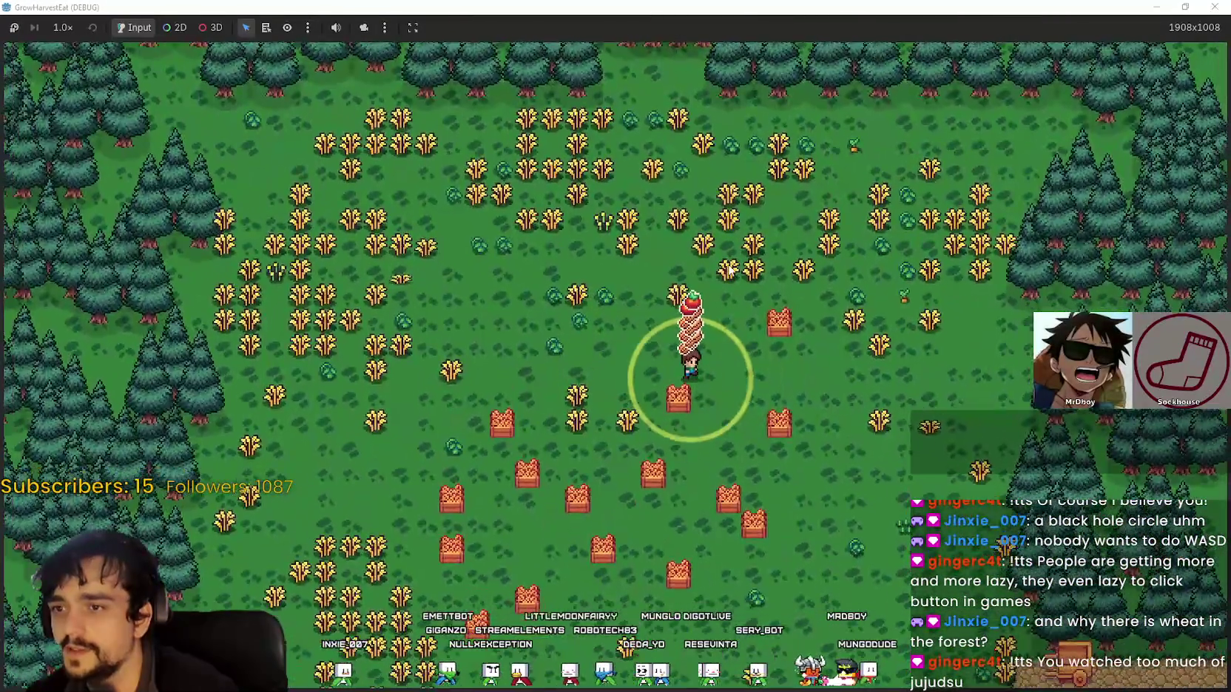
scroll(730, 419, up, 3)
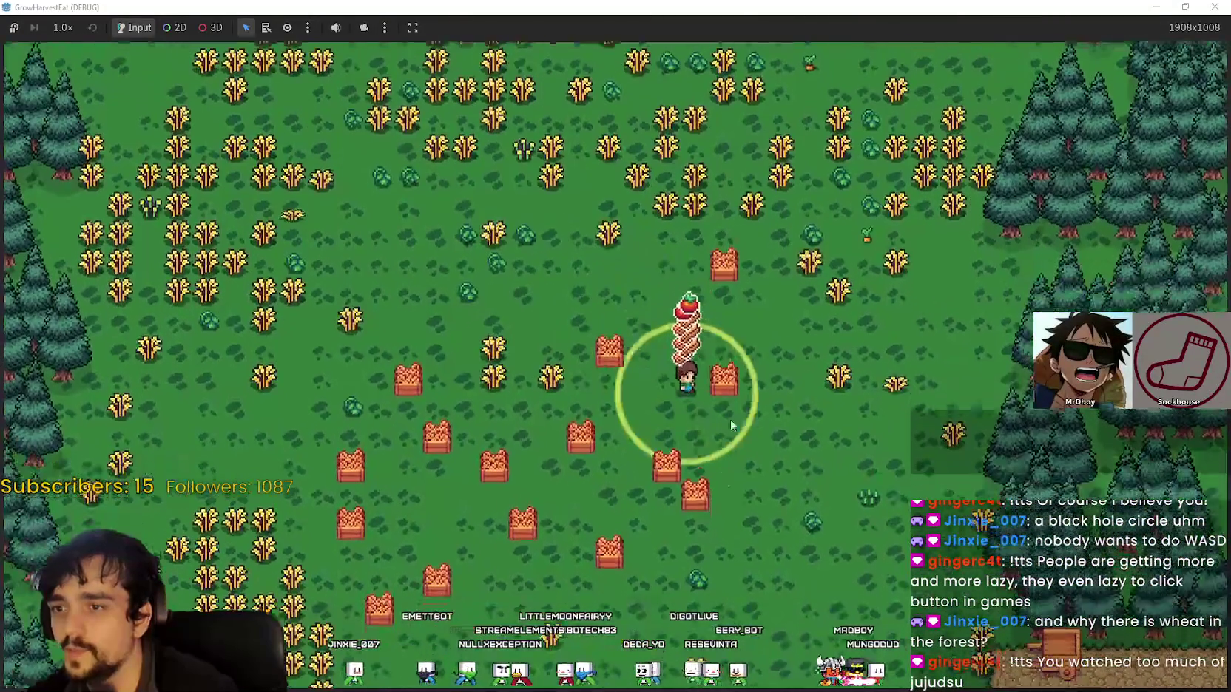
scroll(708, 502, down, 5)
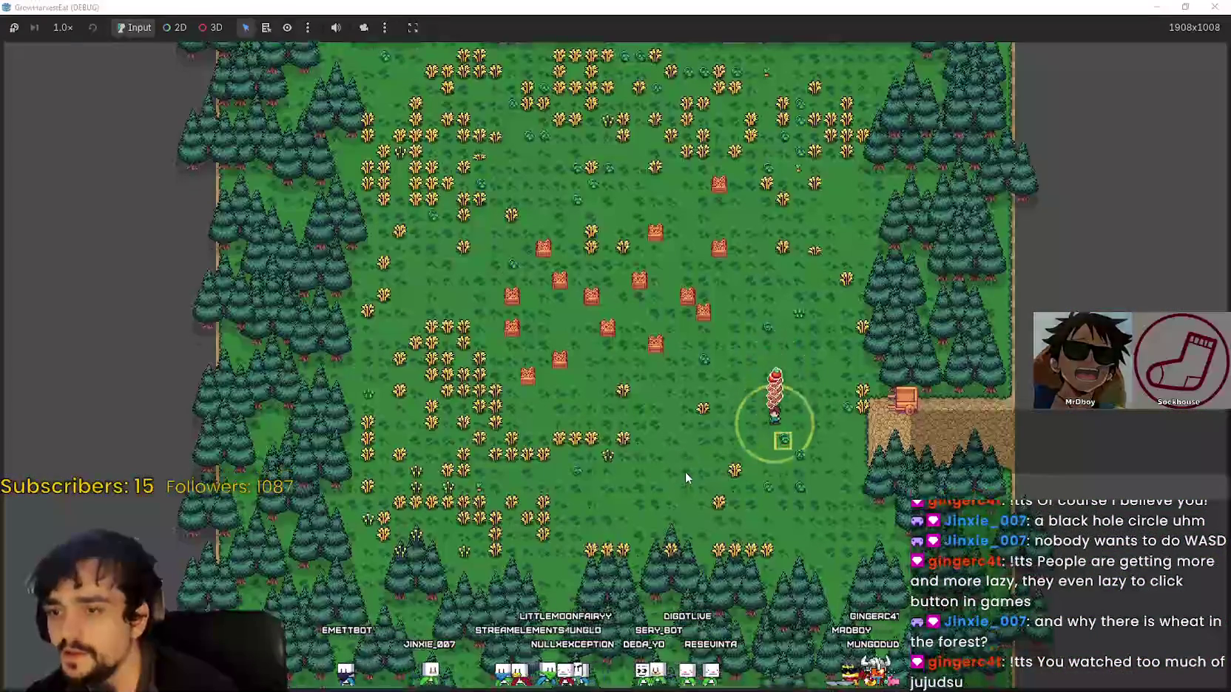
scroll(719, 502, up, 5)
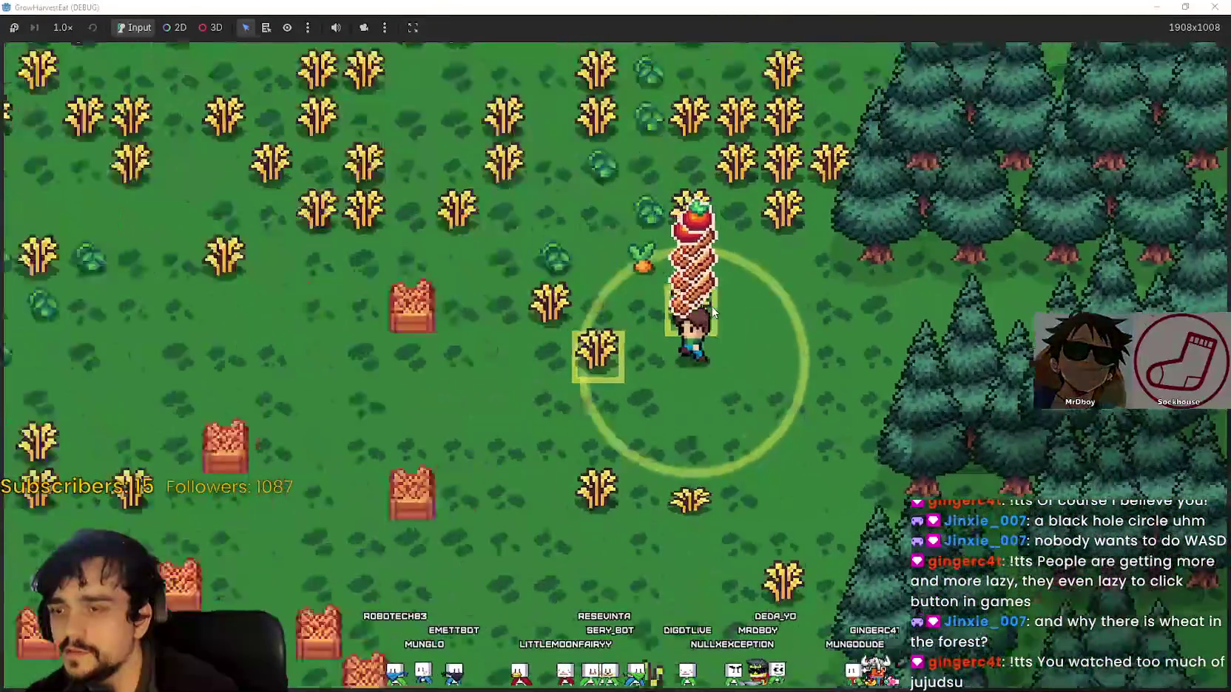
scroll(711, 306, up, 3)
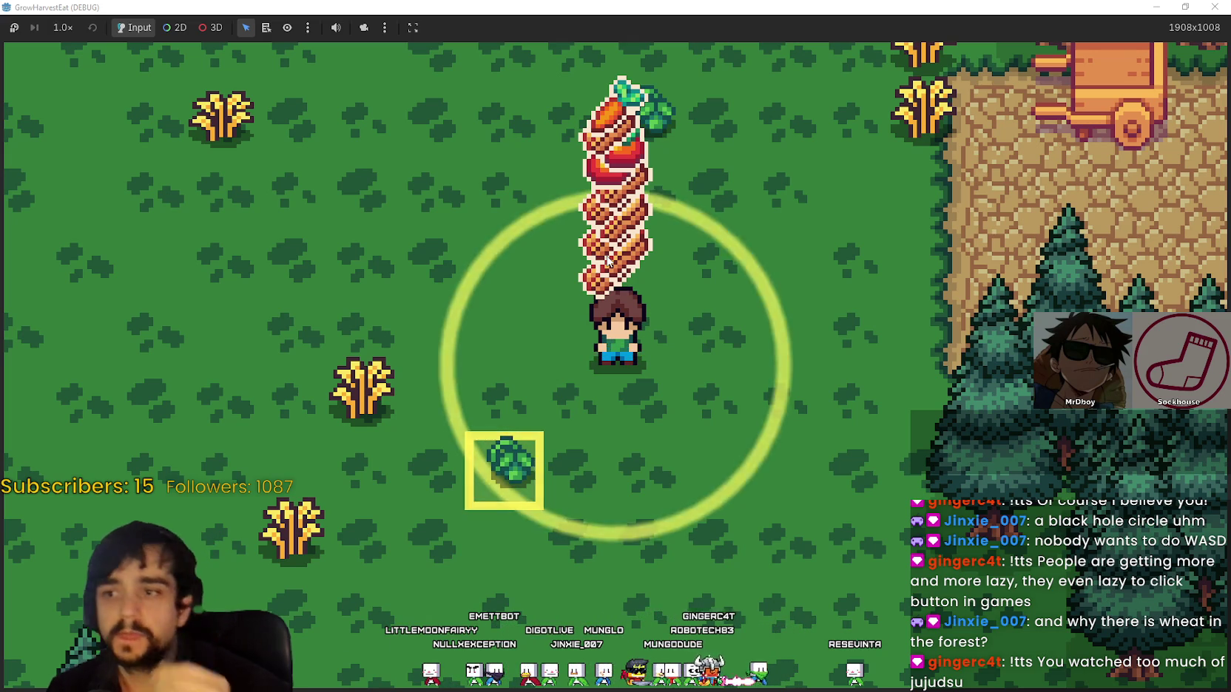
scroll(657, 318, down, 3)
Walk the farmer north, left and south among the crates, then un-maximize the game window
key(w)
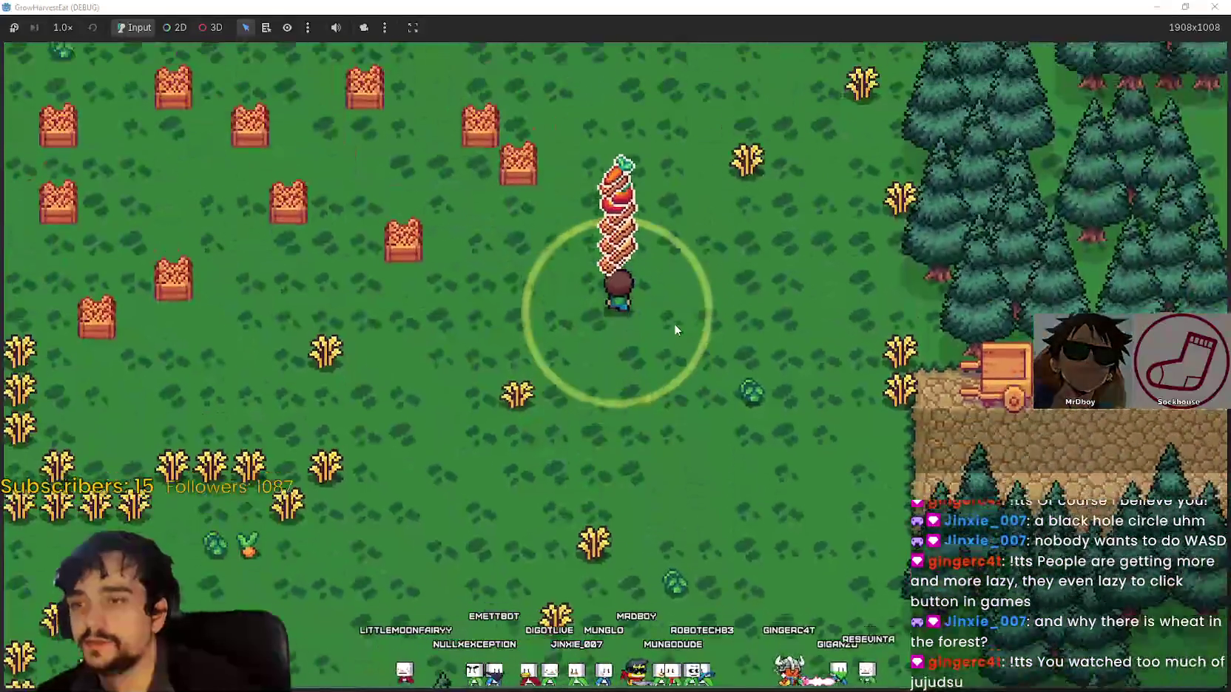
scroll(673, 323, up, 3)
key(a)
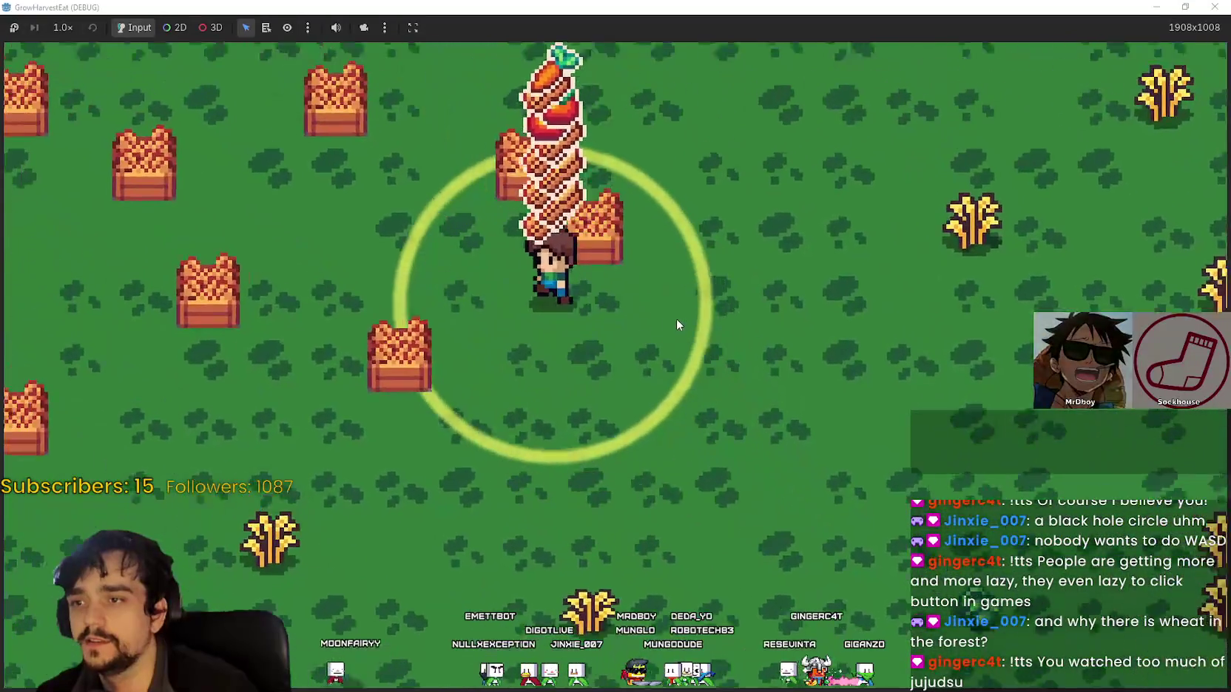
scroll(676, 318, down, 3)
key(s)
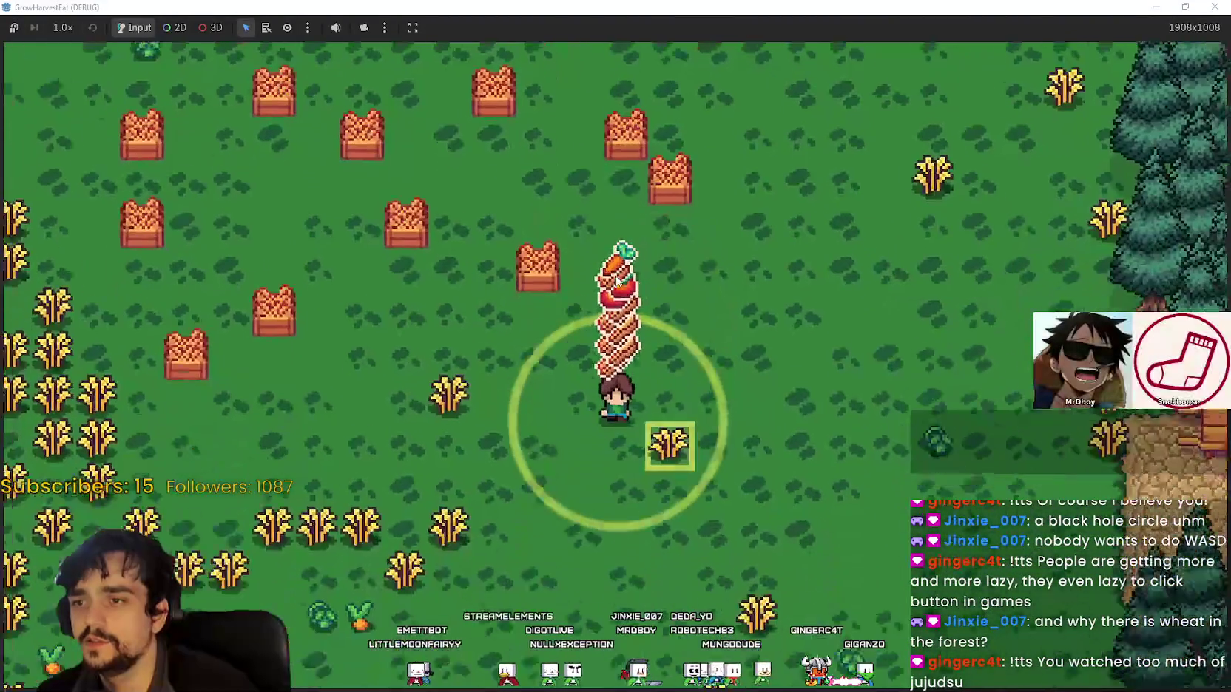
scroll(619, 273, down, 5)
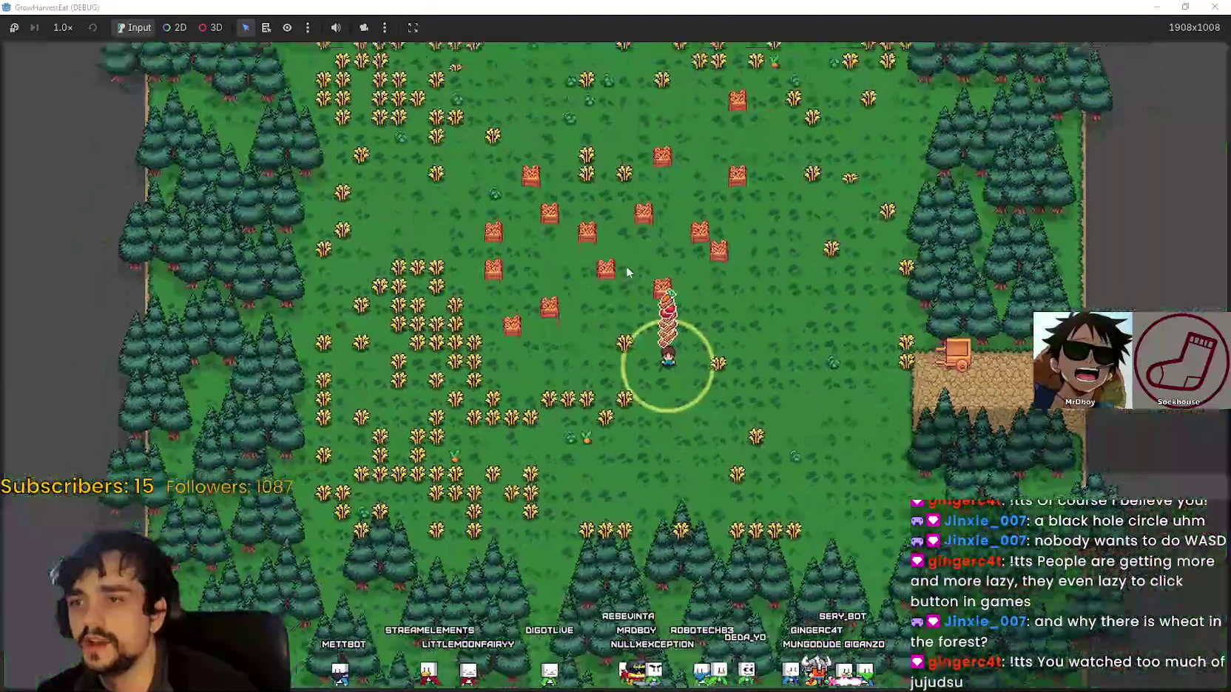
scroll(642, 265, up, 4)
click(1185, 6)
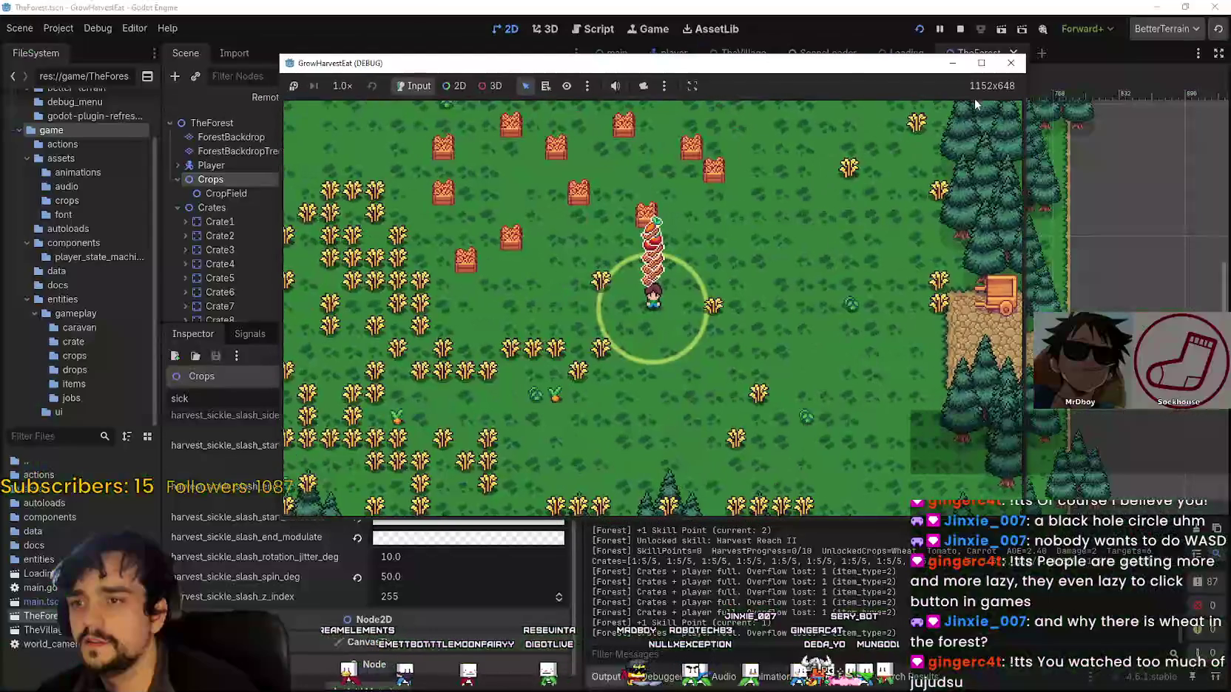
Maximize the game window and send the farmer up-right then up-left to the forest's edge
click(979, 63)
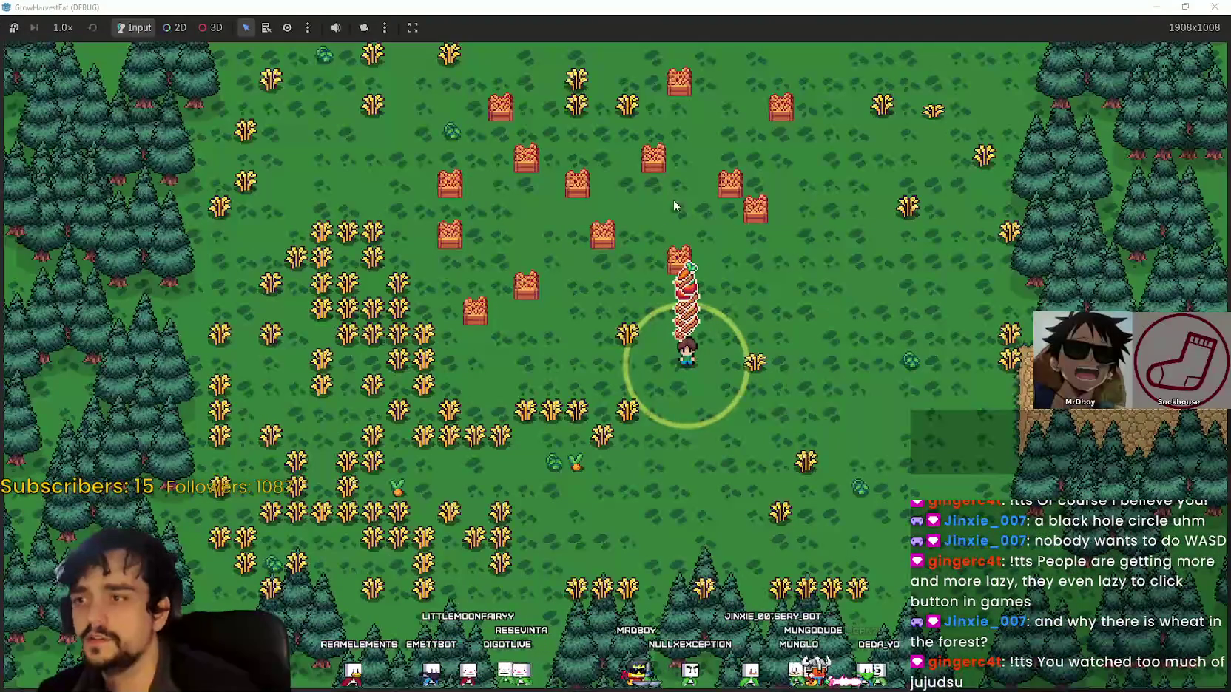
mouse_move(698, 292)
mouse_down()
mouse_move(752, 47)
mouse_move(874, 264)
mouse_move(843, 95)
mouse_up()
click(636, 234)
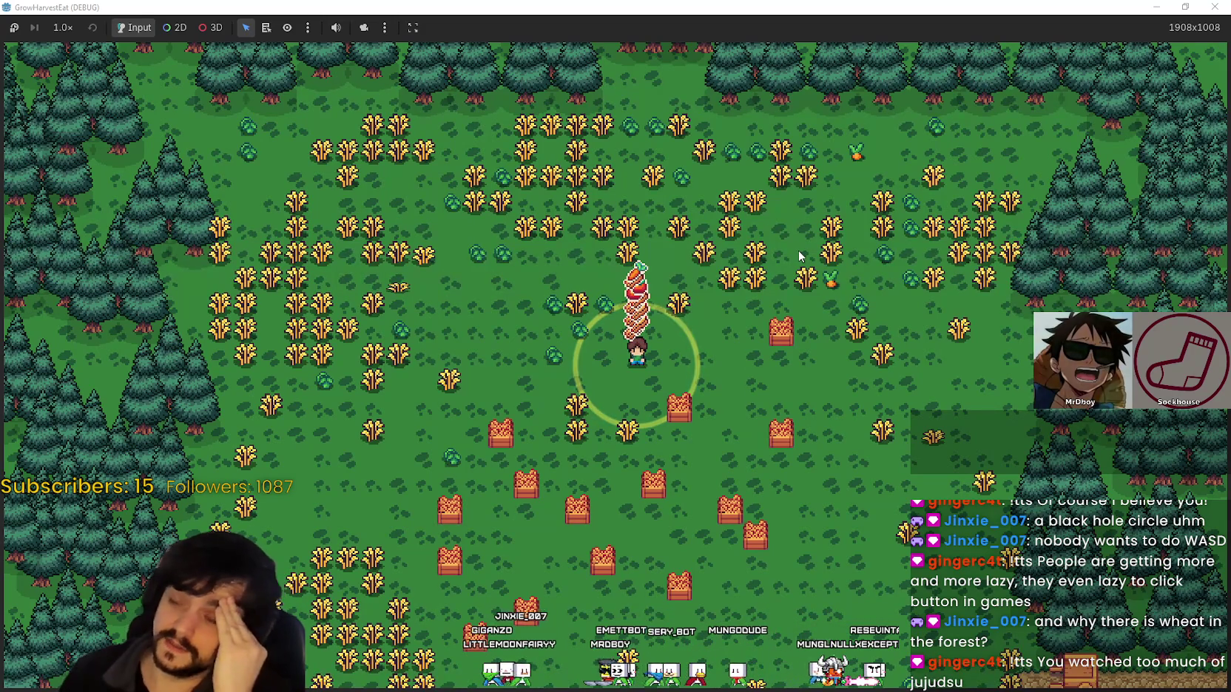
scroll(805, 367, up, 5)
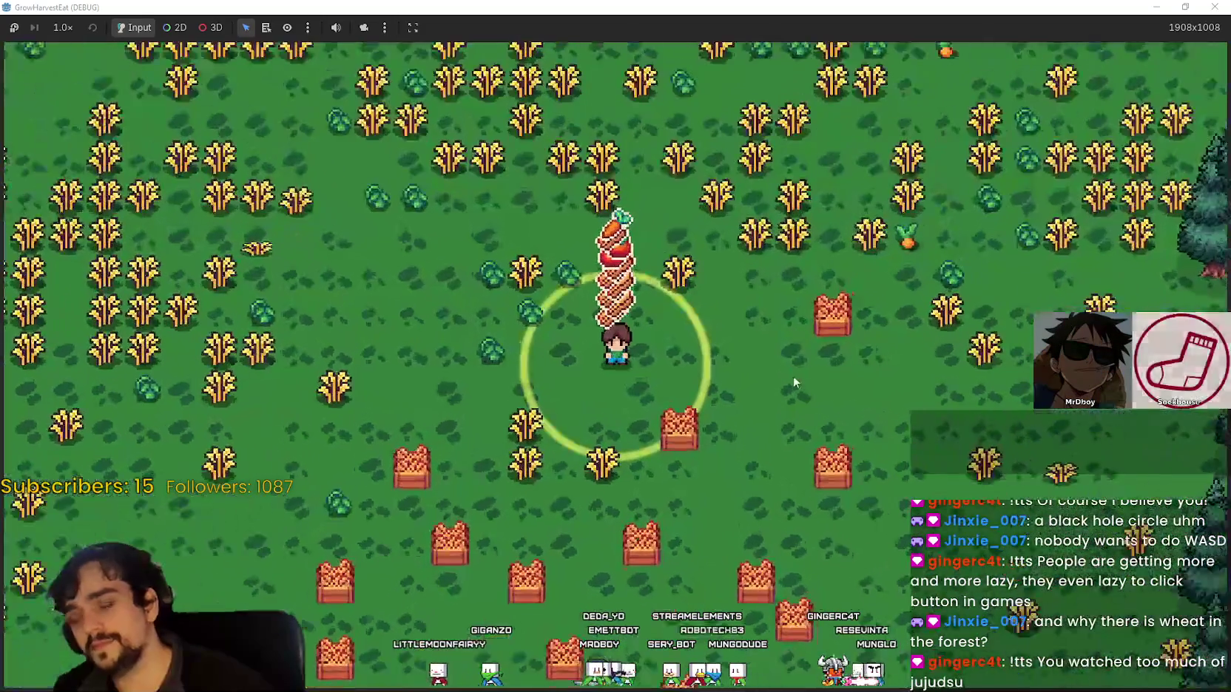
scroll(769, 511, down, 5)
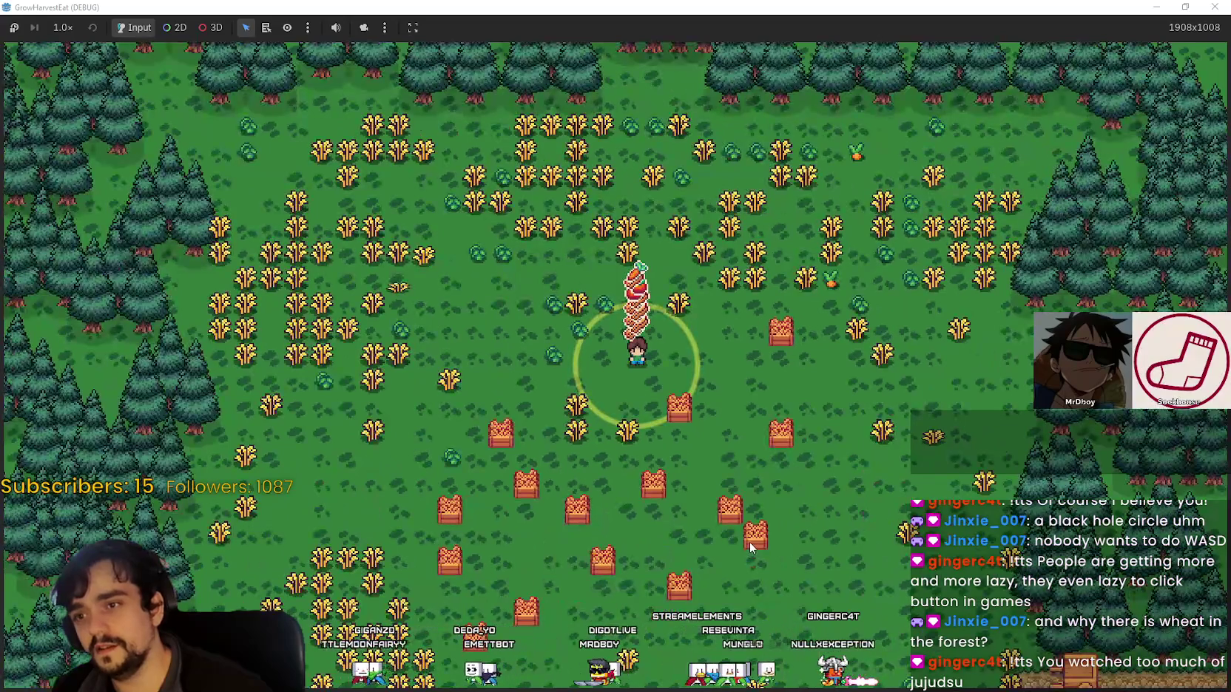
scroll(749, 542, up, 5)
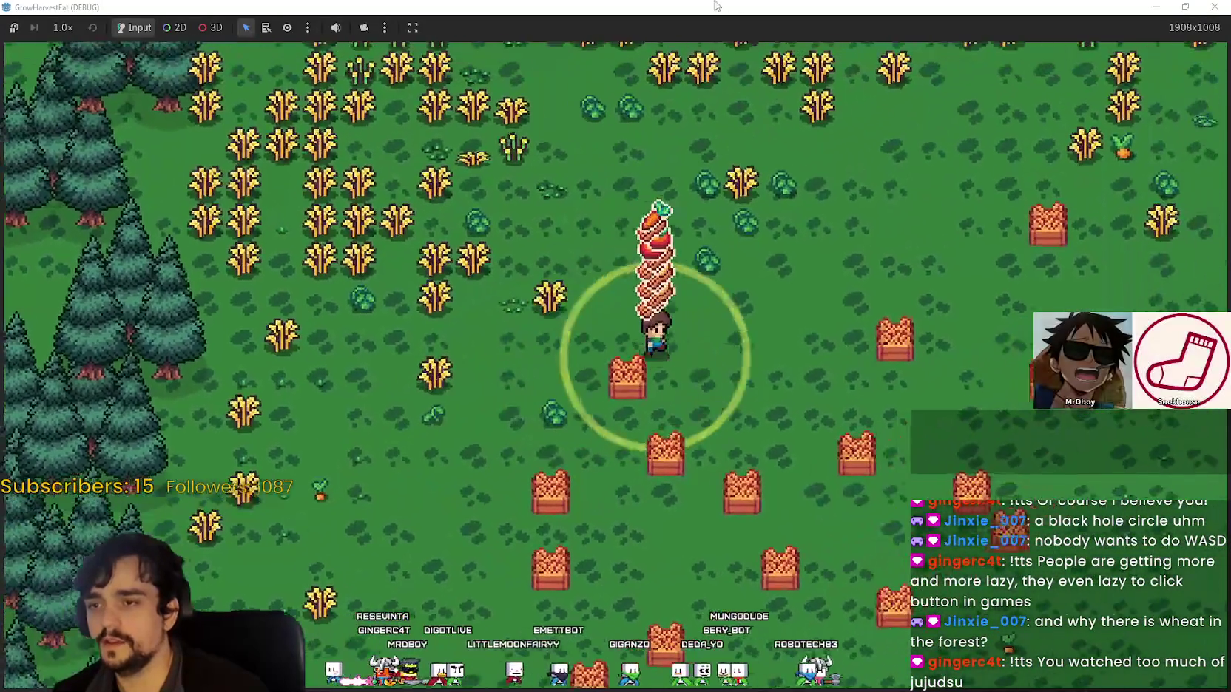
Restore the game window to show the editor, then maximize it again
double_click(715, 6)
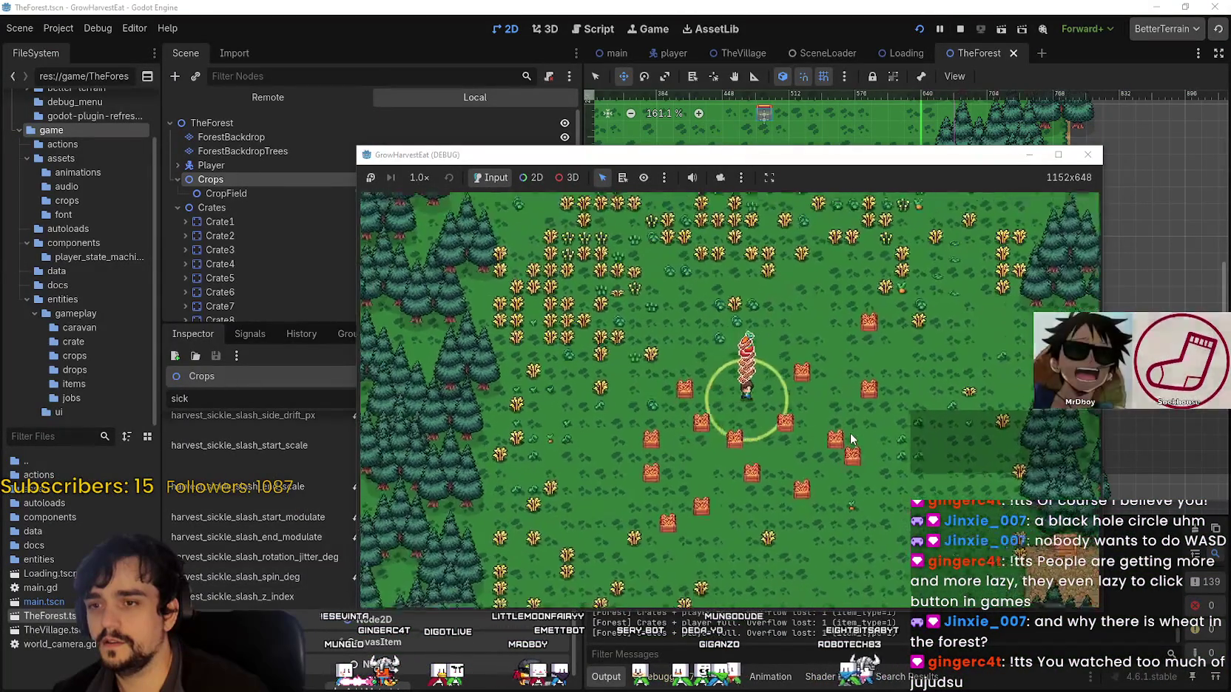
double_click(1016, 155)
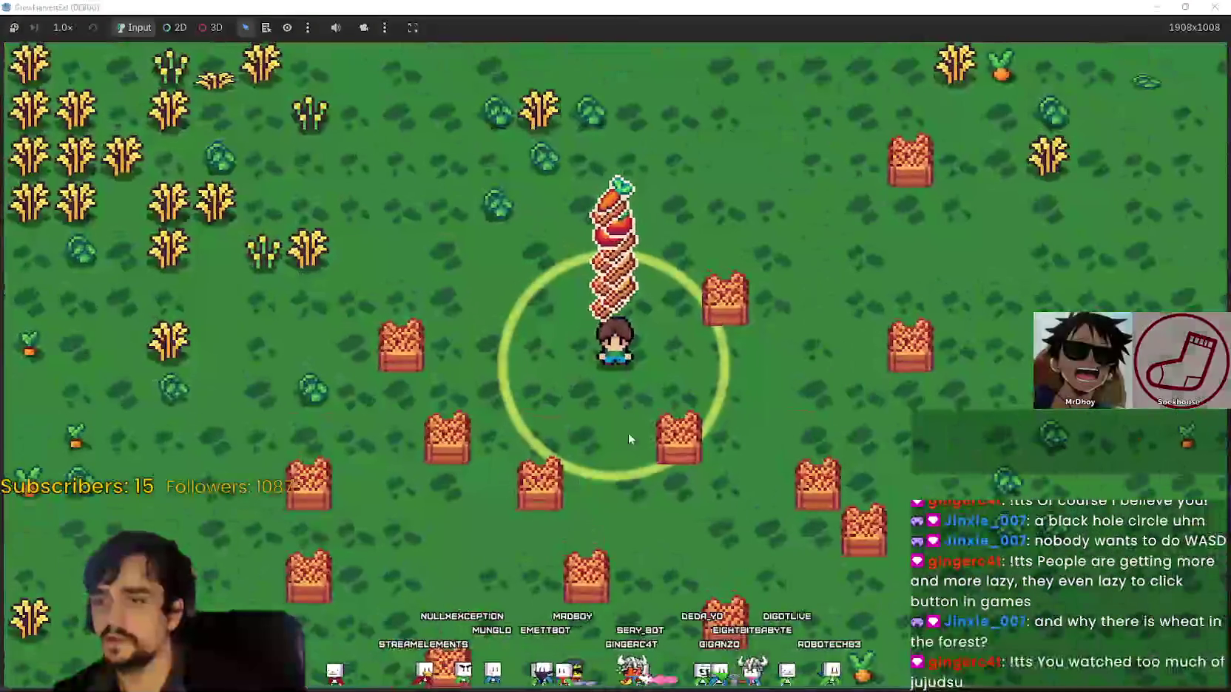
scroll(843, 387, down, 2)
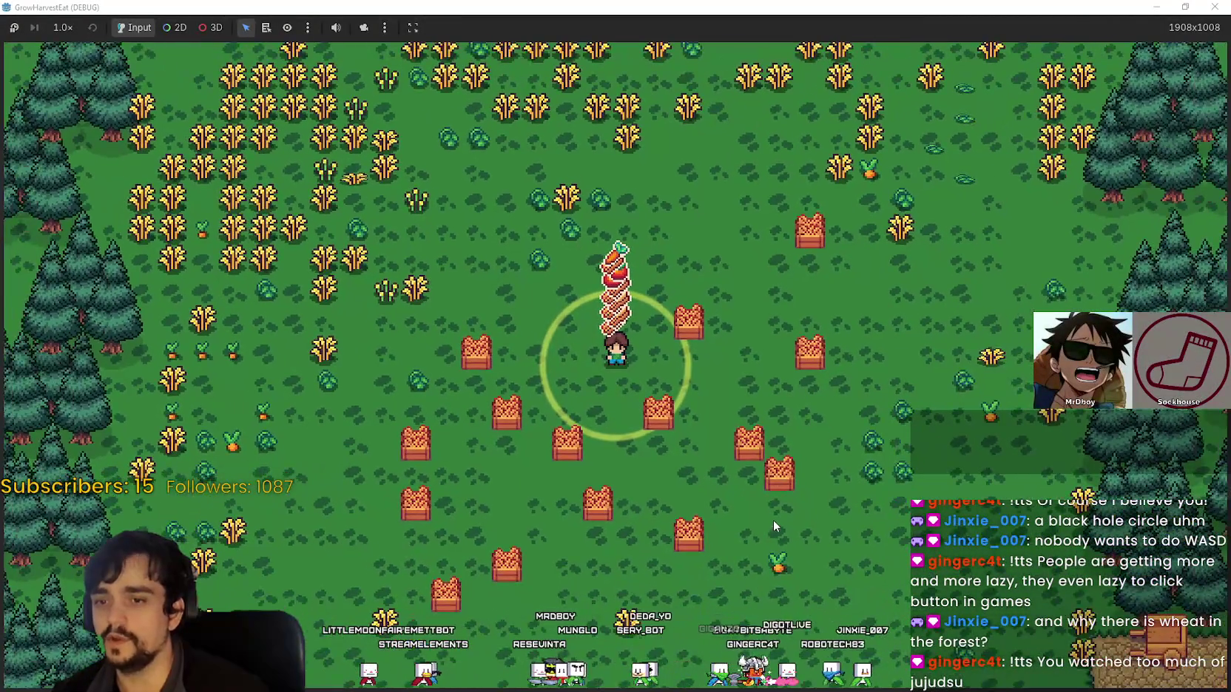
scroll(773, 520, up, 2)
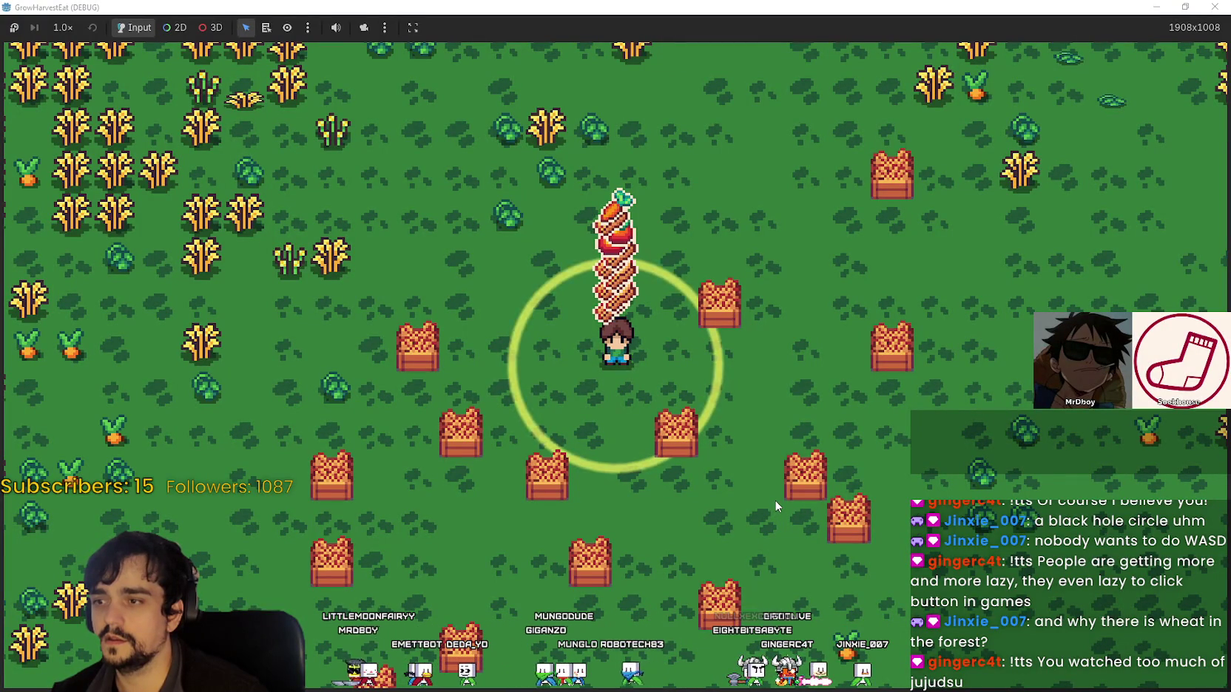
Walk the character down-right and up across the clearing, then shrink the game window
click(775, 496)
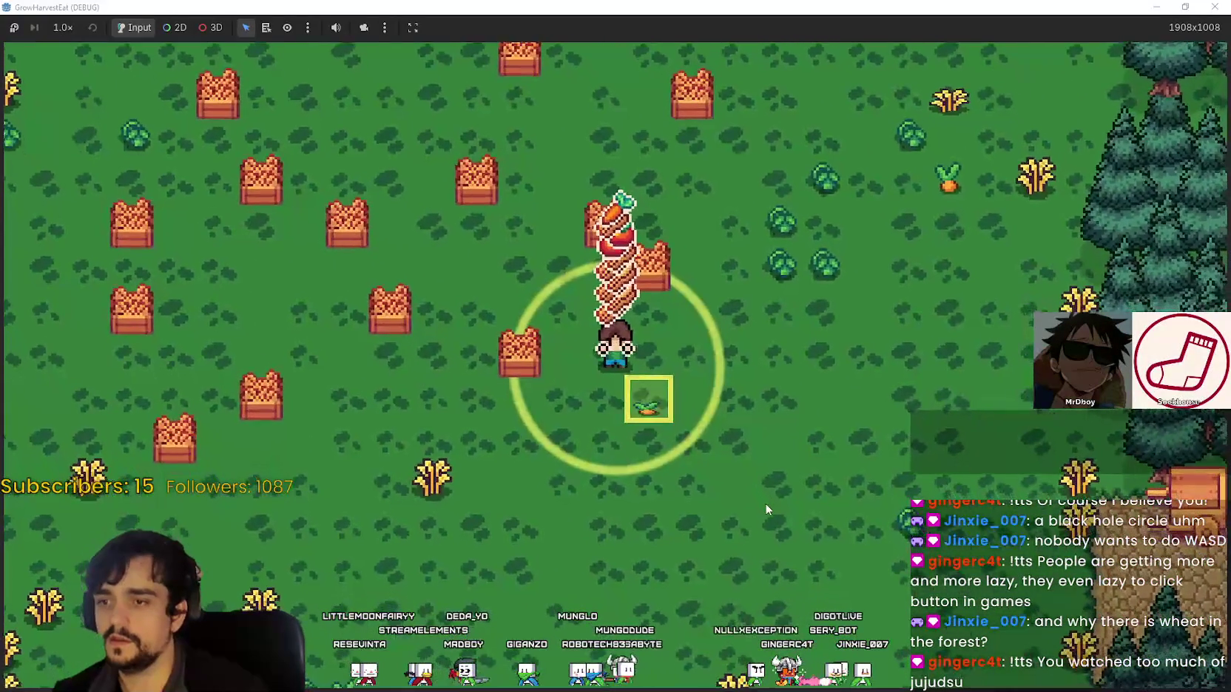
scroll(766, 505, down, 1)
scroll(765, 509, down, 1)
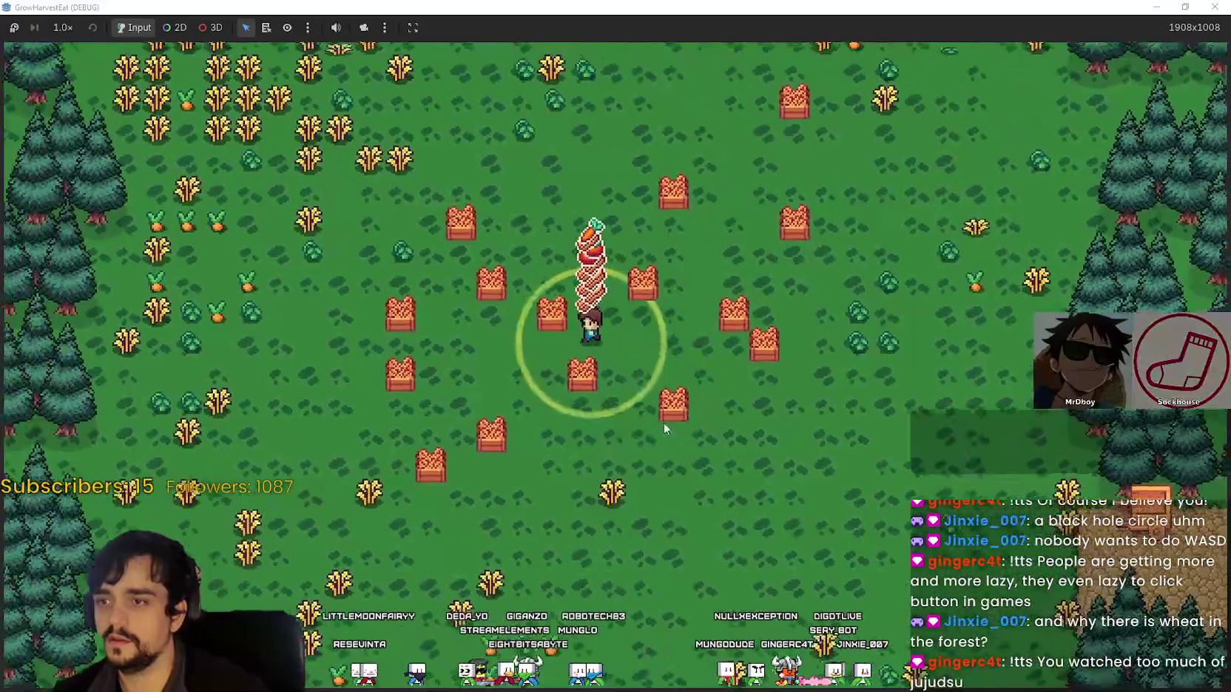
scroll(716, 252, up, 2)
click(716, 252)
scroll(695, 270, down, 2)
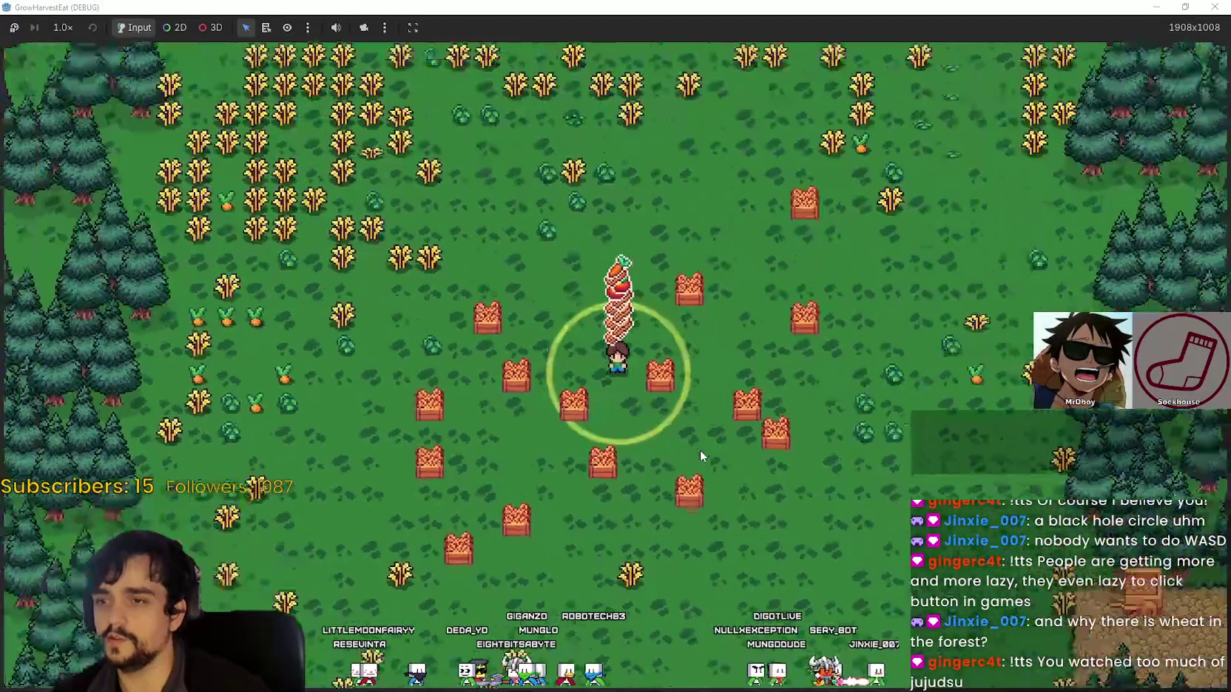
scroll(700, 449, up, 2)
scroll(700, 450, down, 2)
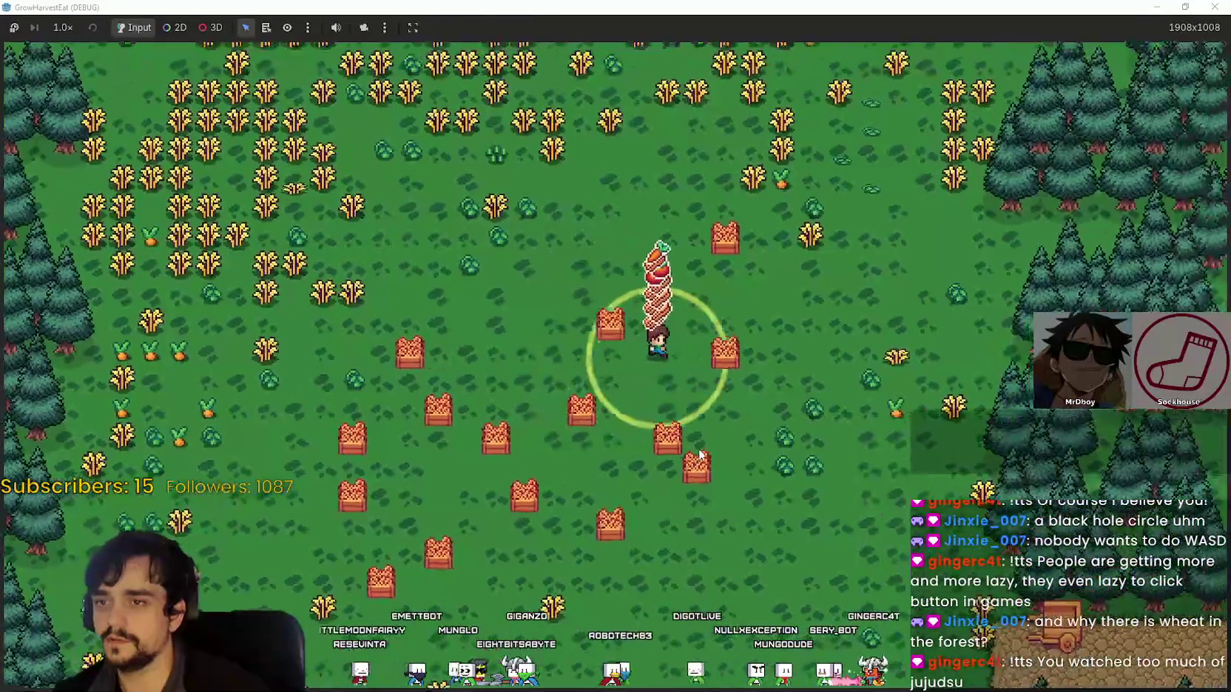
scroll(699, 449, up, 2)
scroll(699, 454, down, 2)
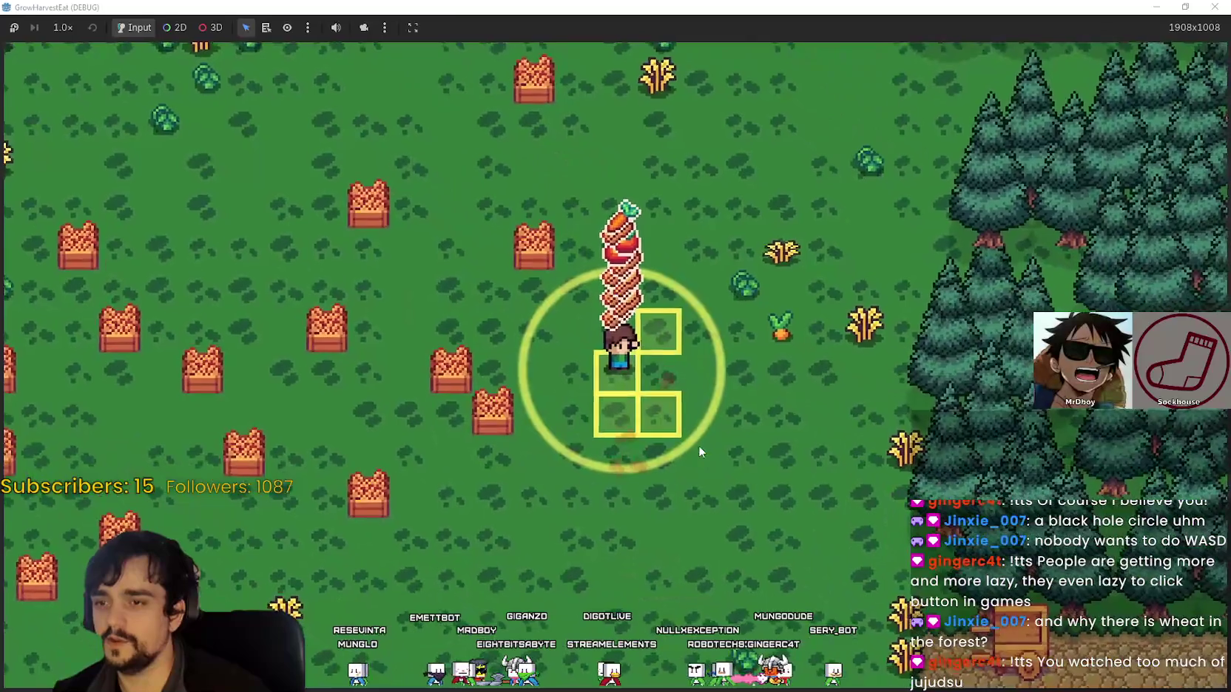
scroll(700, 451, up, 2)
scroll(700, 449, down, 2)
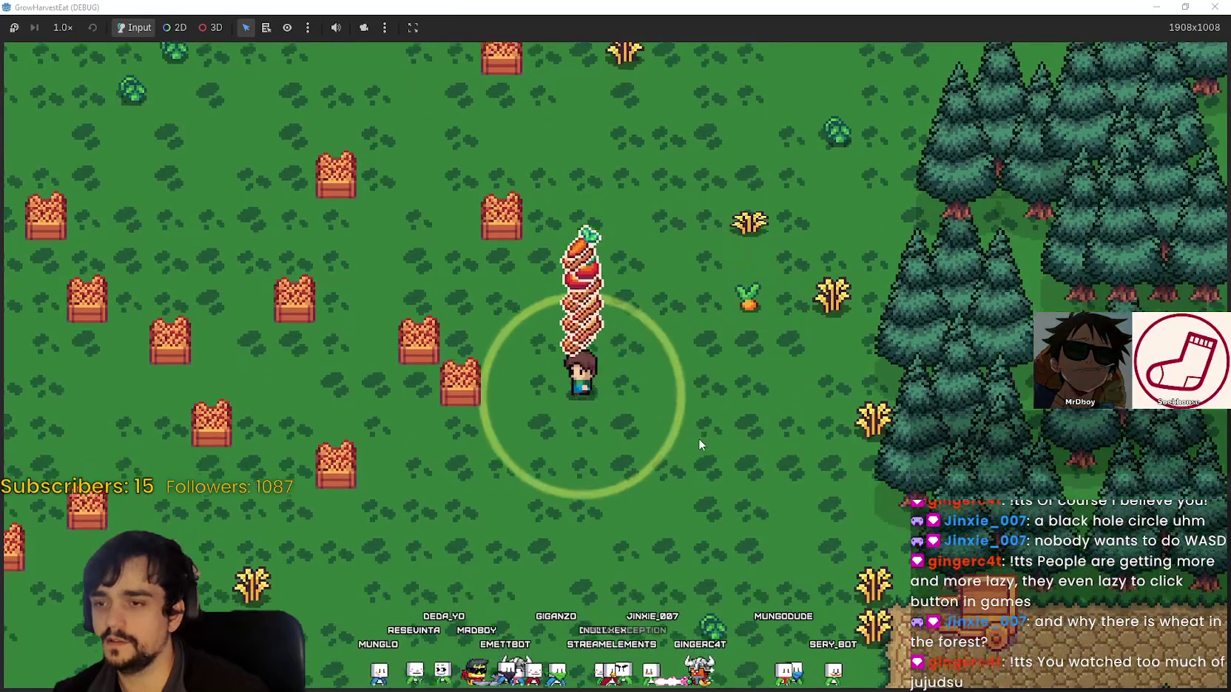
scroll(699, 443, up, 2)
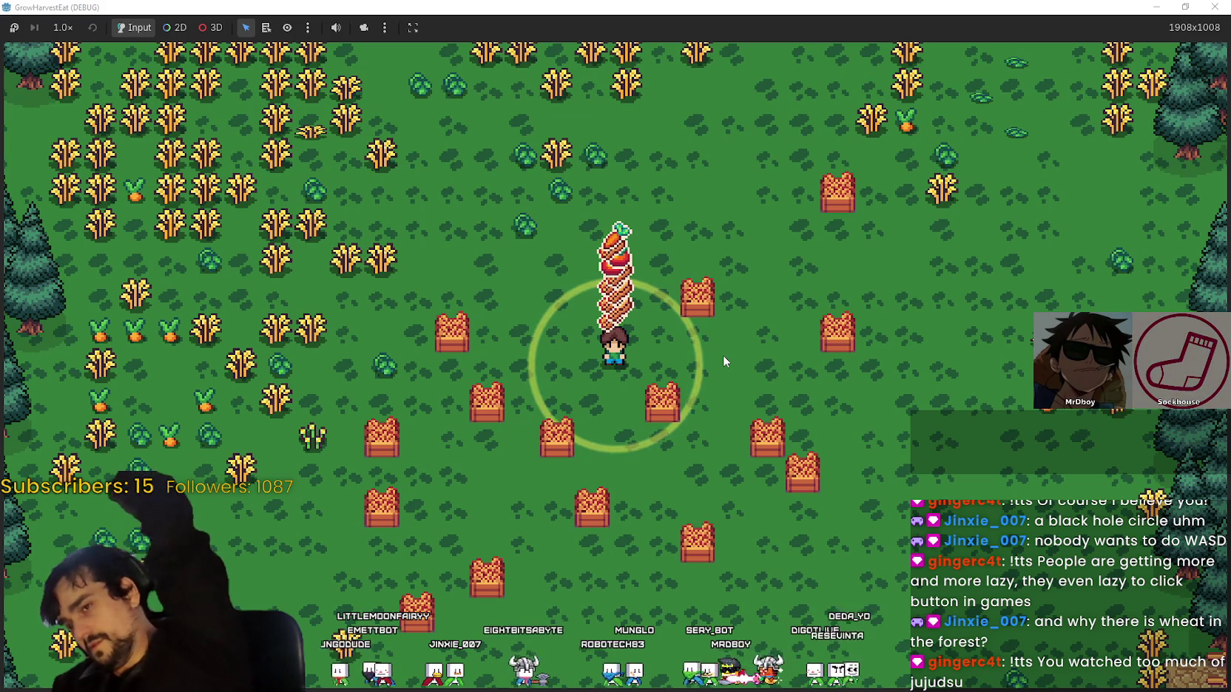
double_click(756, 6)
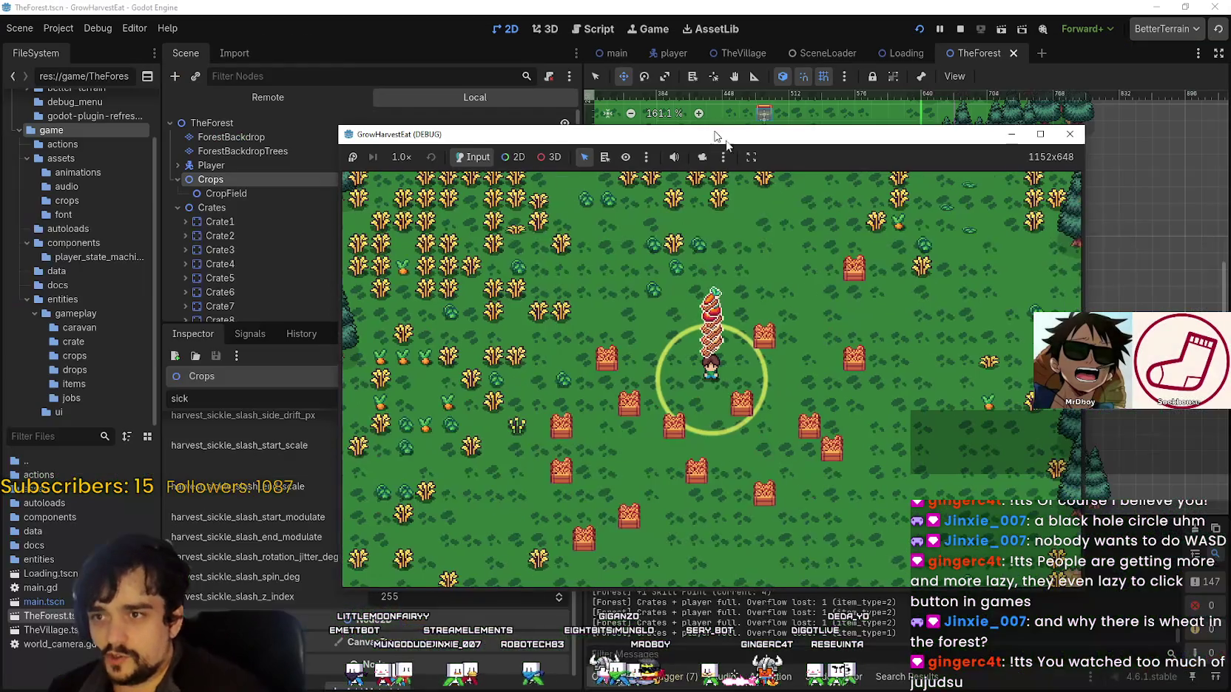
Stop the running game and inspect the Crates and Crate1 nodes
click(961, 29)
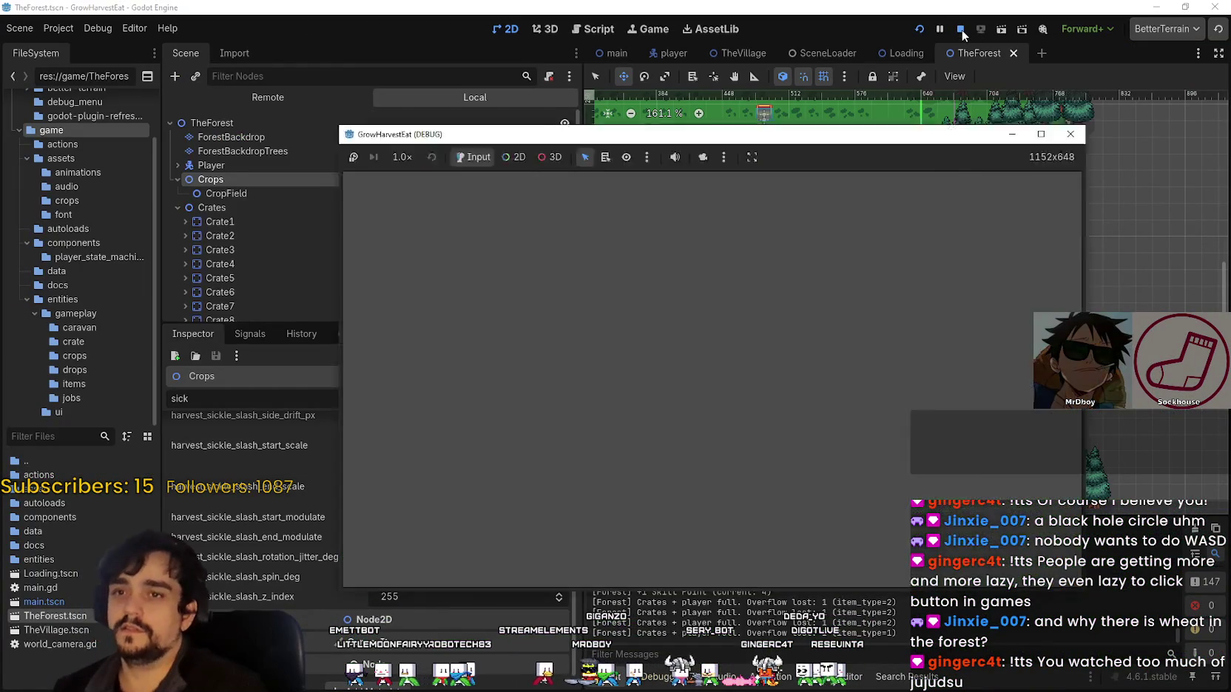
click(353, 184)
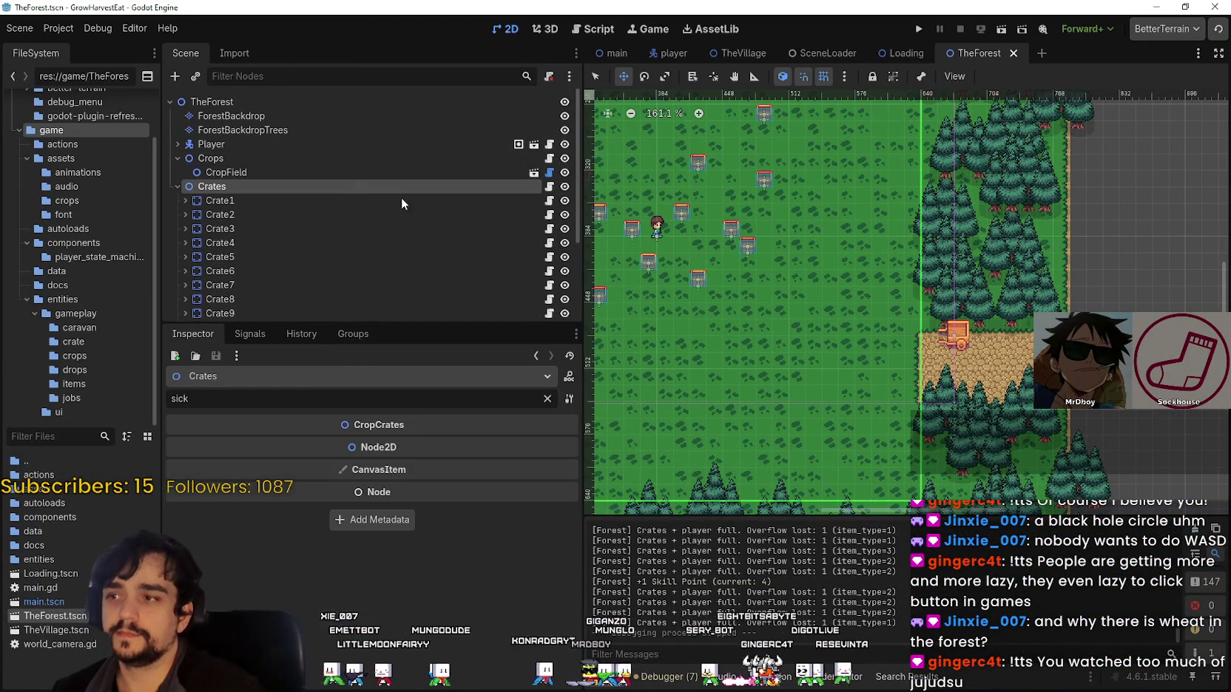
scroll(816, 347, down, 3)
scroll(292, 261, down, 3)
scroll(288, 275, up, 3)
click(326, 194)
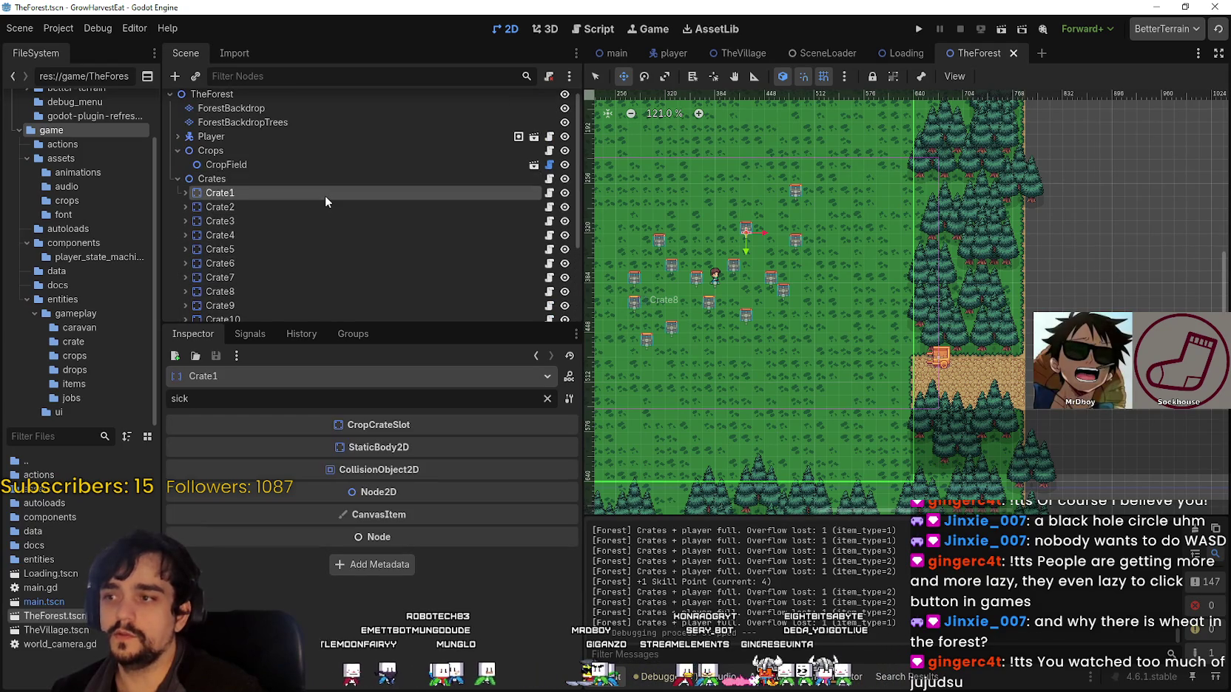
scroll(356, 145, up, 1)
Select Player, clear the Inspector filter, and set carry_stack_max to 999
click(353, 145)
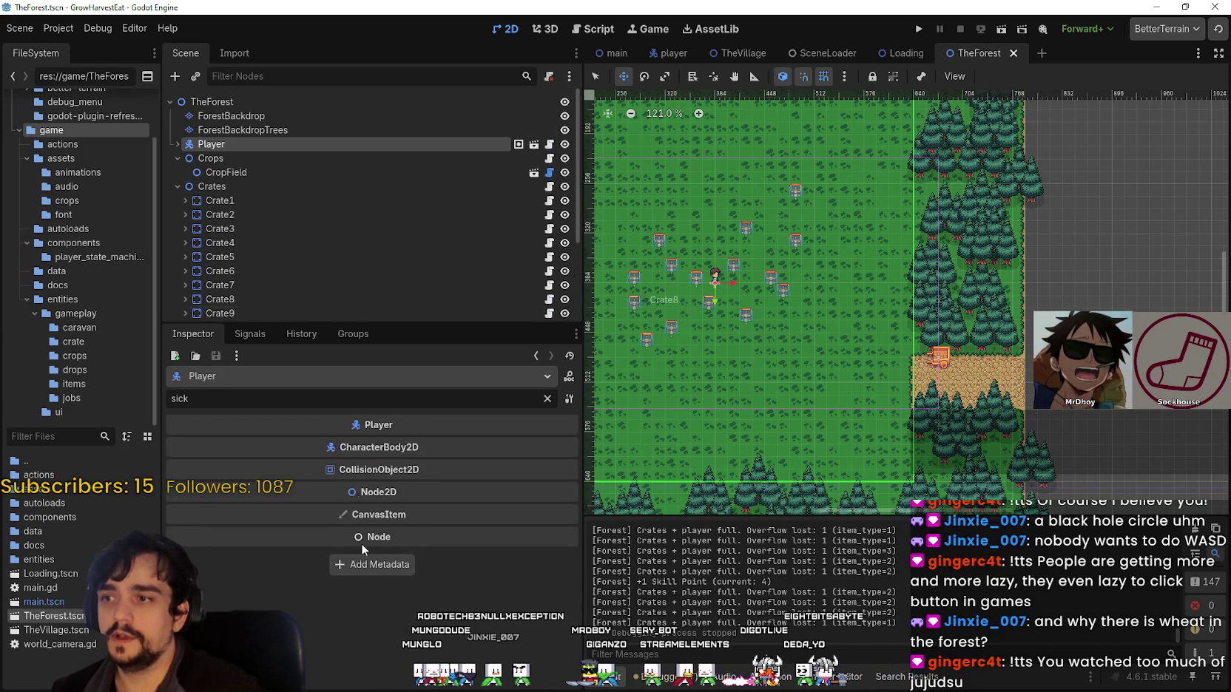
click(547, 398)
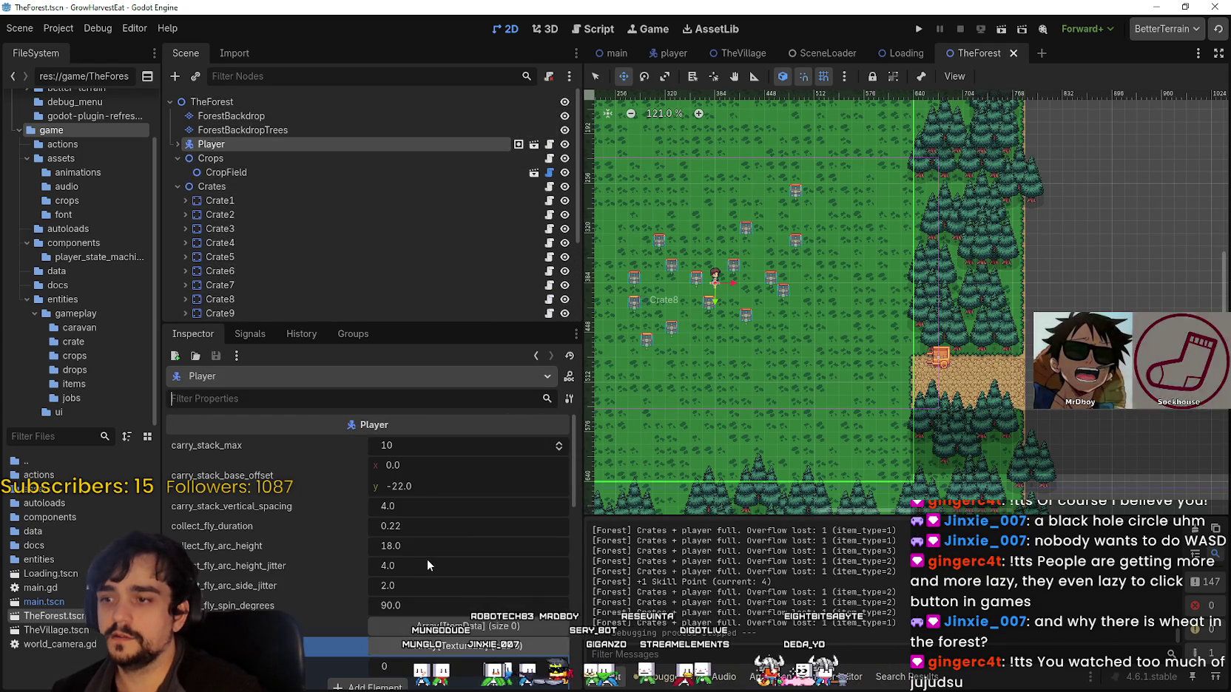
click(407, 444)
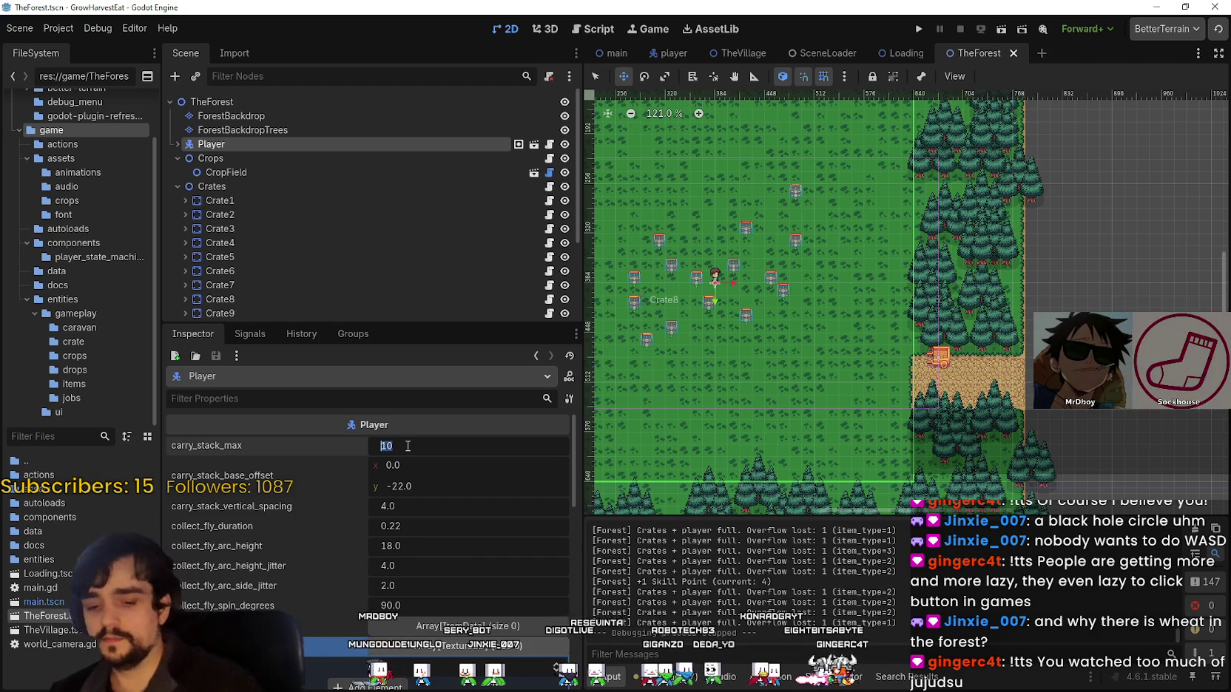
text(999)
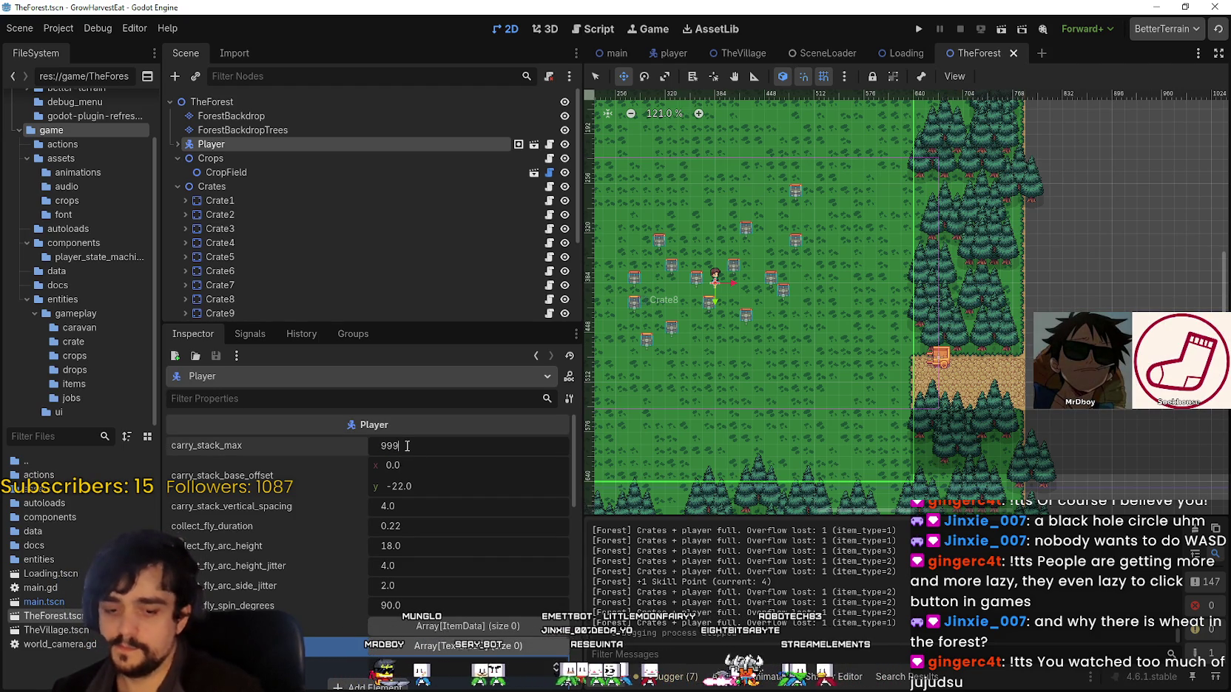
key(Return)
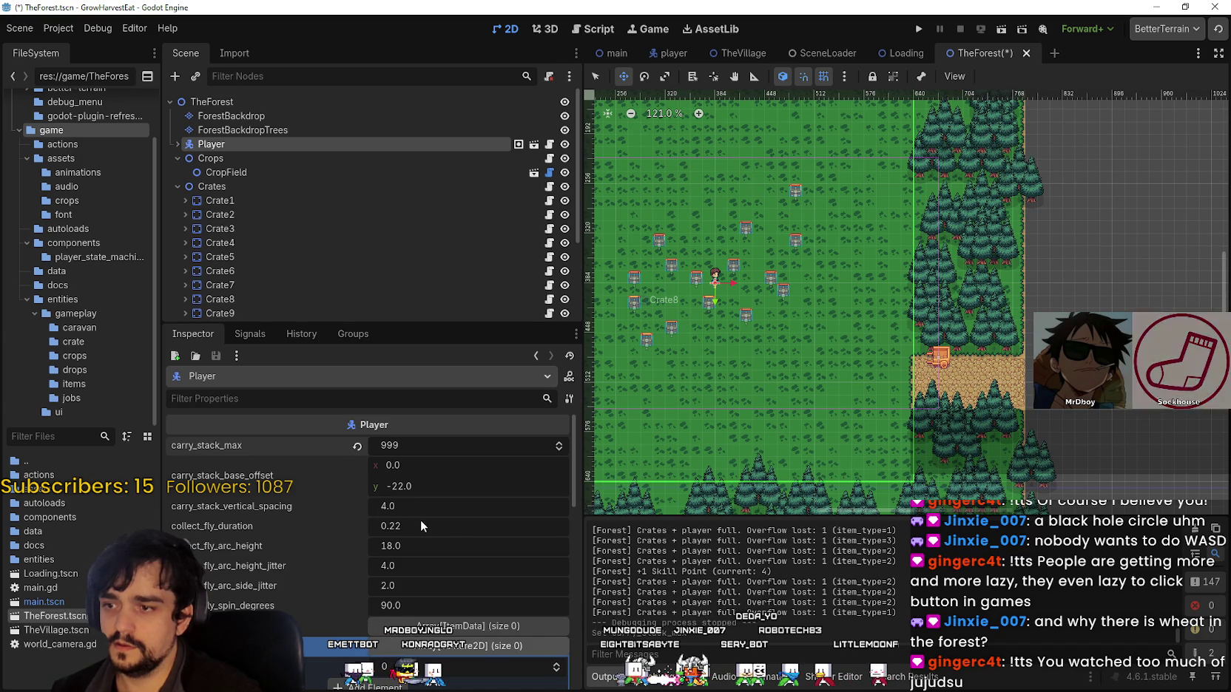
Review the Inspector properties and rerun the project with the new stack limit
scroll(421, 518, down, 2)
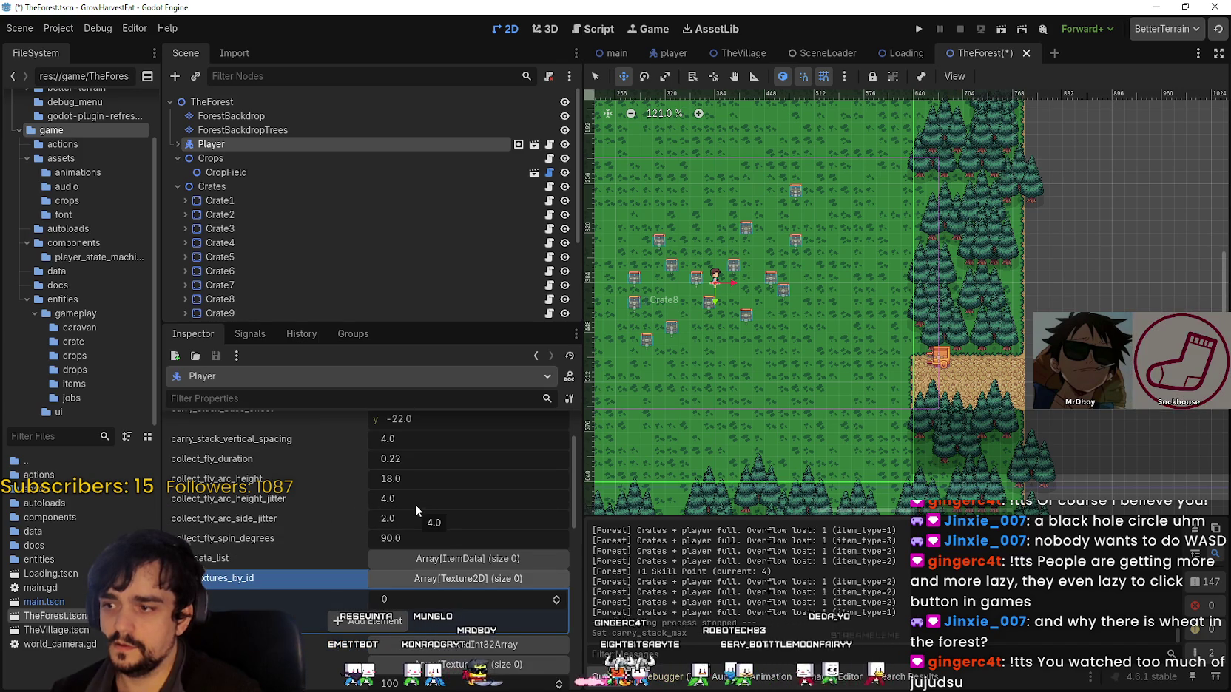
scroll(416, 504, down, 3)
scroll(343, 634, down, 2)
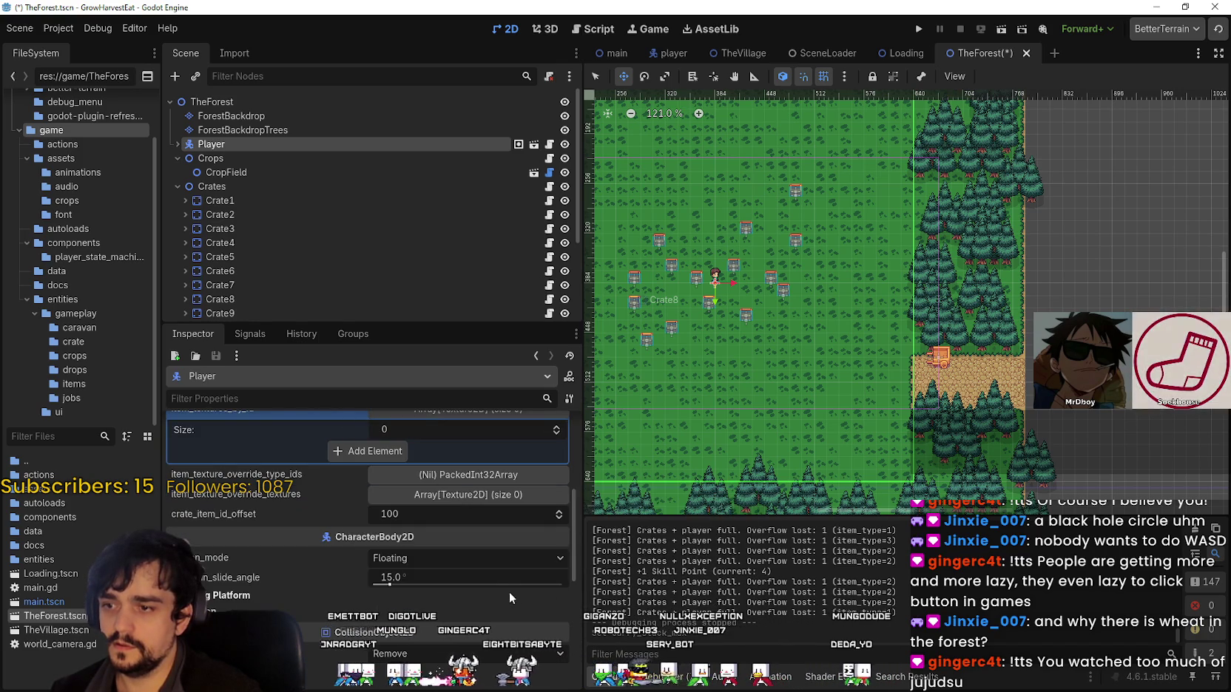
scroll(511, 599, up, 4)
scroll(516, 608, up, 3)
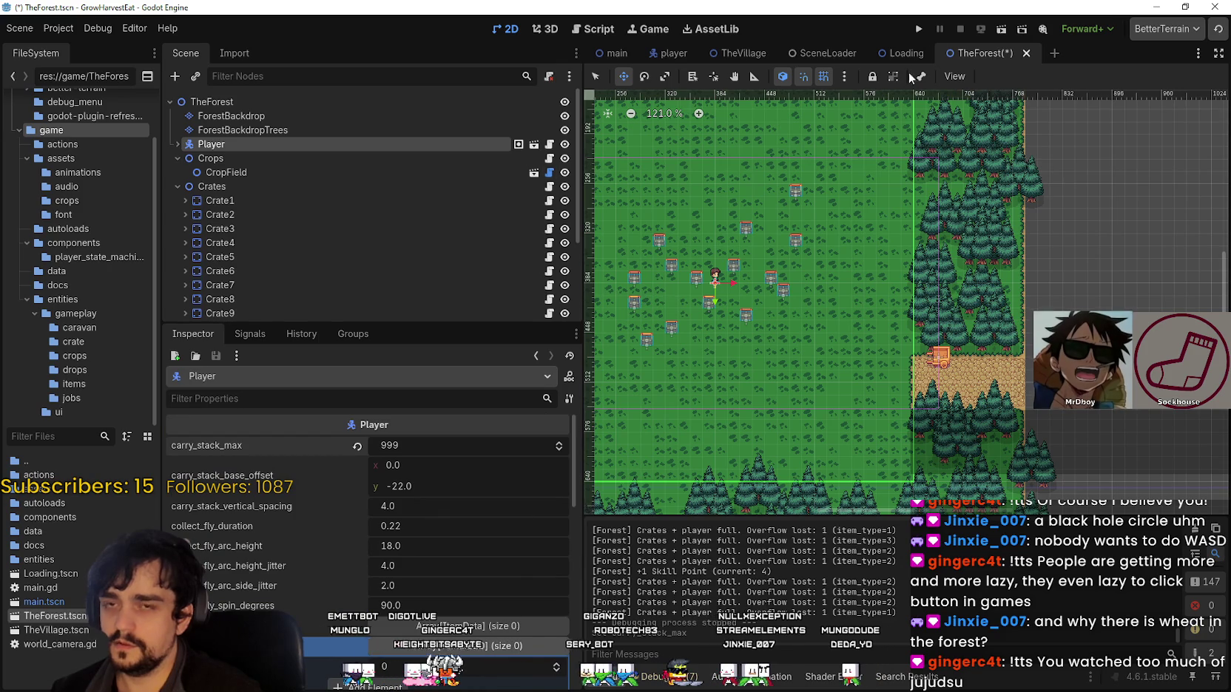
click(920, 29)
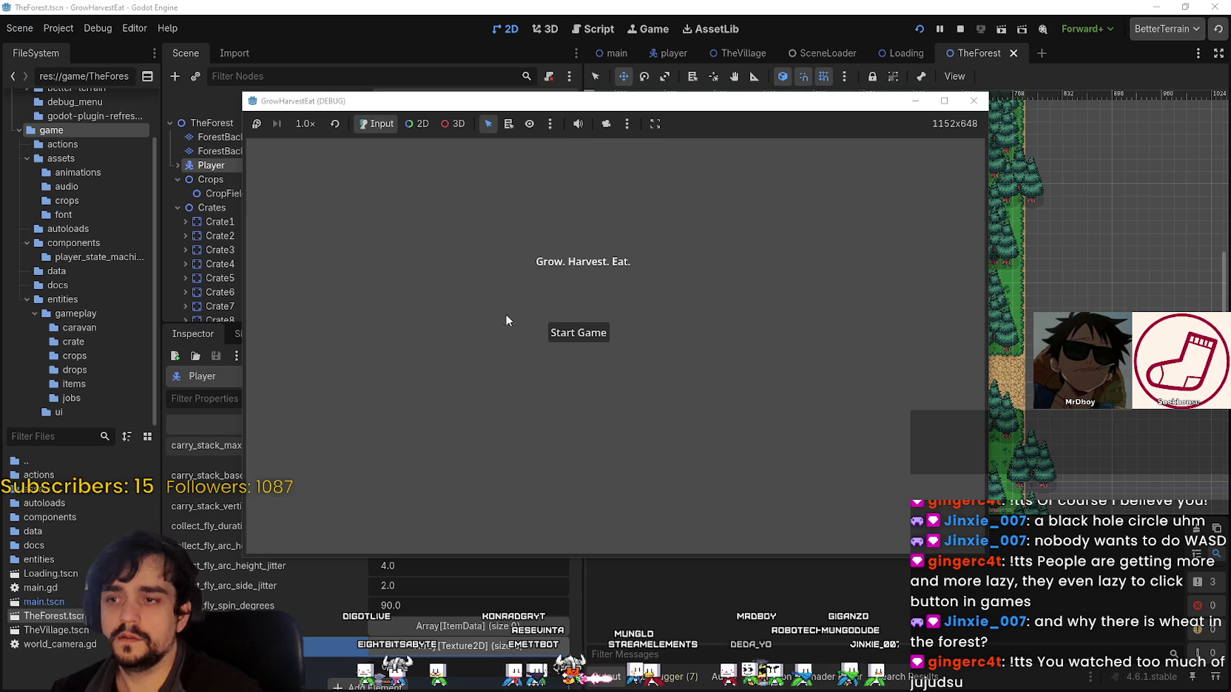
Start a new game, maximize its window, and walk the farmer to the cart
click(578, 332)
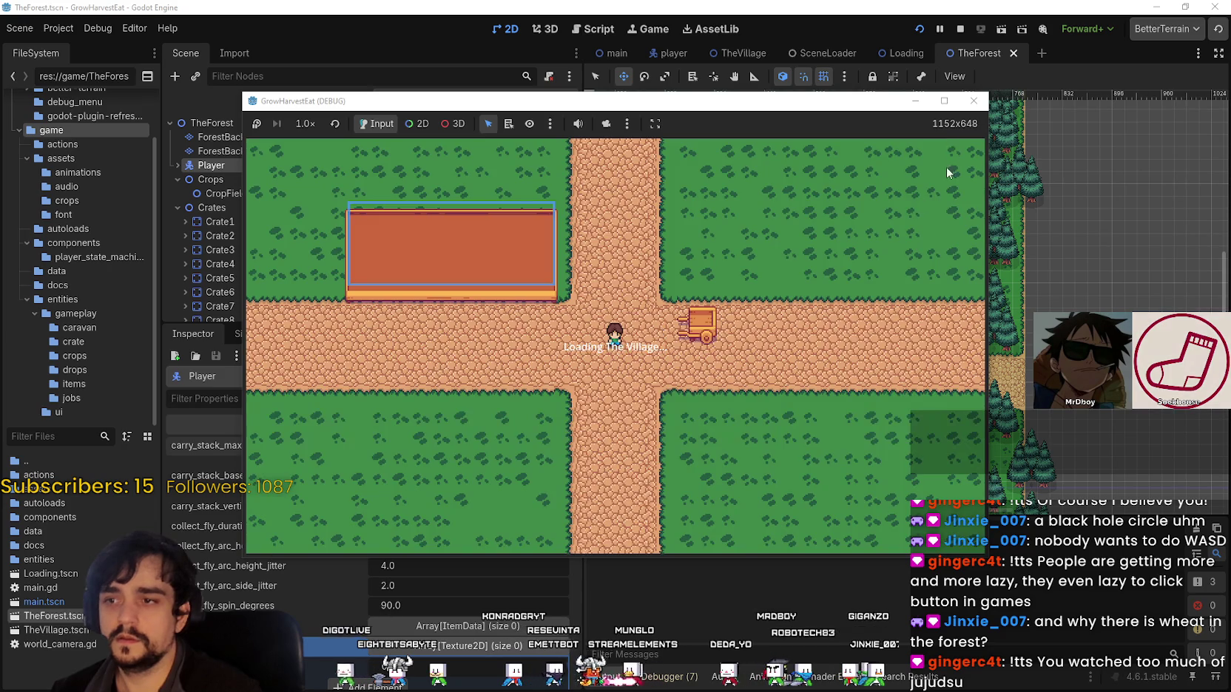
click(944, 100)
key(d)
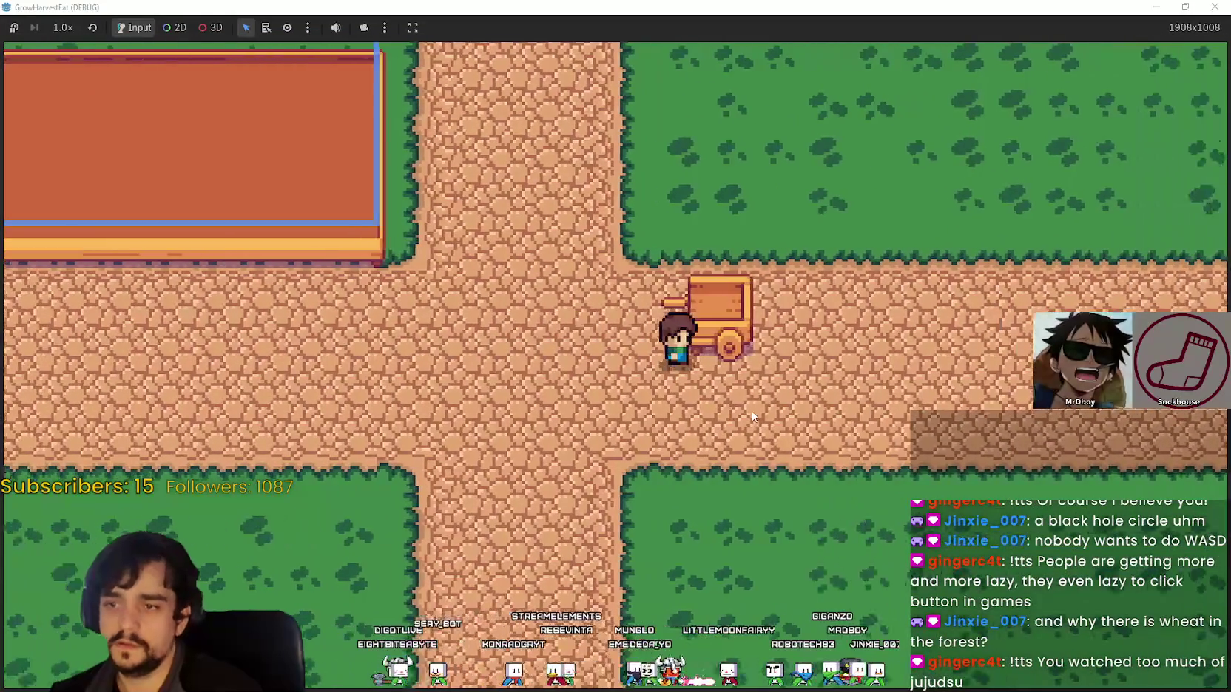
Fast-forward at 16× speed, settle on 2×, then shrink the game window
click(64, 27)
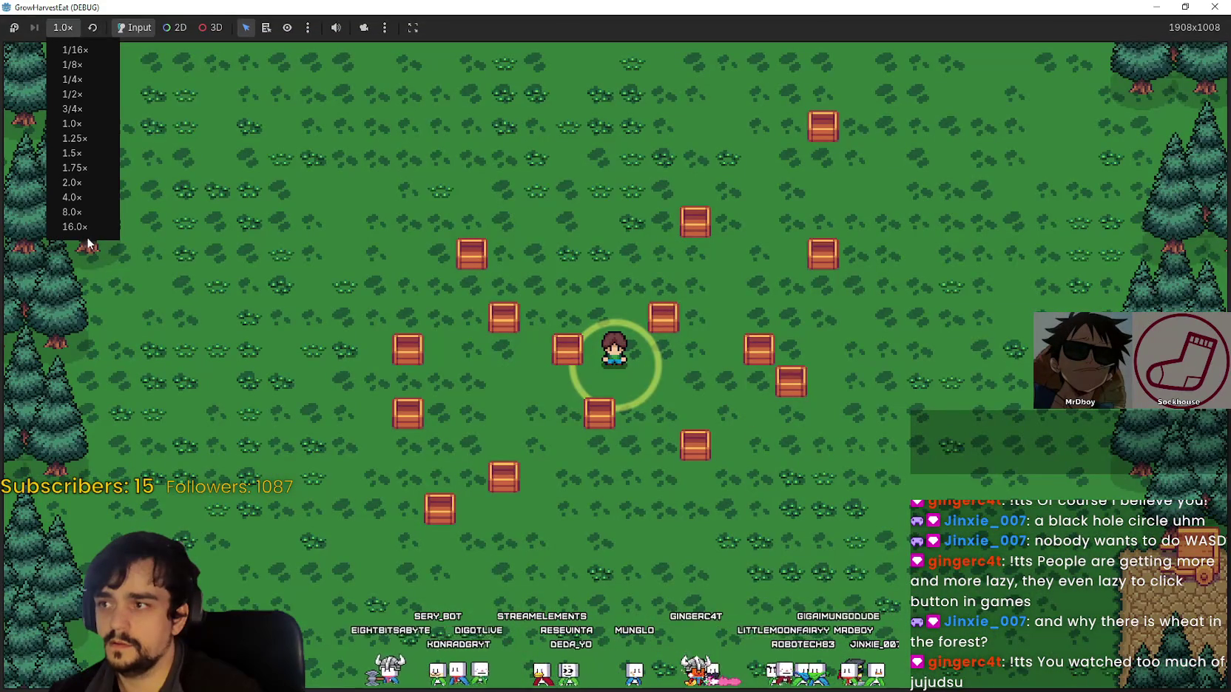
click(86, 233)
click(63, 27)
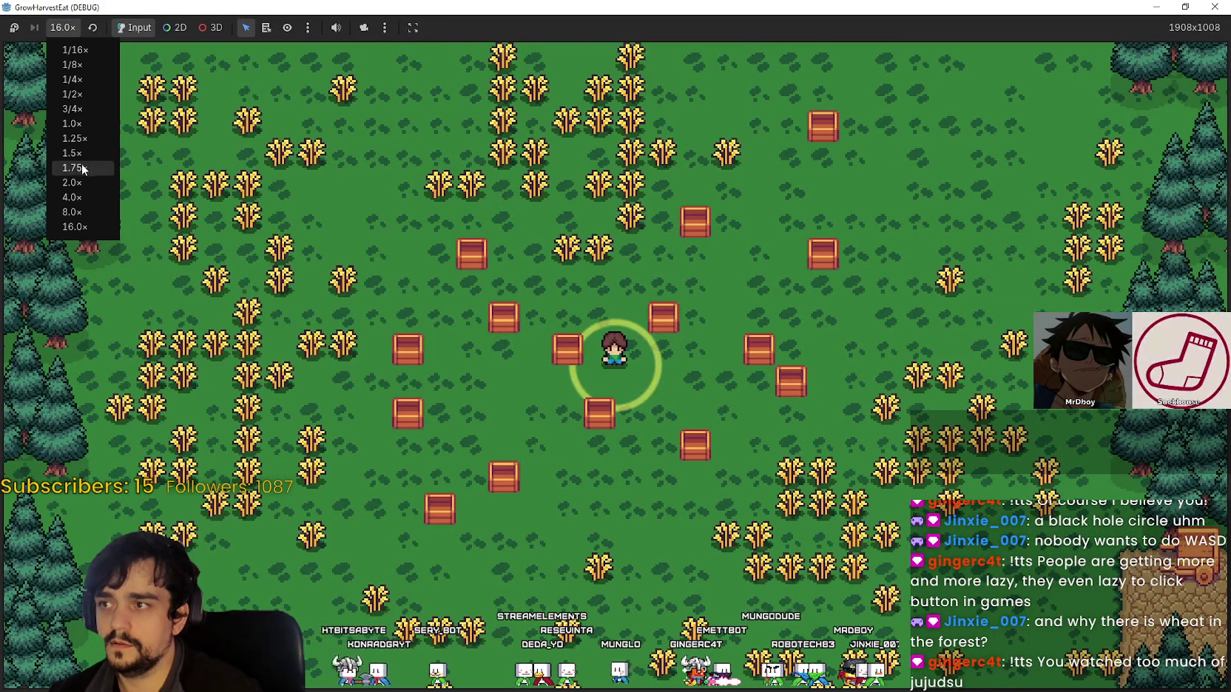
click(78, 185)
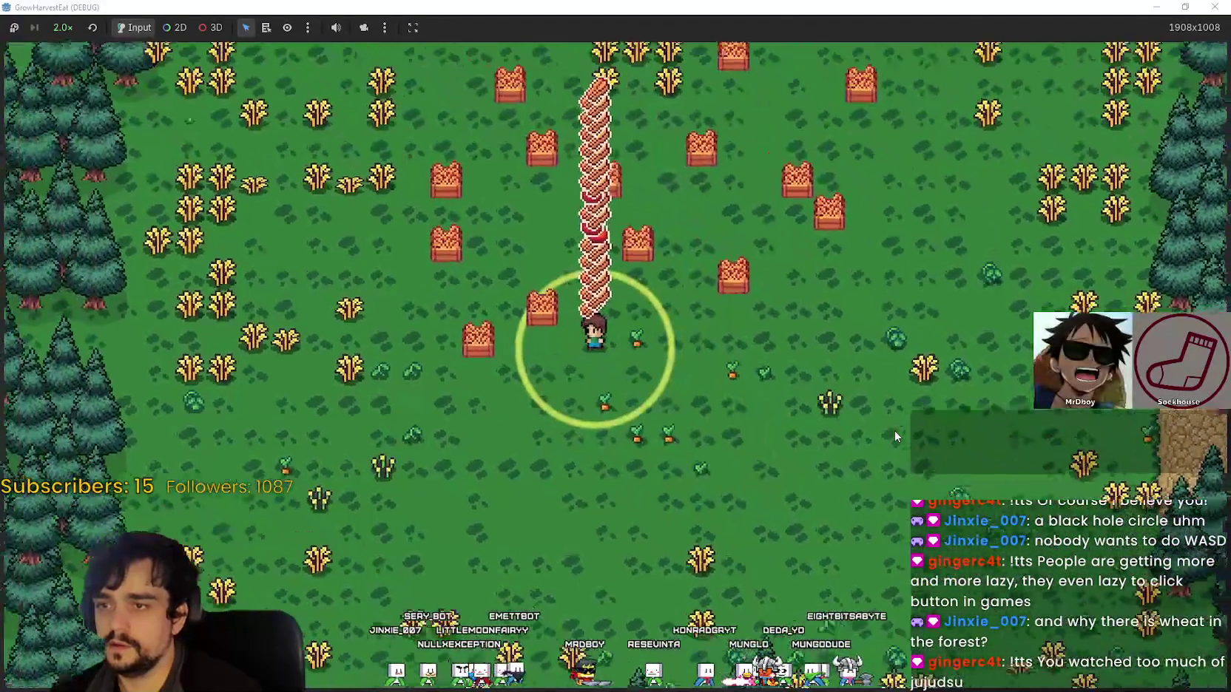
key(super+Down)
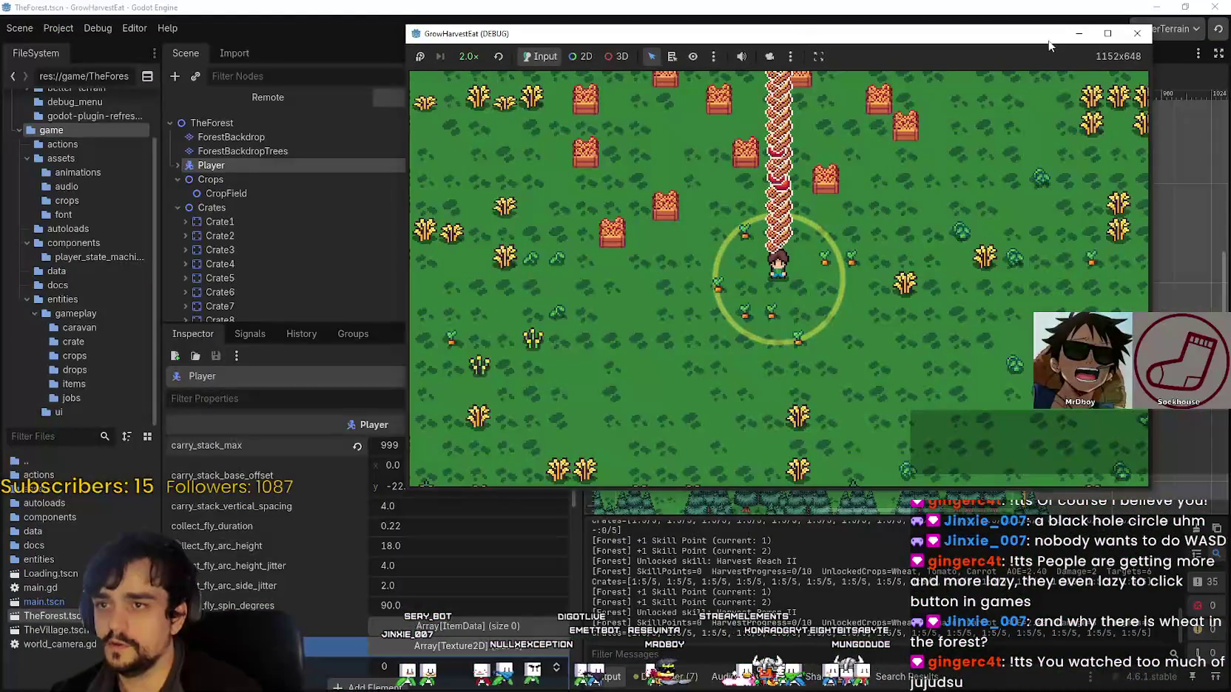
Maximize the game window again and zoom the camera while walking toward the forest
click(1107, 34)
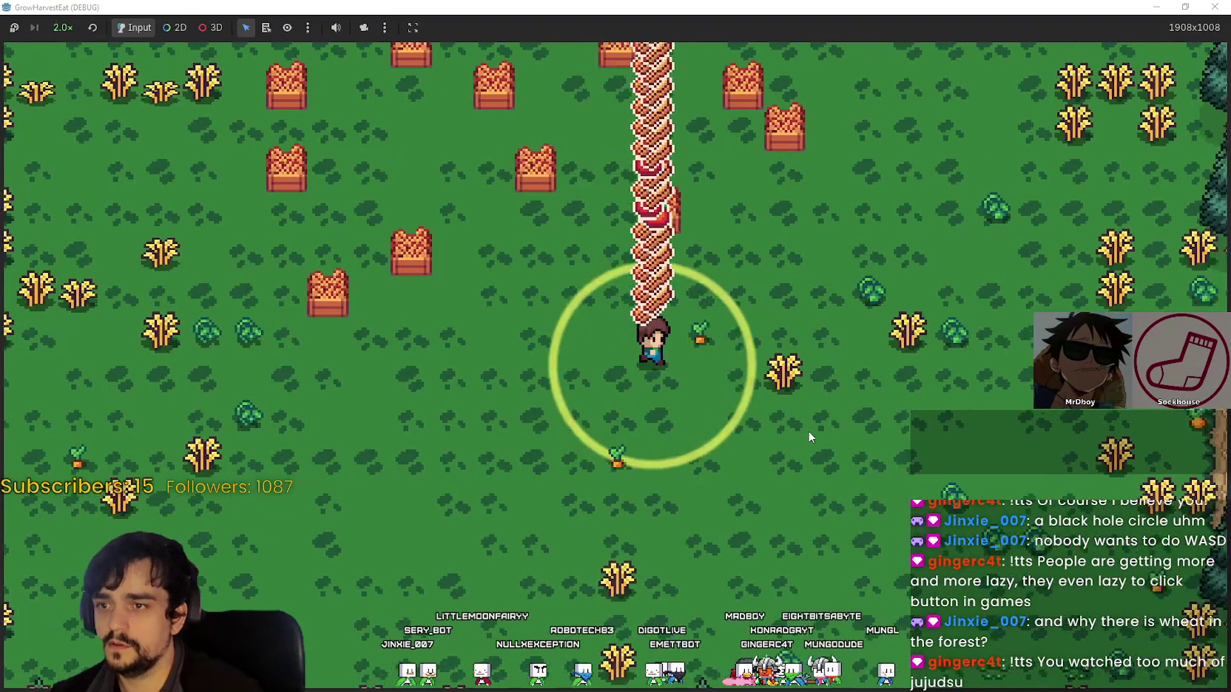
scroll(807, 430, down, 3)
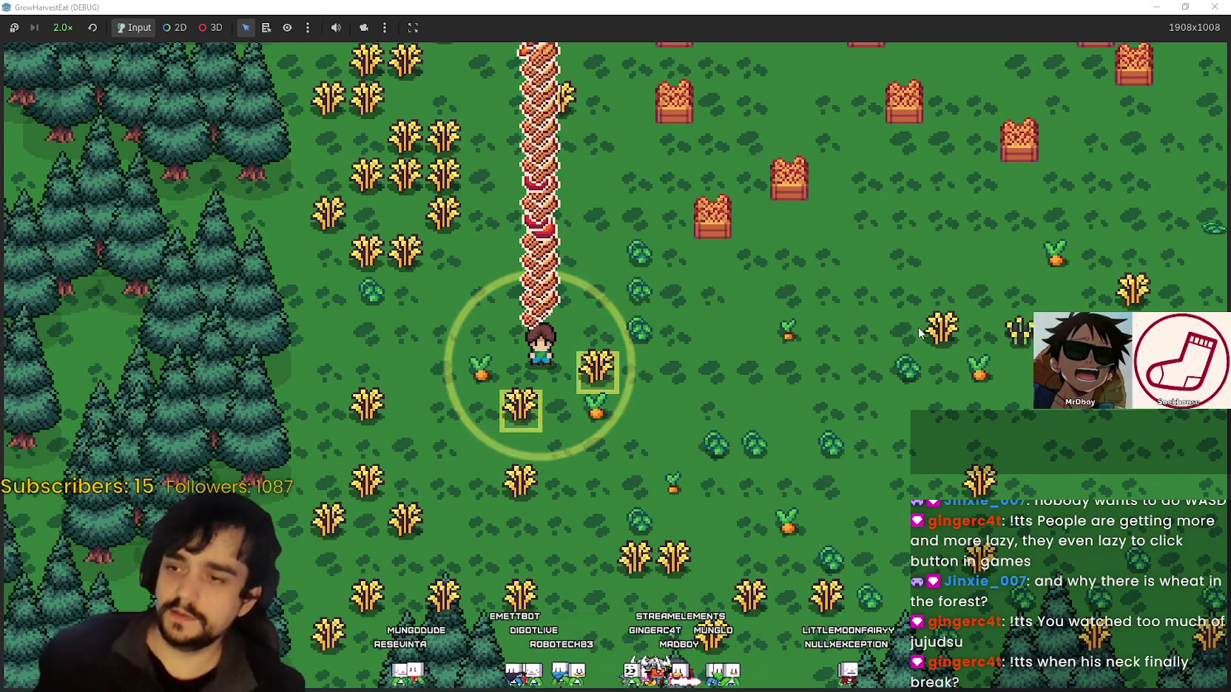
scroll(777, 328, down, 2)
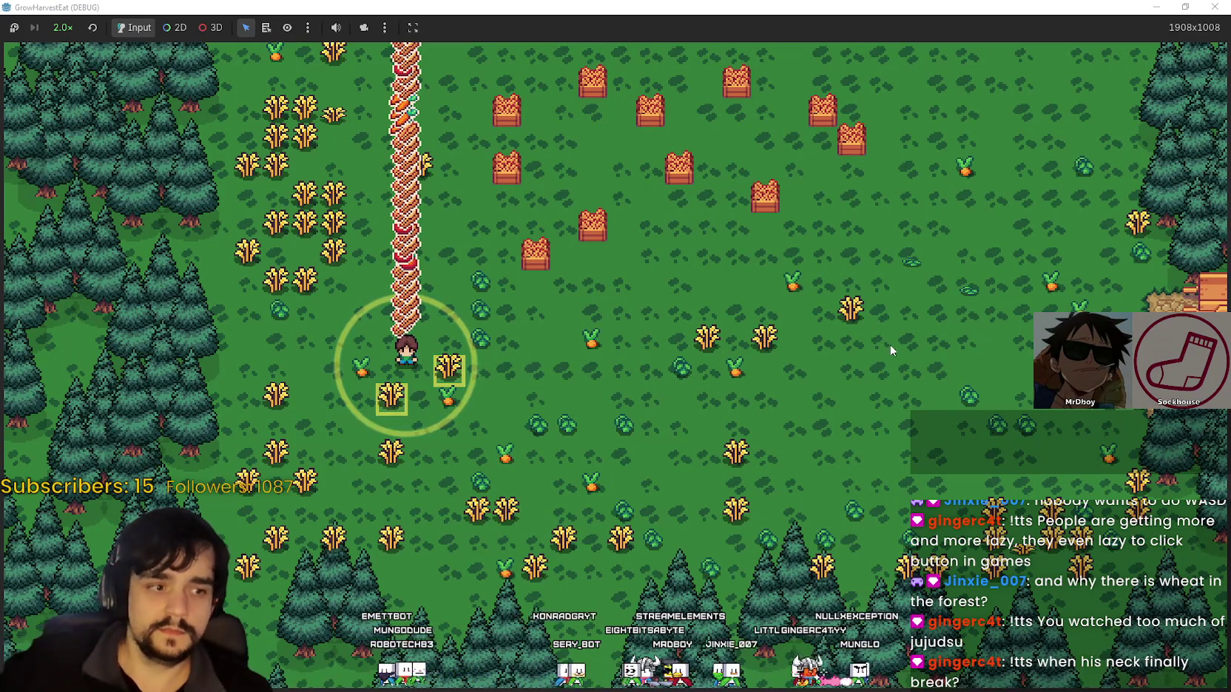
scroll(823, 396, up, 2)
scroll(814, 473, down, 2)
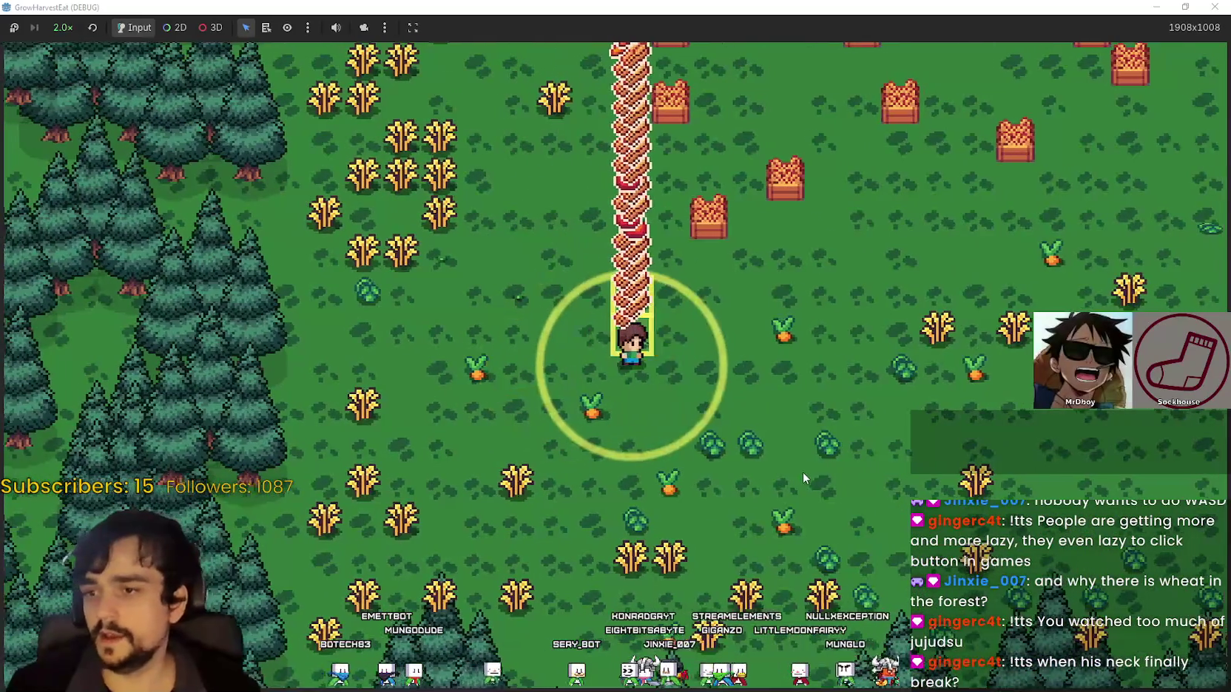
scroll(804, 471, up, 2)
scroll(803, 471, down, 3)
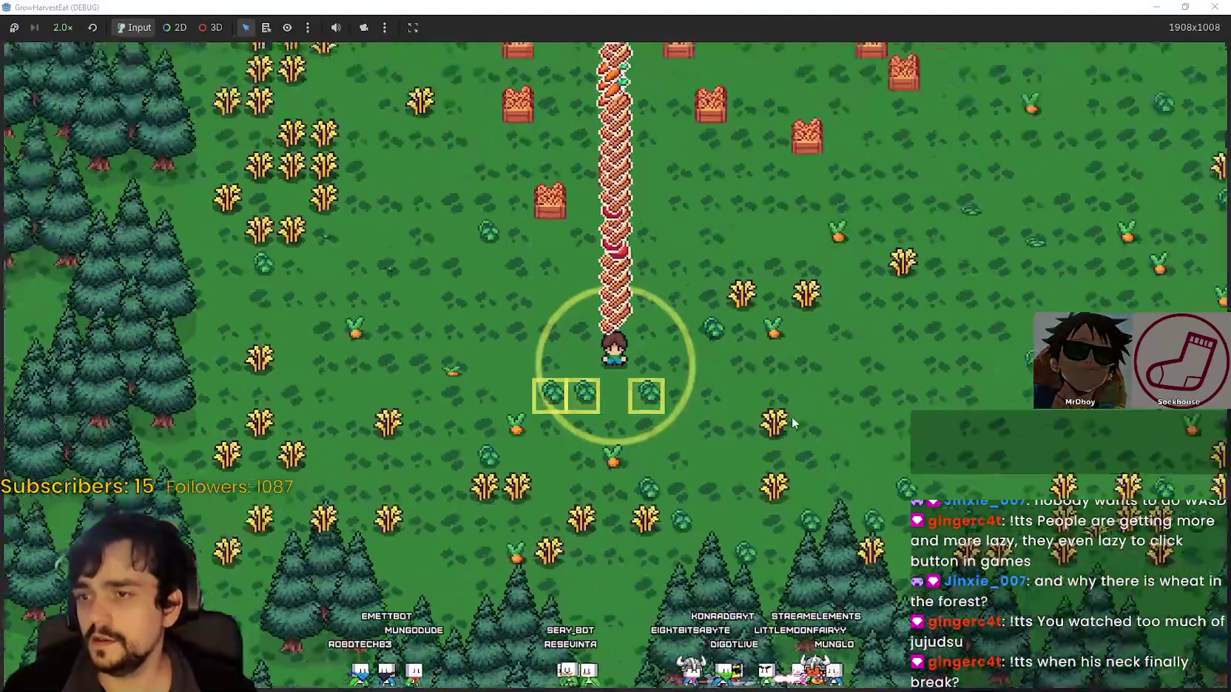
scroll(792, 408, up, 2)
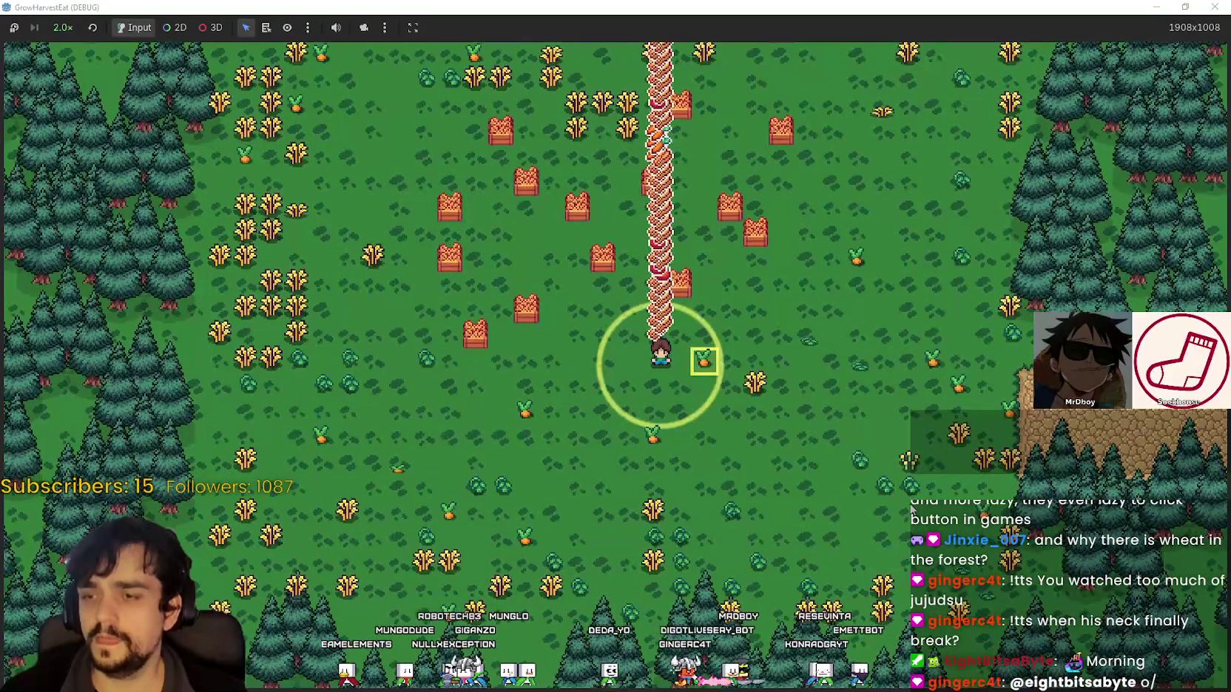
Walk the character down, left, down and right between the wheat rows
scroll(885, 486, up, 5)
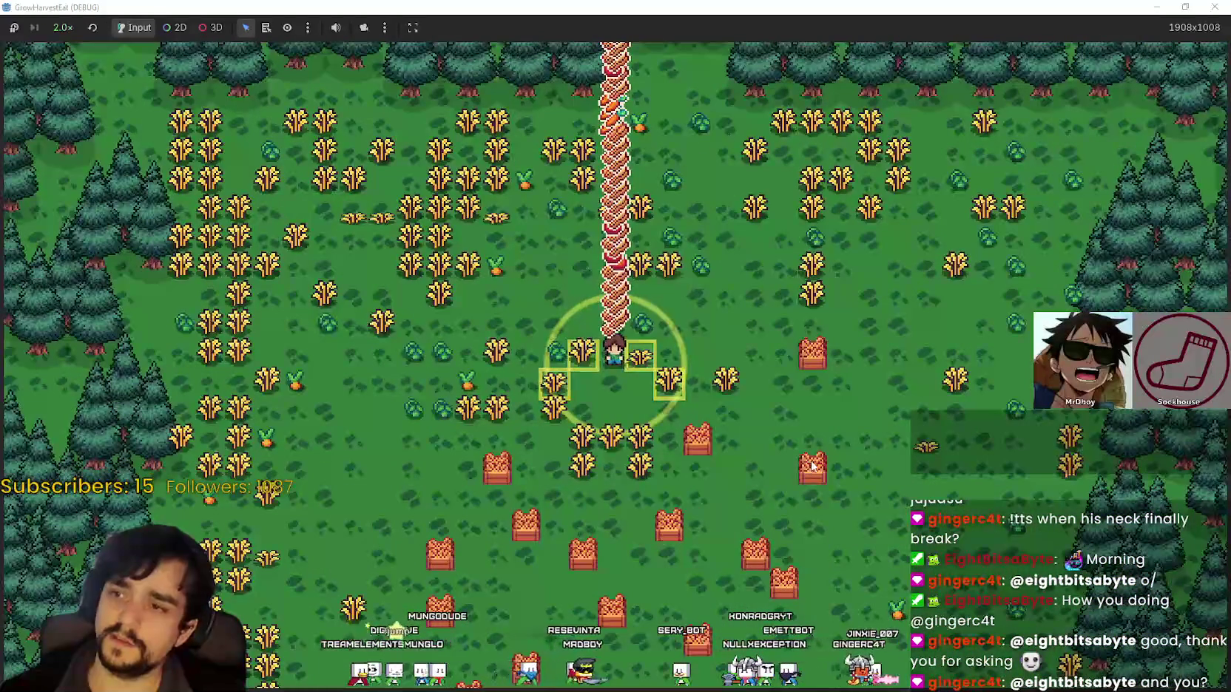
key(Down)
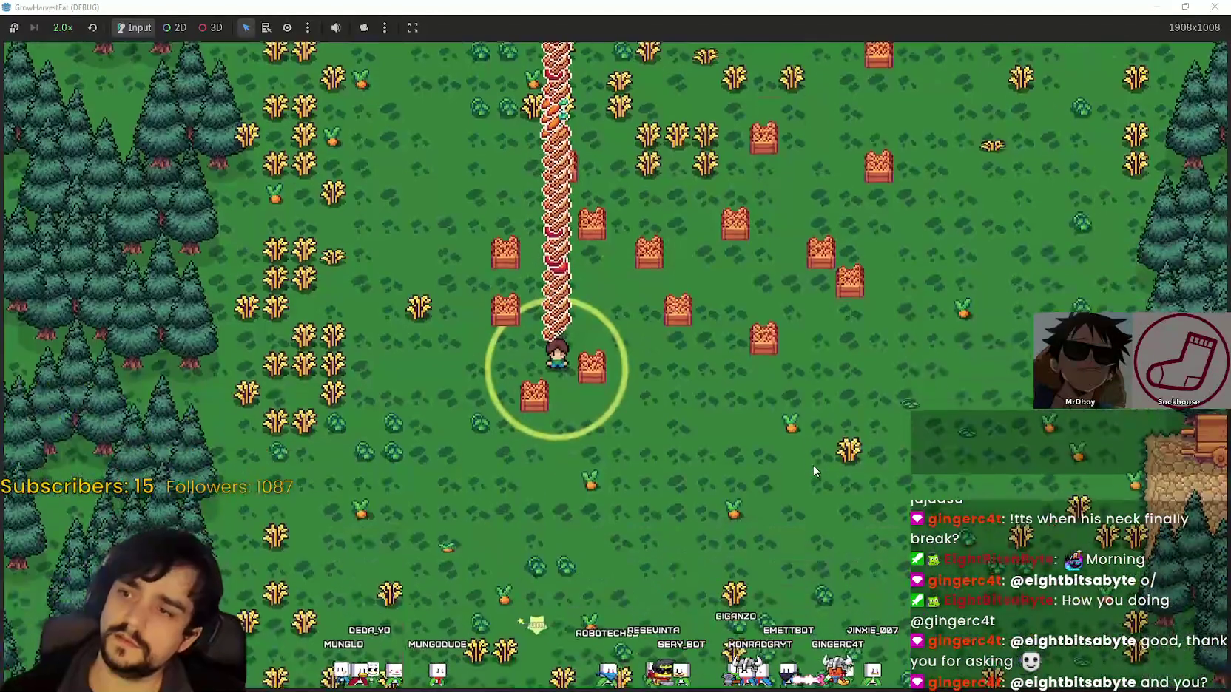
key(Left)
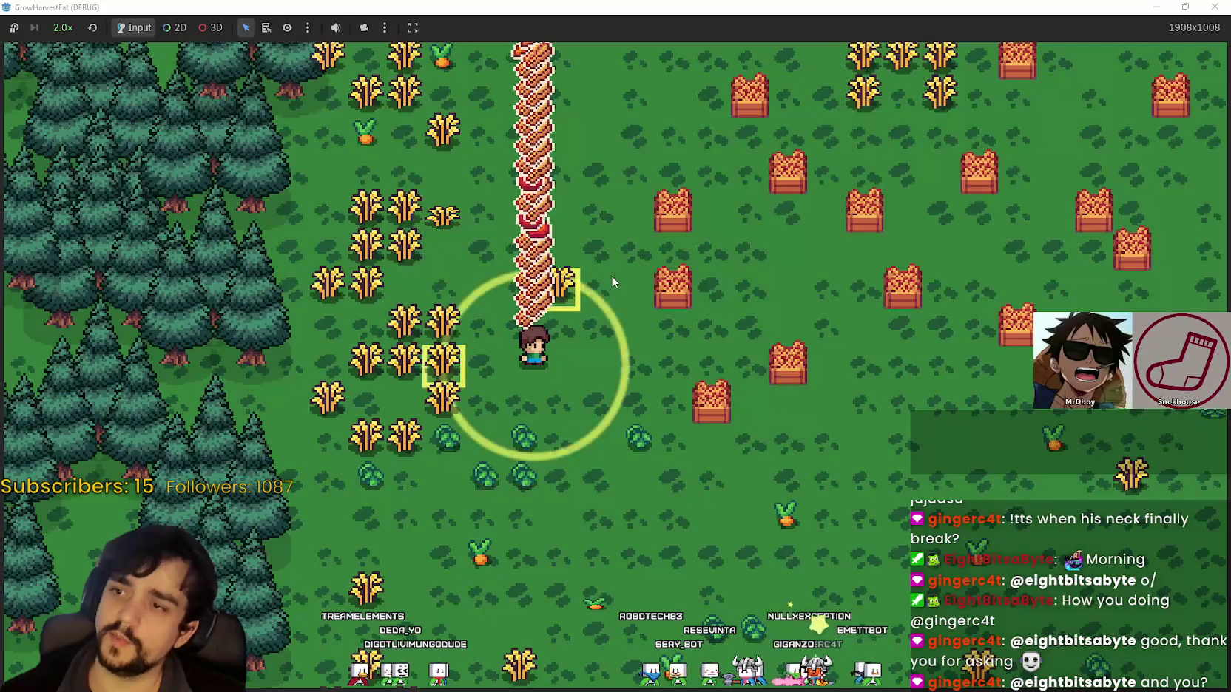
scroll(611, 275, down, 2)
key(Down)
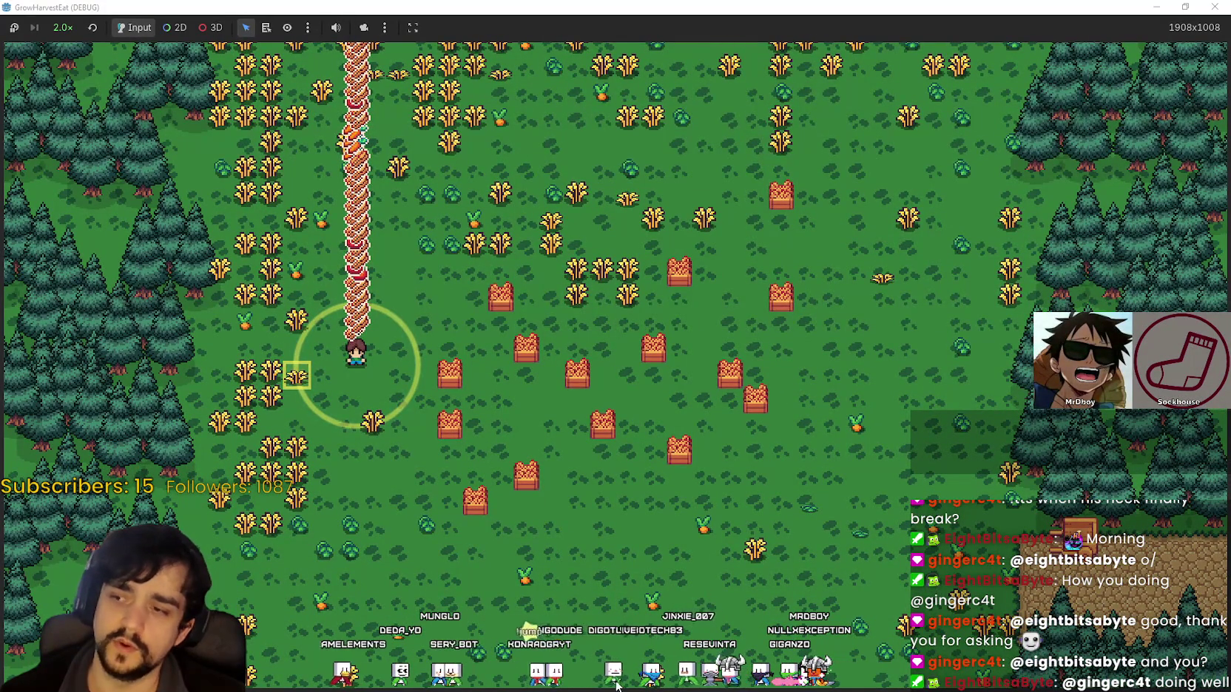
key(Right)
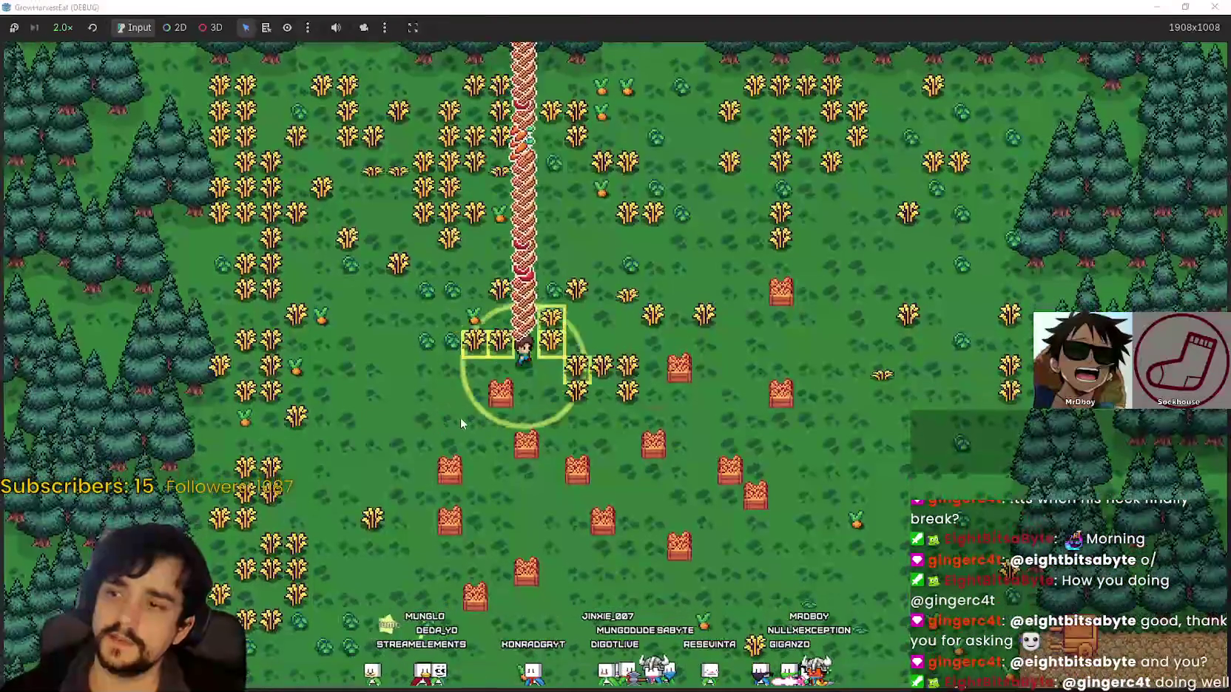
key(Right)
key(Down)
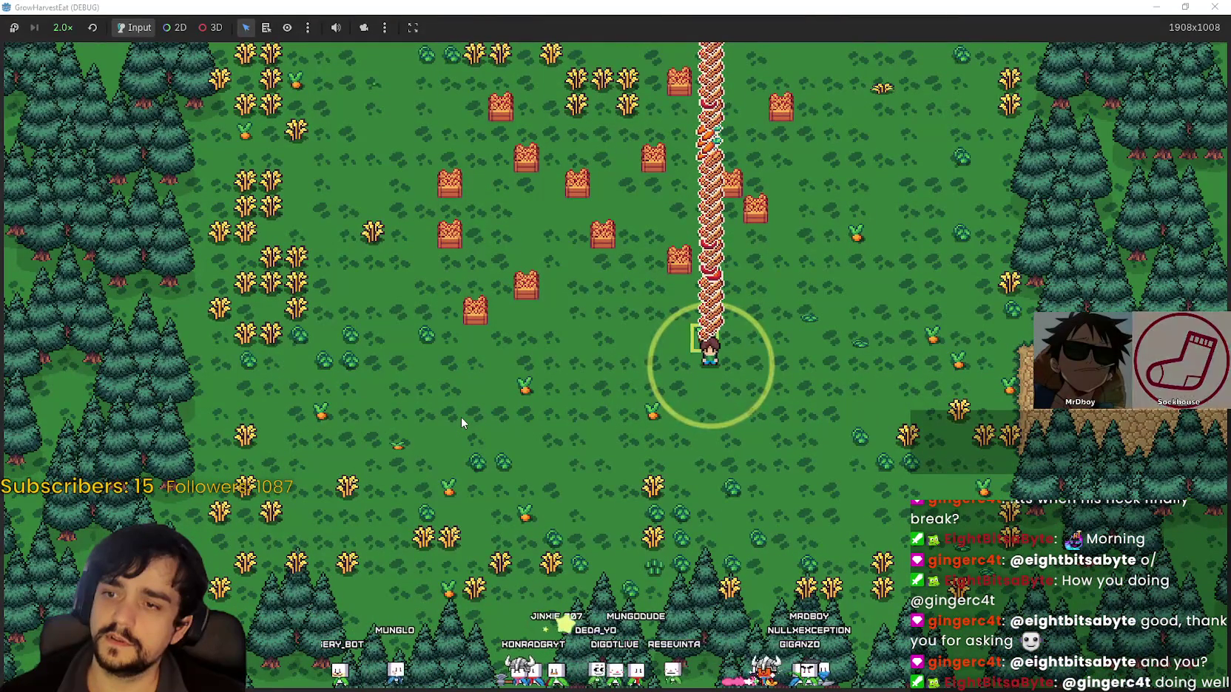
Walk the character left, down, right, far up, then left and down past the crates
key(Left)
key(Down)
key(Right)
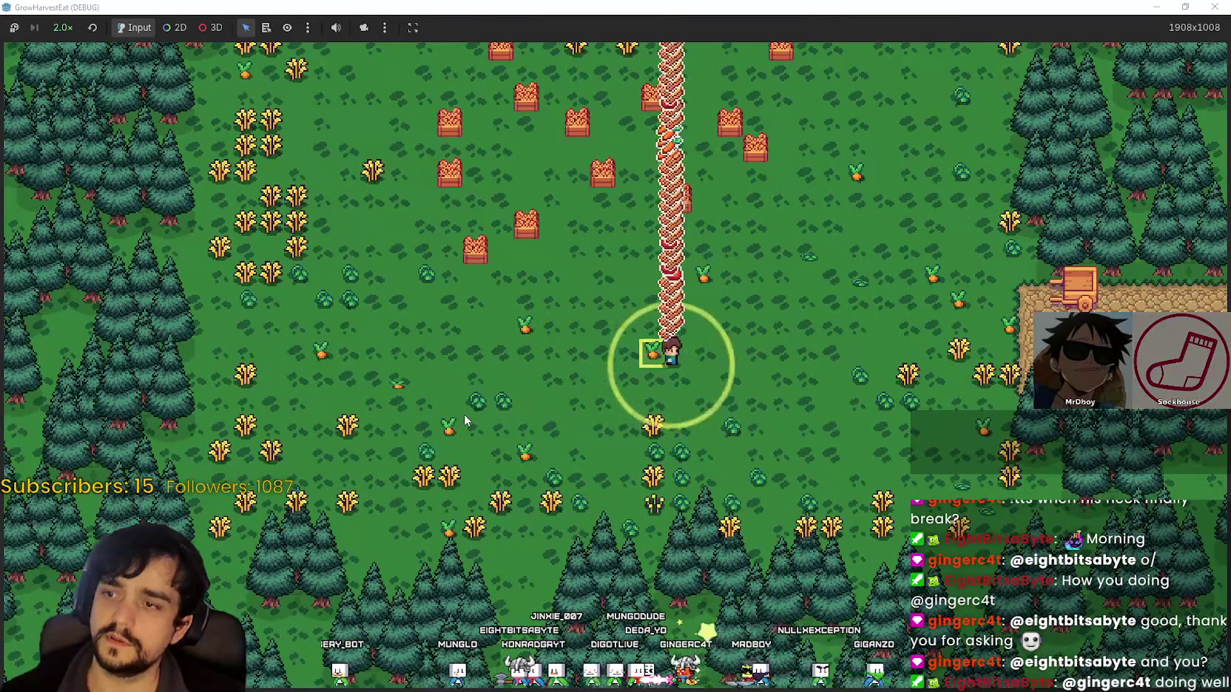
key(Right)
key(Up)
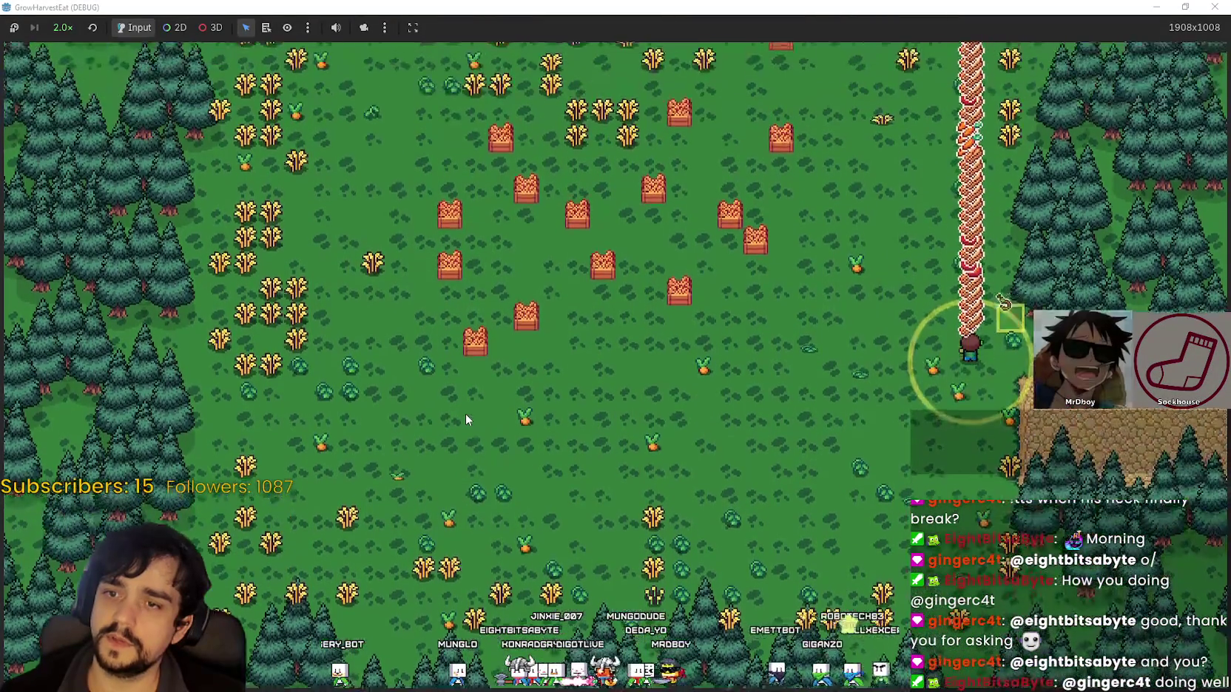
key(Left)
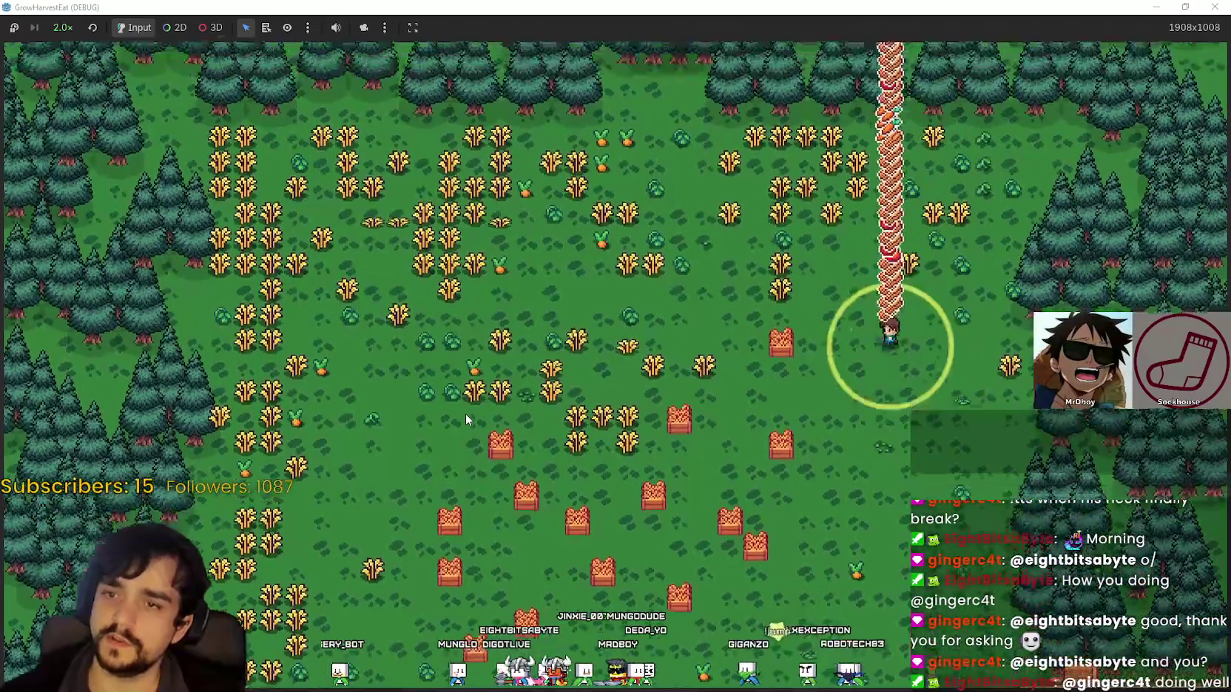
key(Left)
key(Down)
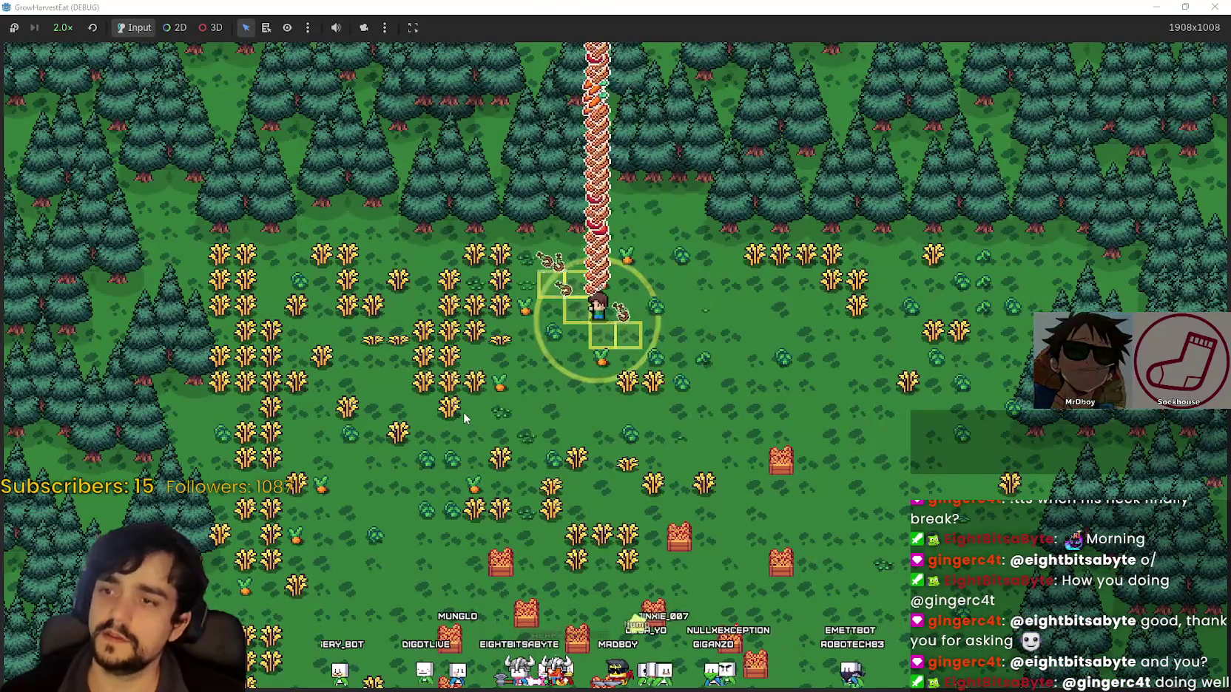
key(Down)
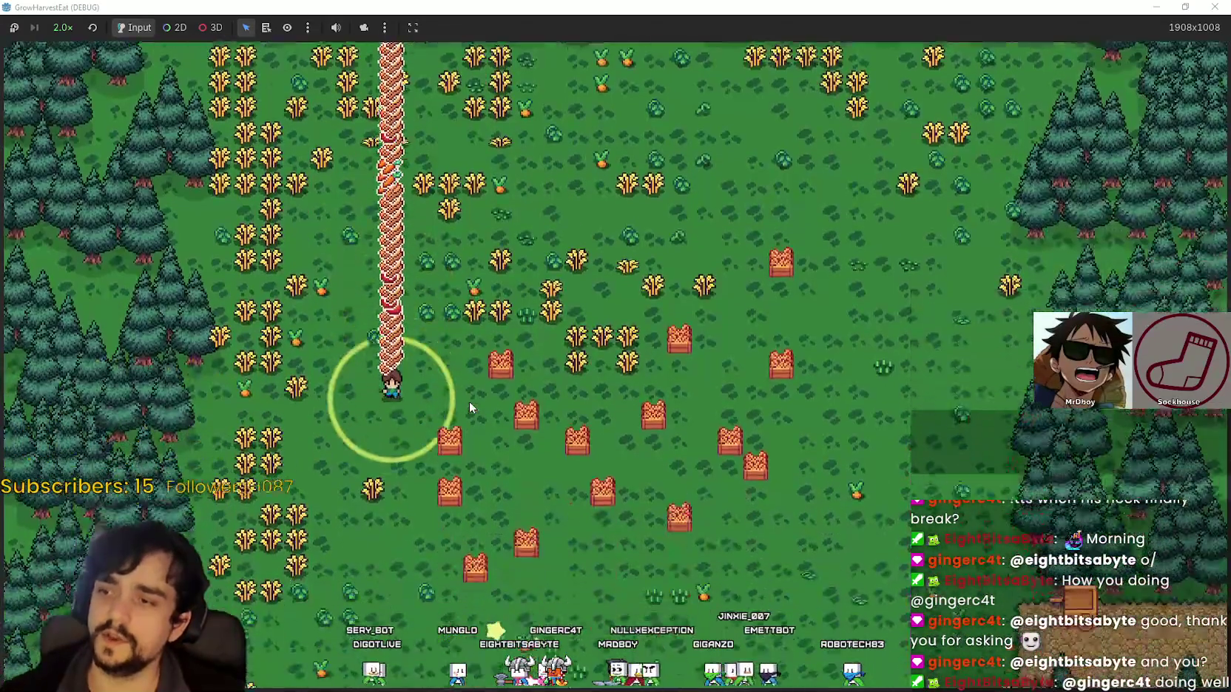
scroll(476, 299, up, 1)
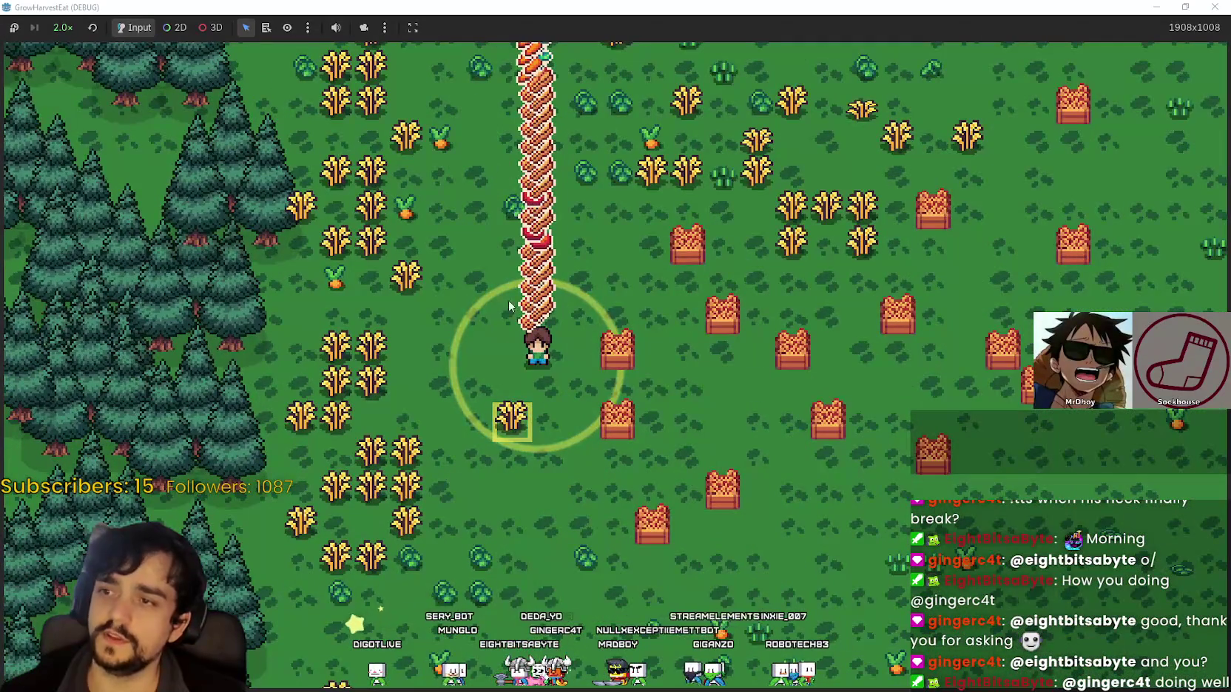
Zoom the game camera in and out as the farmer reaches the forest's northern tree line
scroll(509, 305, down, 2)
scroll(566, 243, up, 1)
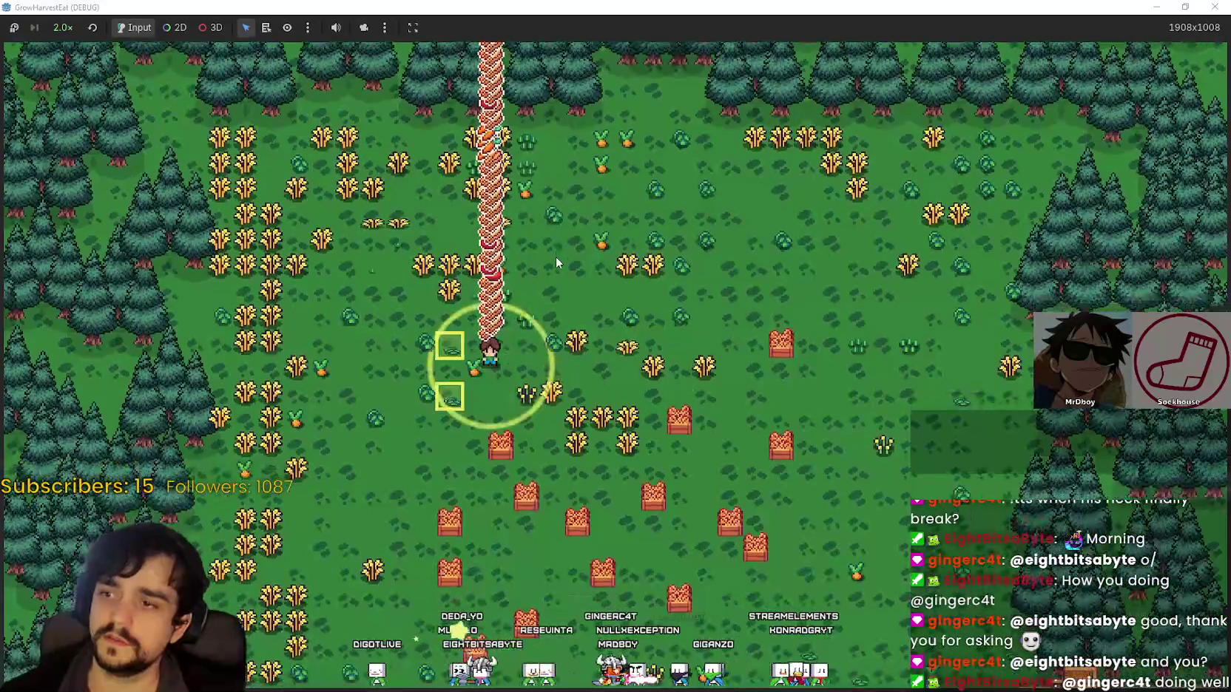
scroll(556, 256, up, 1)
scroll(562, 250, up, 1)
scroll(627, 340, down, 1)
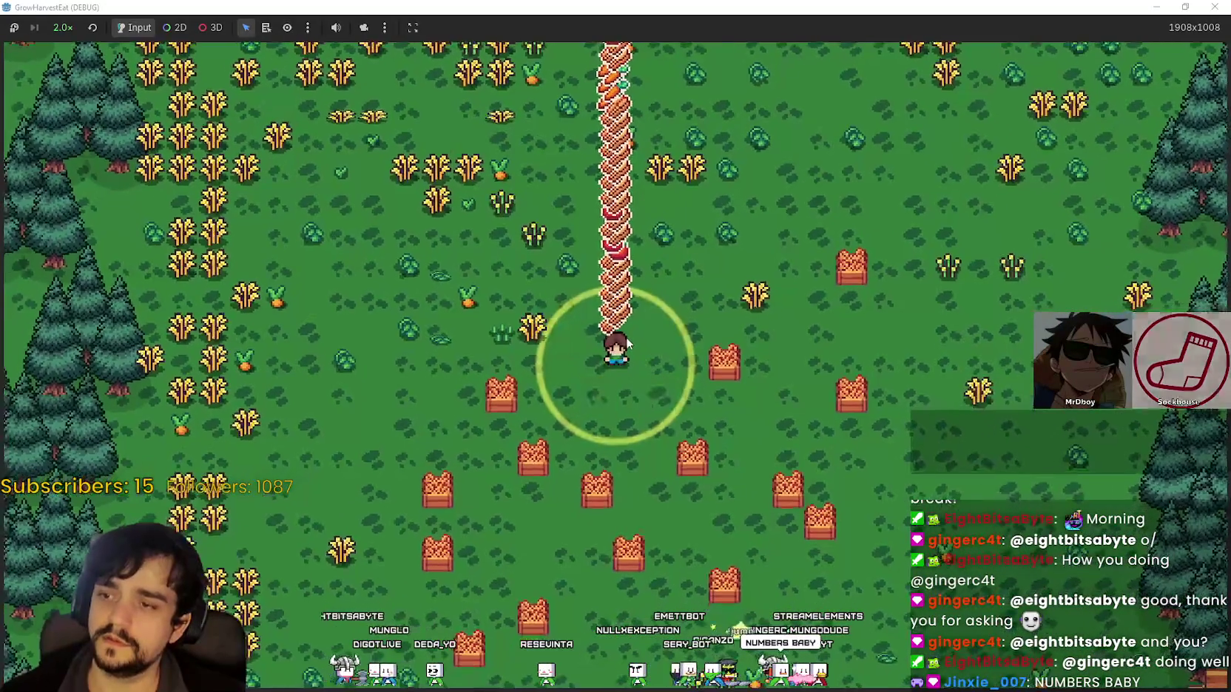
scroll(626, 336, down, 1)
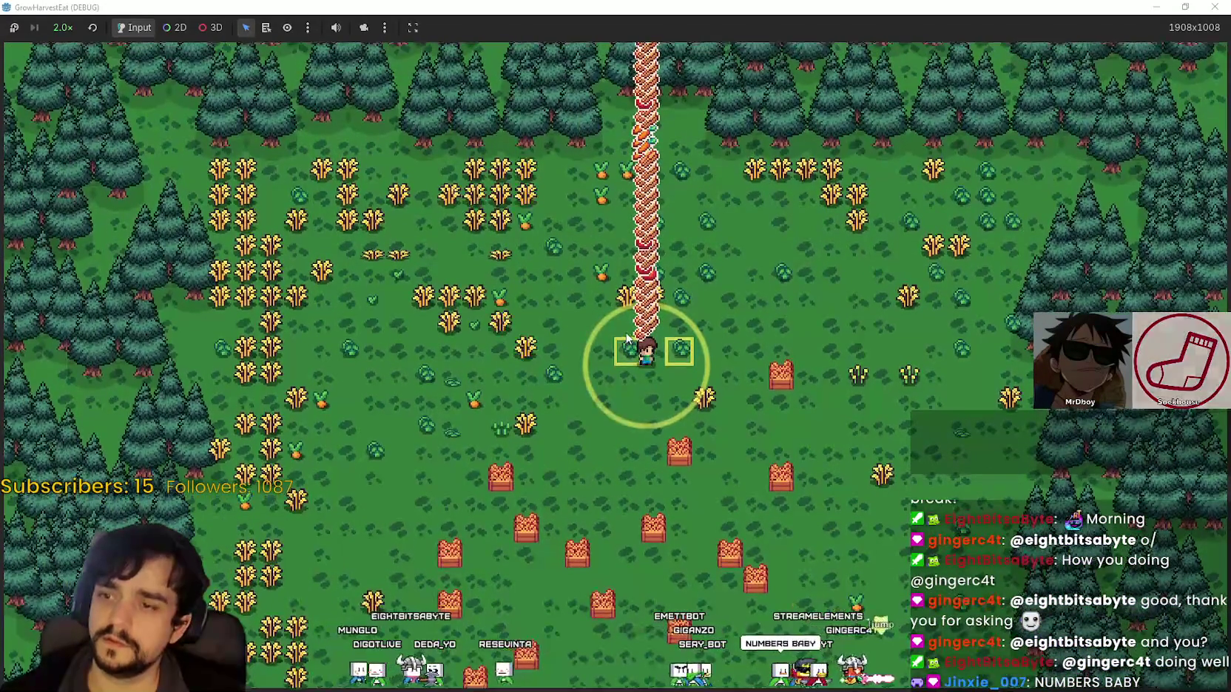
scroll(625, 337, up, 1)
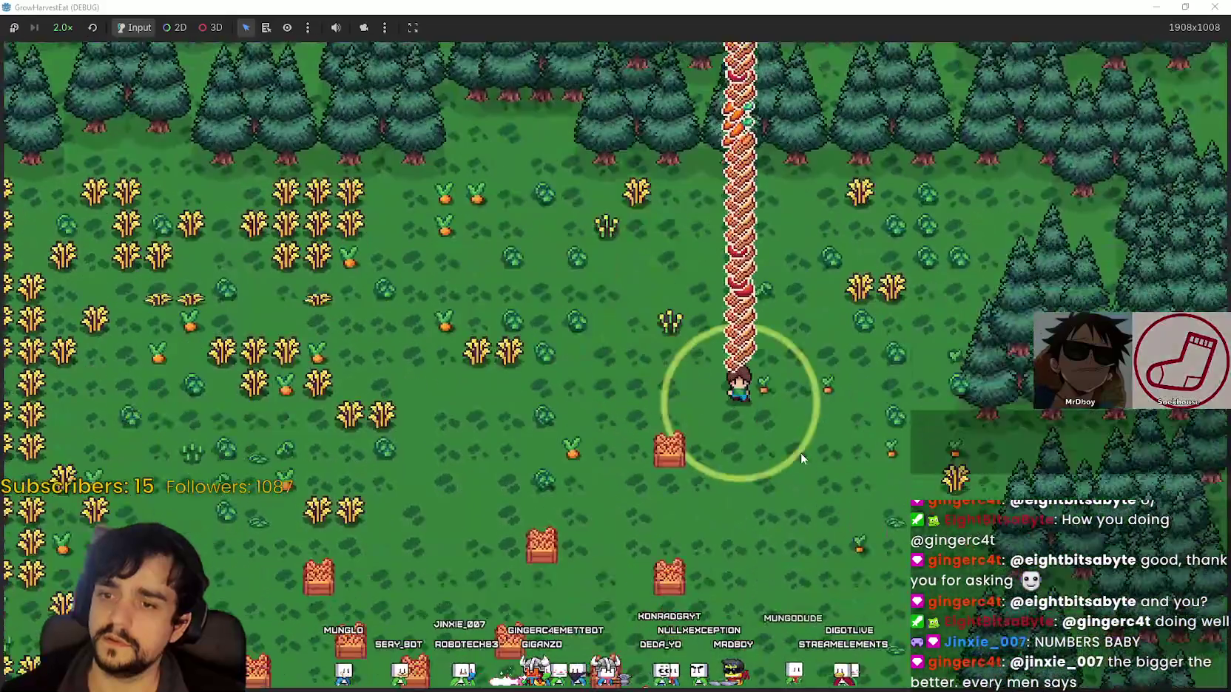
scroll(800, 459, up, 3)
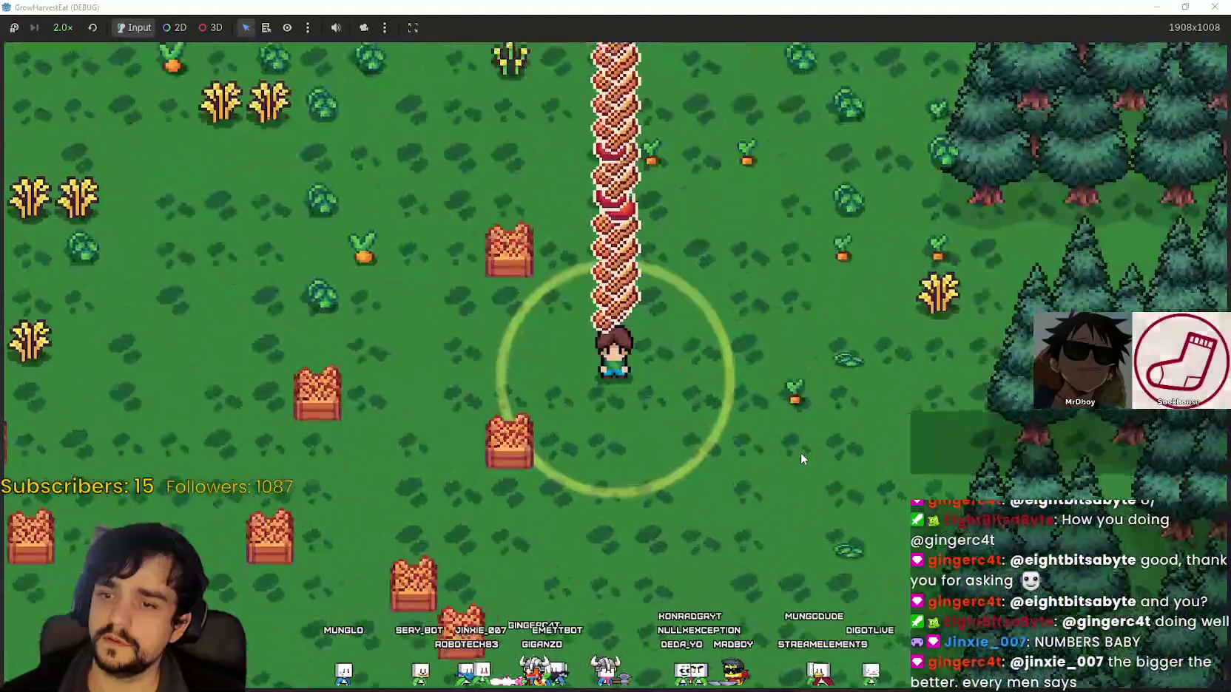
scroll(800, 458, down, 3)
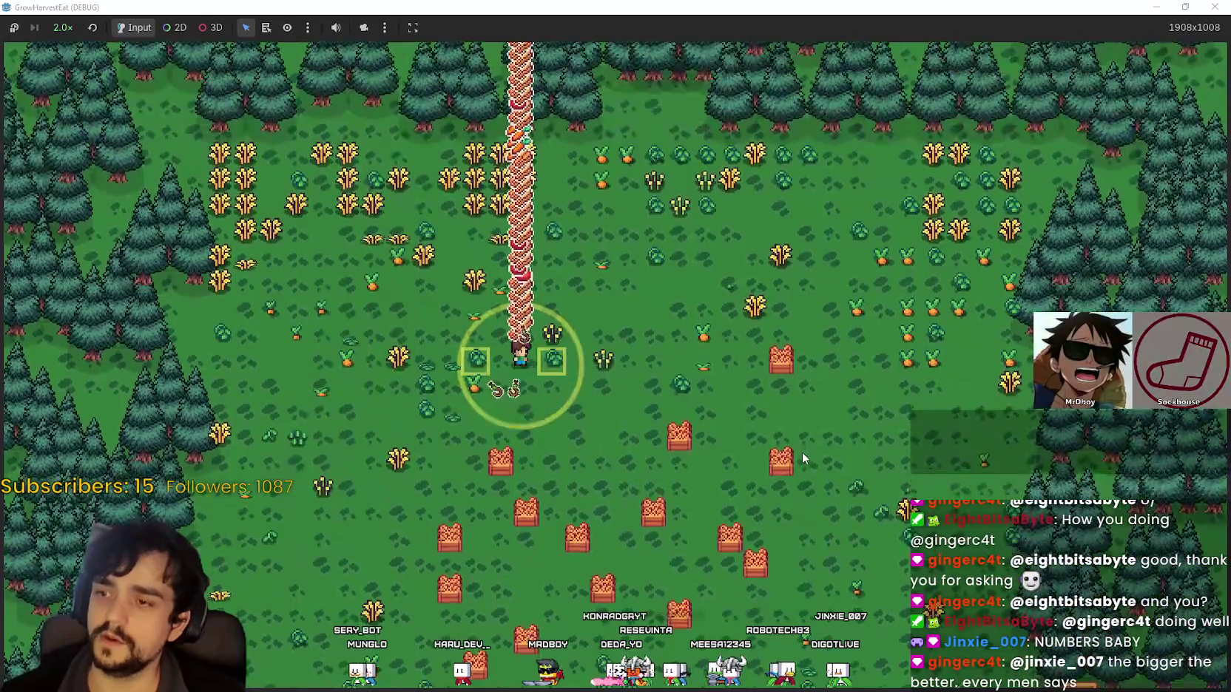
scroll(791, 453, up, 3)
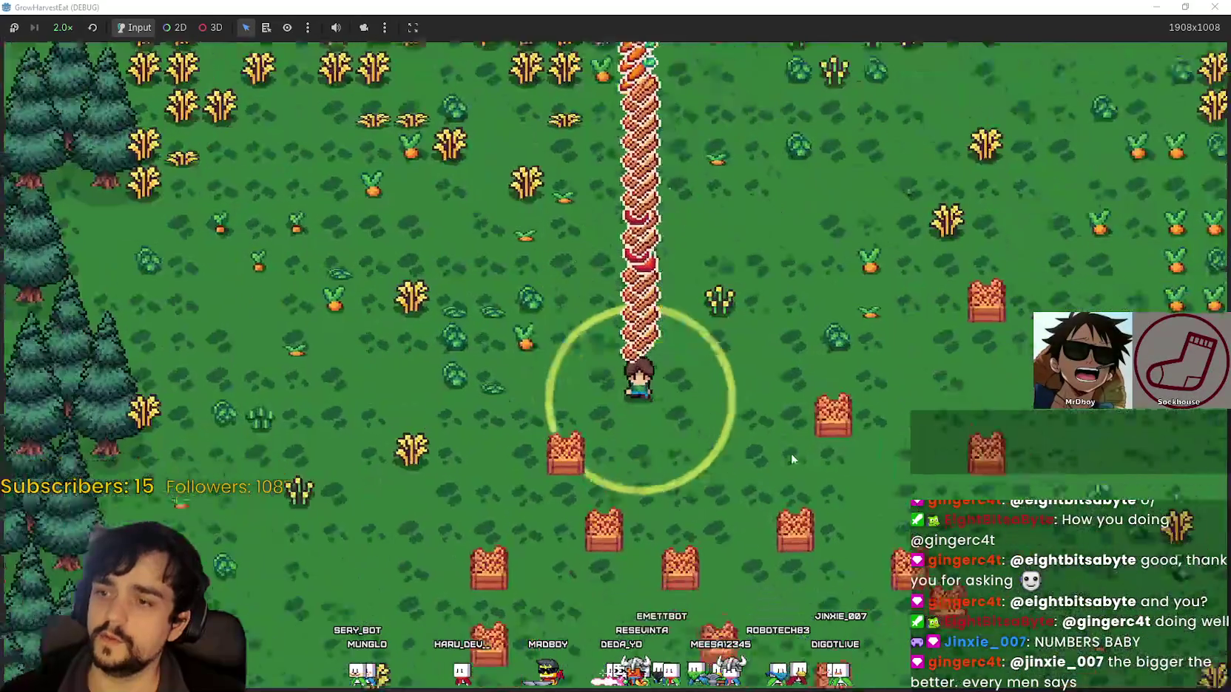
scroll(589, 350, down, 3)
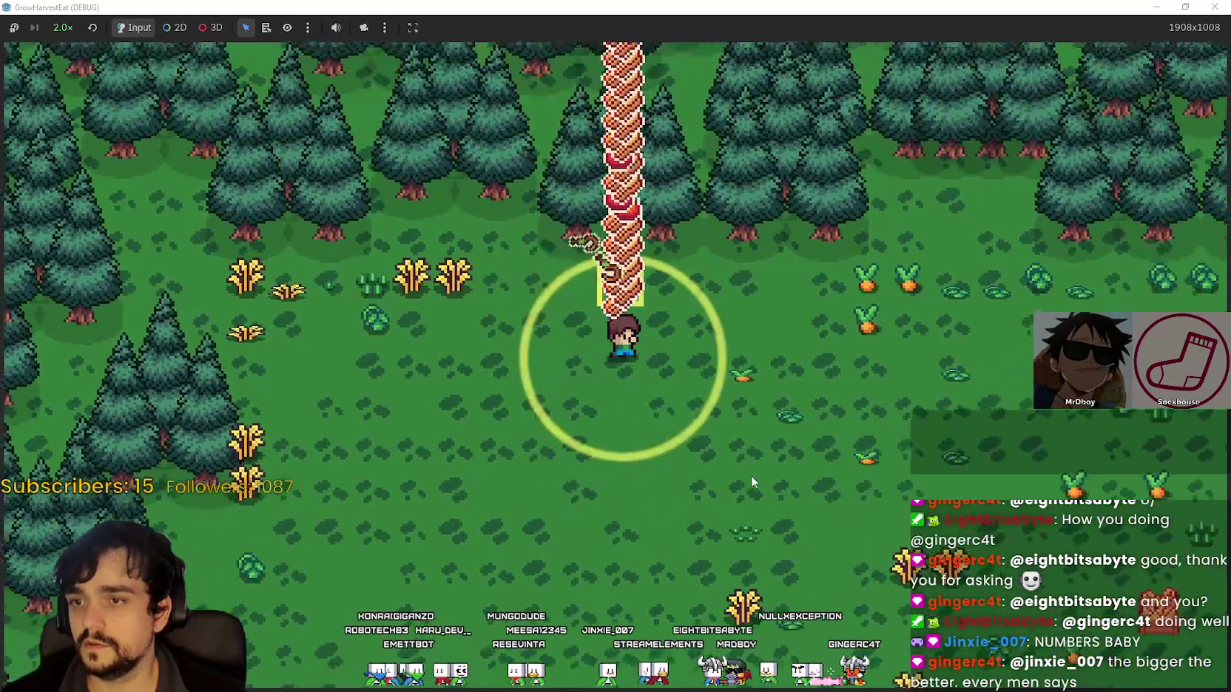
Repeatedly zoom the camera in and out while the farmer crosses to the eastern tree line near the cart
scroll(740, 466, down, 3)
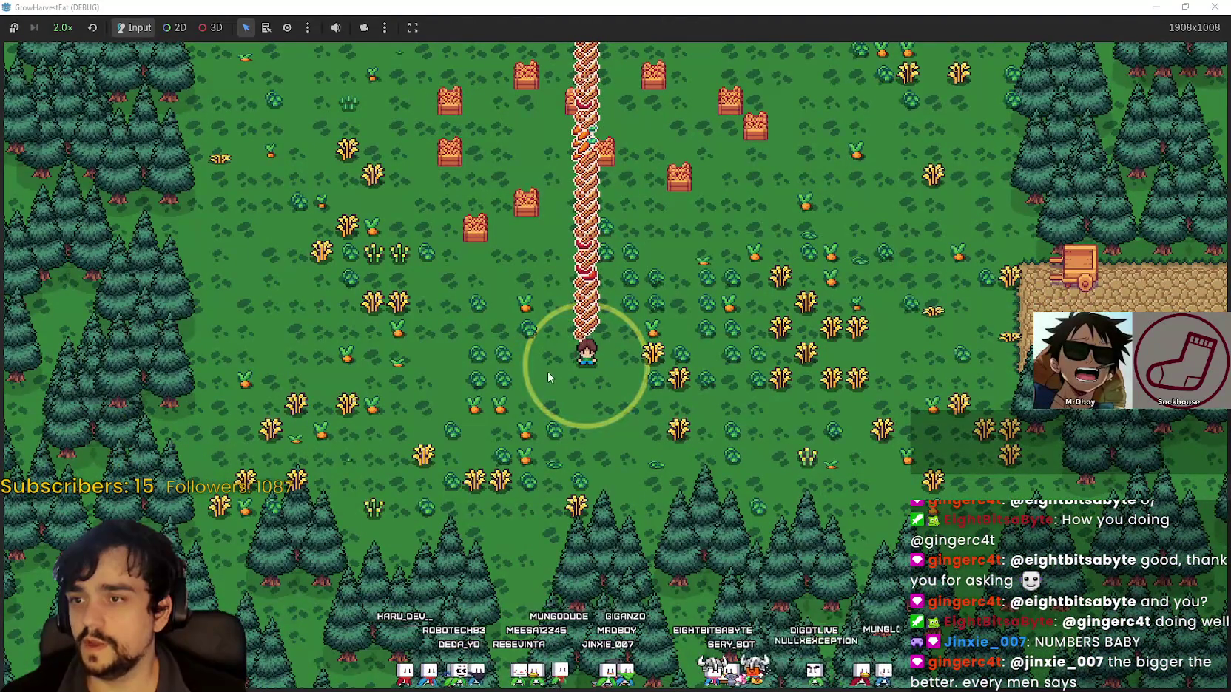
scroll(547, 378, up, 4)
scroll(642, 308, down, 2)
scroll(641, 307, up, 1)
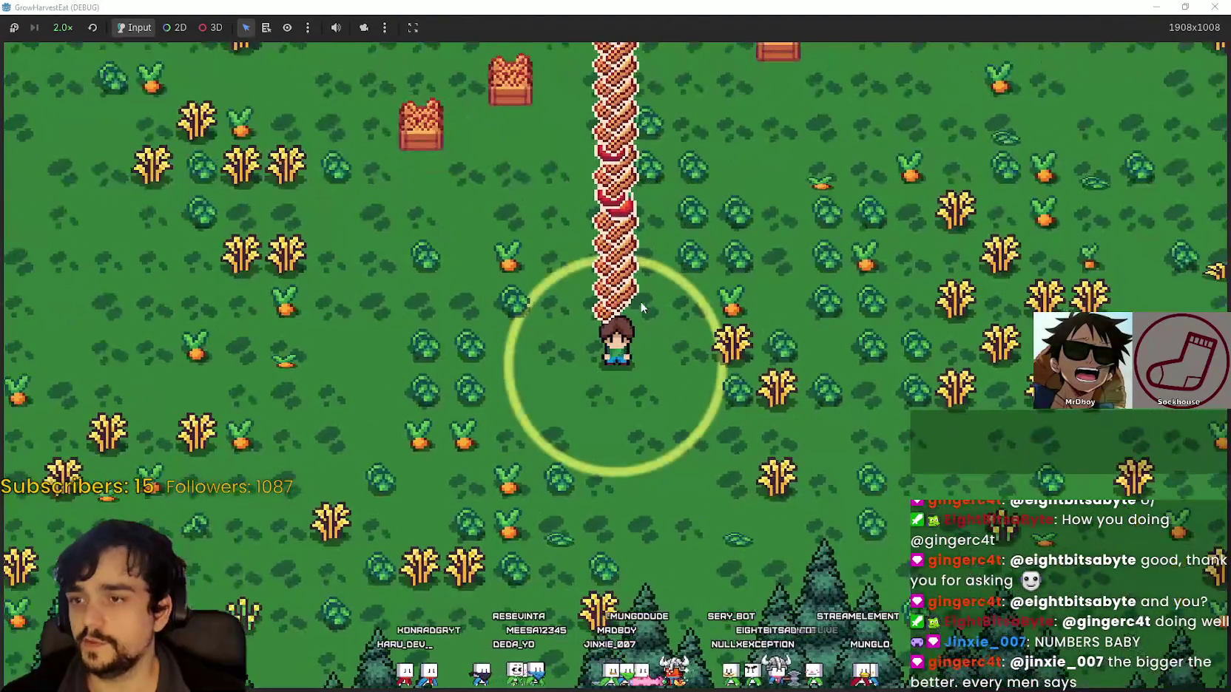
scroll(641, 308, up, 2)
scroll(650, 303, down, 3)
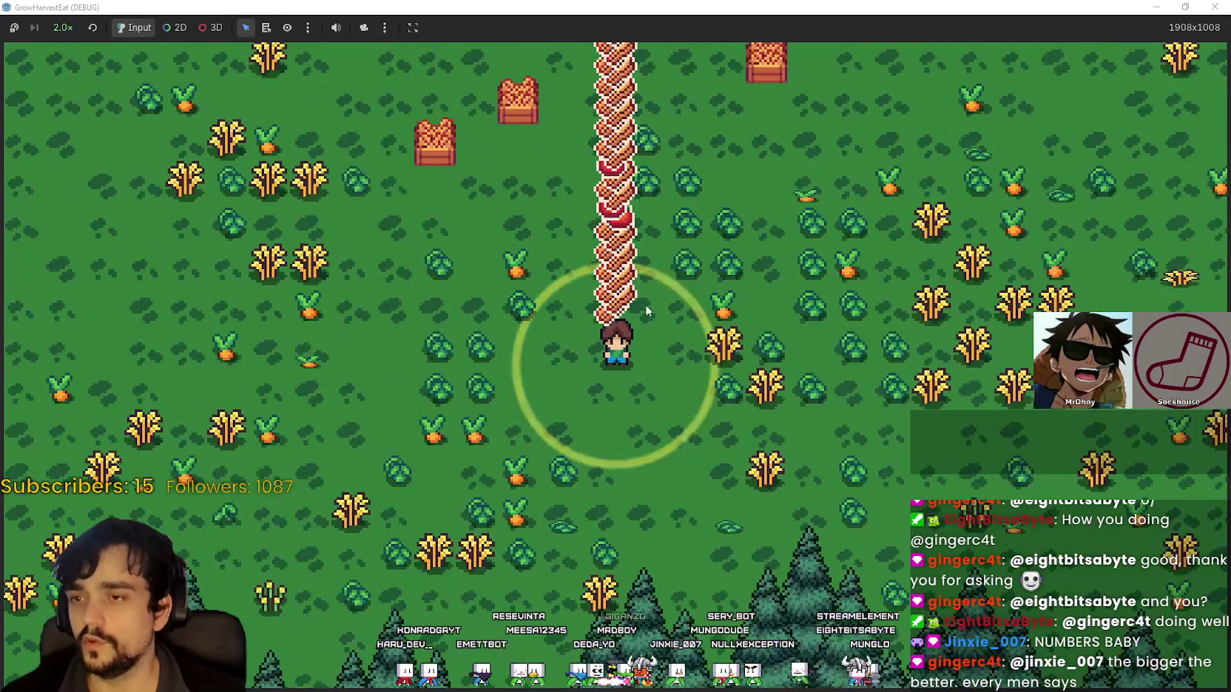
scroll(646, 311, up, 3)
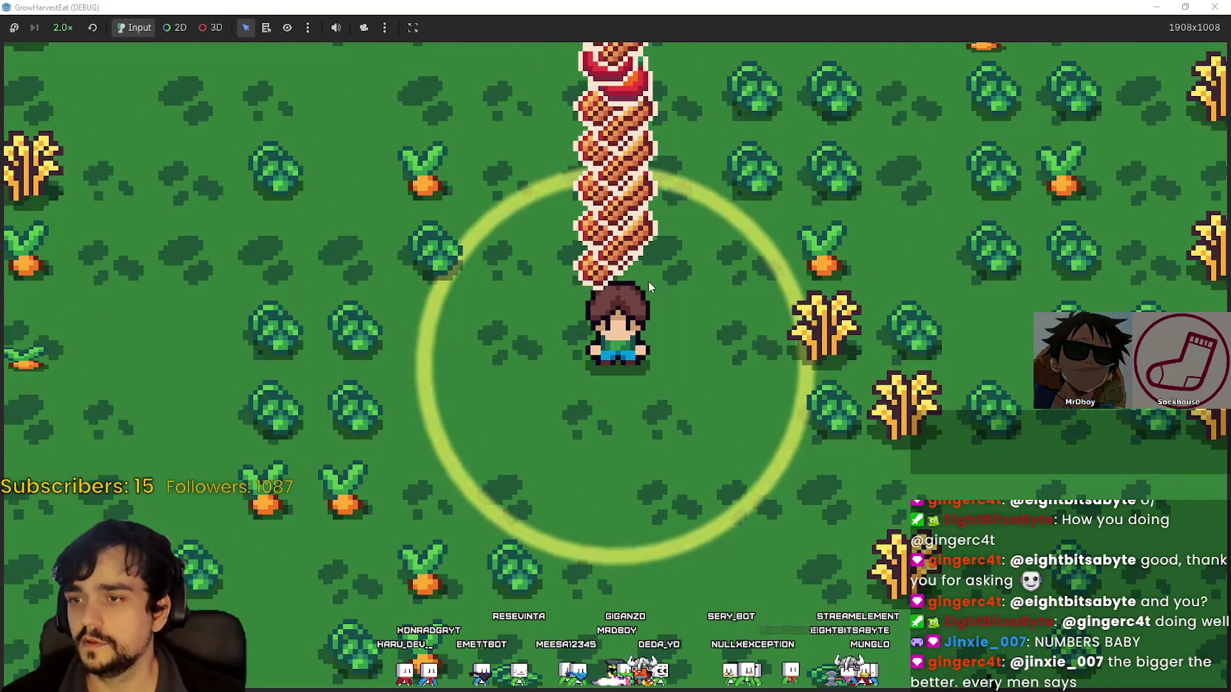
scroll(648, 281, down, 4)
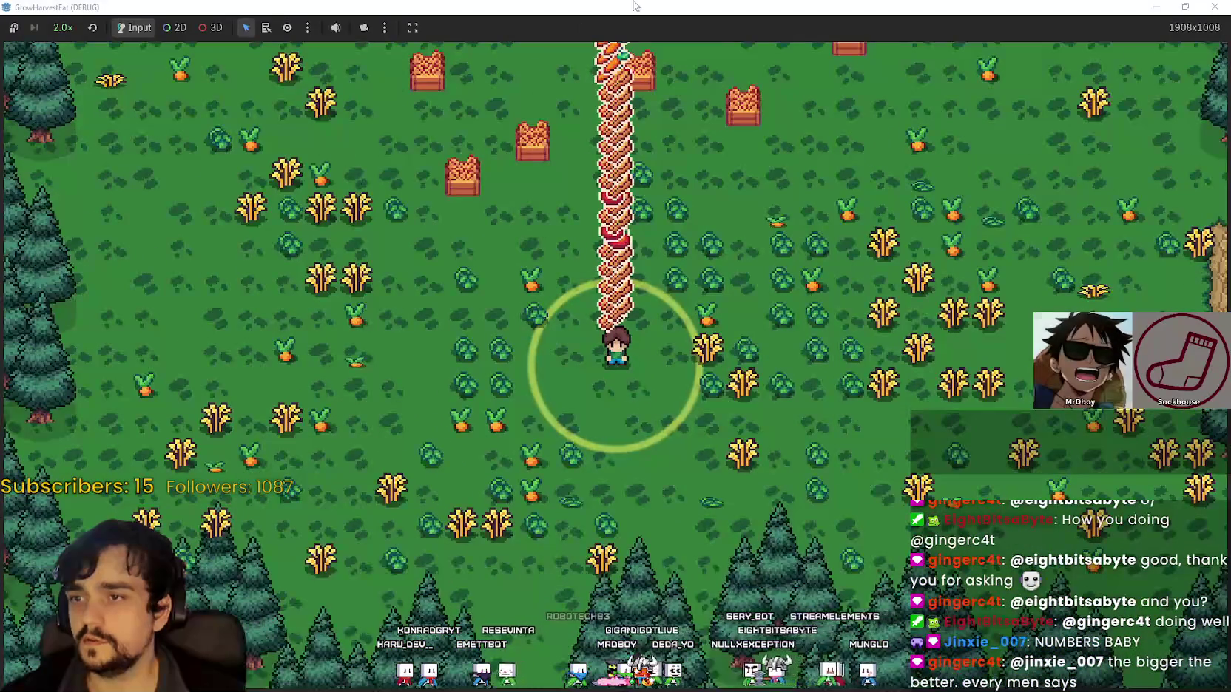
scroll(704, 320, down, 3)
scroll(705, 320, up, 3)
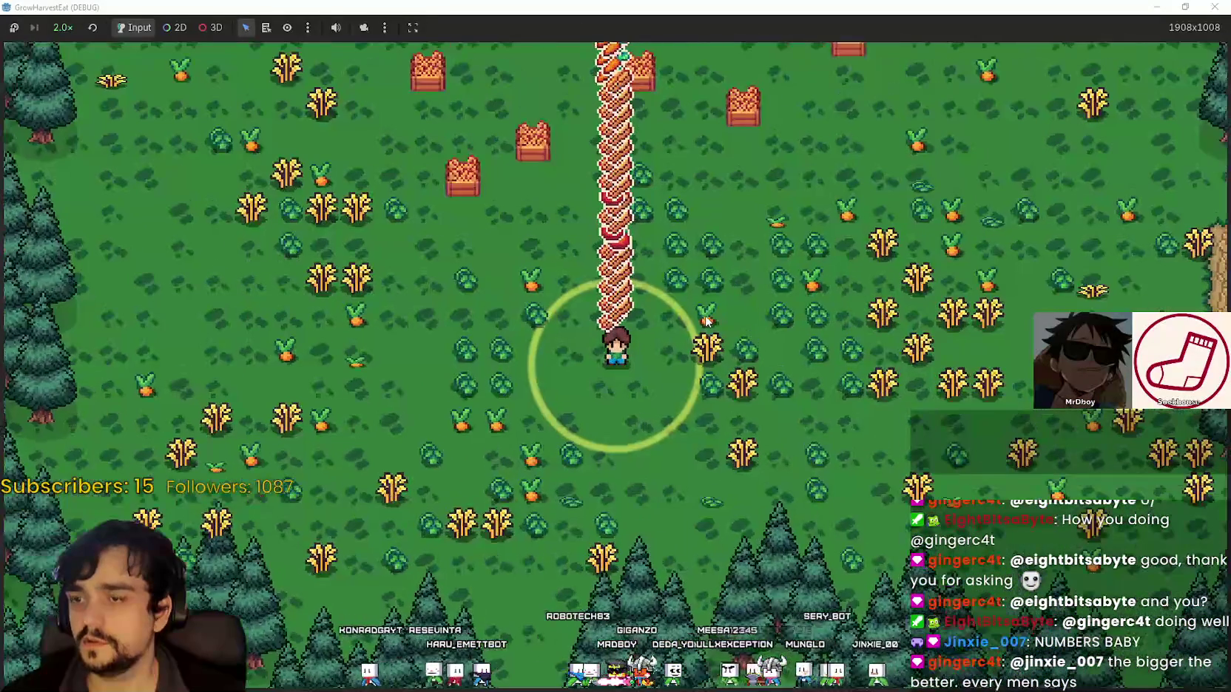
scroll(705, 320, down, 1)
scroll(705, 315, up, 1)
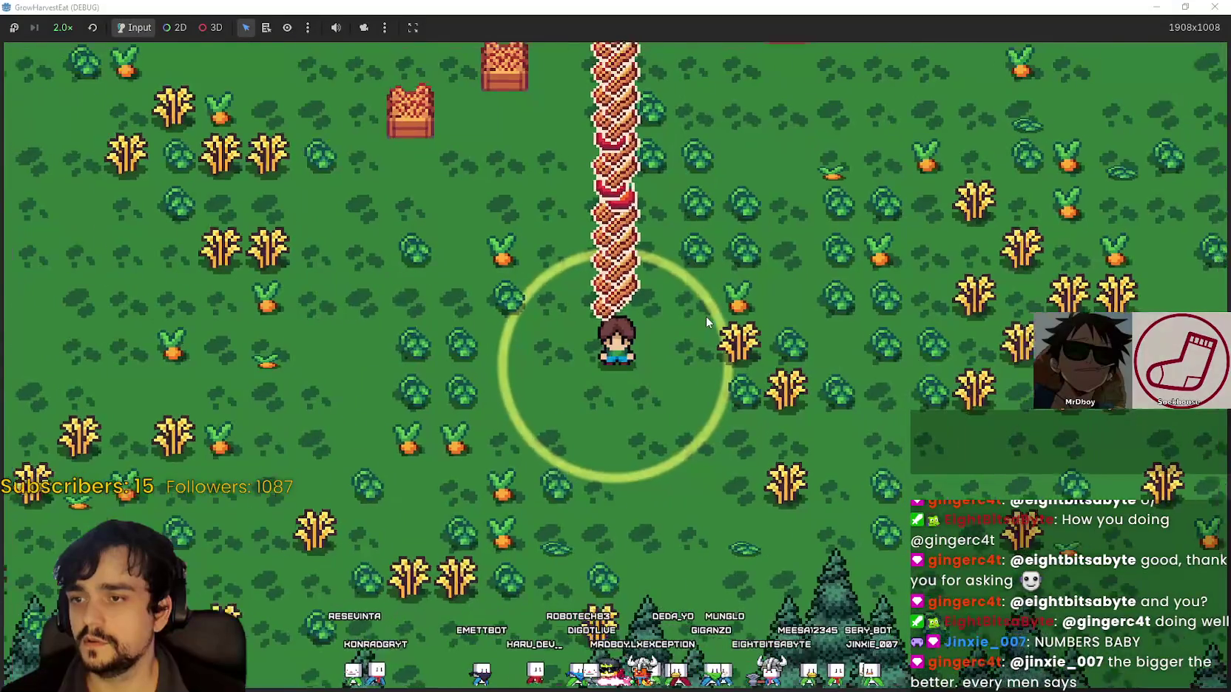
scroll(706, 315, down, 1)
scroll(701, 322, up, 2)
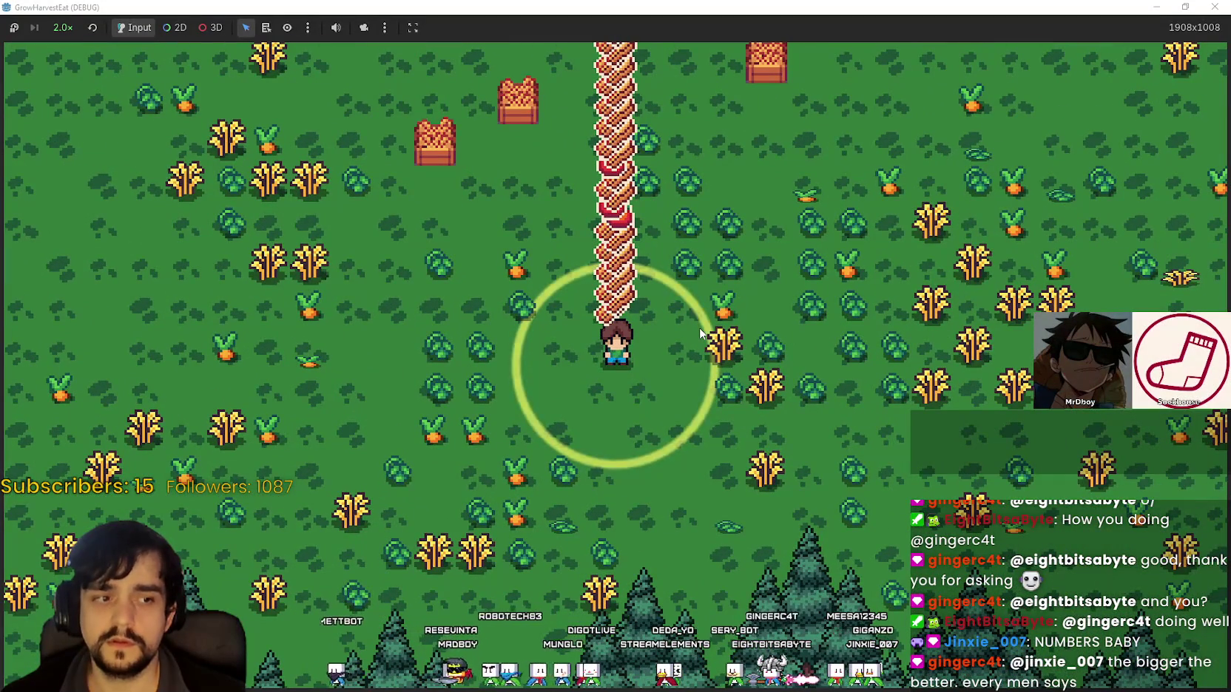
scroll(684, 309, down, 2)
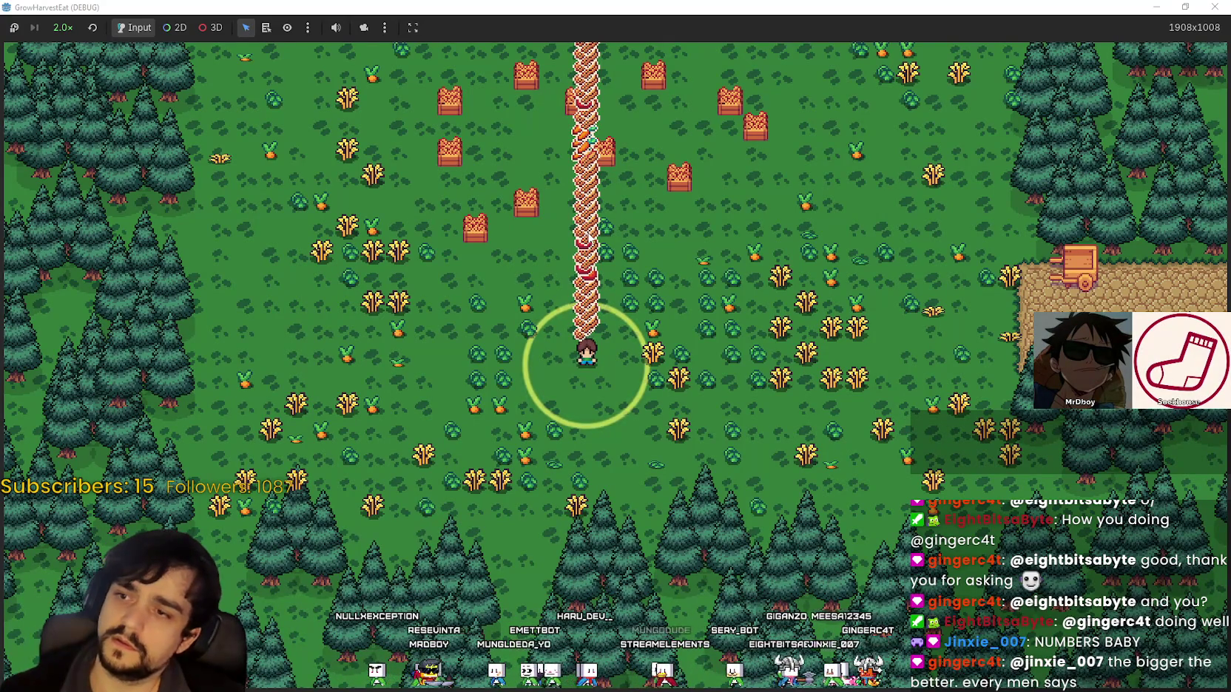
scroll(589, 239, up, 2)
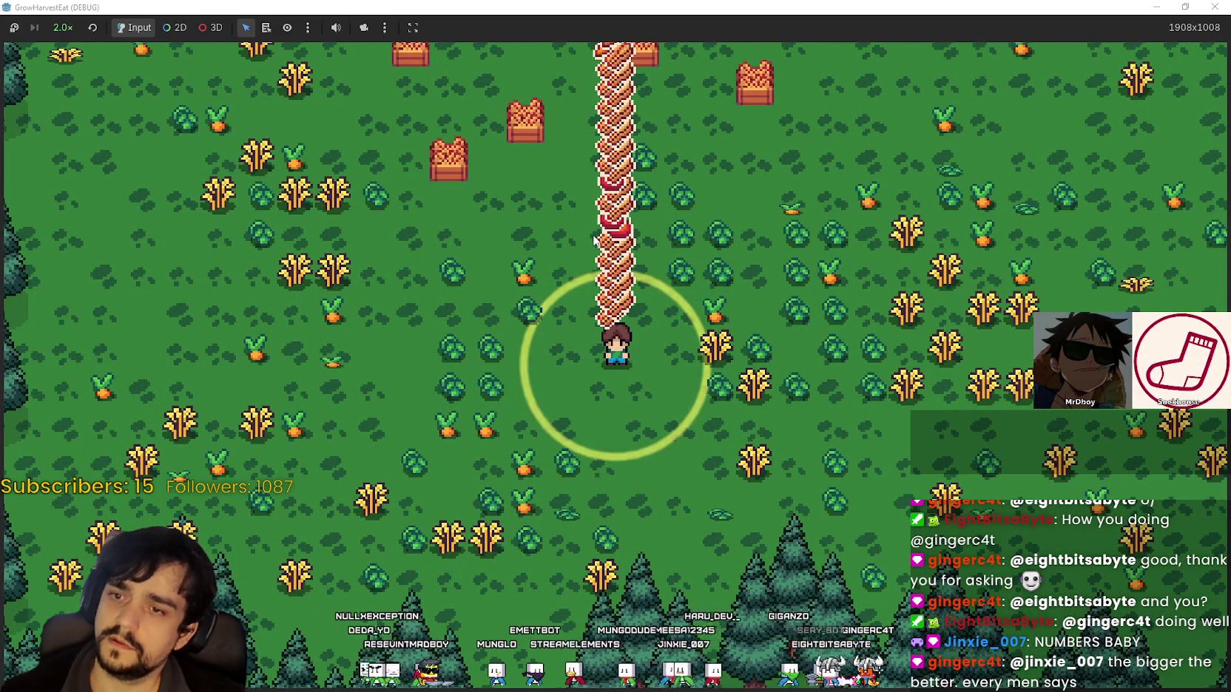
scroll(858, 434, up, 2)
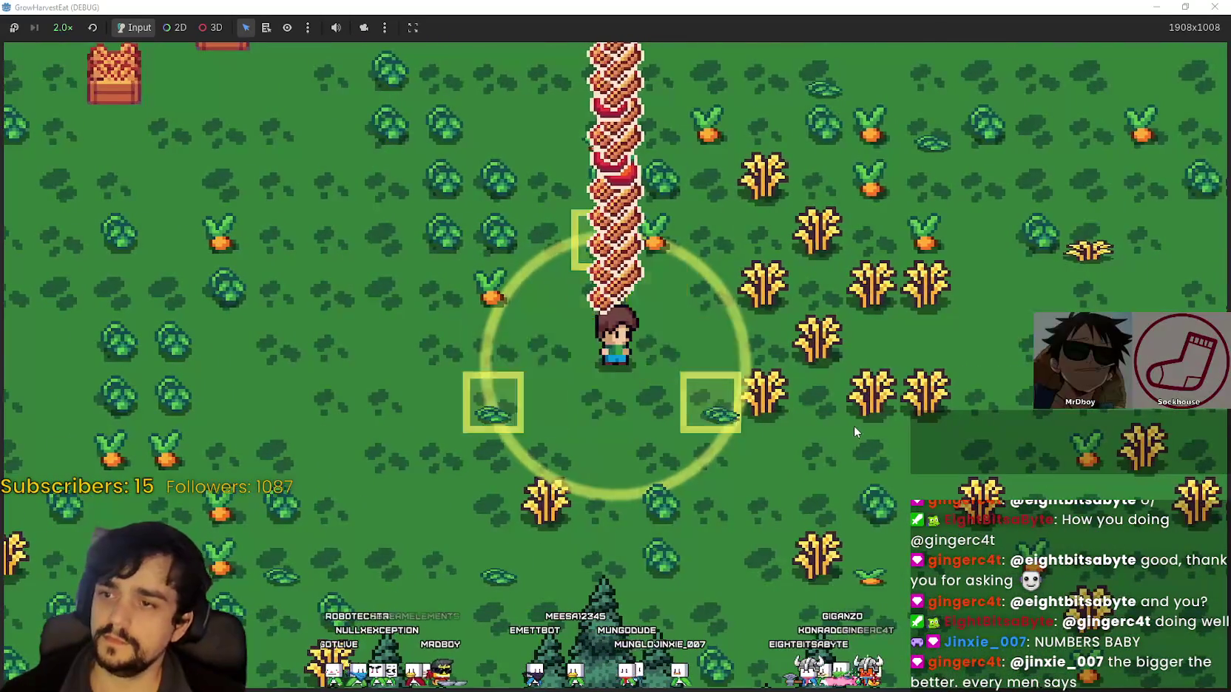
scroll(853, 425, down, 2)
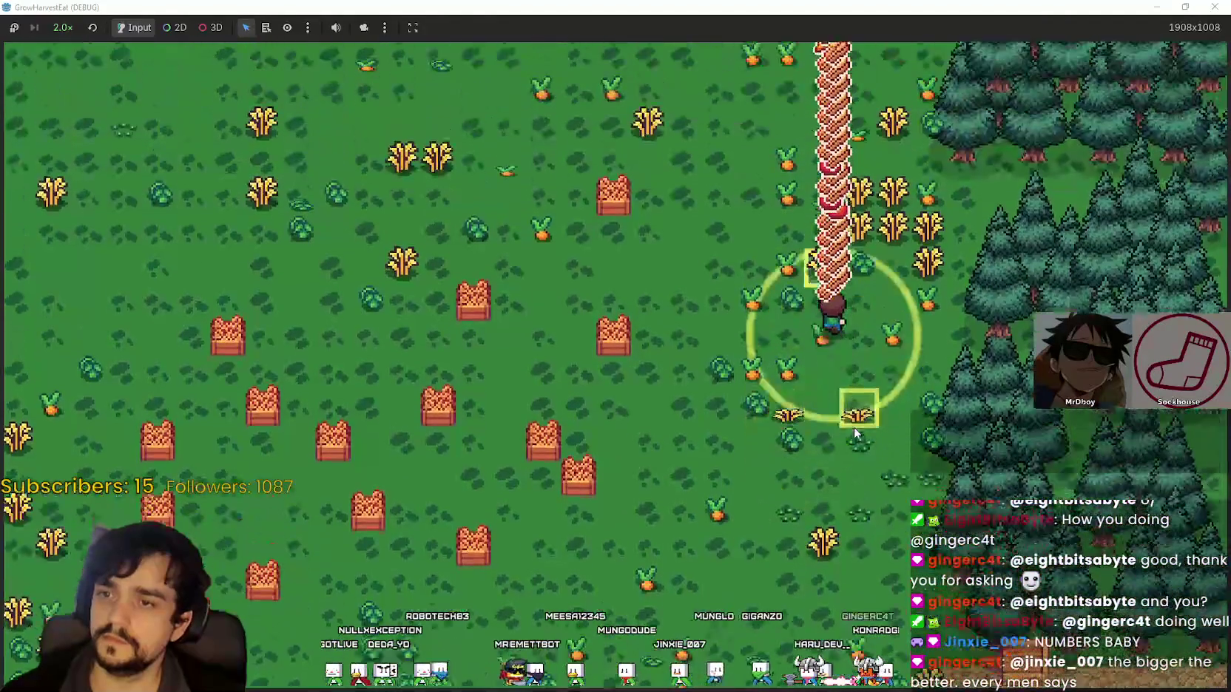
scroll(853, 427, down, 2)
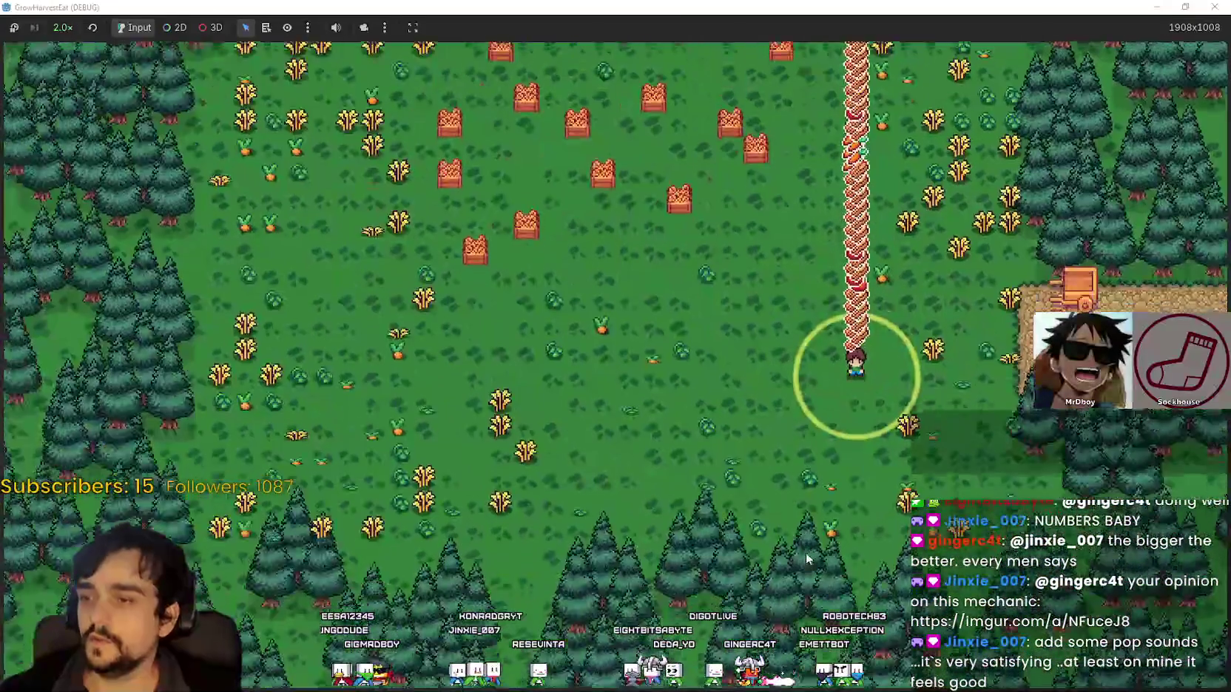
Zoom the camera in and back out as the farmer returns mid-field west of the cart
scroll(784, 518, up, 2)
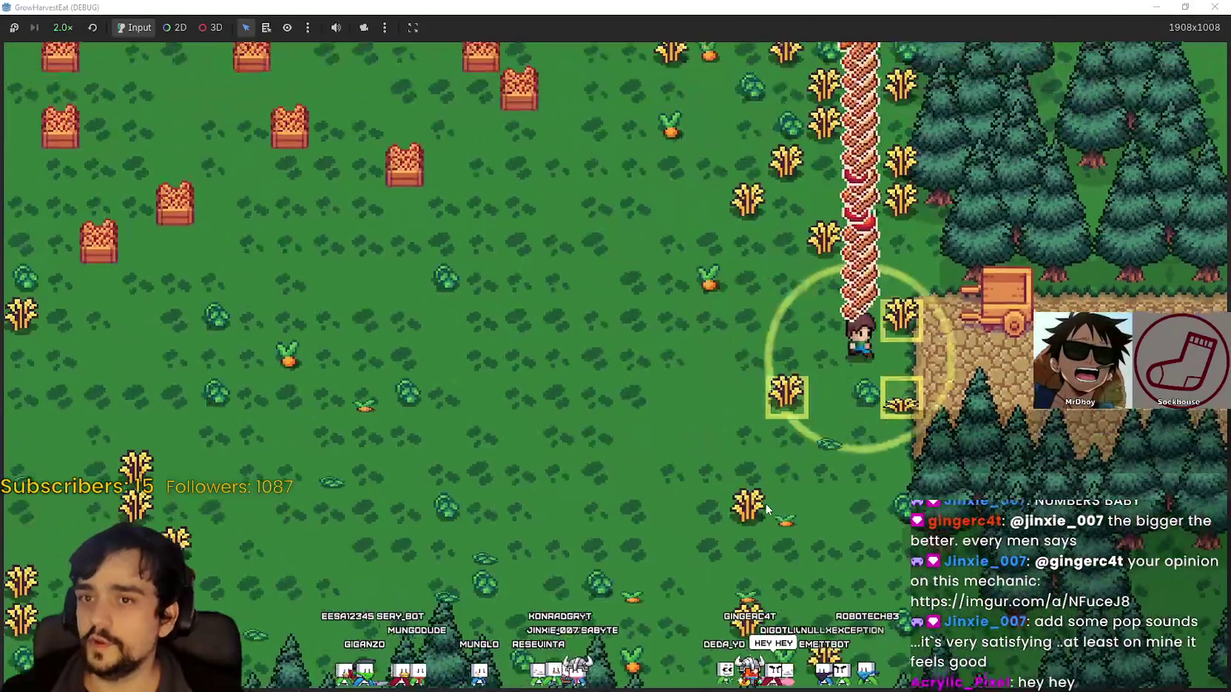
scroll(767, 509, down, 2)
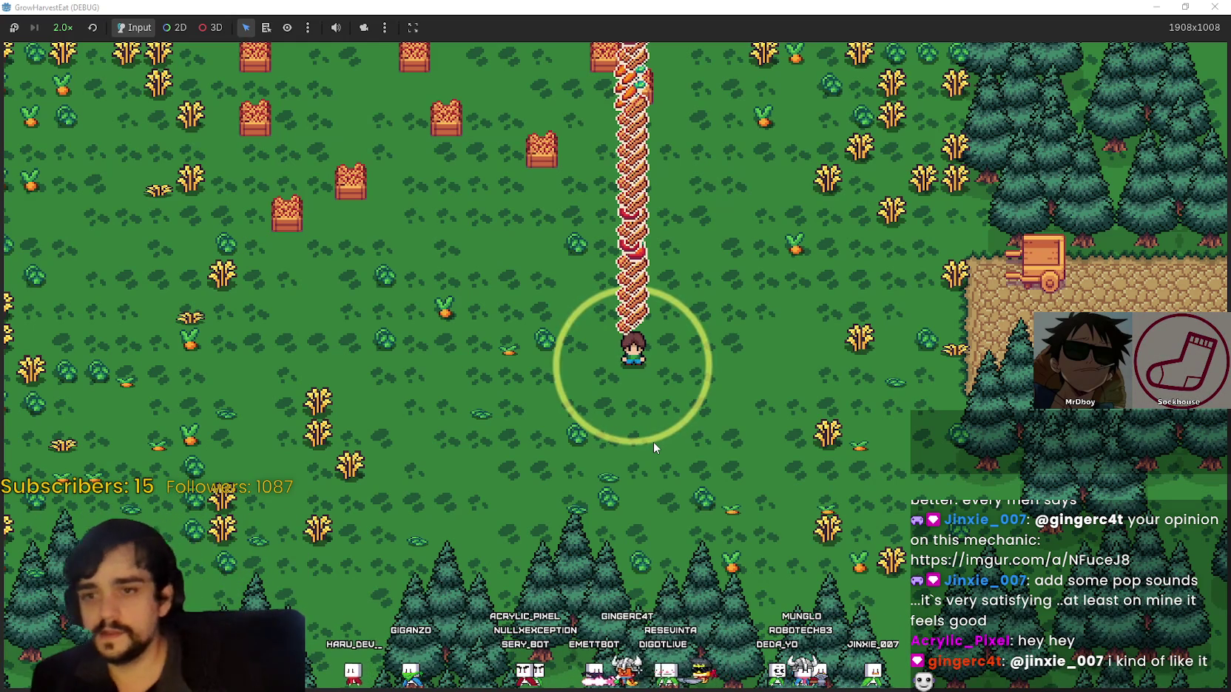
Walk the farmer up toward the forest, back down, and right beside a wheat plant
scroll(634, 281, down, 1)
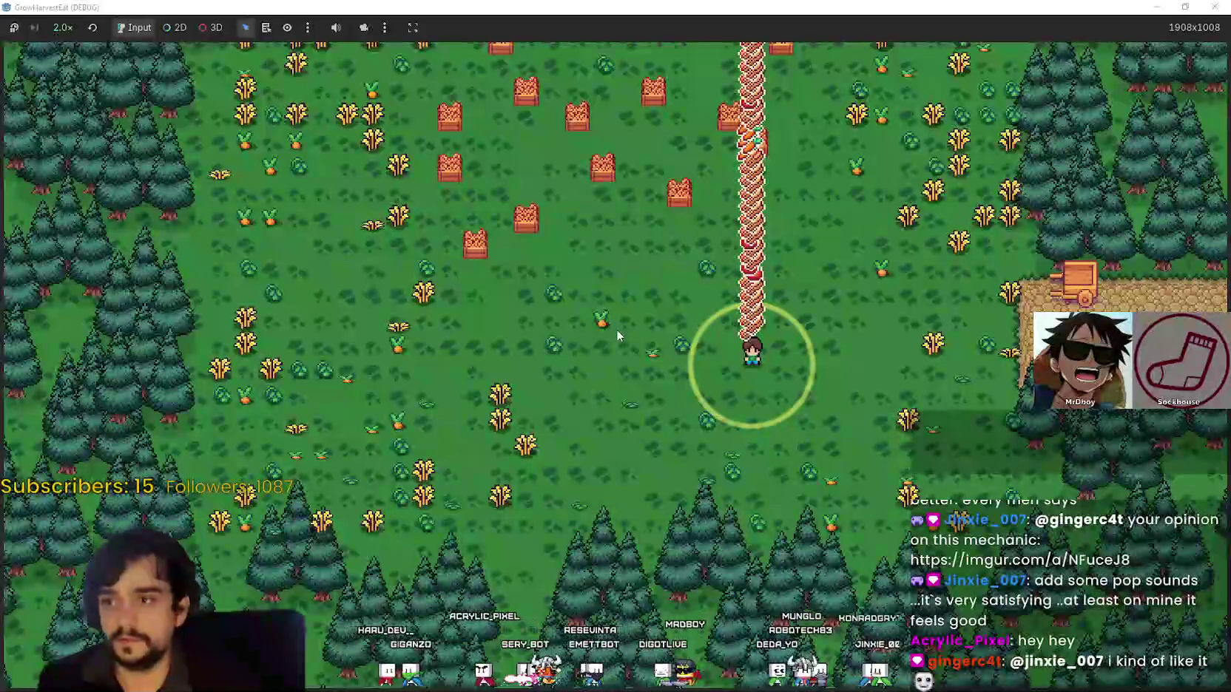
key(w)
key(d)
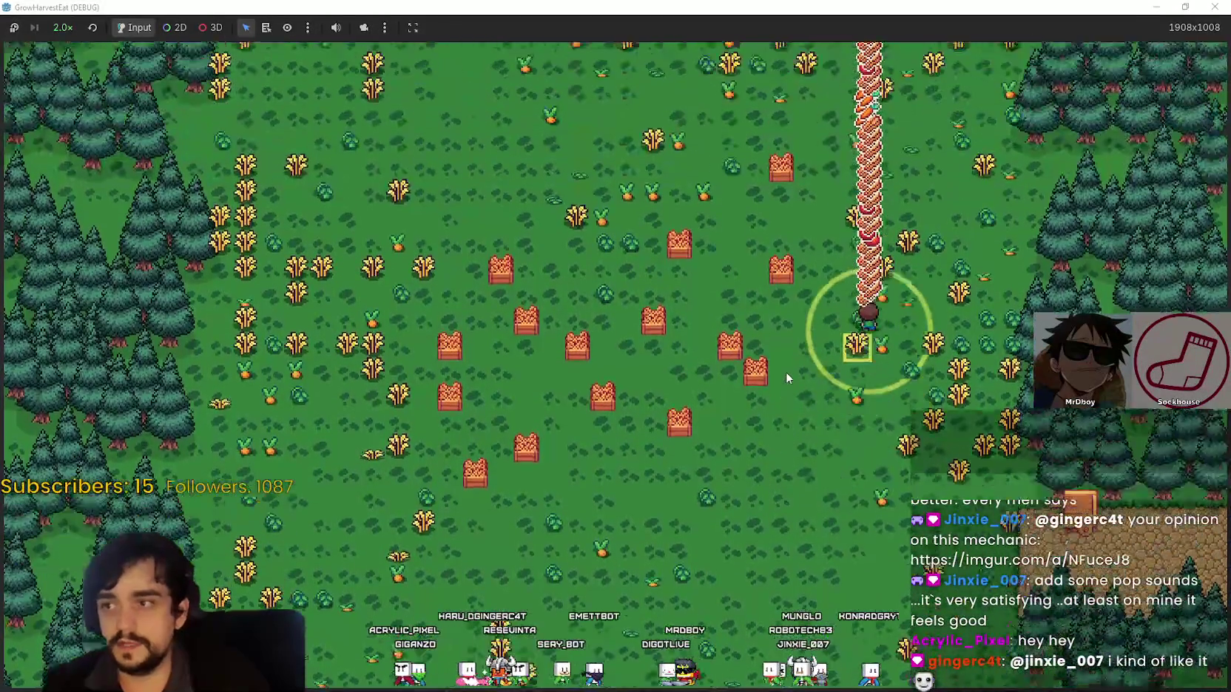
key(a)
key(w)
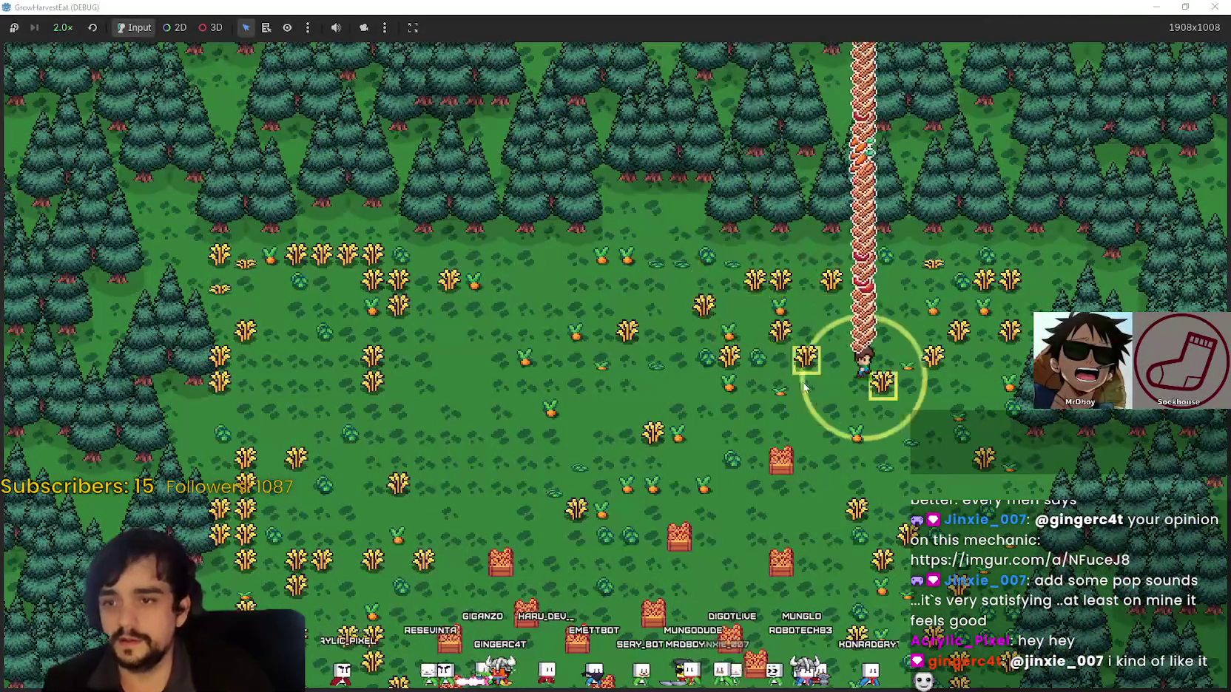
key(s)
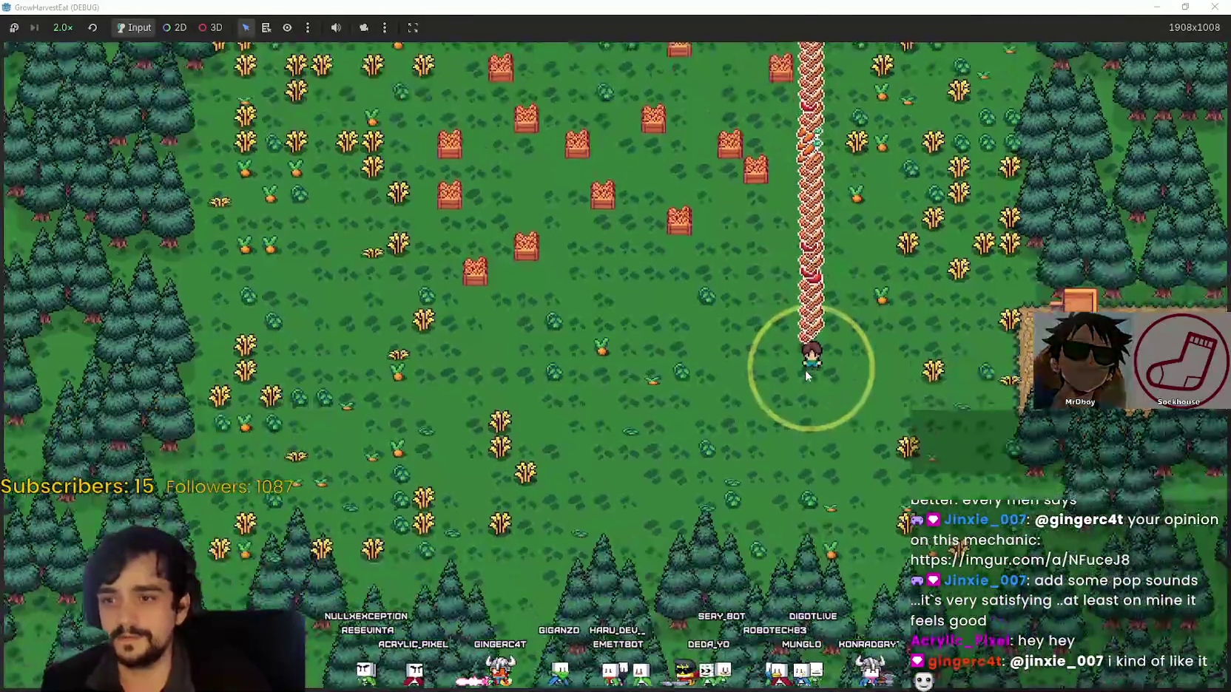
key(d)
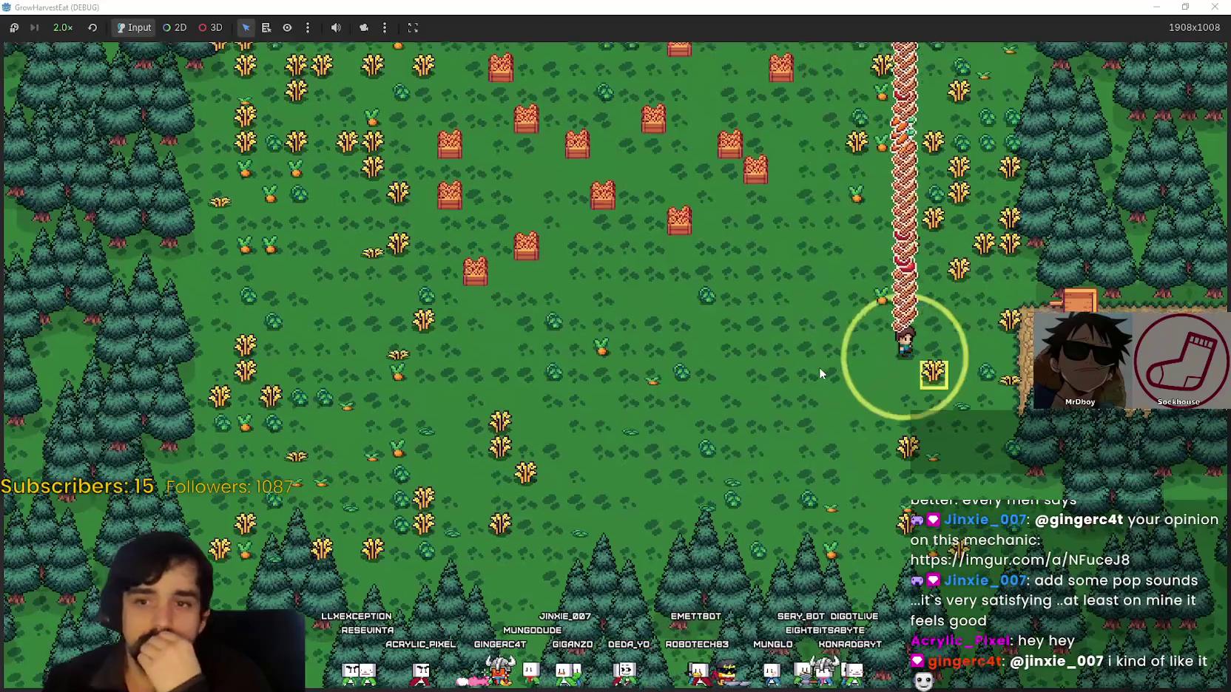
Walk the farmer up to the tree line, then down and right among the crates
key(w)
key(a)
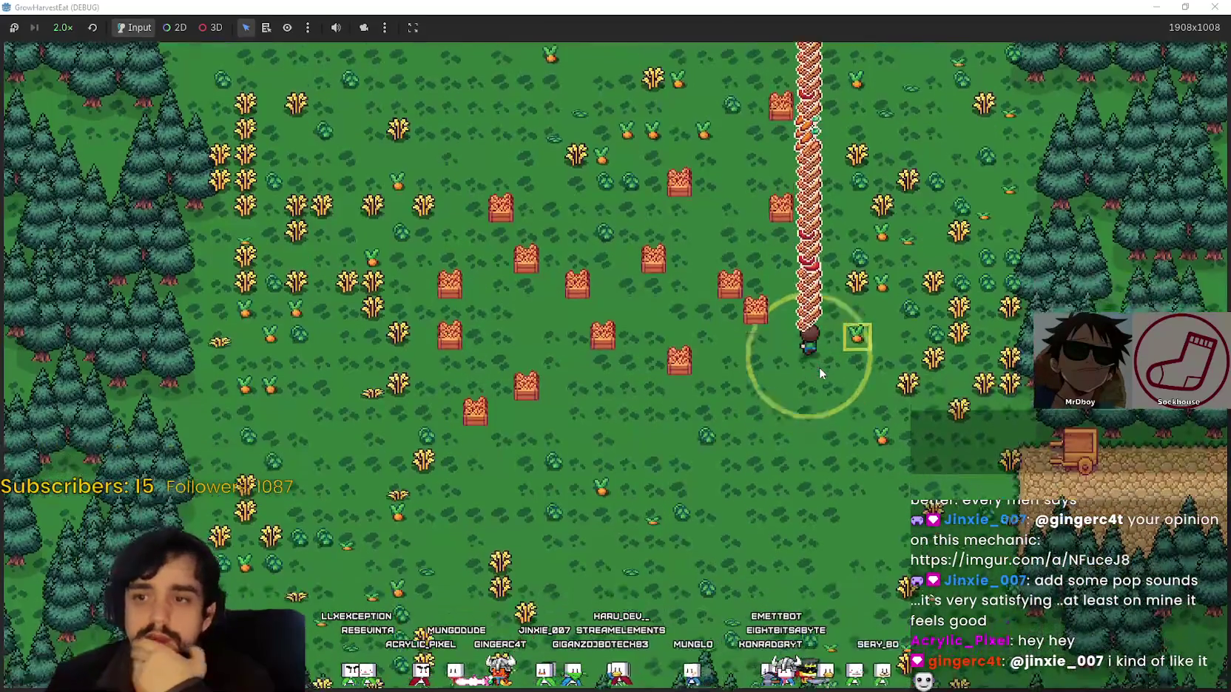
key(w)
key(a)
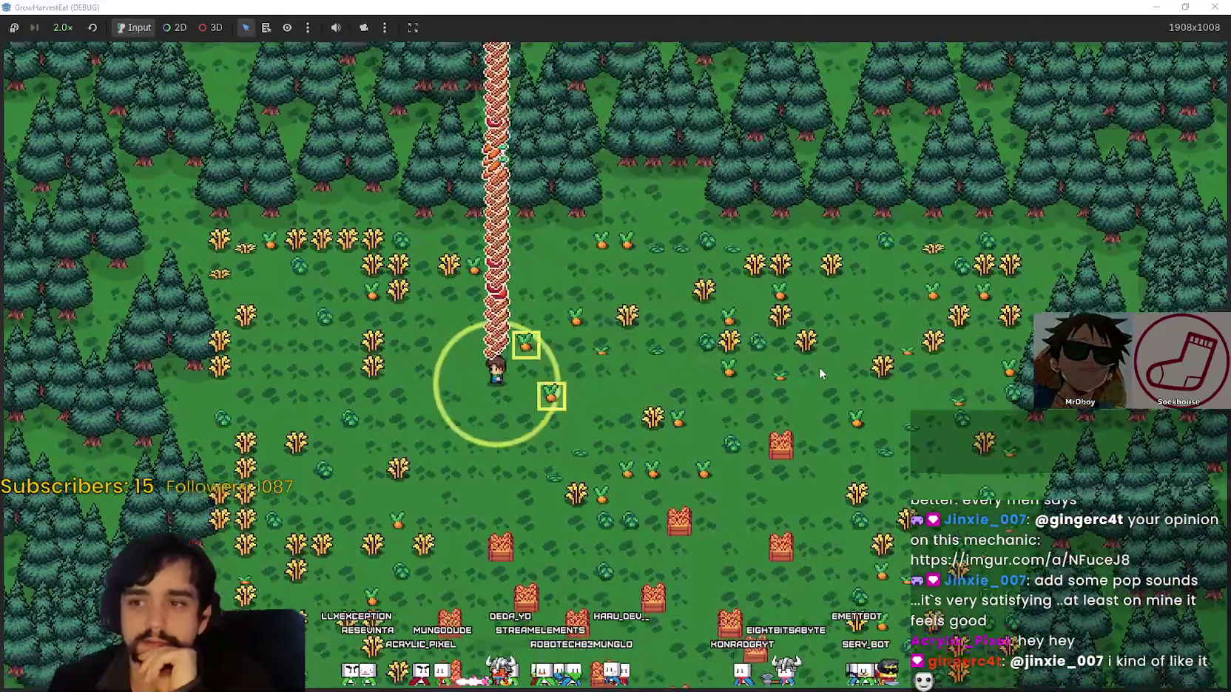
key(s)
key(d)
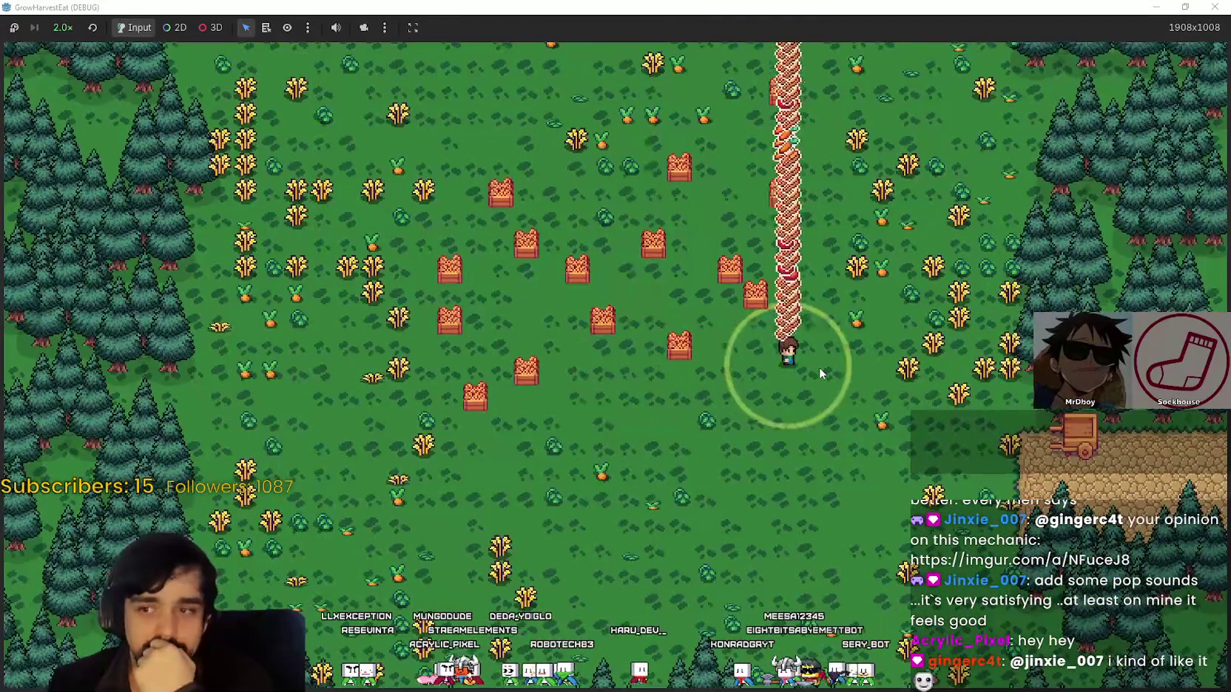
key(s)
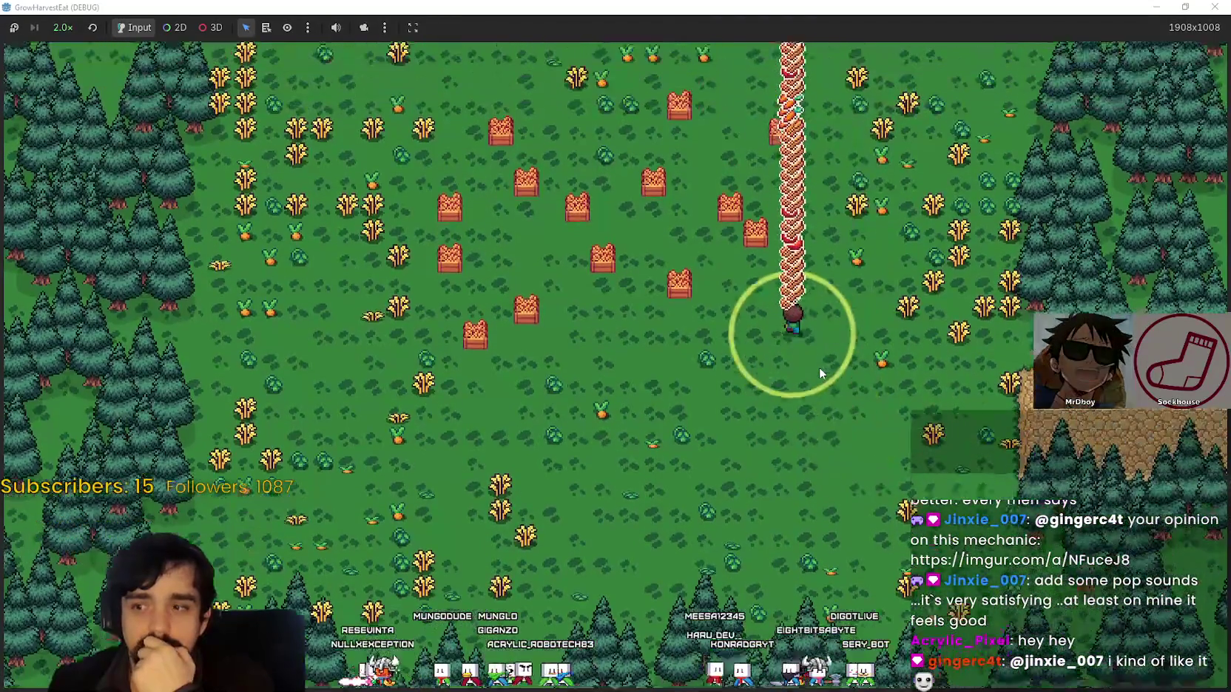
Walk up-left to the forest, then diagonally down-right beside a mid-field crate
key(w)
key(a)
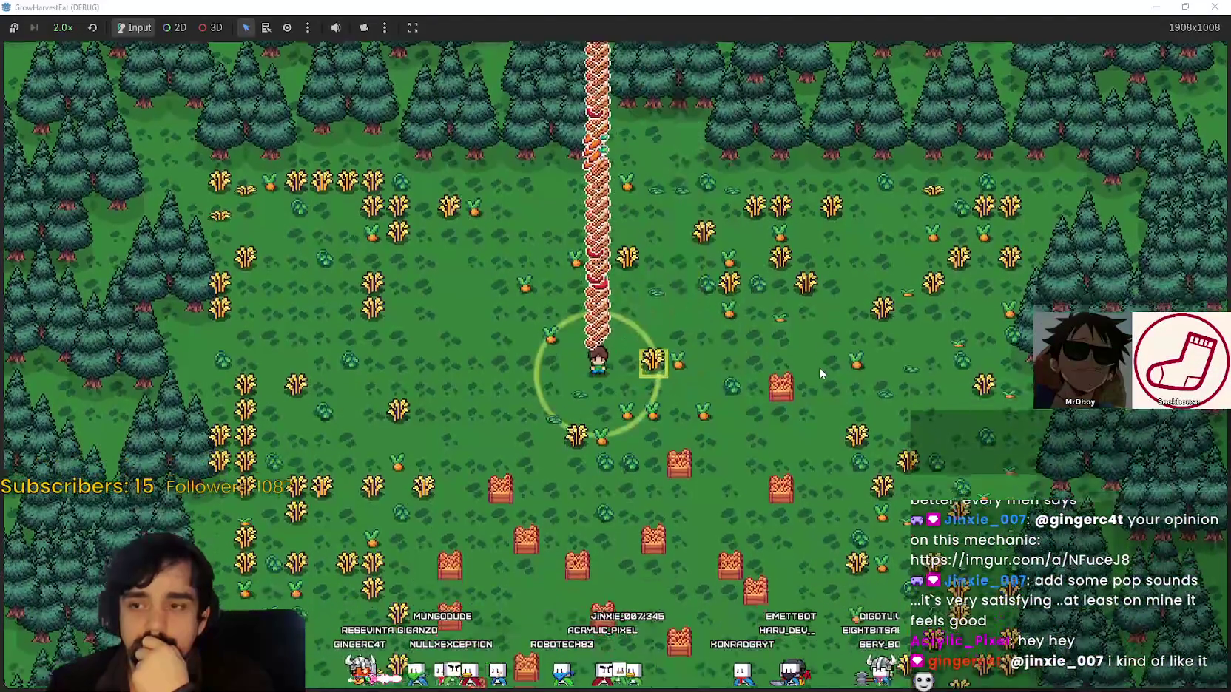
key(s)
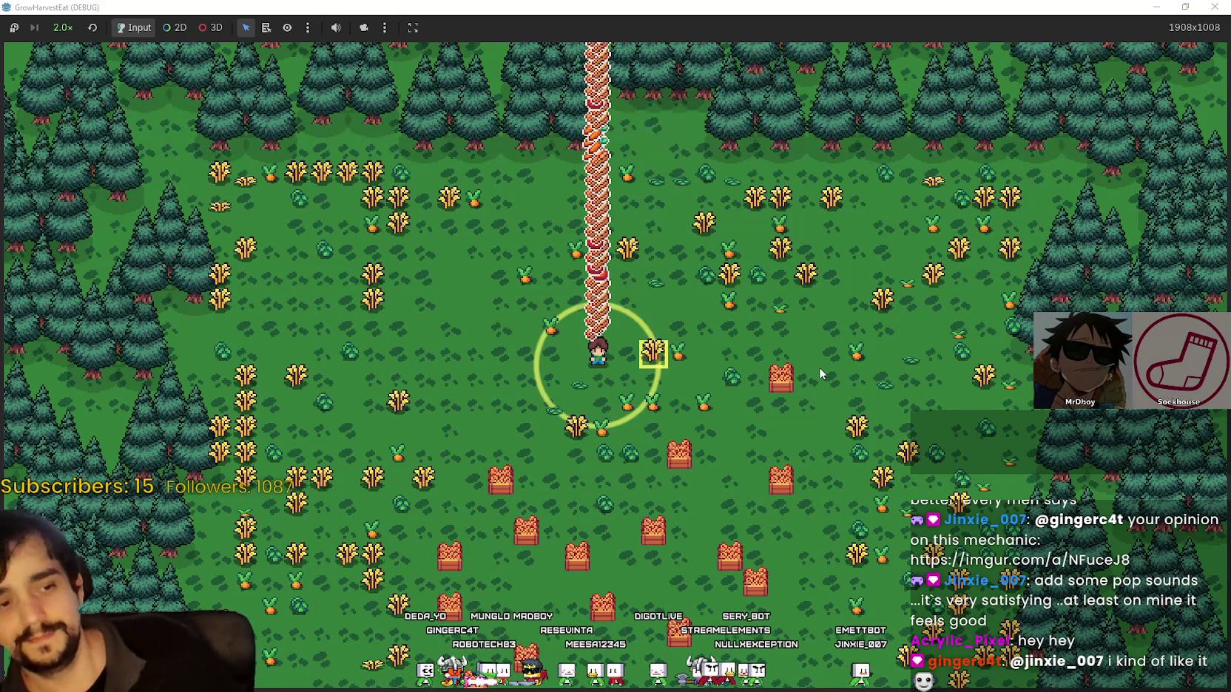
key(d)
key(s)
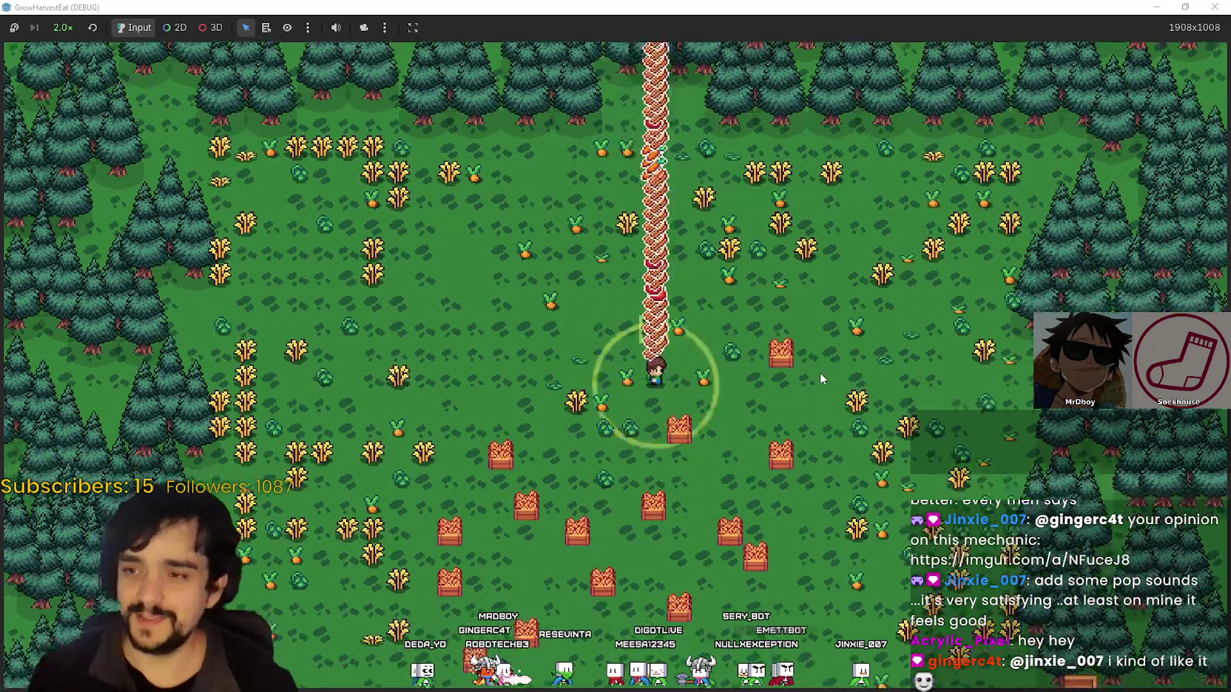
key(d)
key(s)
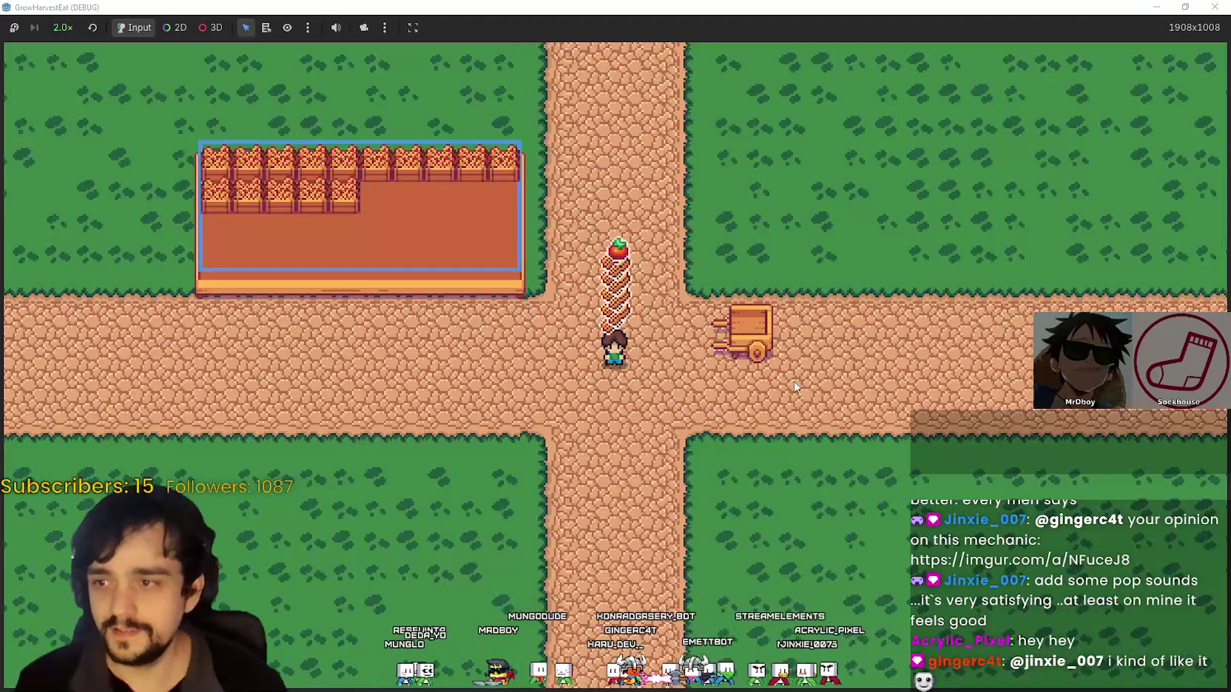
Walk the farmer up to the crop plot's edge to unload crops, then onto the road
key(a)
key(w)
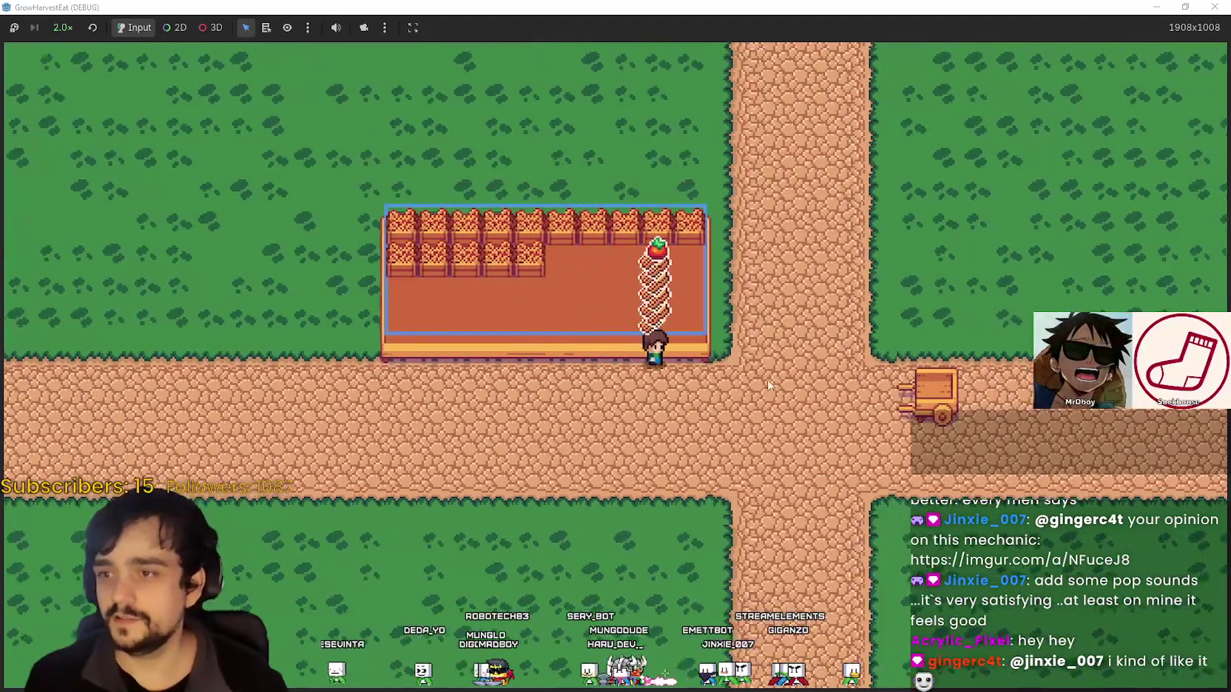
key(d)
key(w)
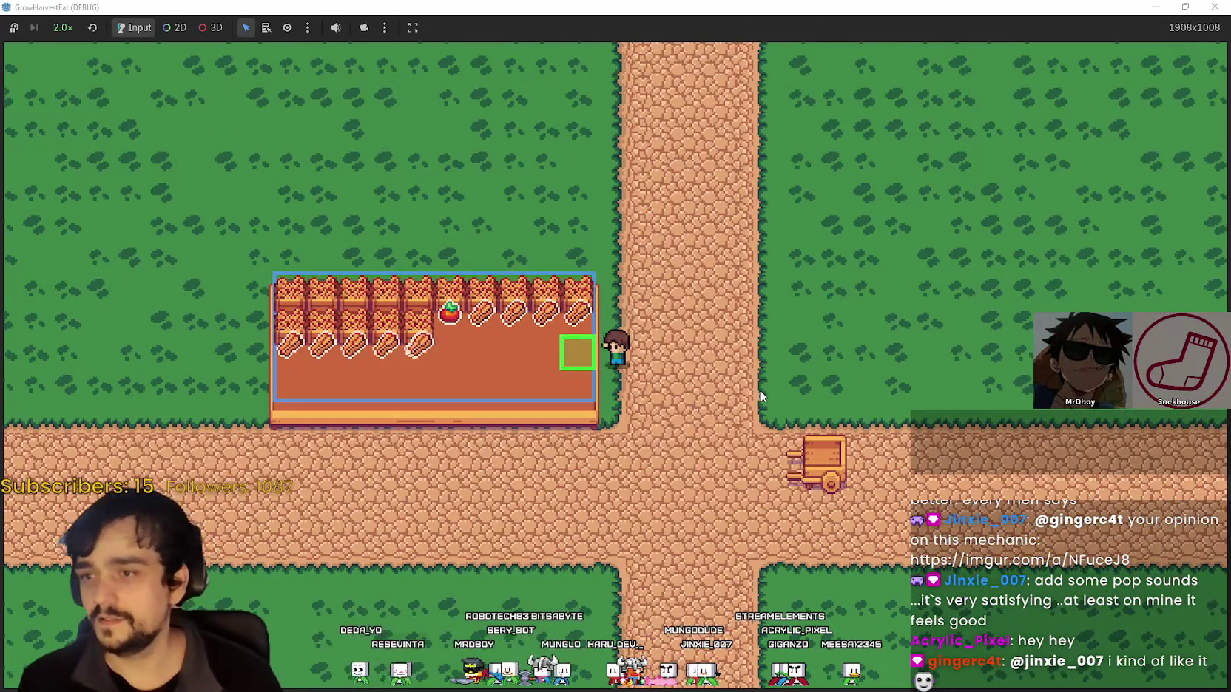
key(s)
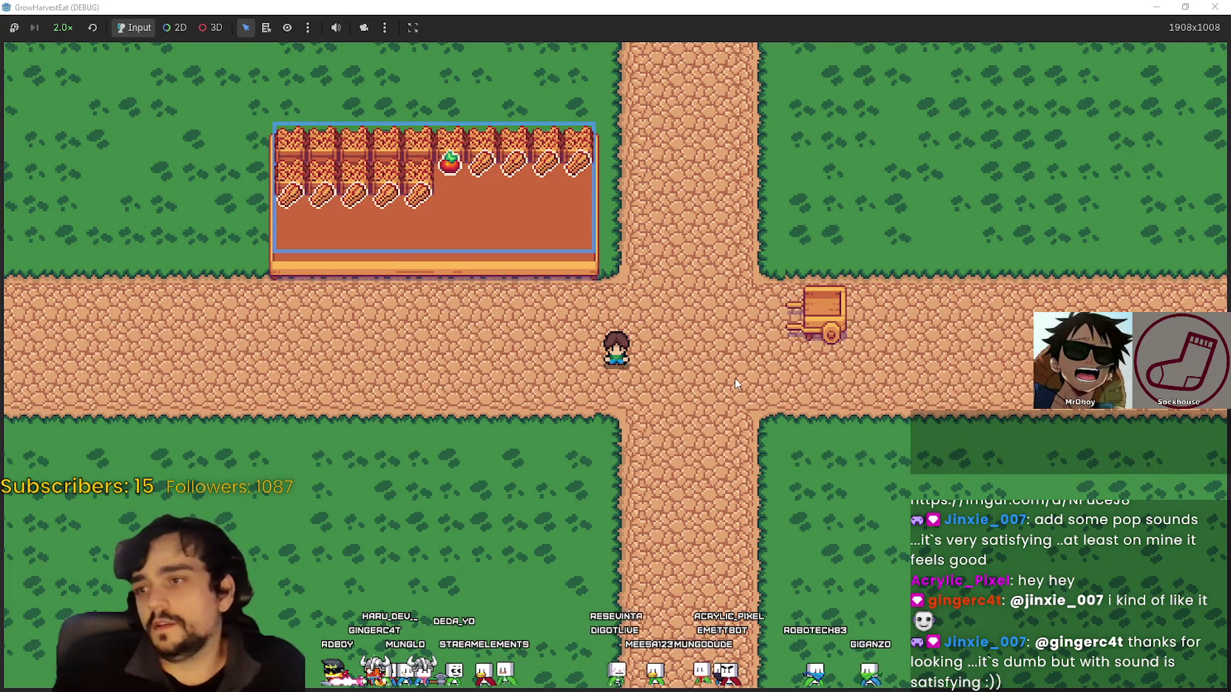
Circle the farmer onto the plot's top edge and back down to the crossroads path
key(w)
key(a)
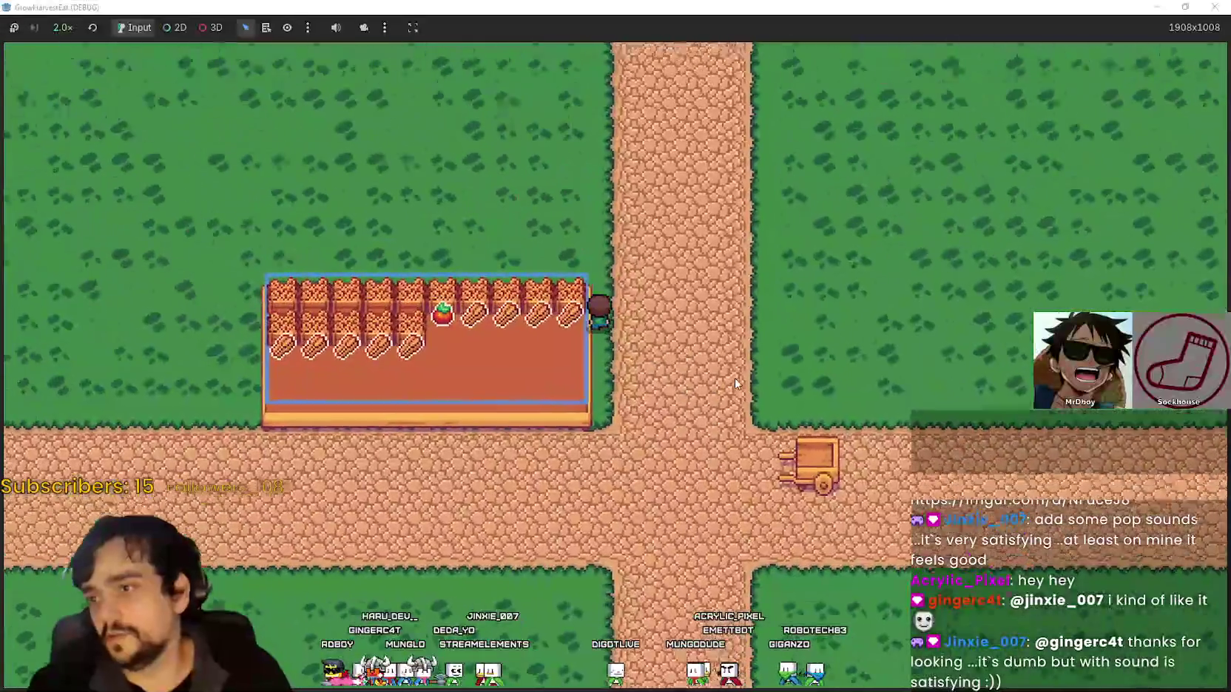
key(s)
key(d)
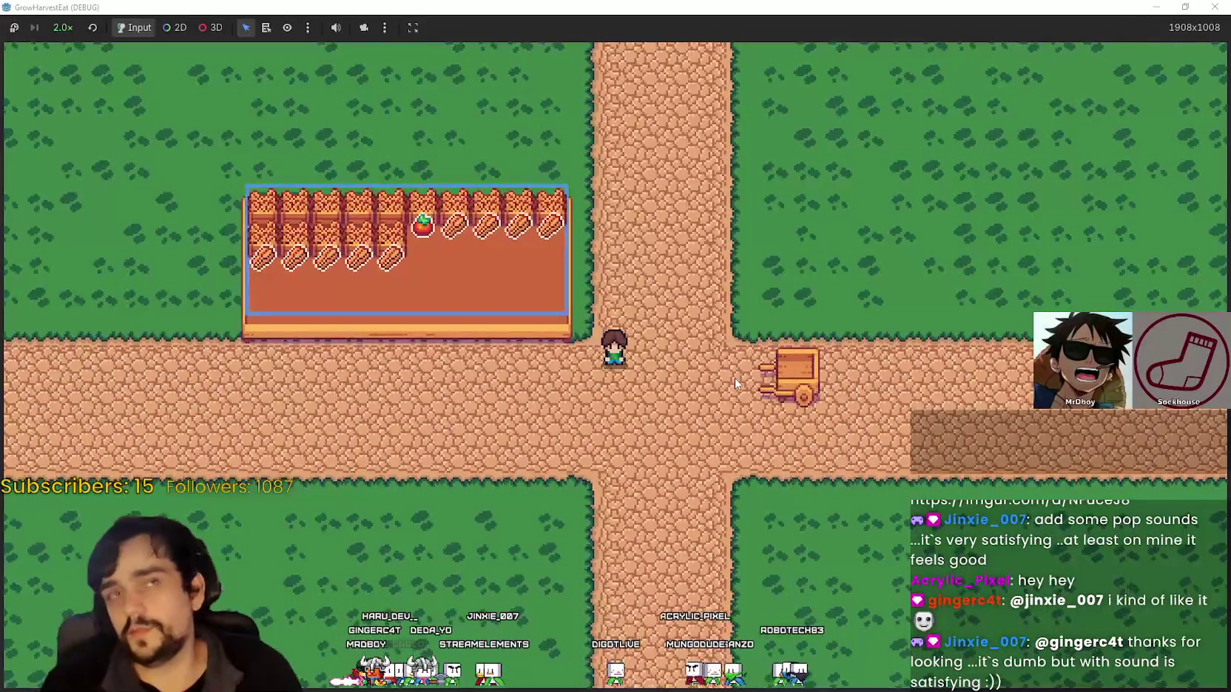
key(a)
key(w)
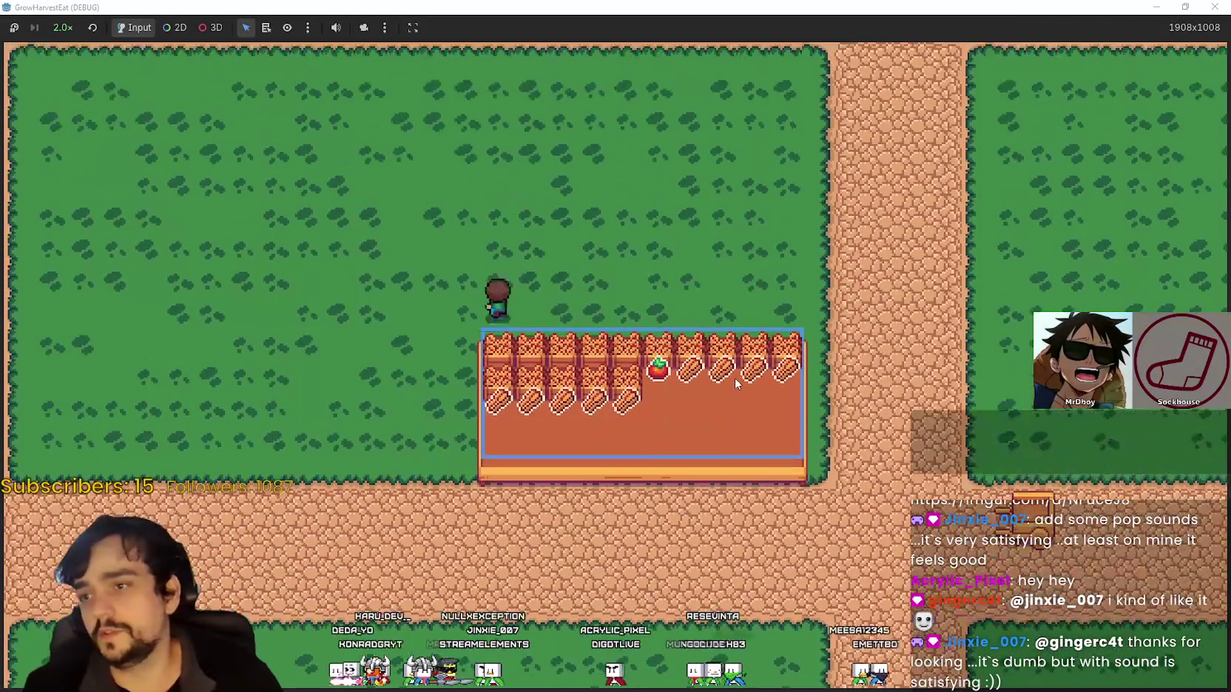
key(d)
key(d)
key(s)
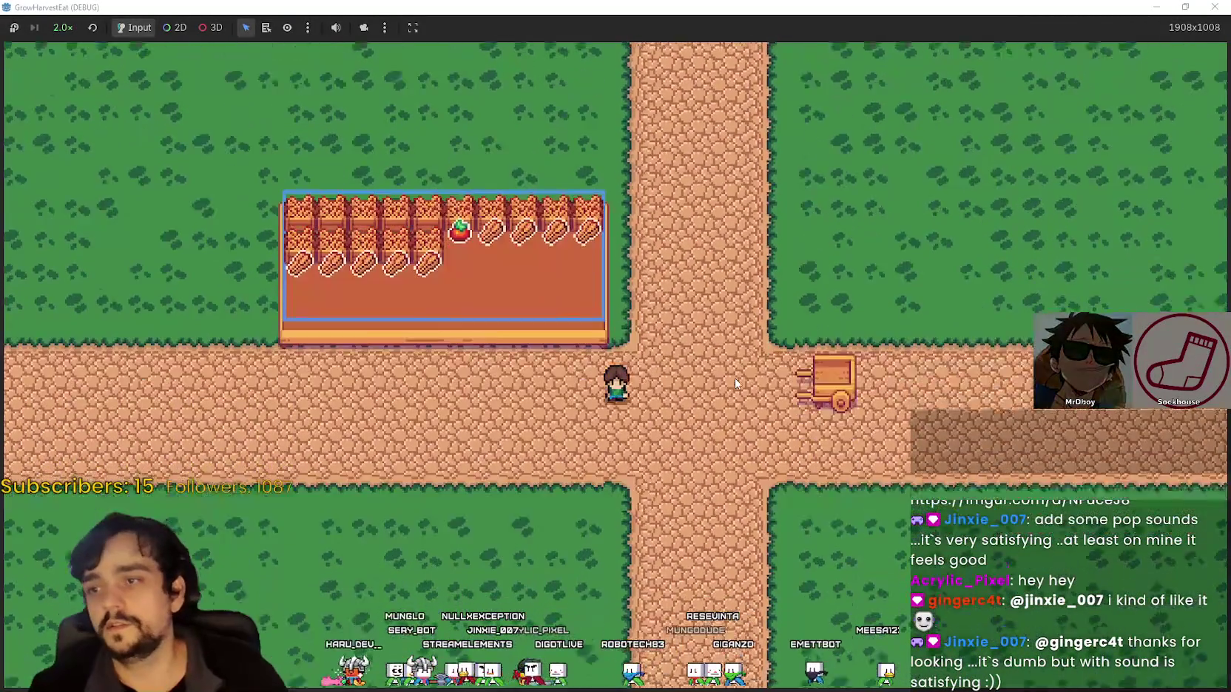
key(a)
Walk up the plot's right edge targeting a tile, with a brief trip onto the grass
key(d)
key(w)
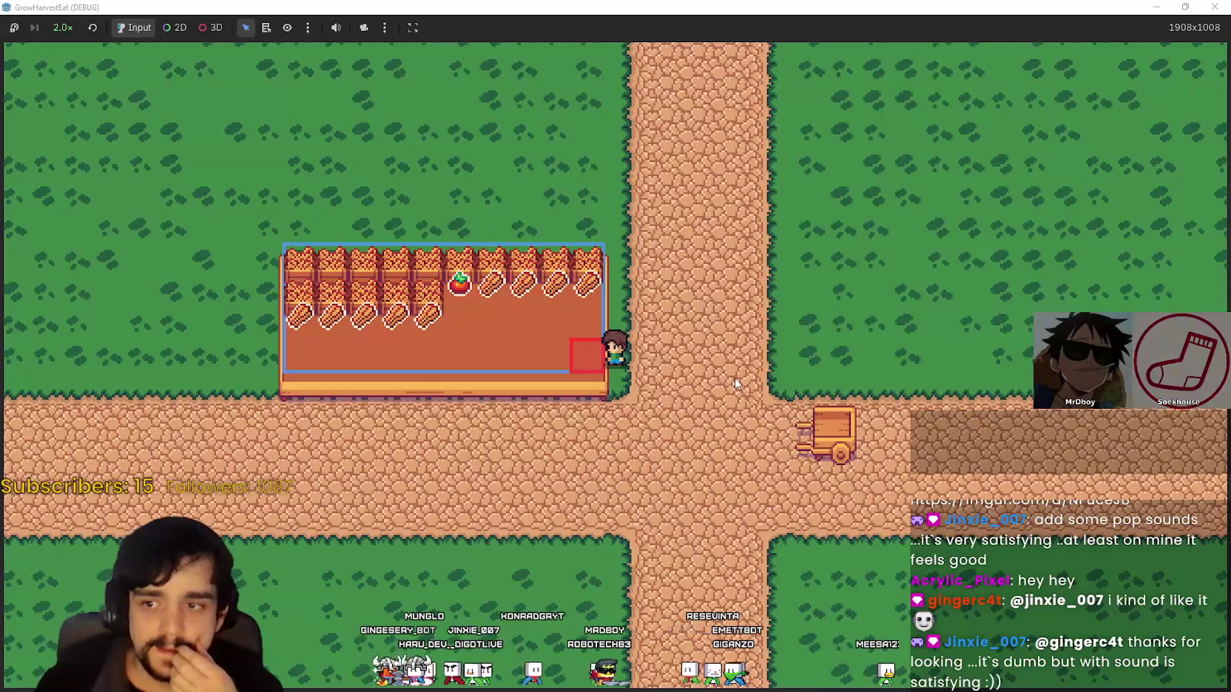
key(d)
key(a)
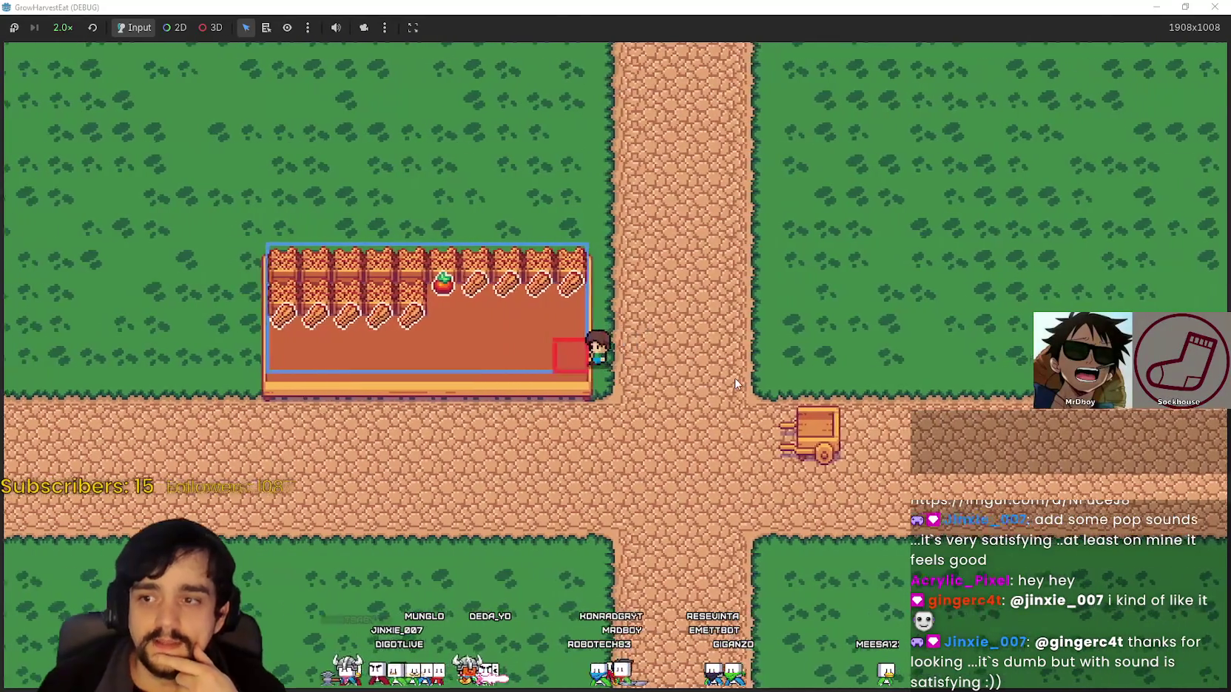
key(d)
key(a)
key(w)
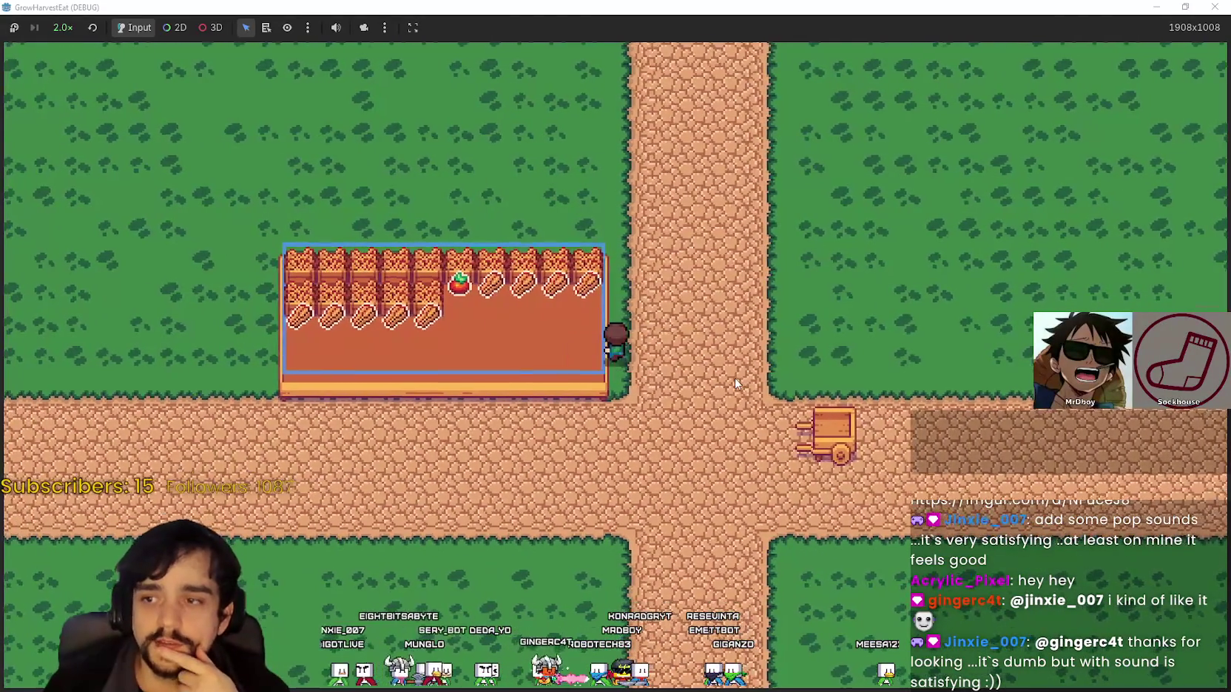
key(d)
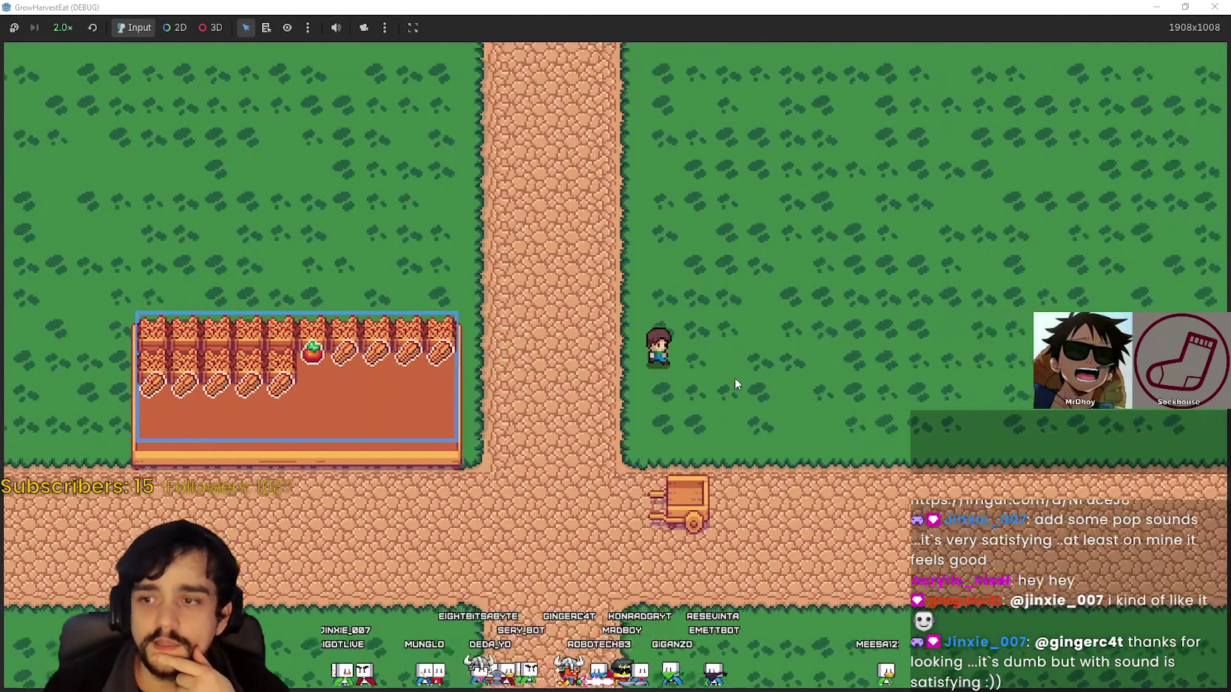
key(a)
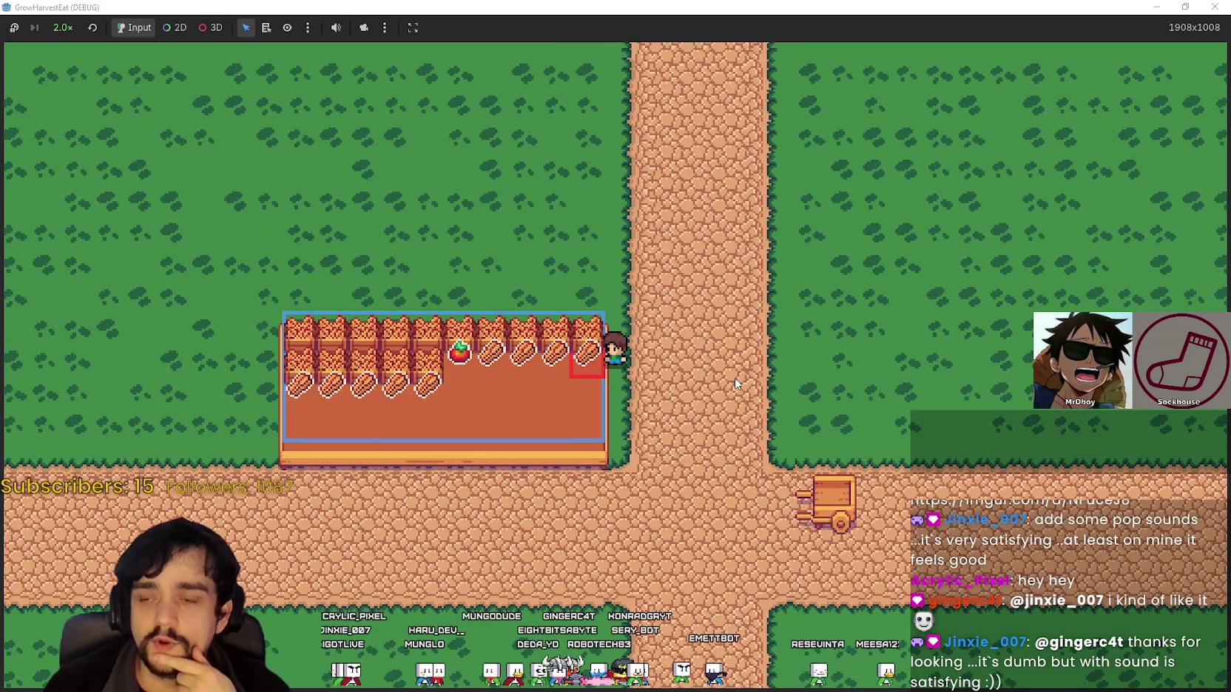
key(s)
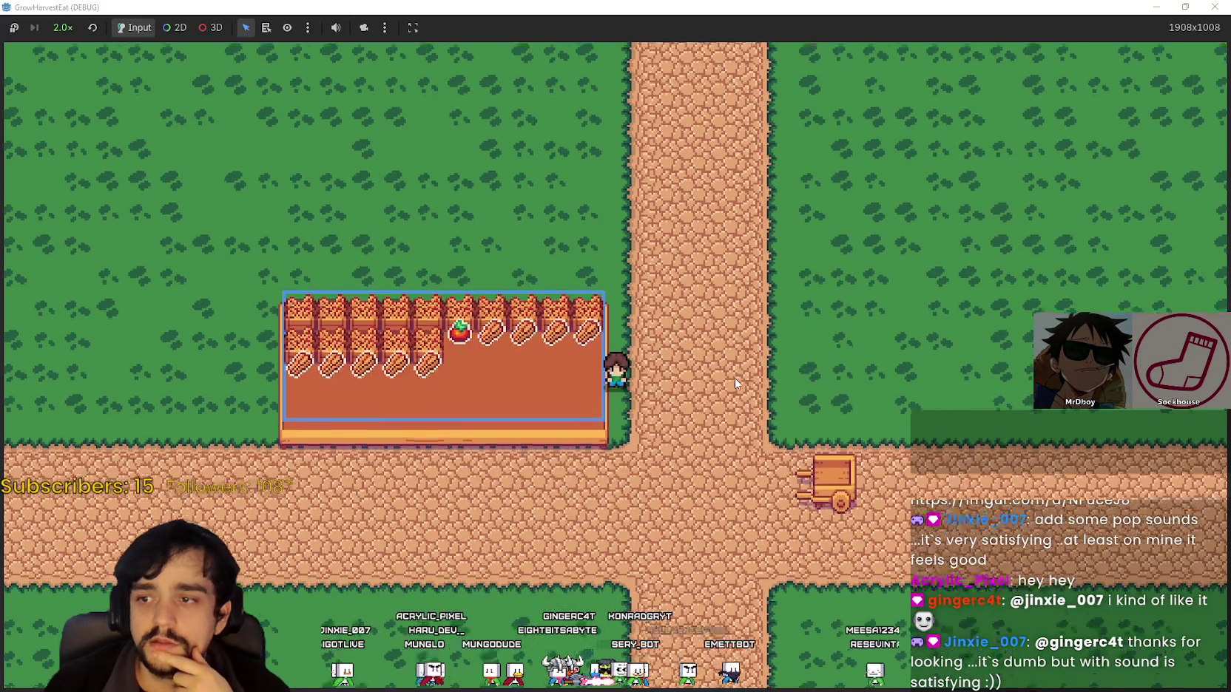
Cross east into the grass field and back, stopping at the plot edge to target a tile
key(d)
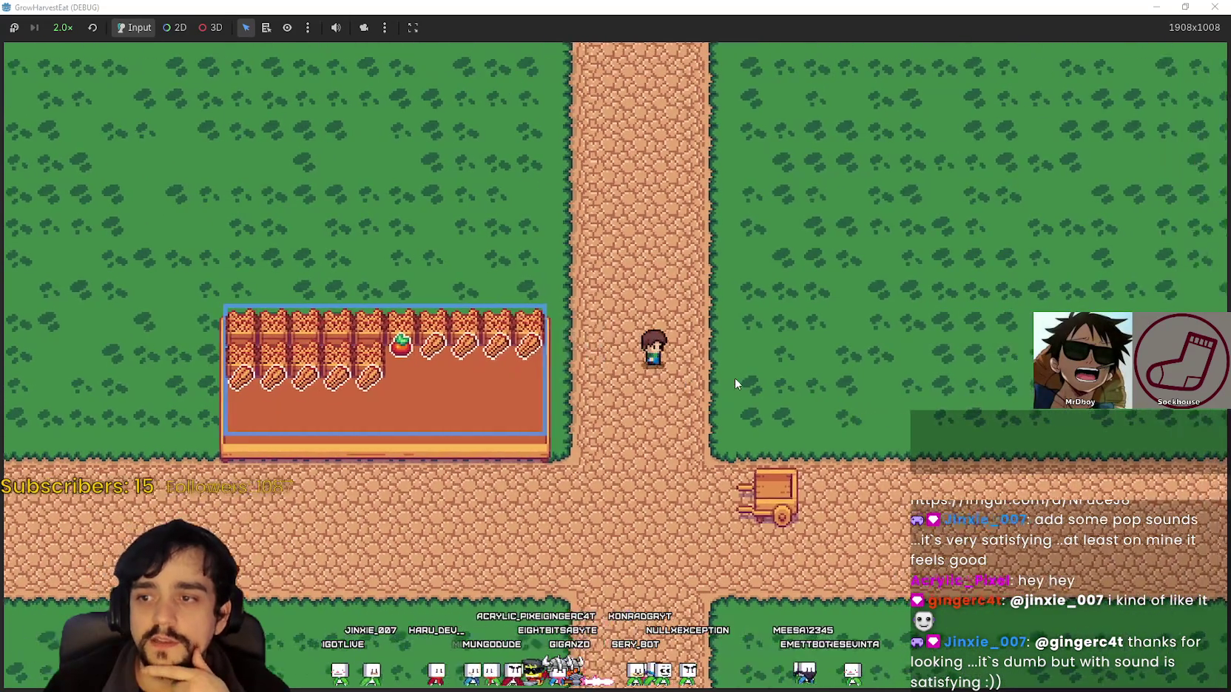
key(a)
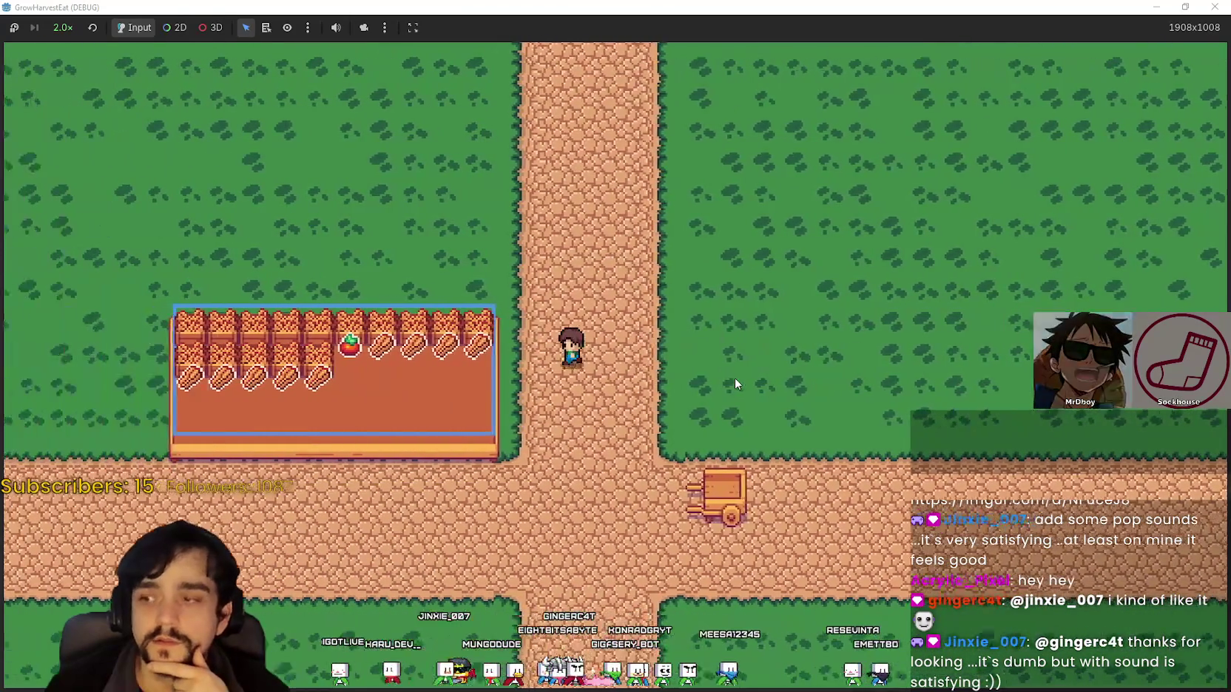
key(s)
key(w)
key(d)
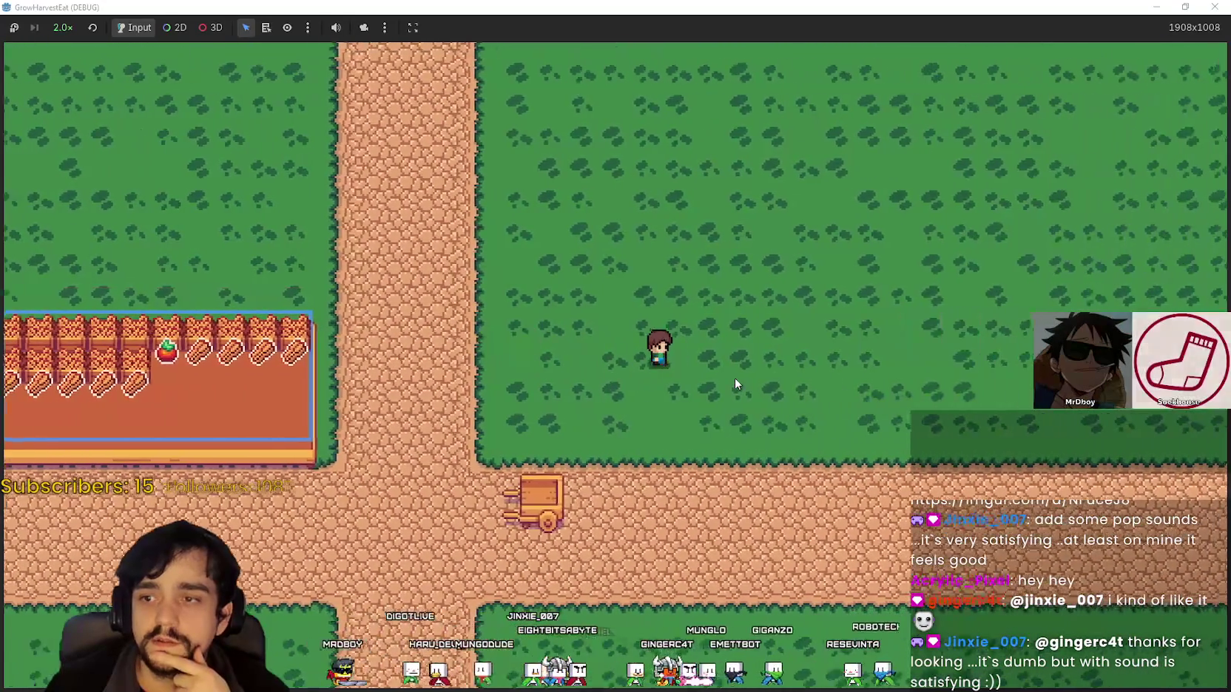
key(a)
key(a)
key(d)
key(a)
key(s)
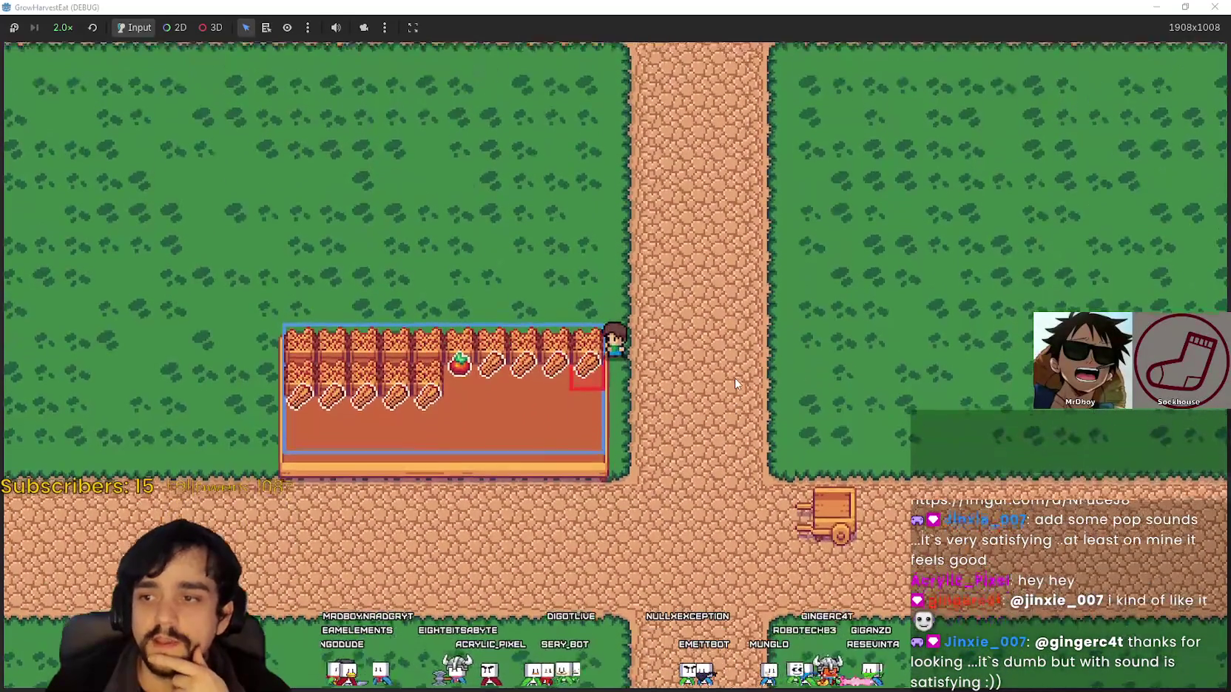
Walk across the road into the grass again, then back to the plot's lower right
key(d)
key(w)
key(d)
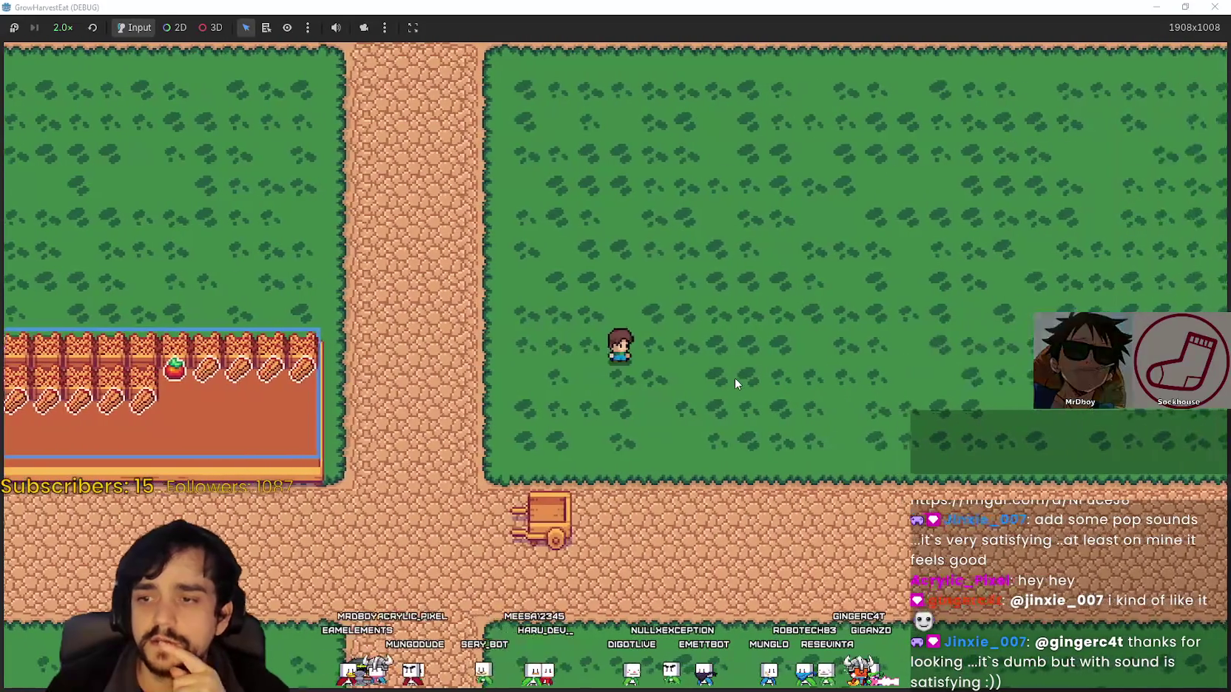
key(a)
key(s)
key(w)
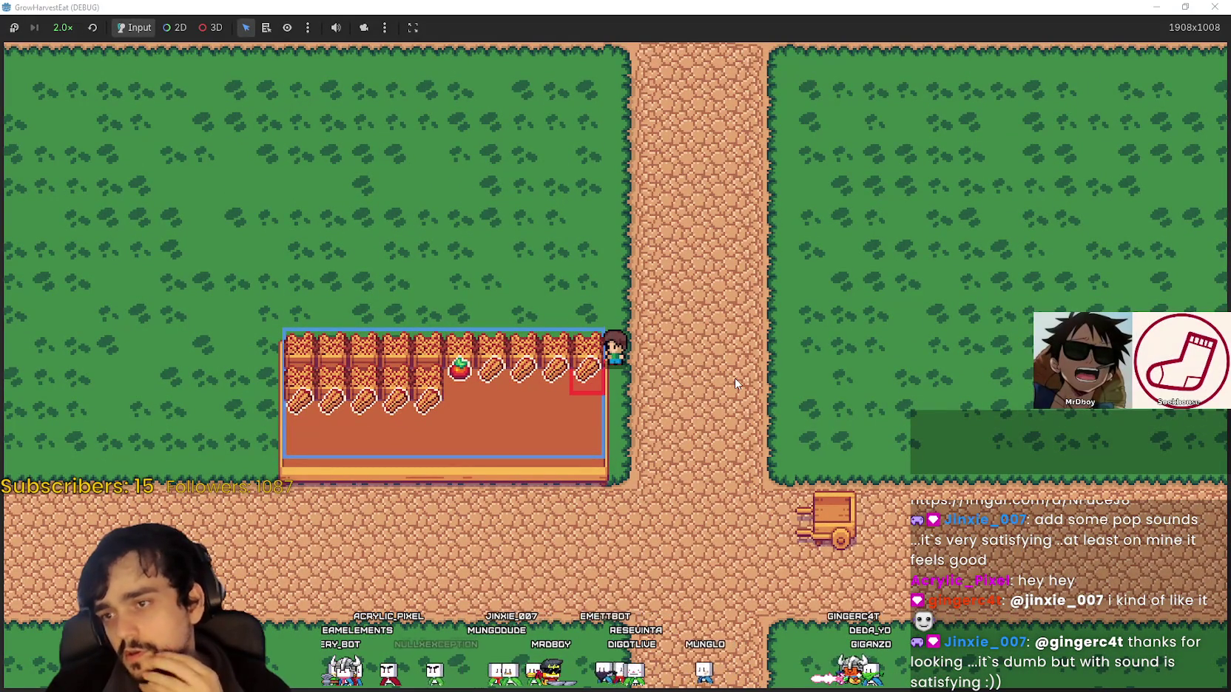
key(d)
key(a)
key(s)
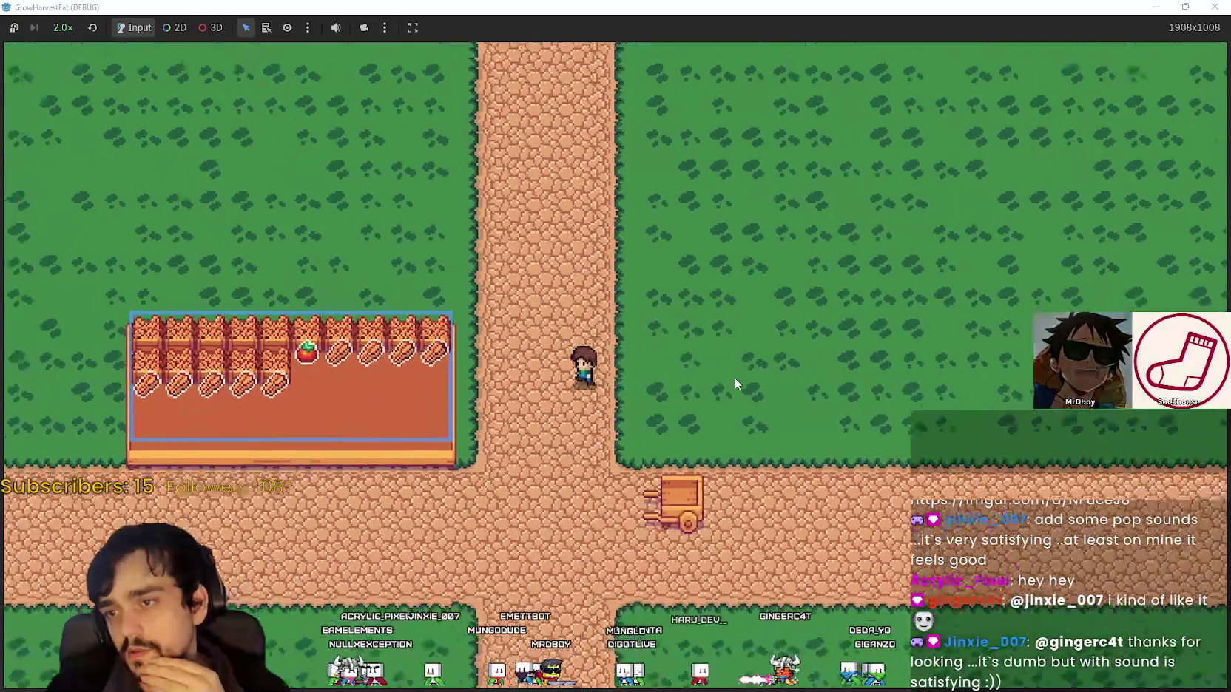
Walk the farmer around the plot's bottom, left, top and right edges
key(a)
key(w)
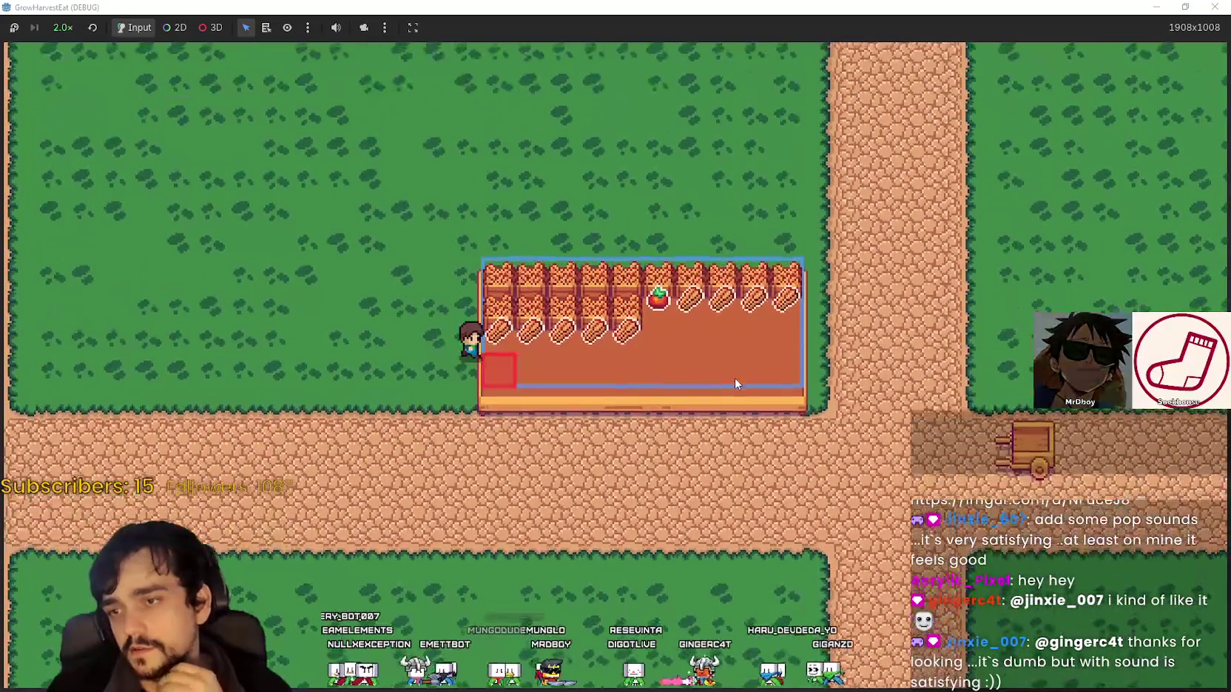
key(s)
key(d)
key(w)
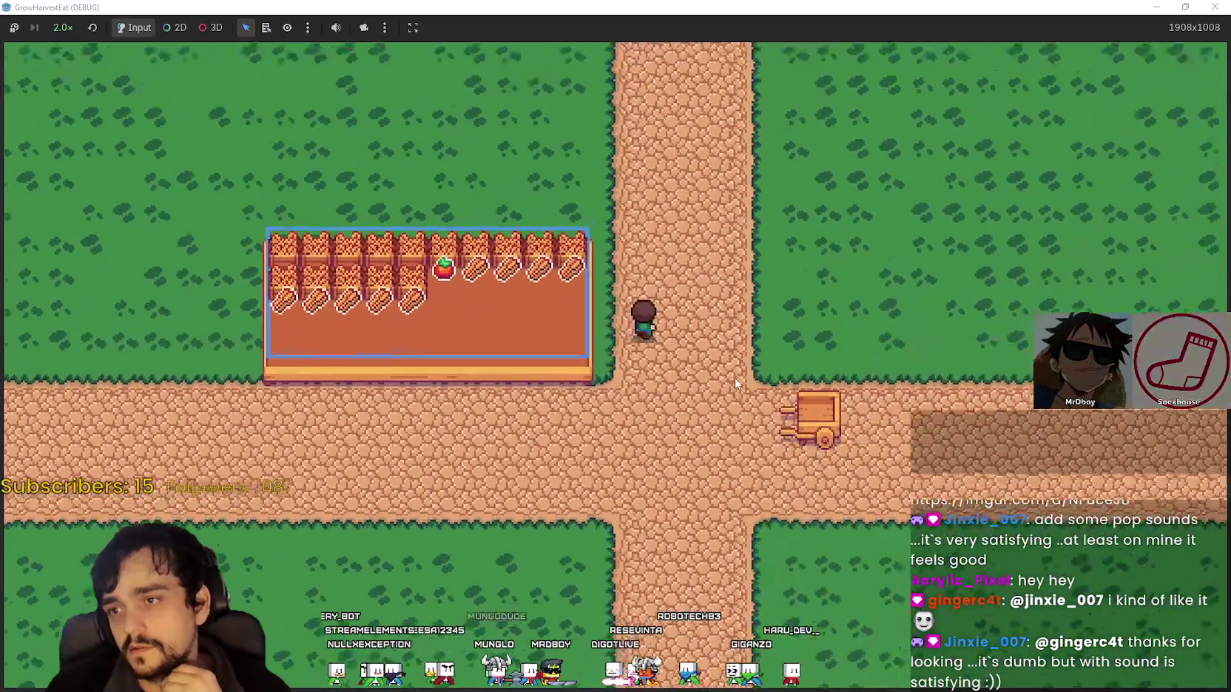
key(a)
key(d)
key(s)
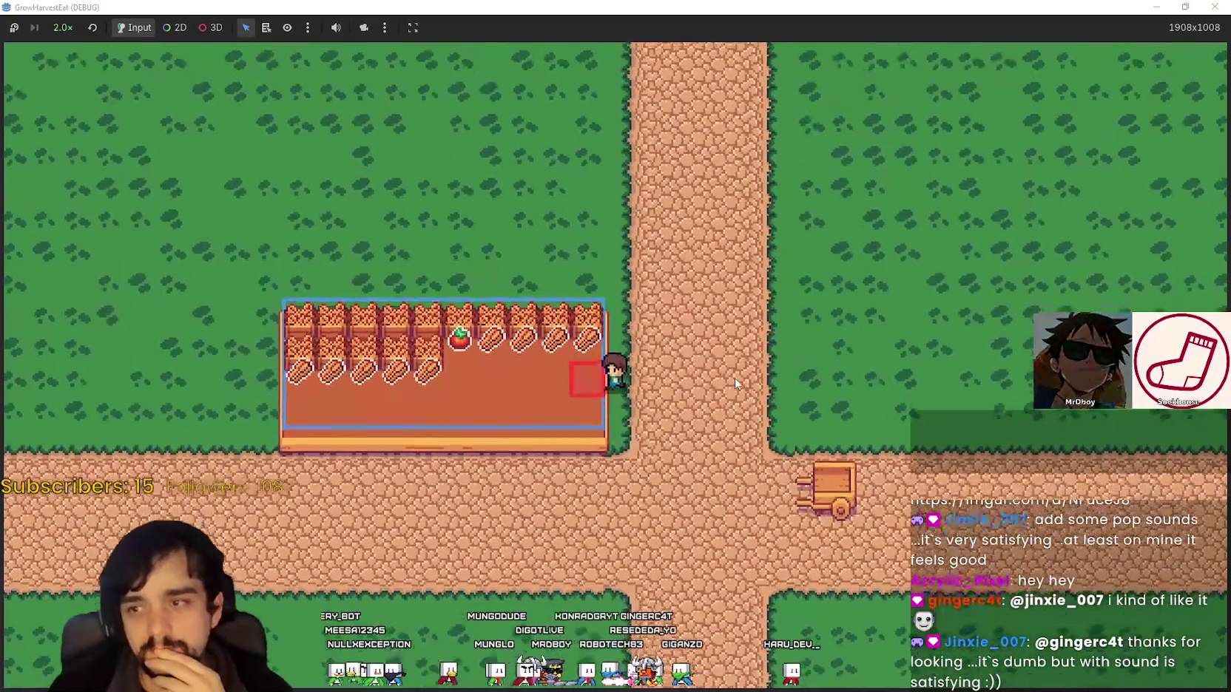
Walk the plot's top edge again, step off east onto the grass, and switch to the forest notes
key(w)
key(a)
key(d)
key(s)
key(d)
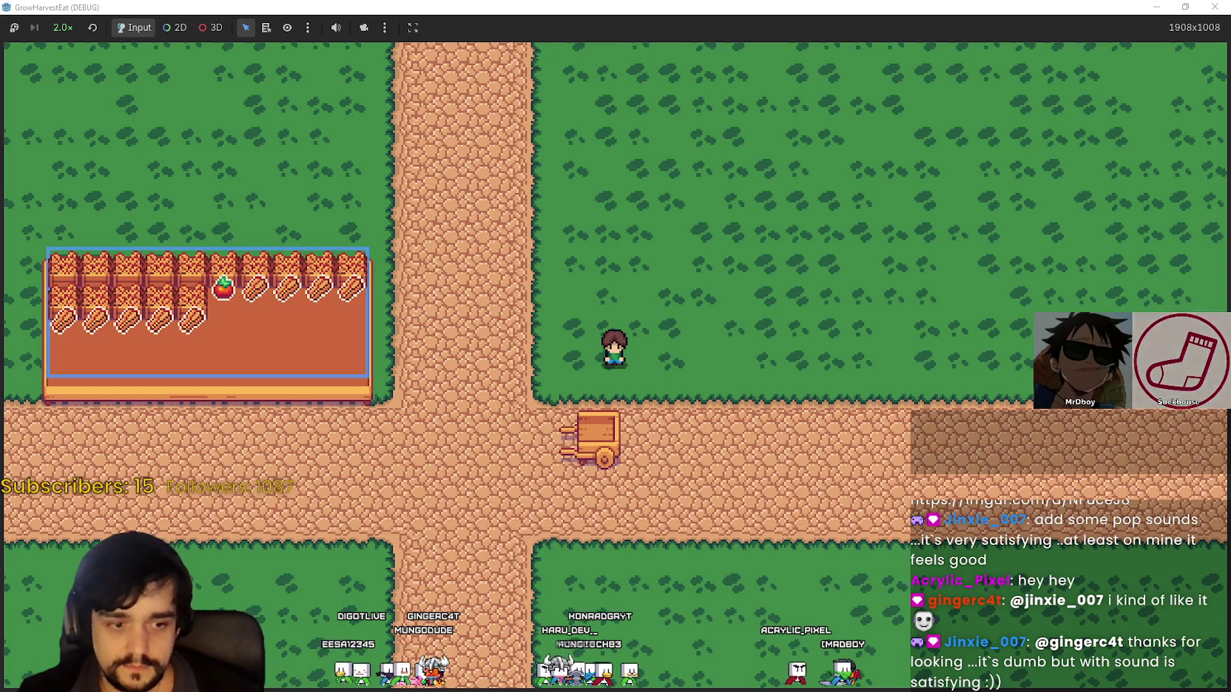
key(alt+Tab)
Clear the selection and highlight the forest region entries to review them
click(555, 303)
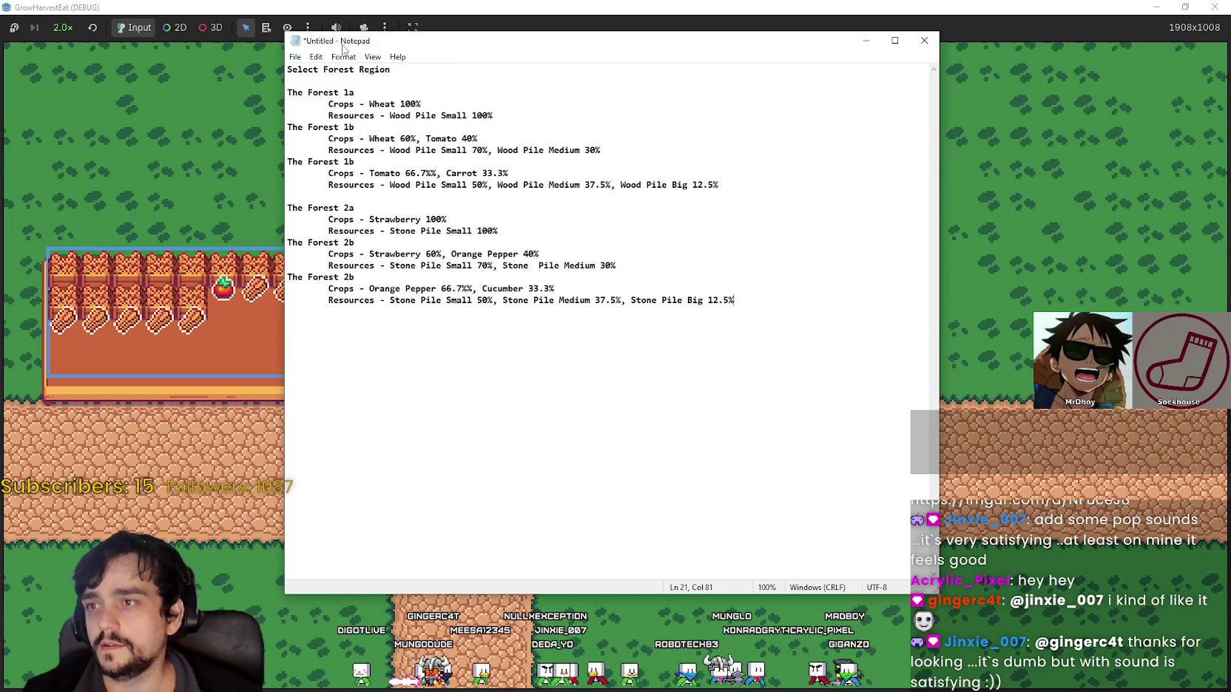
mouse_move(771, 343)
mouse_down()
mouse_move(296, 117)
mouse_move(310, 129)
mouse_up()
click(681, 275)
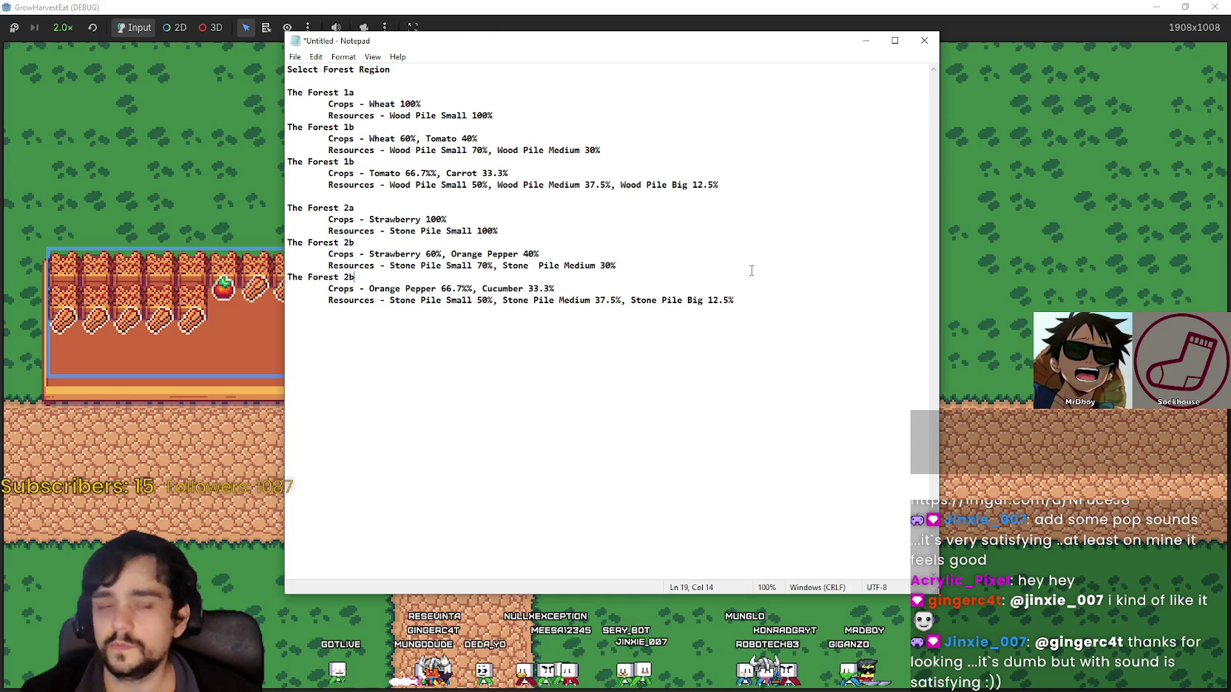
scroll(744, 270, up, 3)
Enlarge the note text with Ctrl+Plus twice and resize the Notepad window to fit
mouse_move(935, 592)
mouse_down()
mouse_move(1056, 543)
mouse_move(1107, 437)
mouse_up()
key(ctrl+plus)
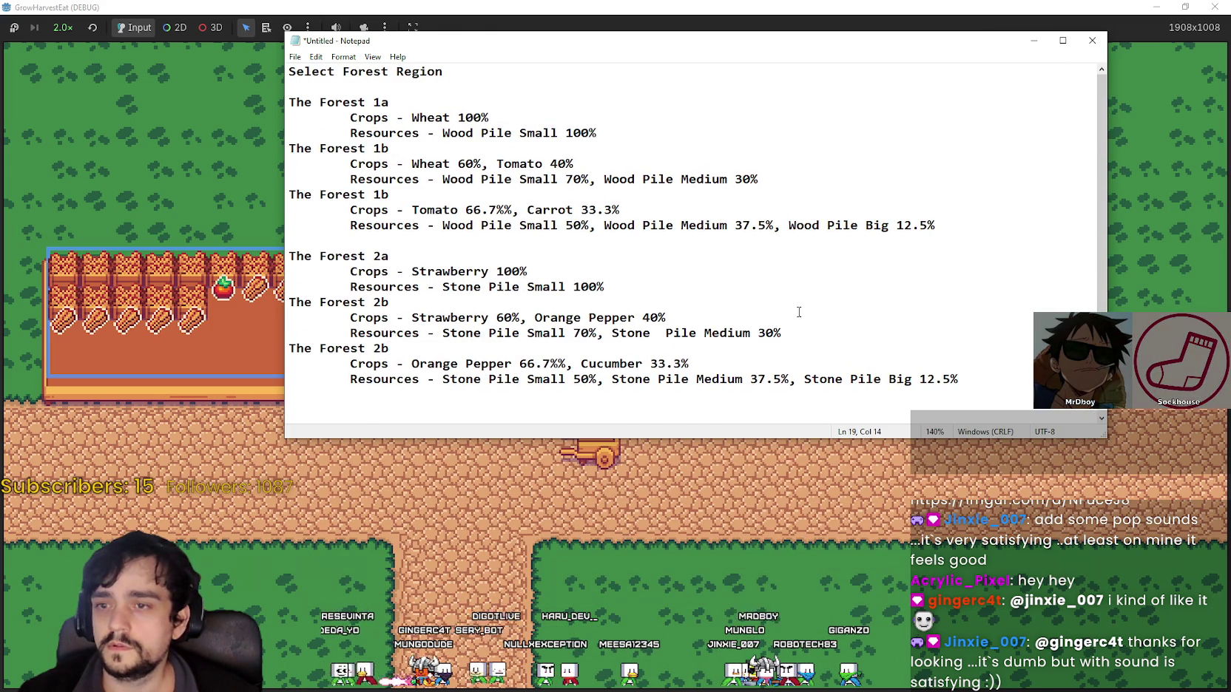
key(ctrl+plus)
mouse_move(1102, 432)
mouse_down()
mouse_move(1056, 501)
mouse_move(1043, 459)
mouse_up()
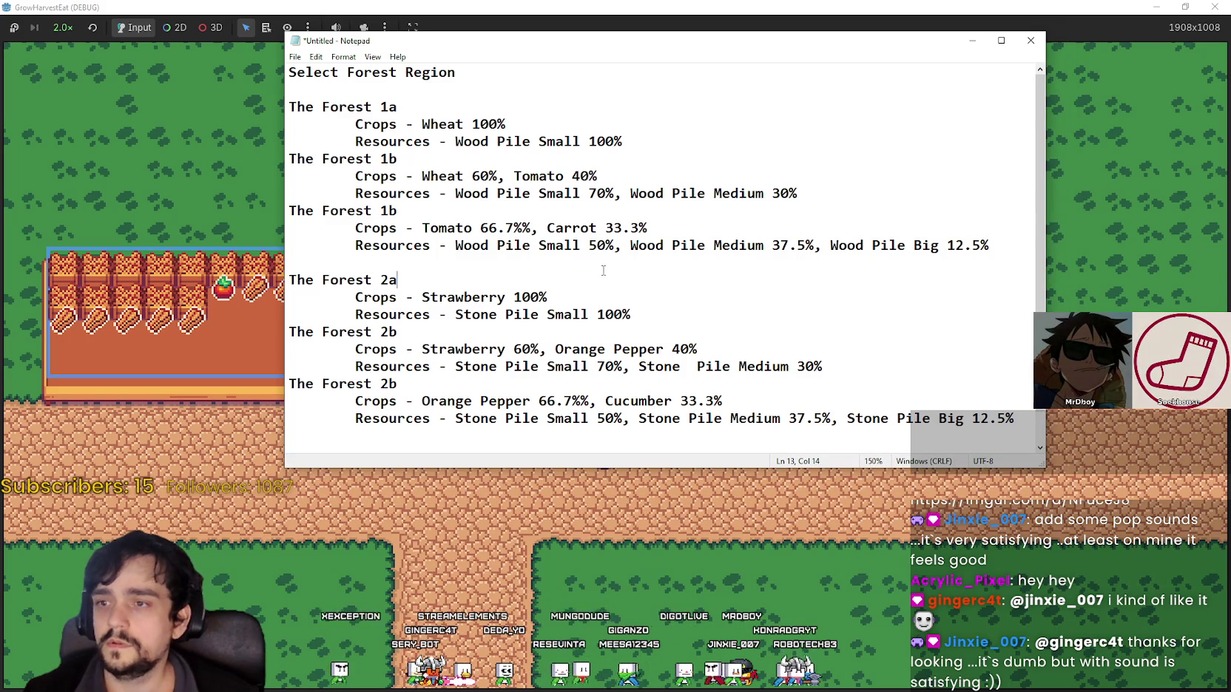
Highlight the Forest 1a/1b and wood-based forest entries while reviewing the plan
click(611, 93)
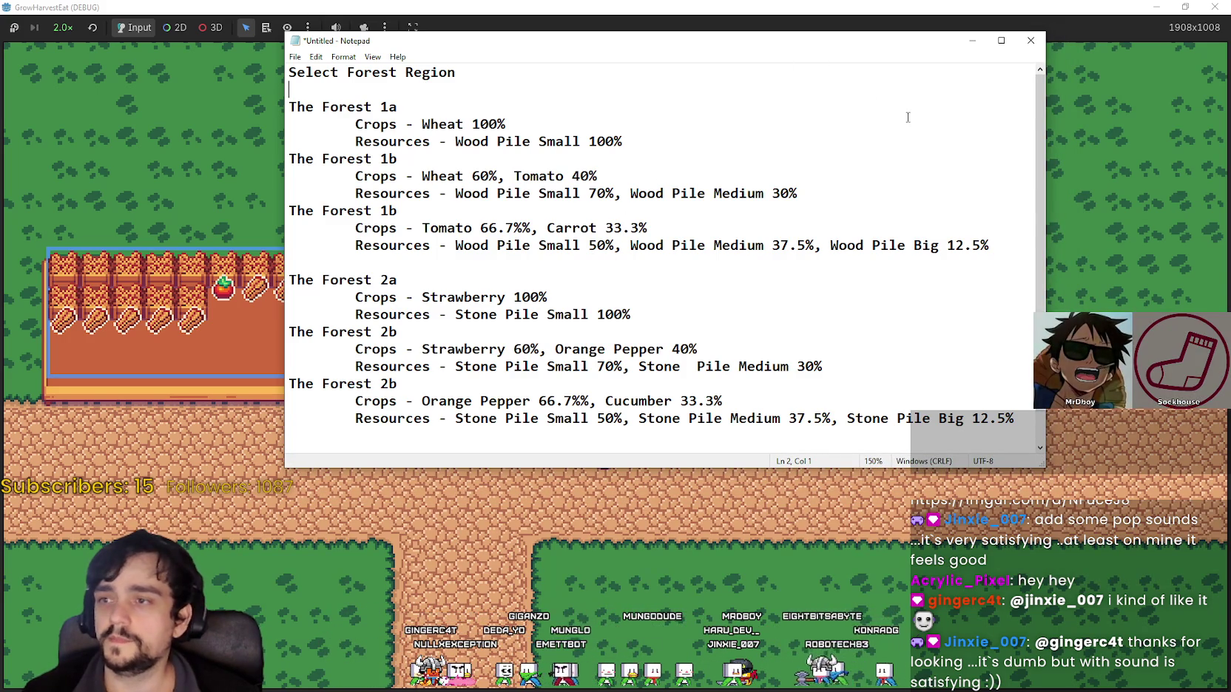
mouse_move(993, 238)
mouse_down()
mouse_move(266, 207)
mouse_move(222, 240)
mouse_move(197, 219)
mouse_up()
drag(799, 194, 290, 119)
click(700, 245)
drag(355, 141, 832, 278)
Make the Notepad window taller to expose empty lines below the forest list
click(904, 216)
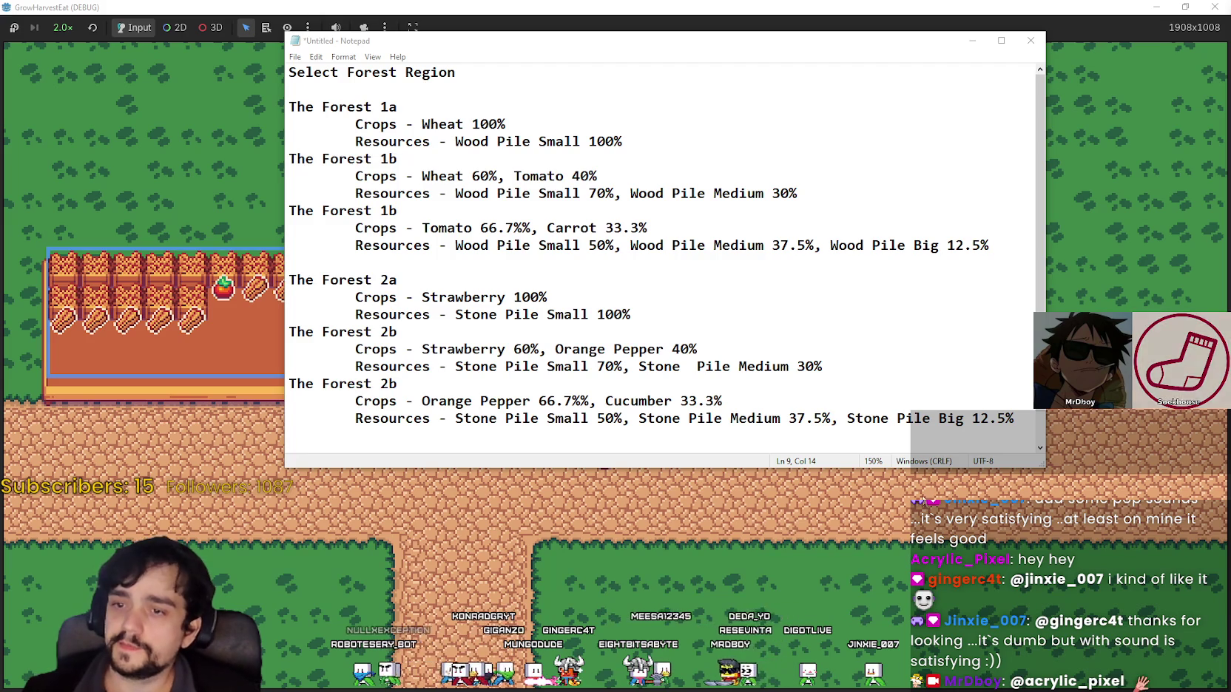
drag(908, 468, 907, 633)
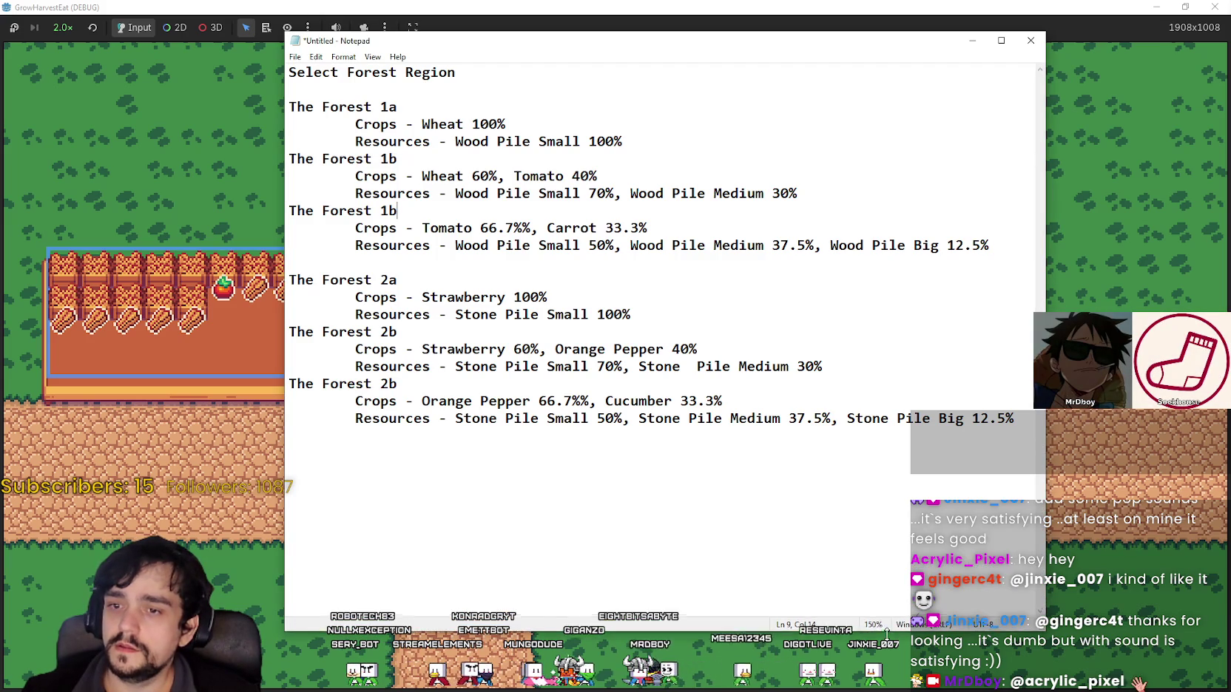
click(490, 476)
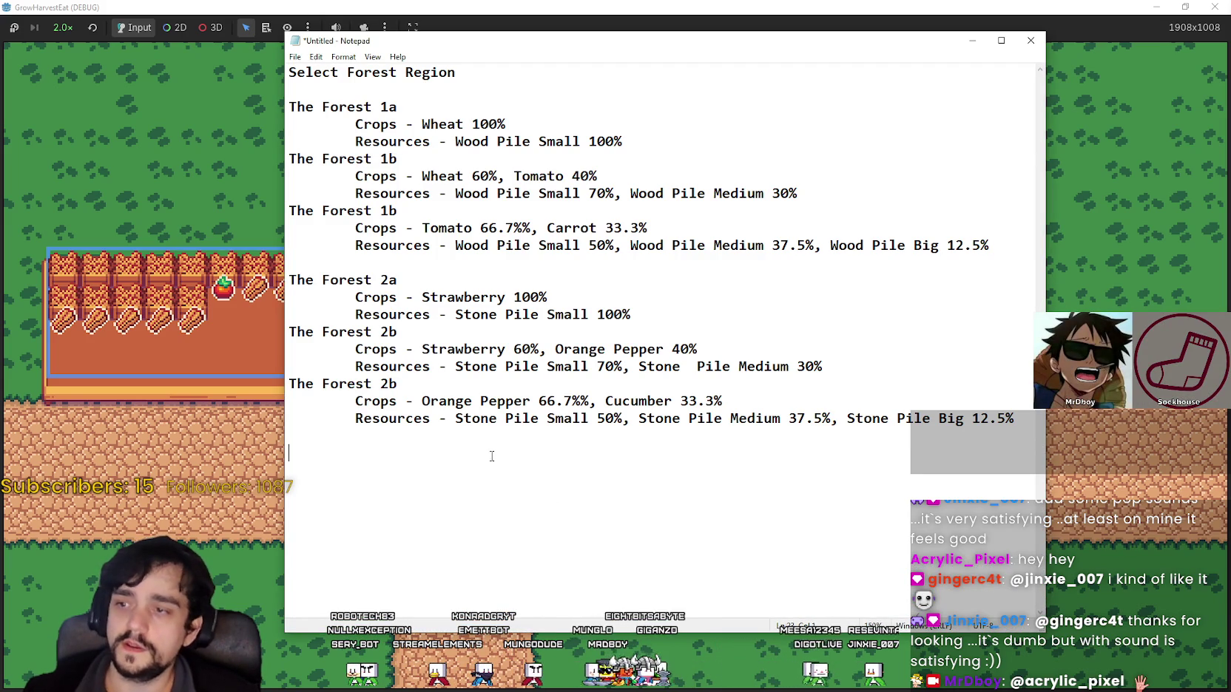
Add the lines 'Crops > Gold' and 'Trees/Stones/etc > Resources' under the forest list
click(487, 450)
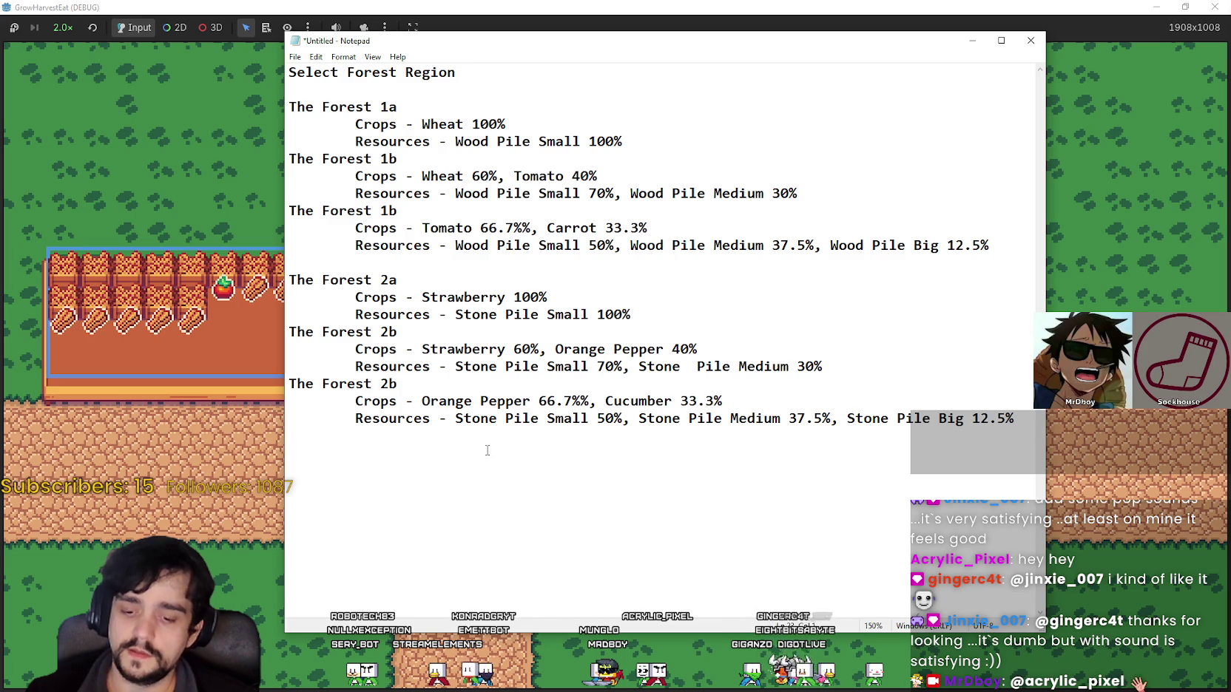
text(C)
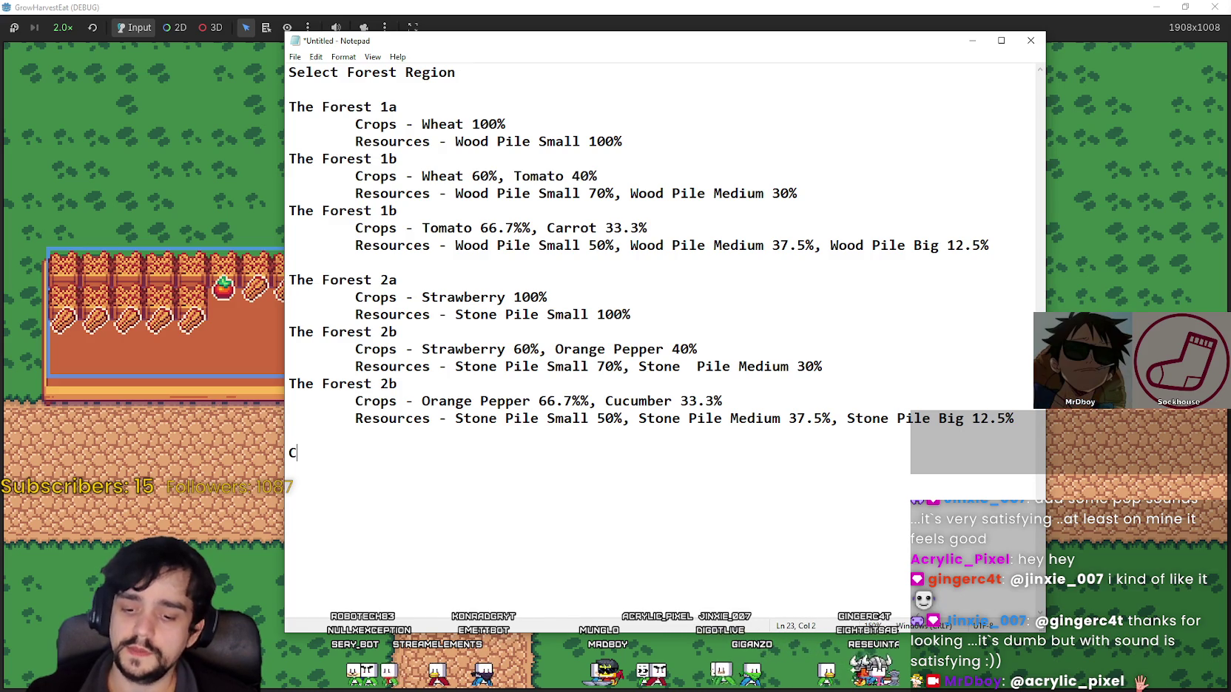
text(rops > Gold)
key(Return)
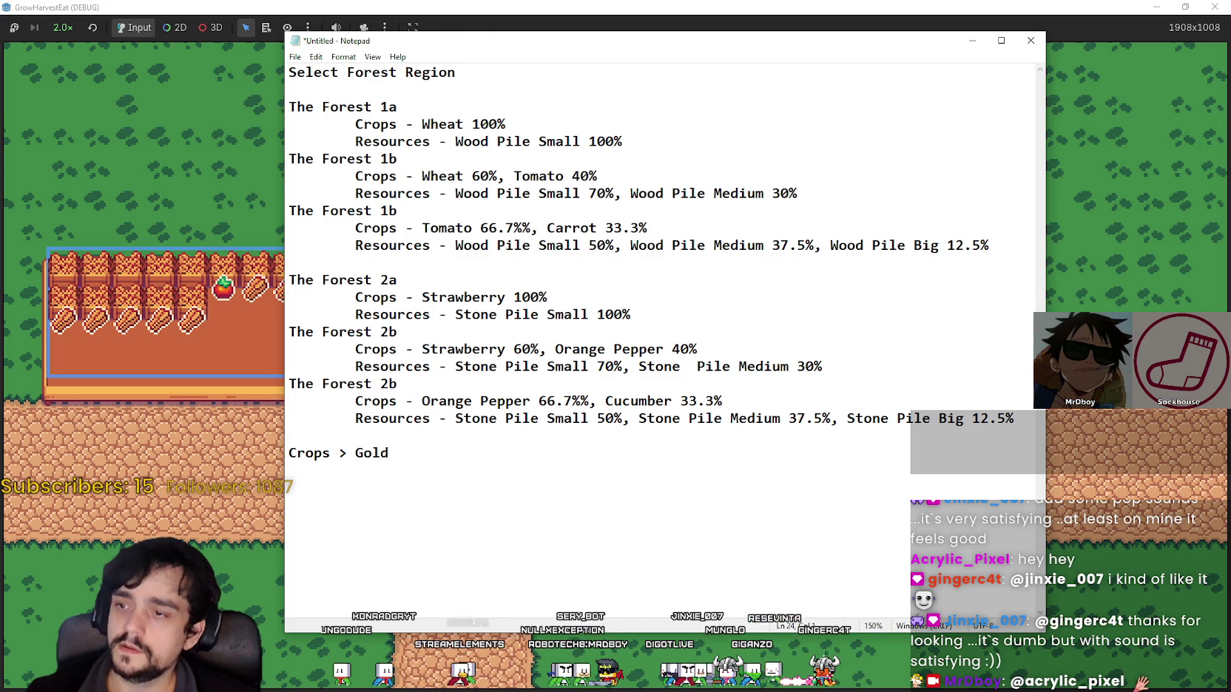
text(Trees/)
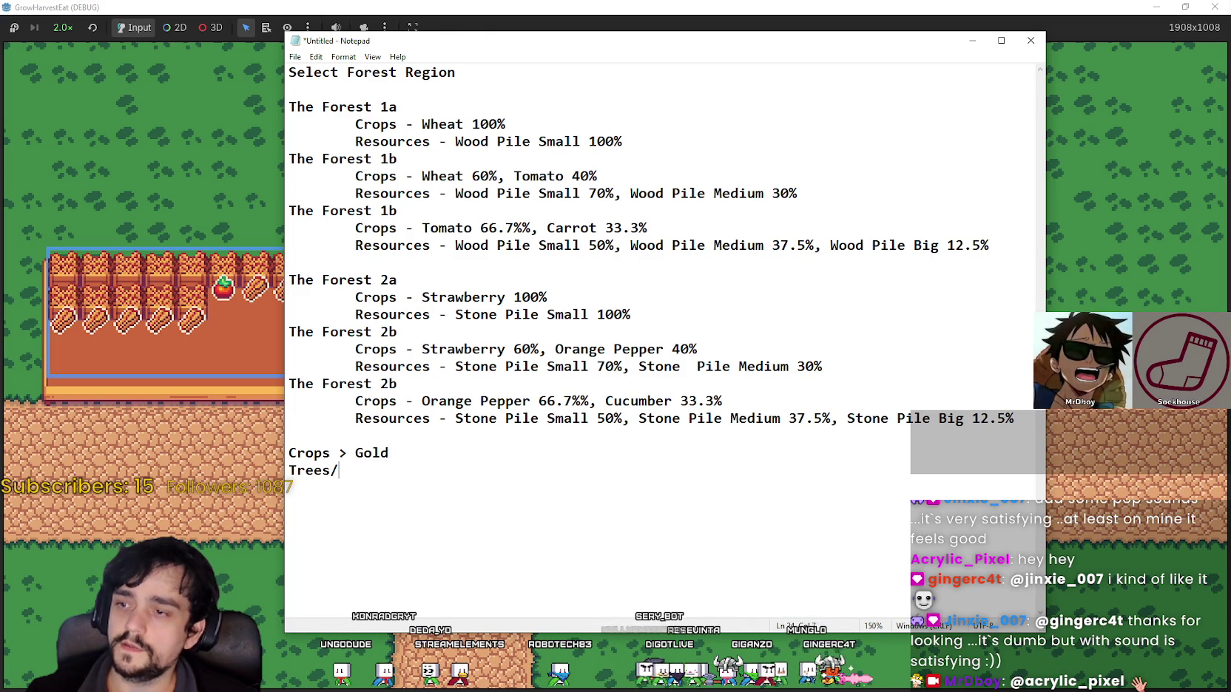
text(S)
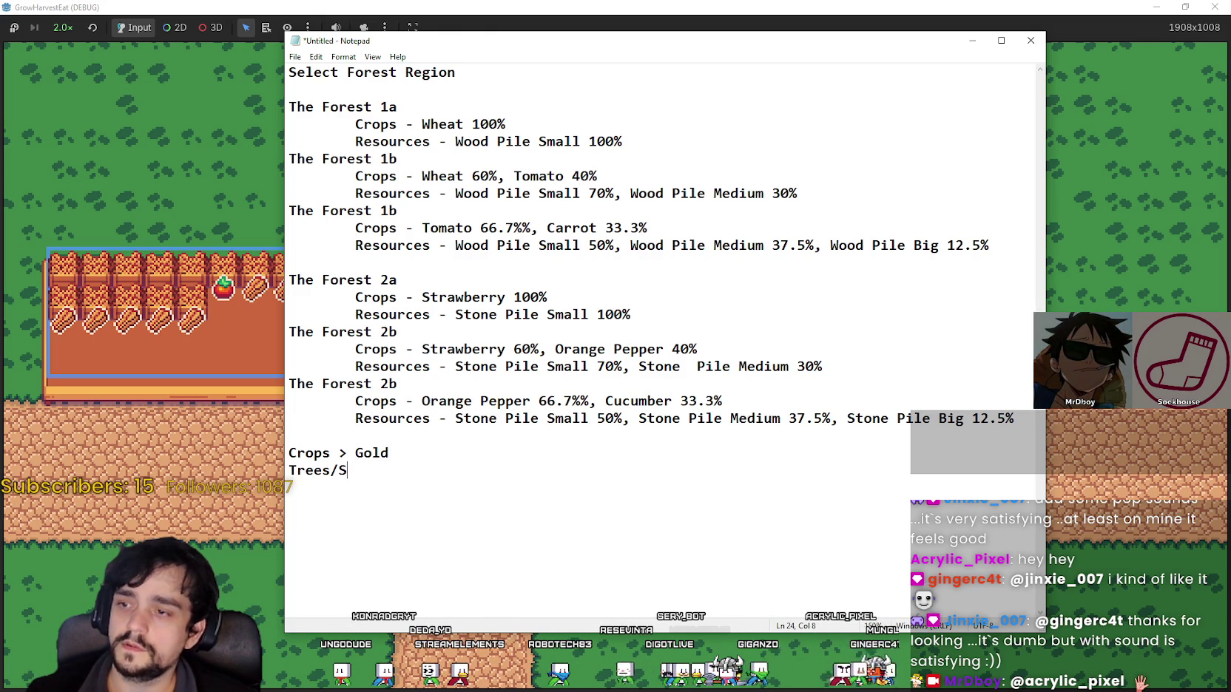
text(Detc)
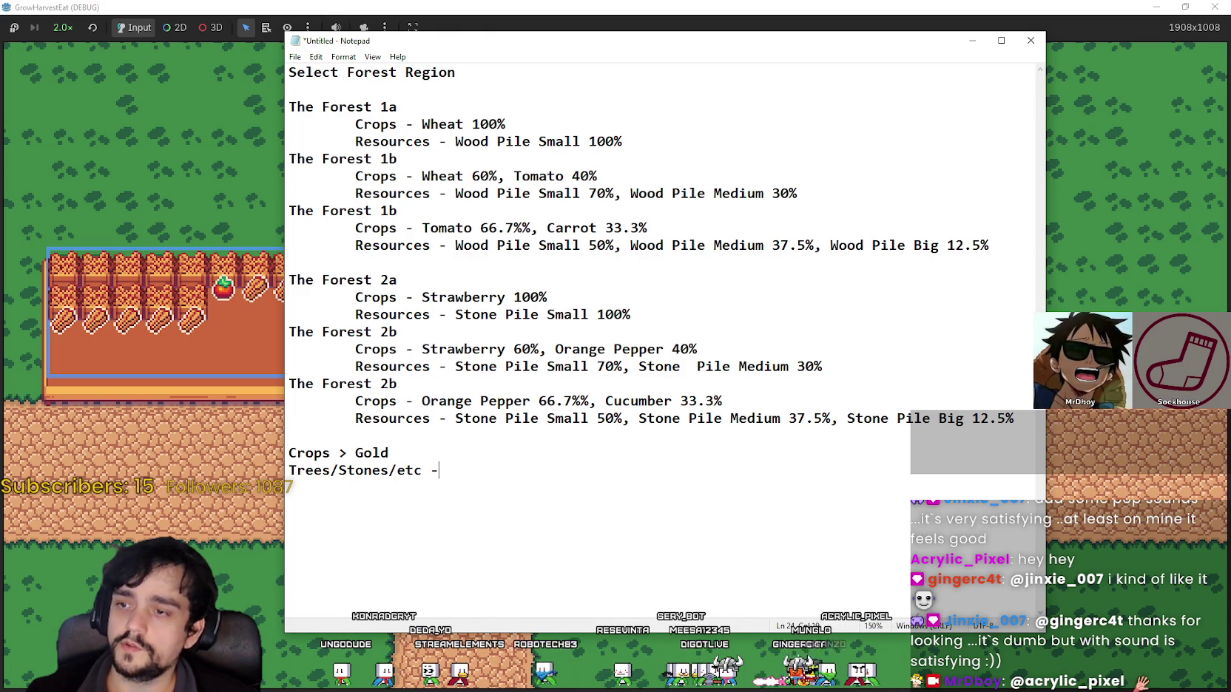
text(> R)
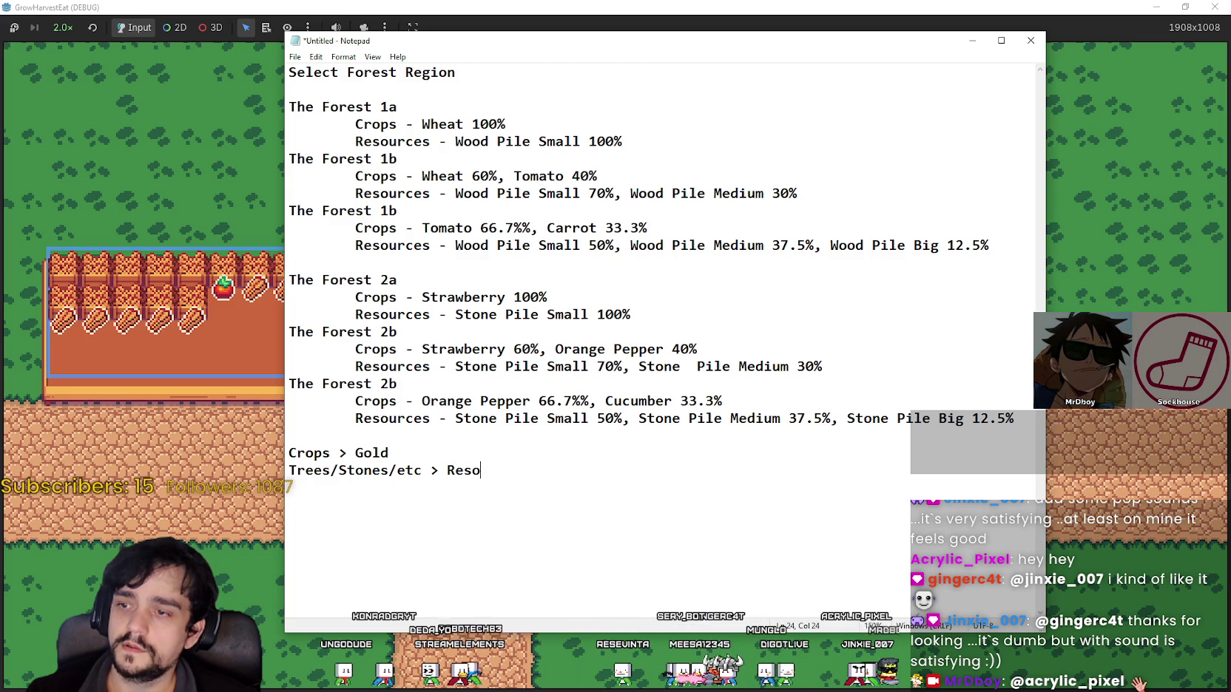
text(es)
click(469, 454)
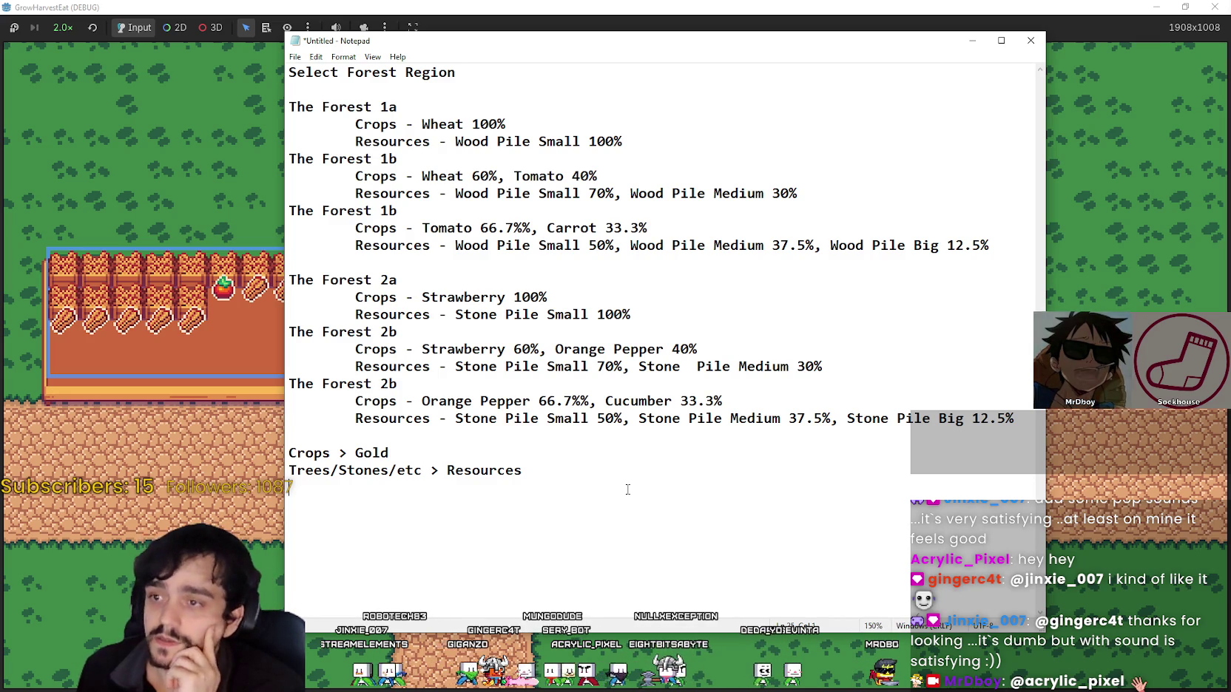
Review the Forest 1b crop entries in Notepad and position the caret after 'Strawberry 100%'
mouse_move(991, 246)
mouse_down()
mouse_move(349, 209)
mouse_move(352, 194)
mouse_up()
click(505, 193)
mouse_move(825, 188)
mouse_down()
mouse_move(353, 193)
mouse_move(273, 158)
mouse_up()
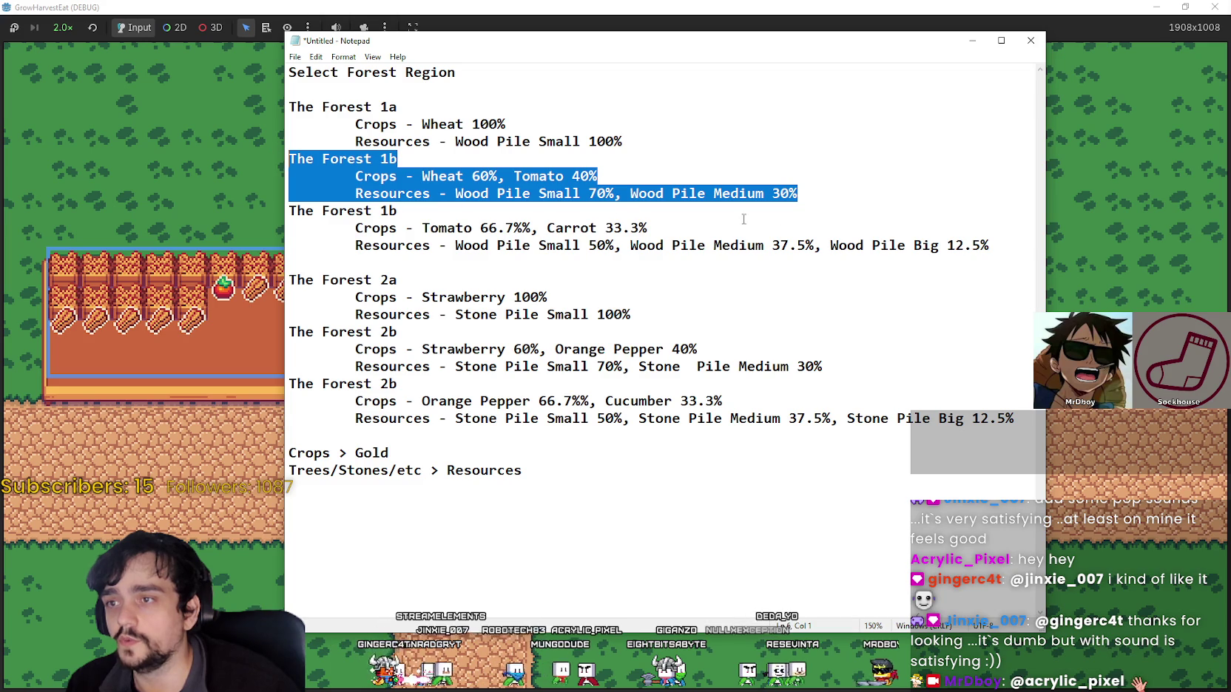
click(466, 177)
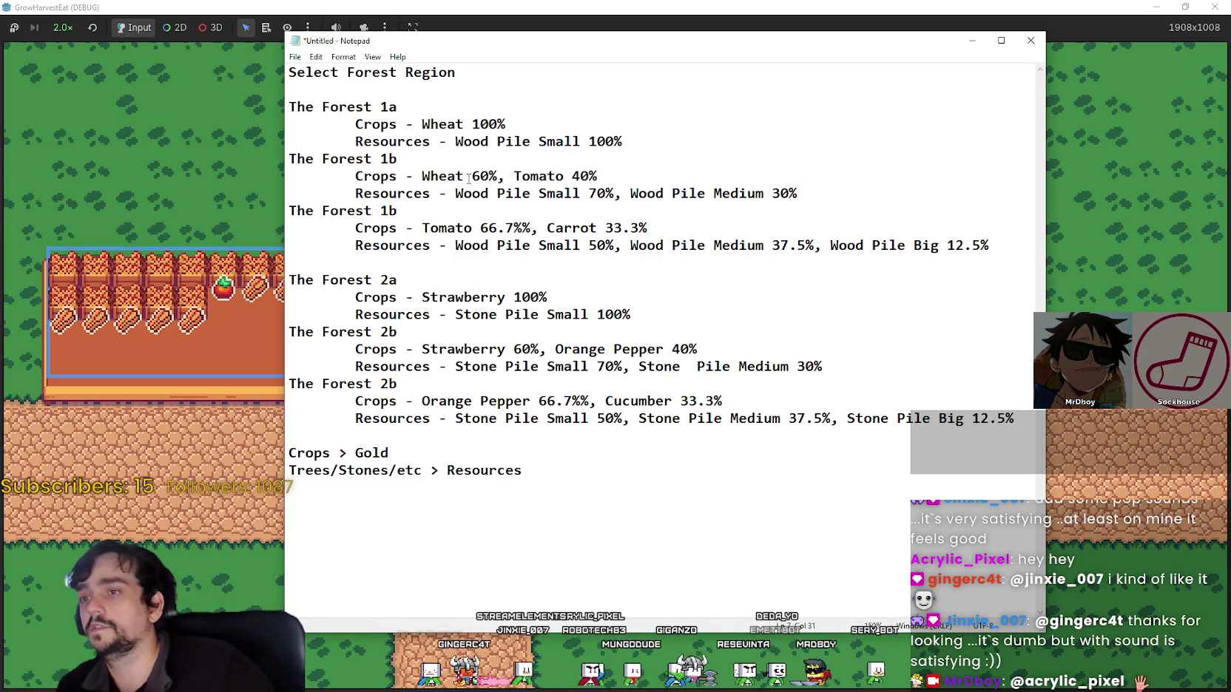
drag(465, 178, 418, 176)
click(768, 189)
drag(853, 189, 286, 159)
click(612, 214)
click(930, 298)
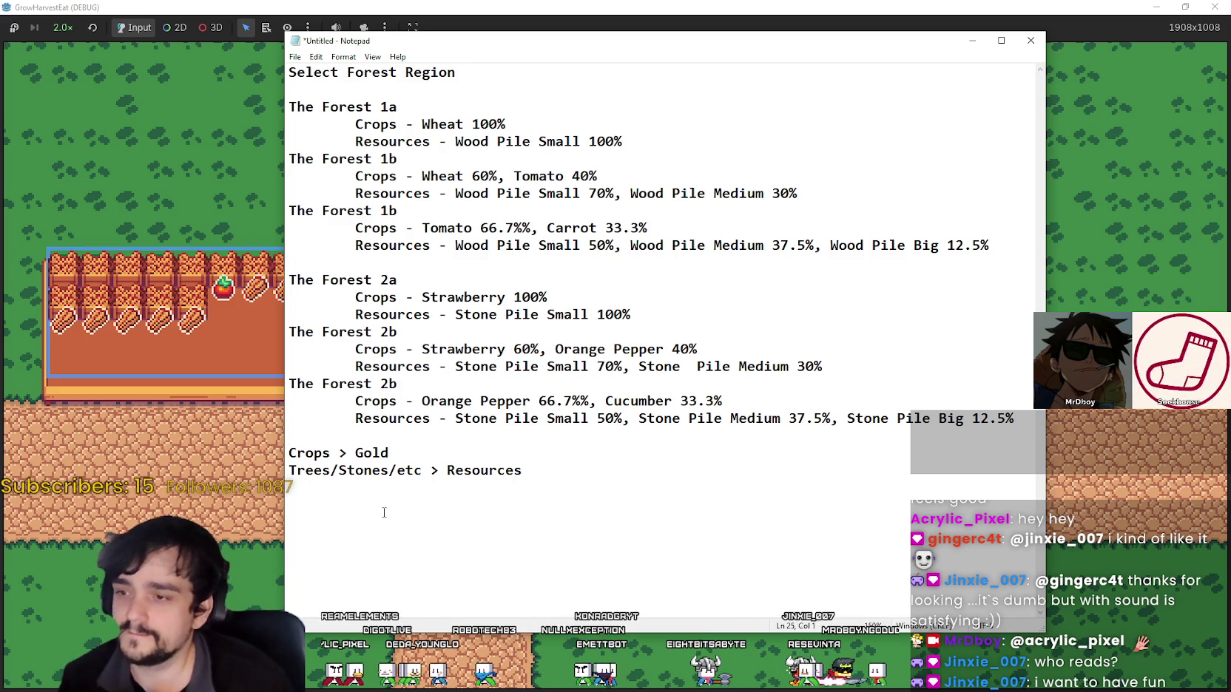
Return to the GrowHarvestEat game and walk the farmer left and down onto the path
click(249, 301)
key(Left)
key(Down)
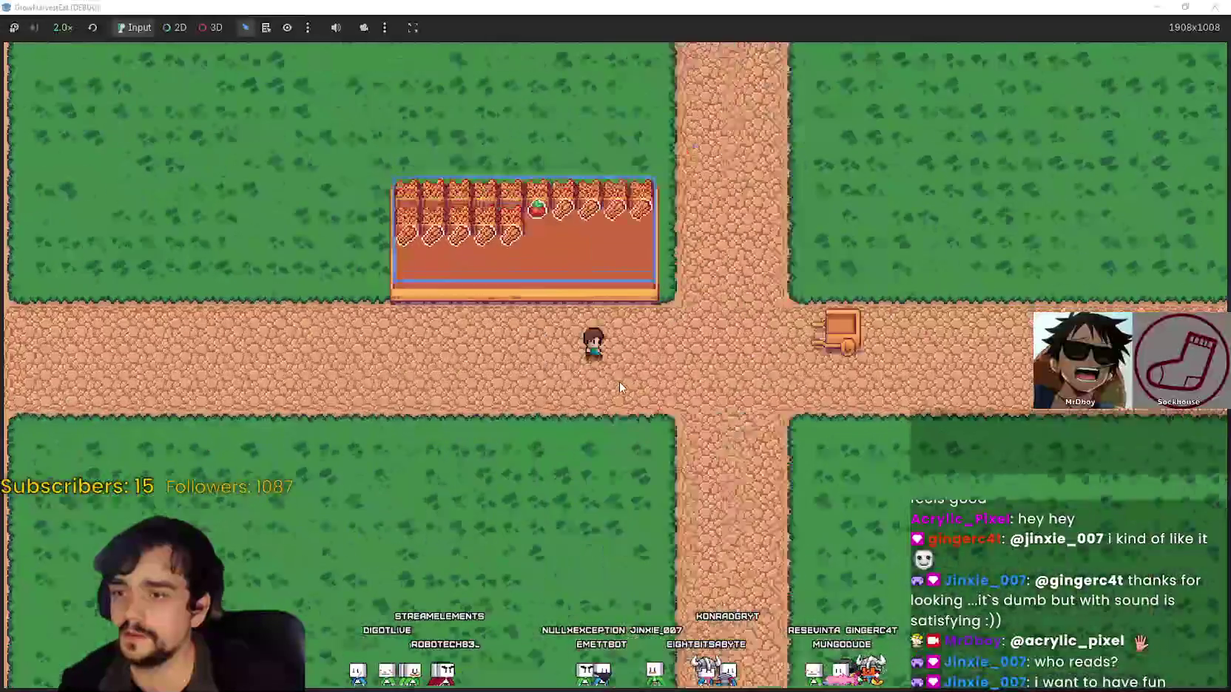
Walk the farmer around the crop field and off its right side onto the road
key(Left)
key(Up)
key(Right)
key(Right)
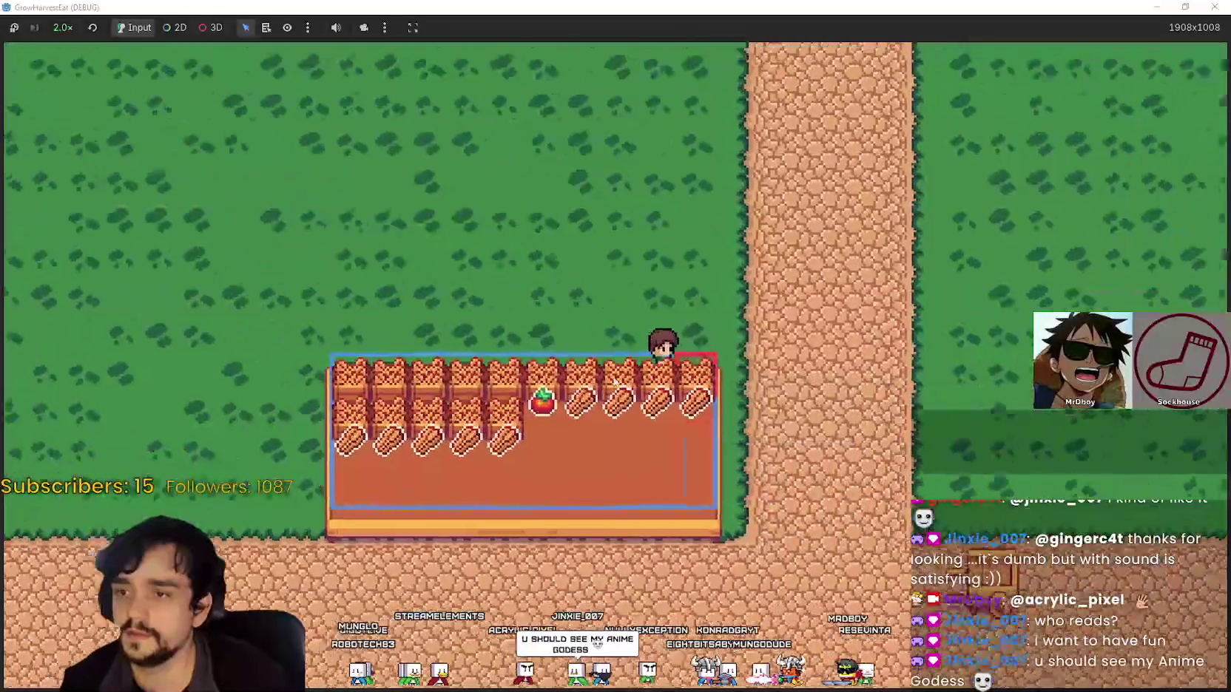
key(Down)
key(Left)
key(Left)
key(Up)
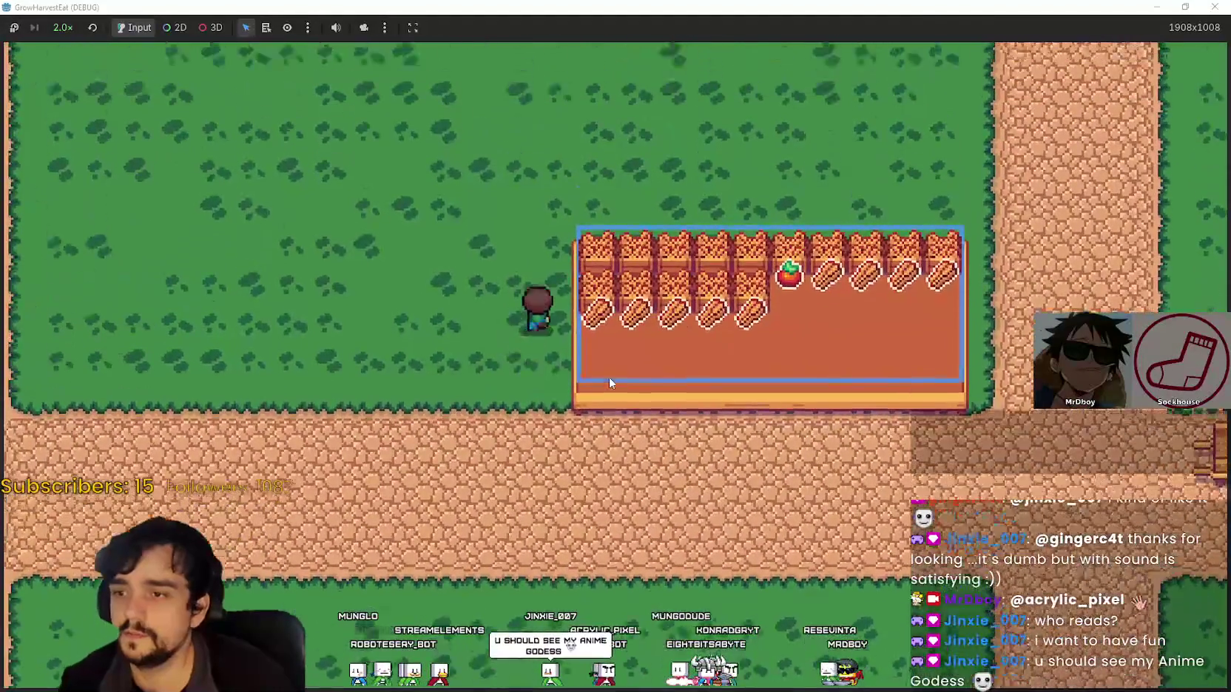
key(Right)
key(Down)
key(Right)
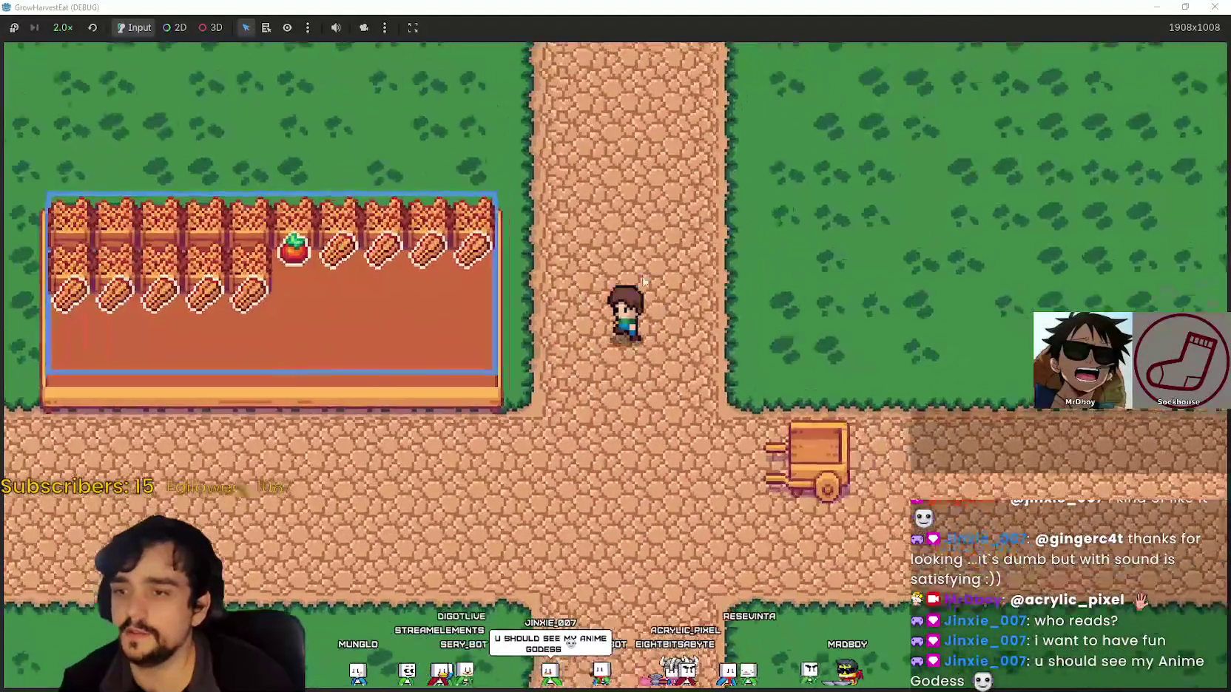
key(Down)
Walk back and forth along the road below the crop field into the intersection
key(Right)
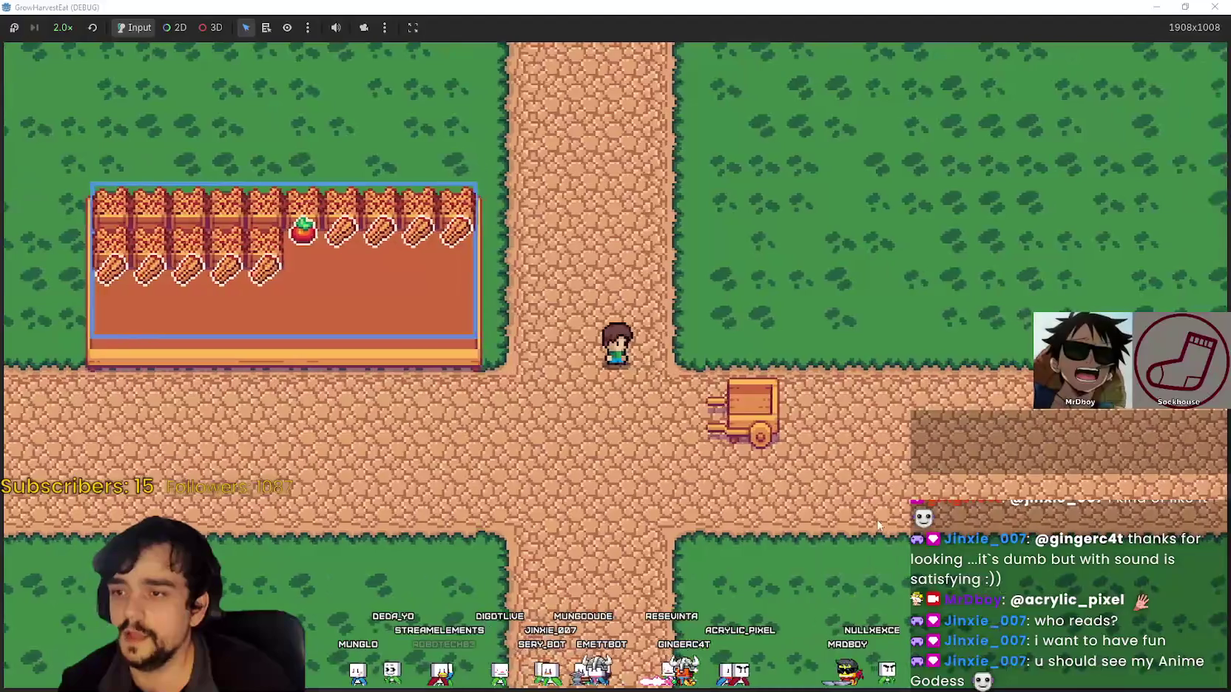
key(Down)
key(Left)
key(Up)
key(Down)
key(Left)
key(Up)
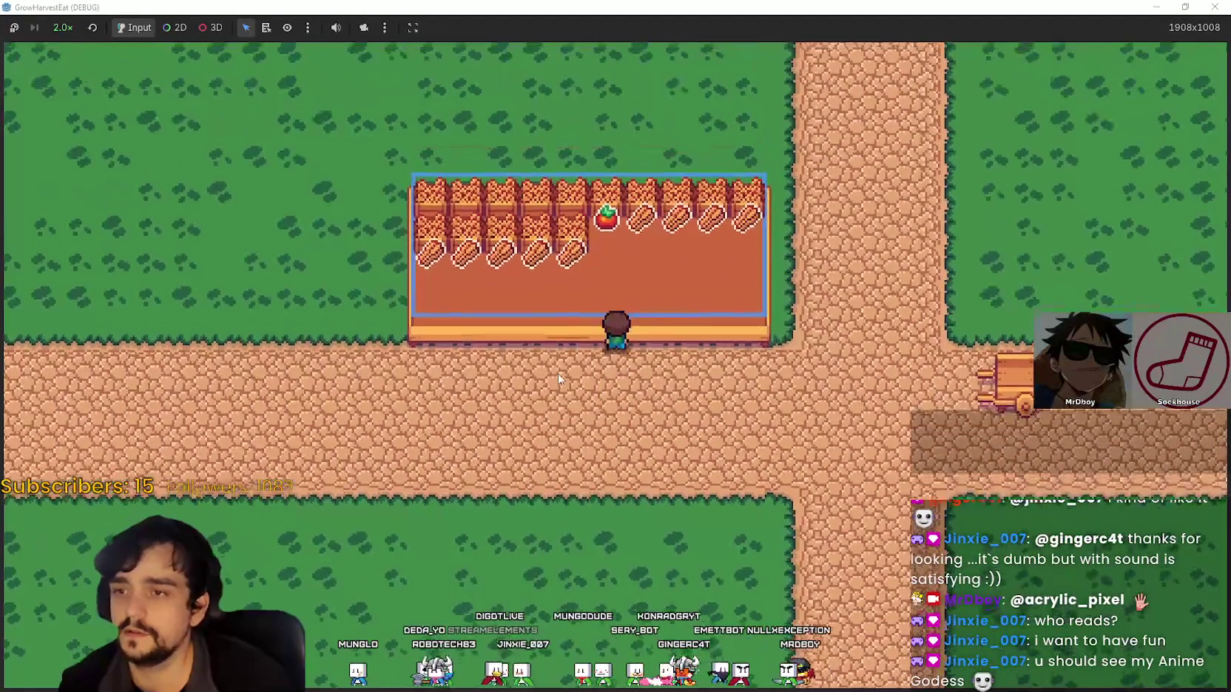
key(Left)
key(Down)
key(Right)
key(Up)
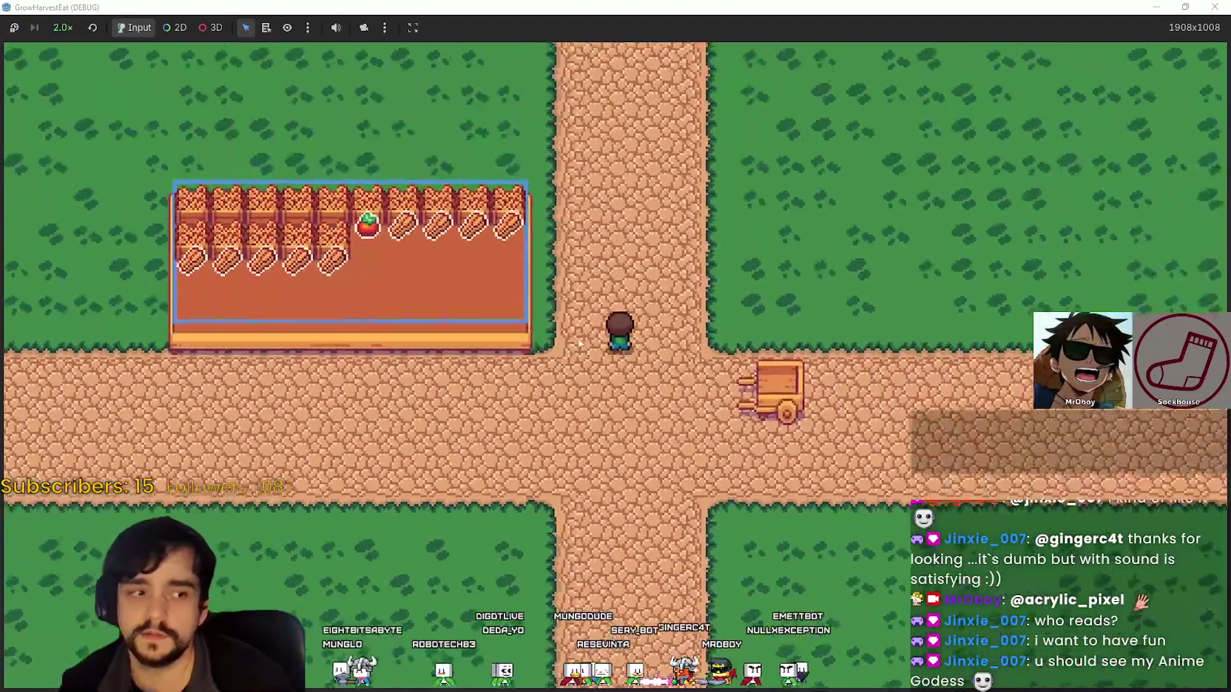
key(Down)
key(Left)
key(Right)
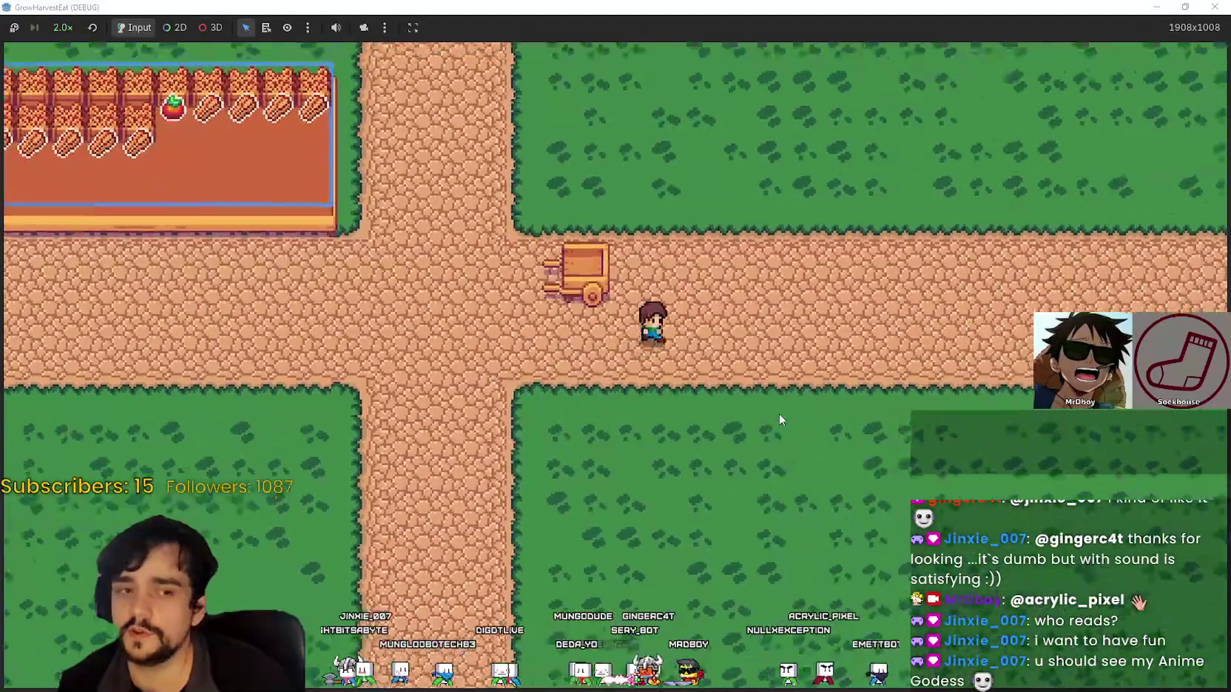
key(Up)
key(Left)
key(Down)
Walk past the cart, briefly onto the grass, then back up to face the cart
key(Right)
key(Up)
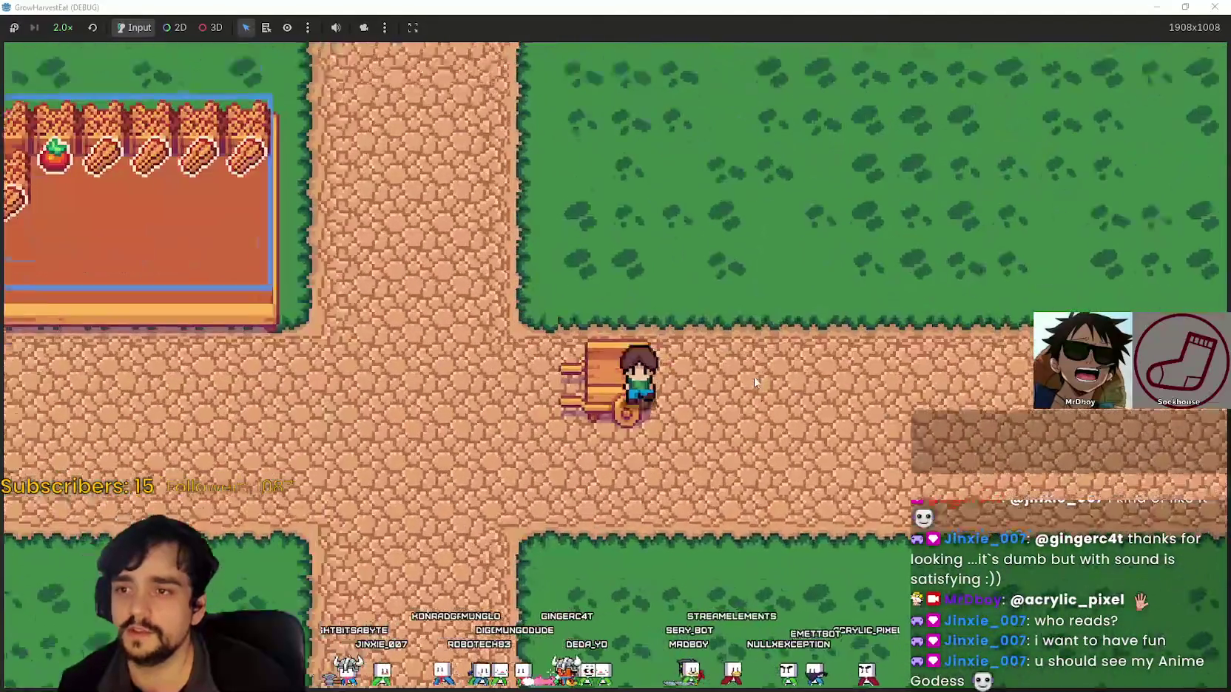
key(Left)
key(Up)
key(Down)
key(Right)
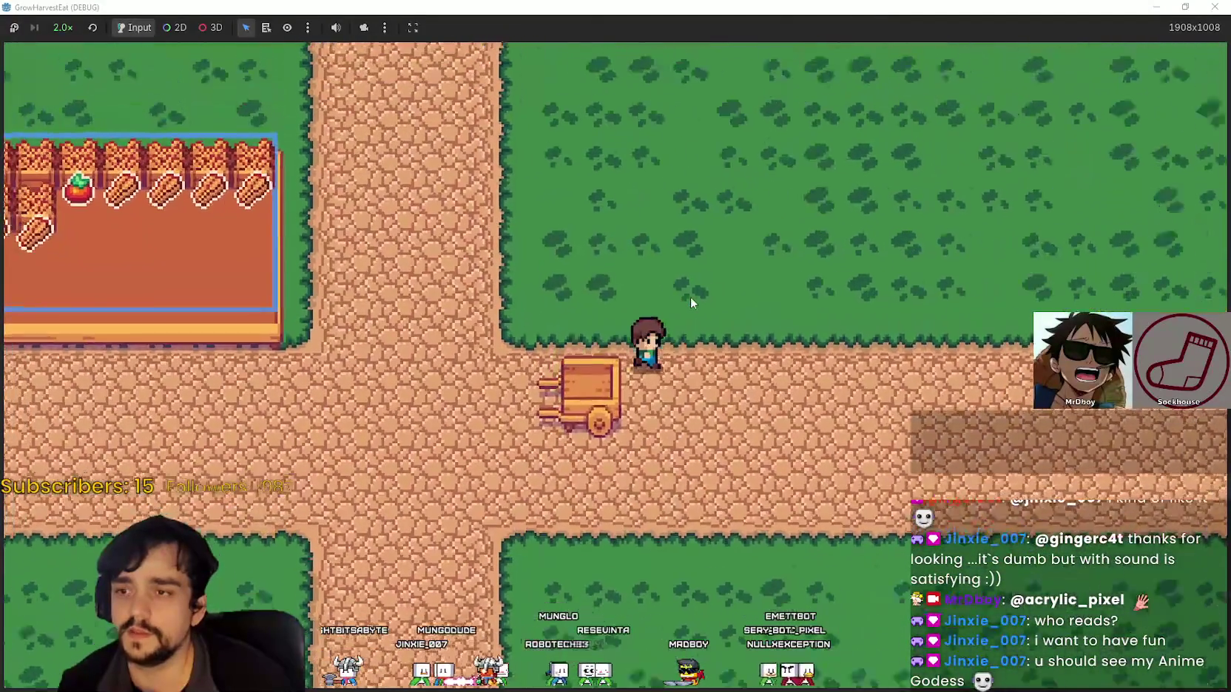
key(Left)
key(Down)
key(Up)
key(Left)
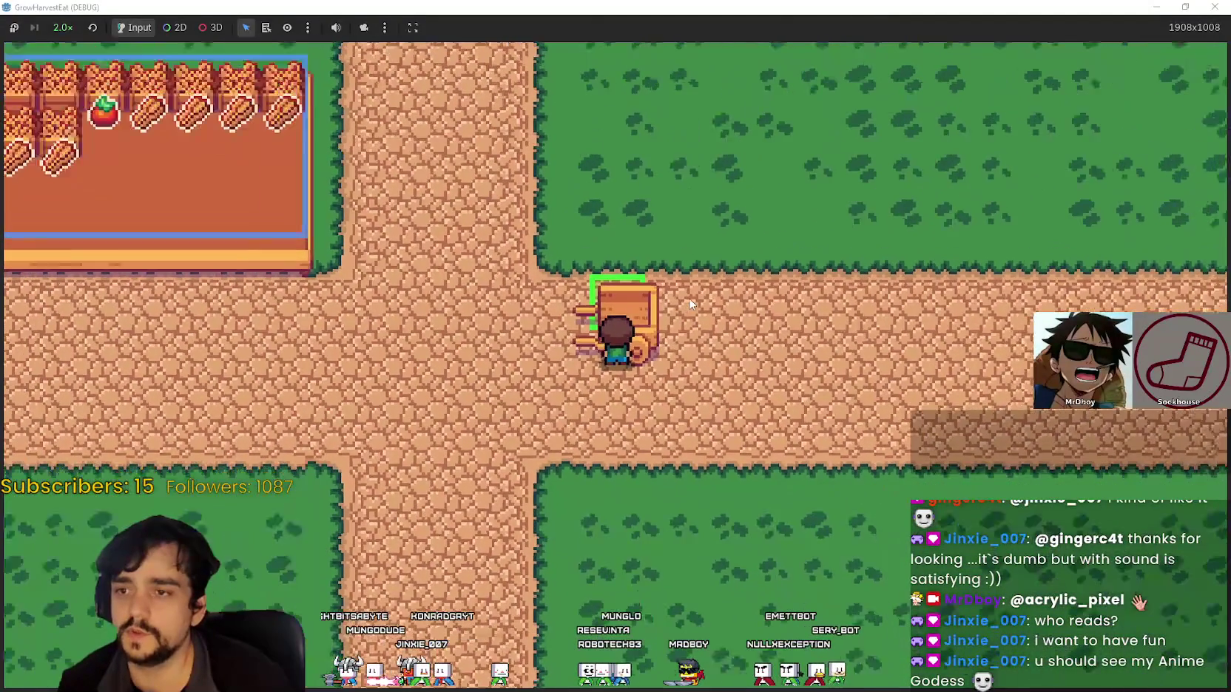
key(Up)
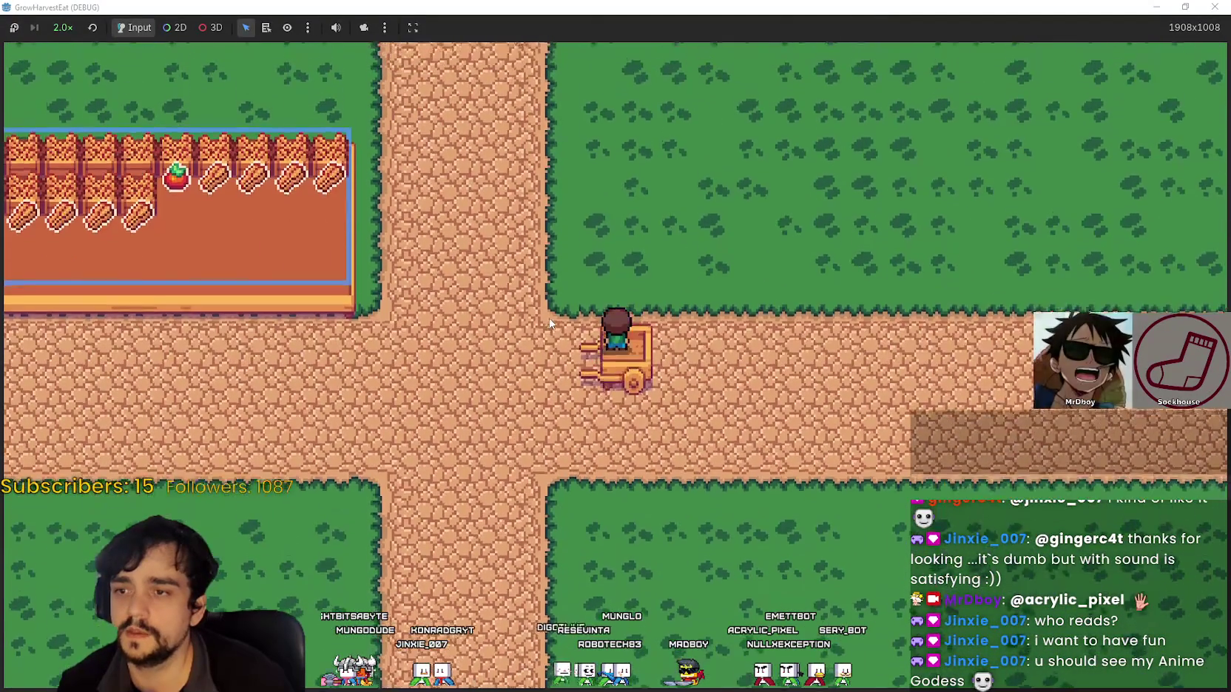
Pace around the cart's left, right and lower sides
key(Left)
key(Right)
key(Down)
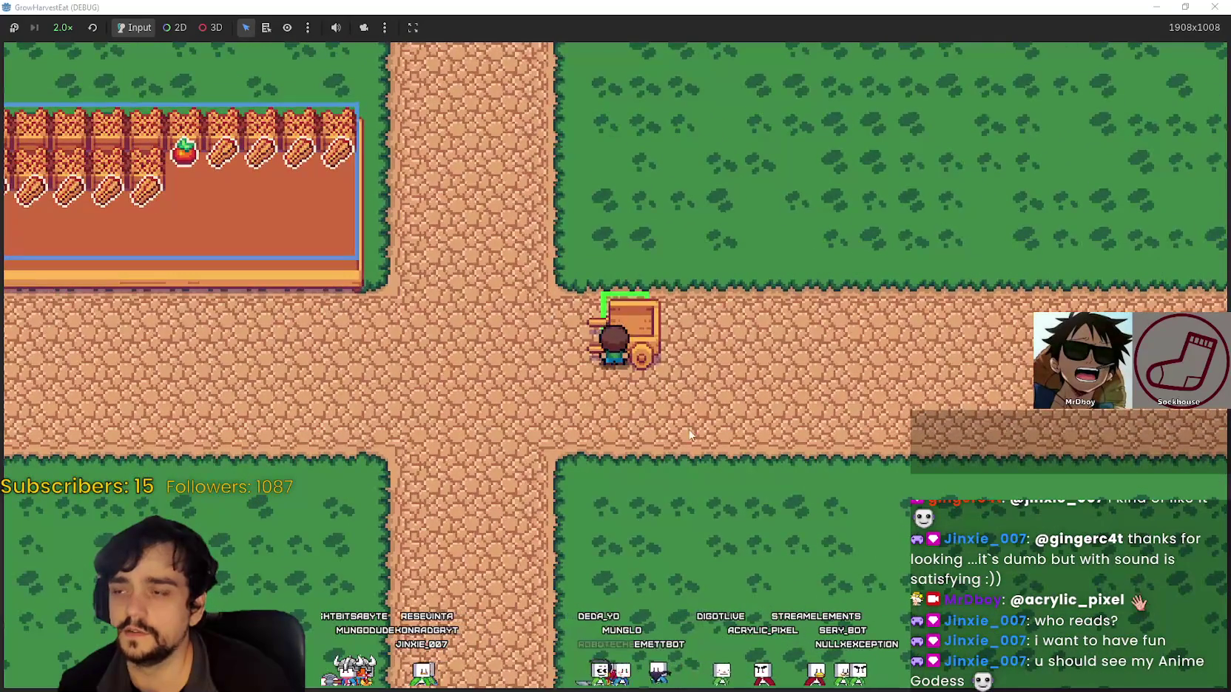
key(Left)
key(Right)
key(Down)
key(Up)
key(Left)
key(Down)
key(Left)
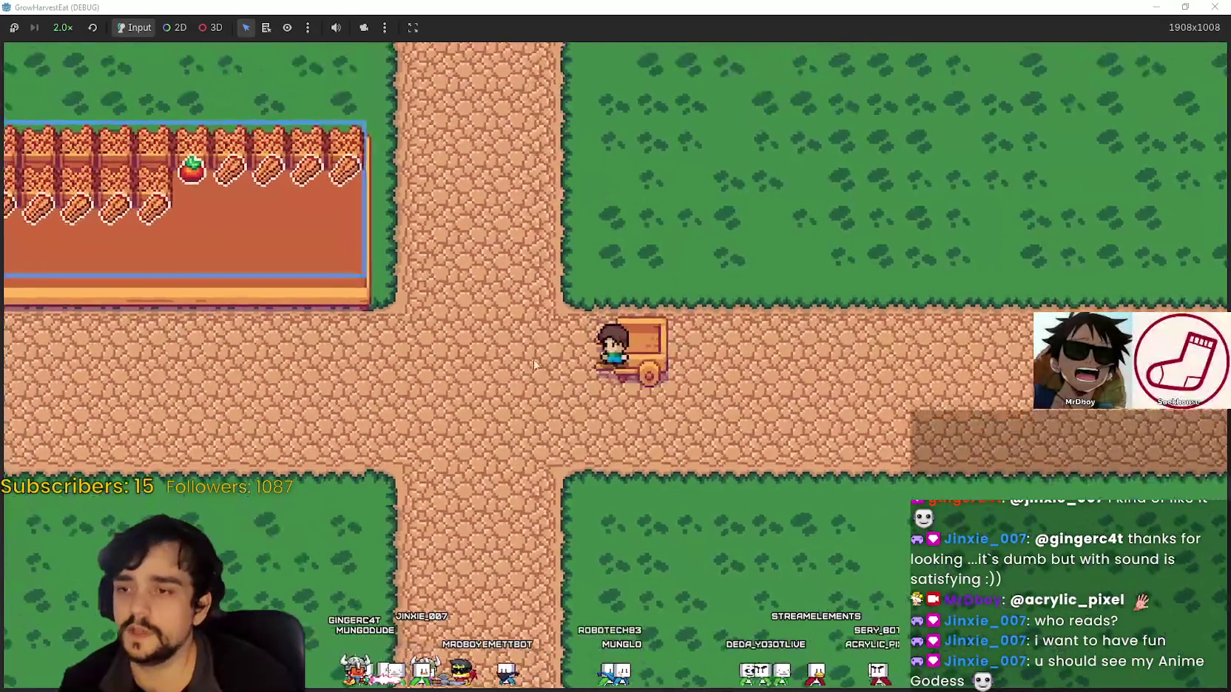
key(Up)
key(Right)
key(Down)
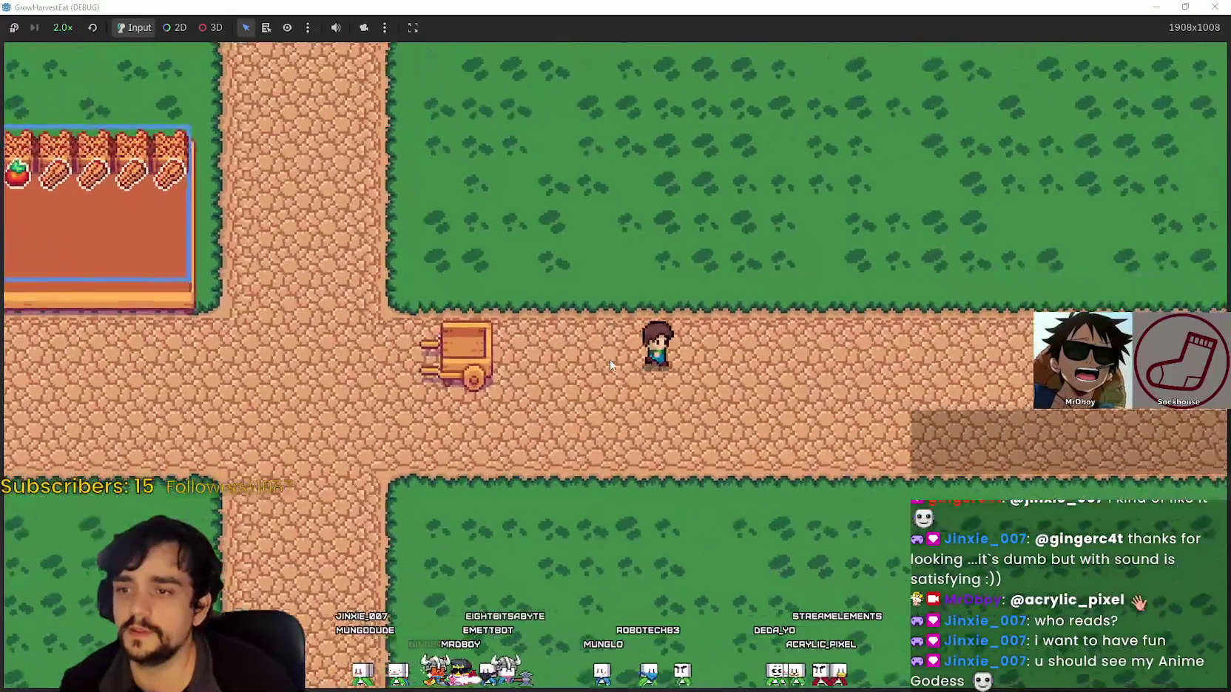
Wander between the grass and road, then up the vertical road and back to the crossroads
key(Up)
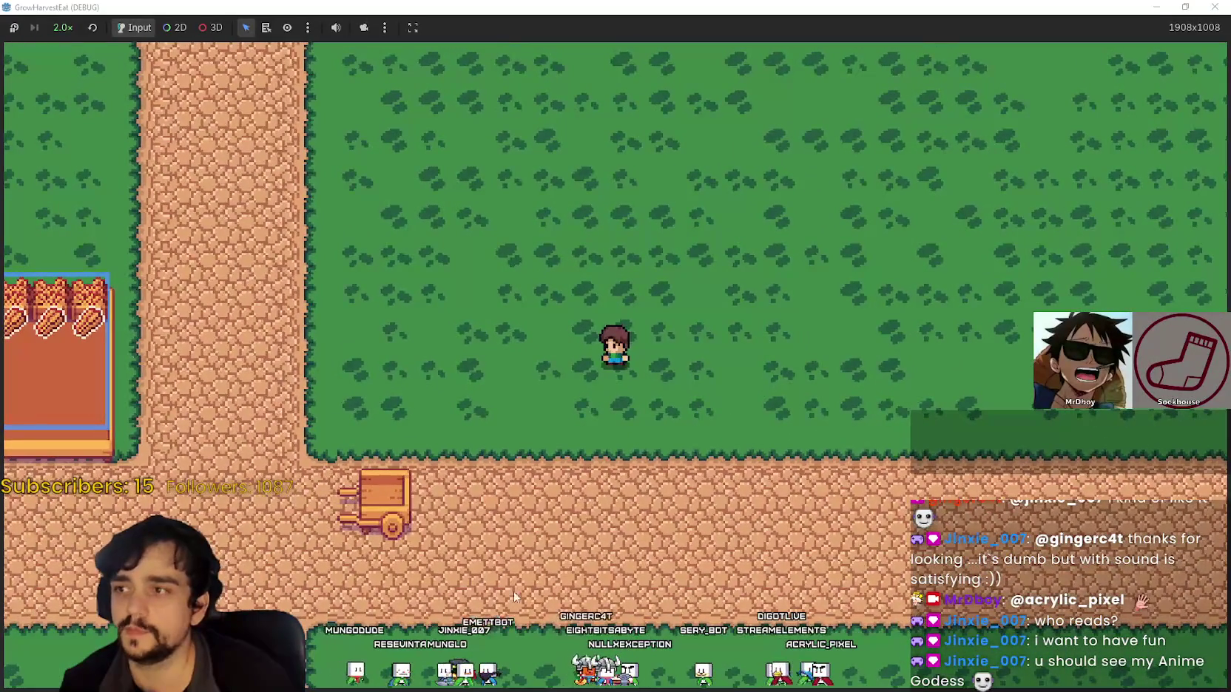
key(Down)
key(Right)
key(Left)
key(Right)
key(Up)
key(Left)
key(Right)
key(Left)
key(Up)
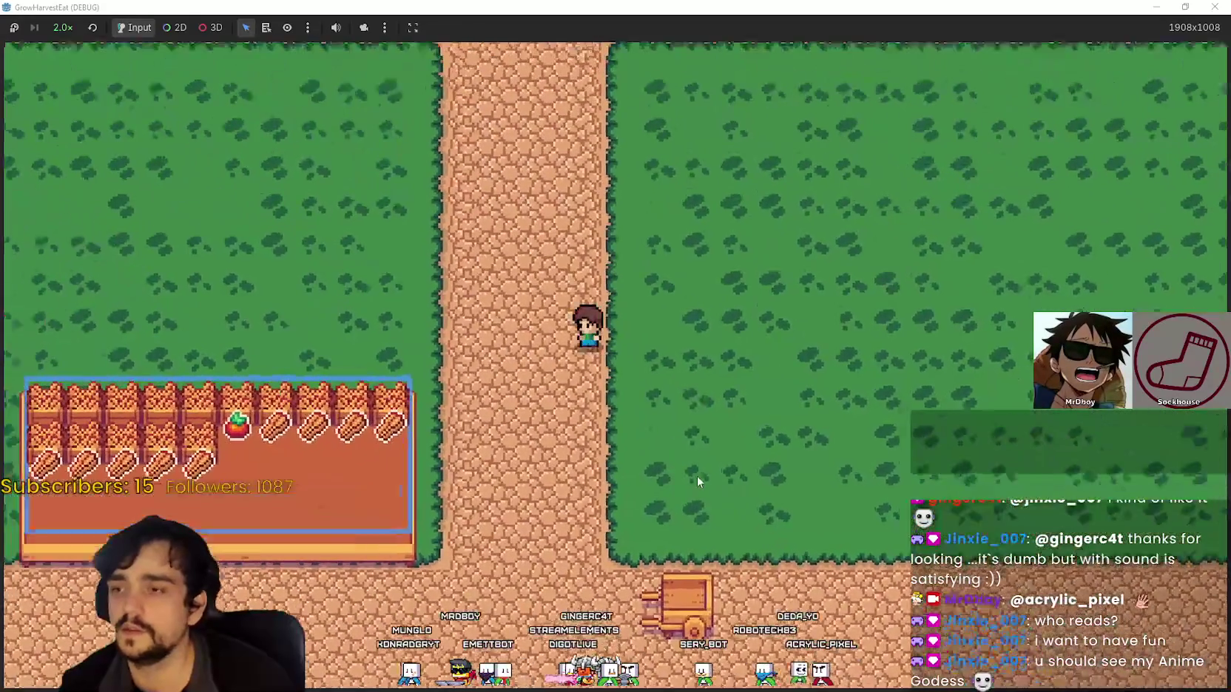
key(Down)
key(Up)
key(Left)
Walk along the side of the farm plot and below it
key(Right)
key(Up)
key(Up)
key(Left)
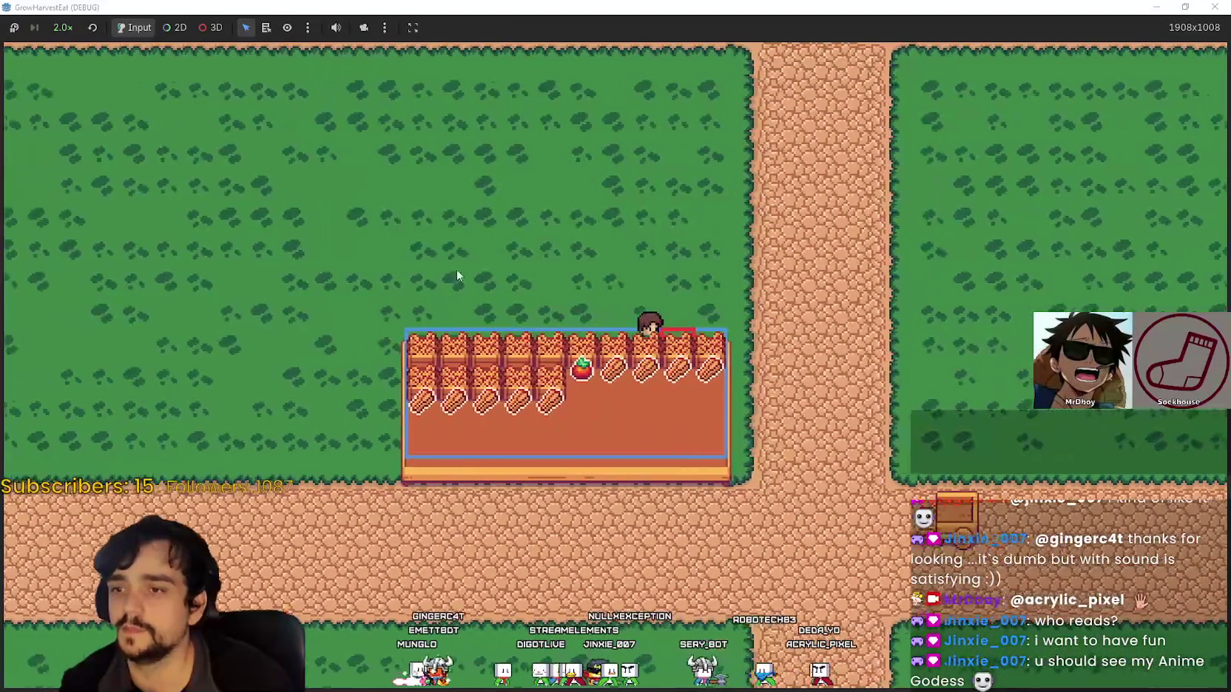
key(Right)
key(Down)
key(Left)
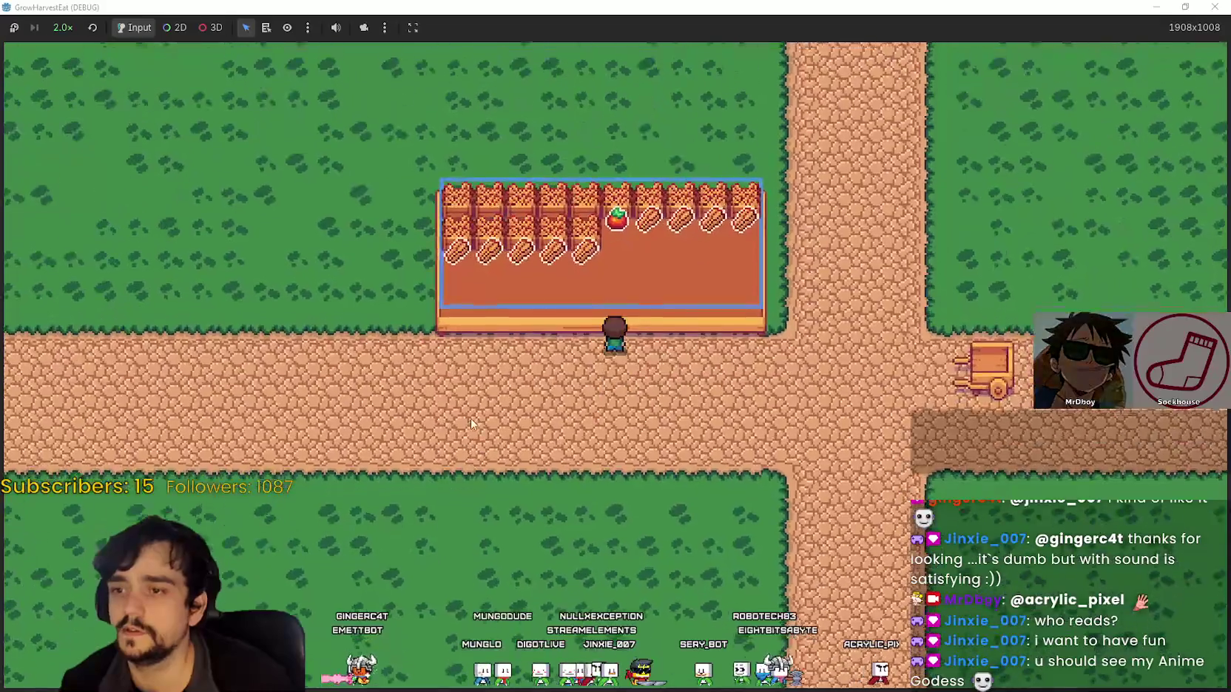
Walk back and forth past the cart, to the crossroads, and around the cart
key(Right)
key(Right)
key(Left)
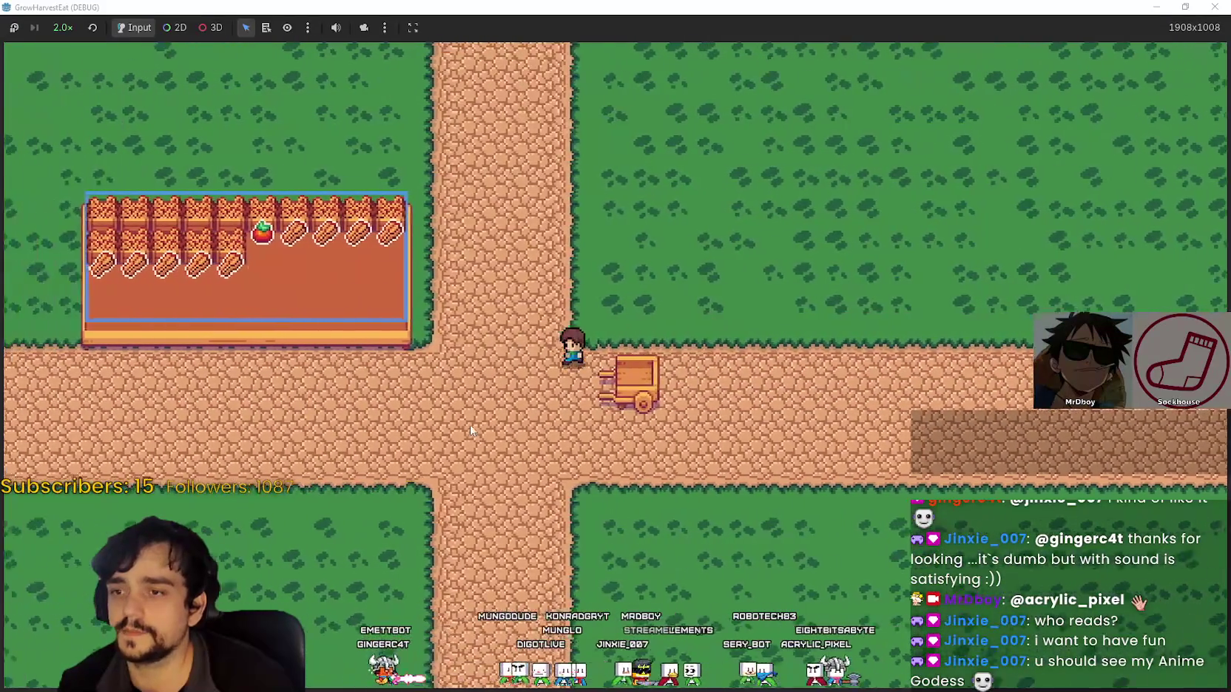
key(Right)
key(Right)
key(Left)
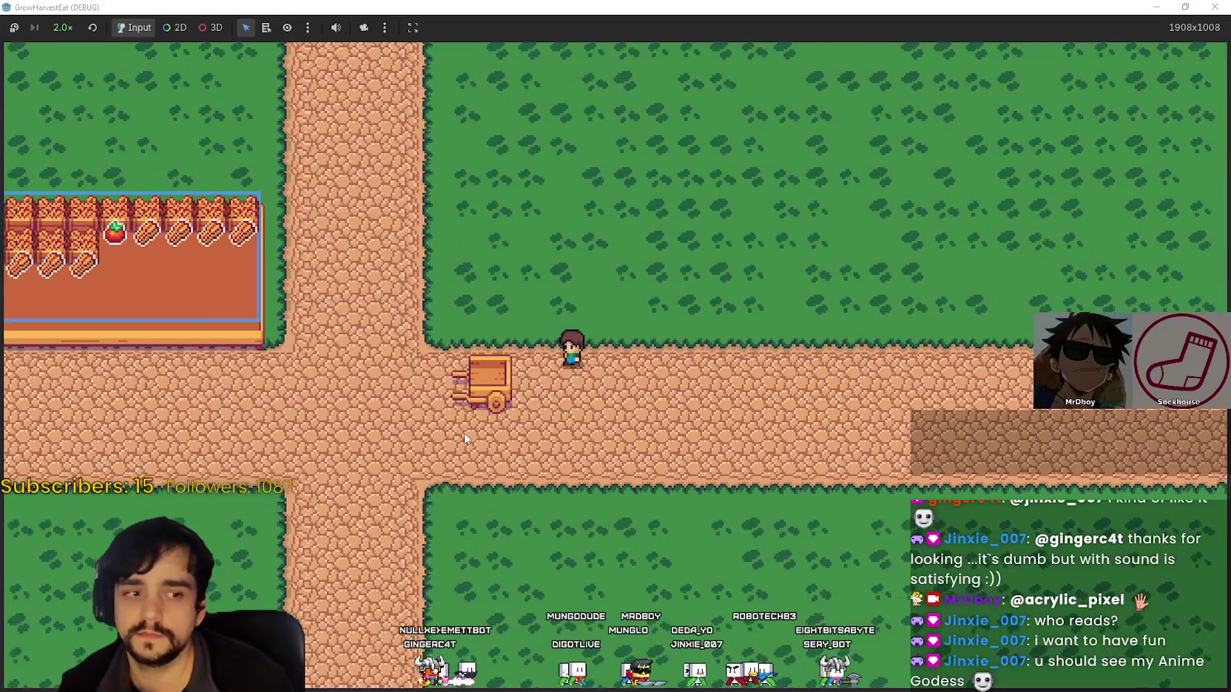
key(Up)
key(Right)
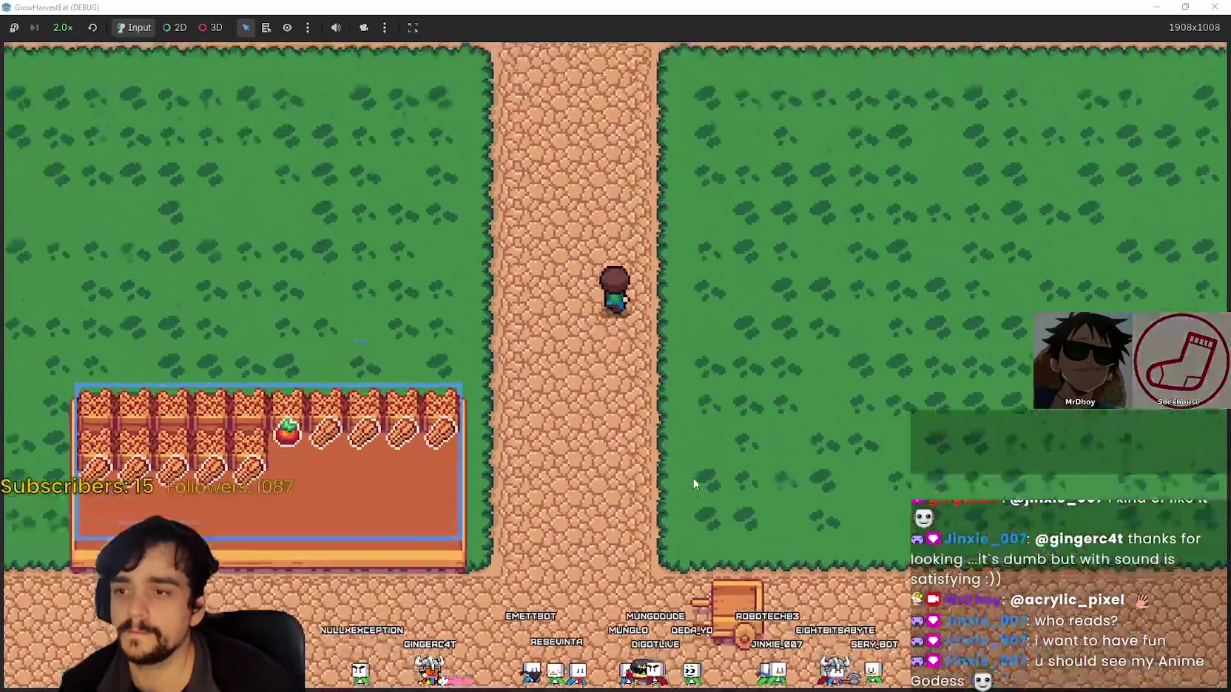
key(Down)
key(Left)
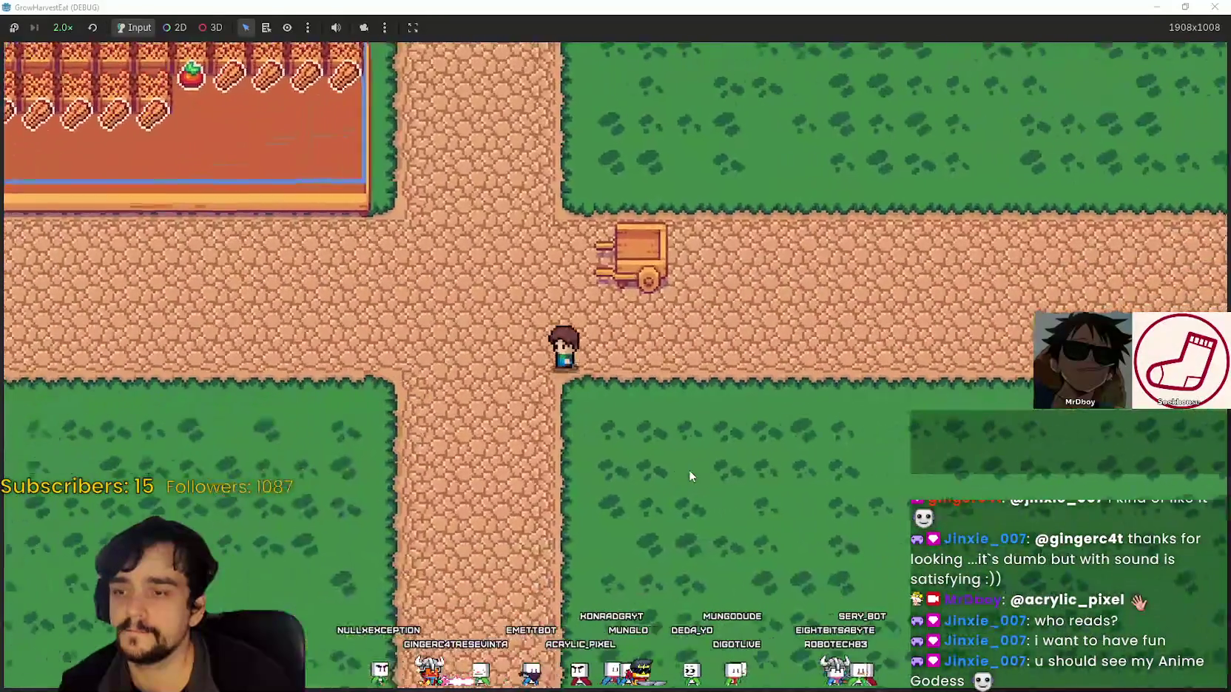
key(Right)
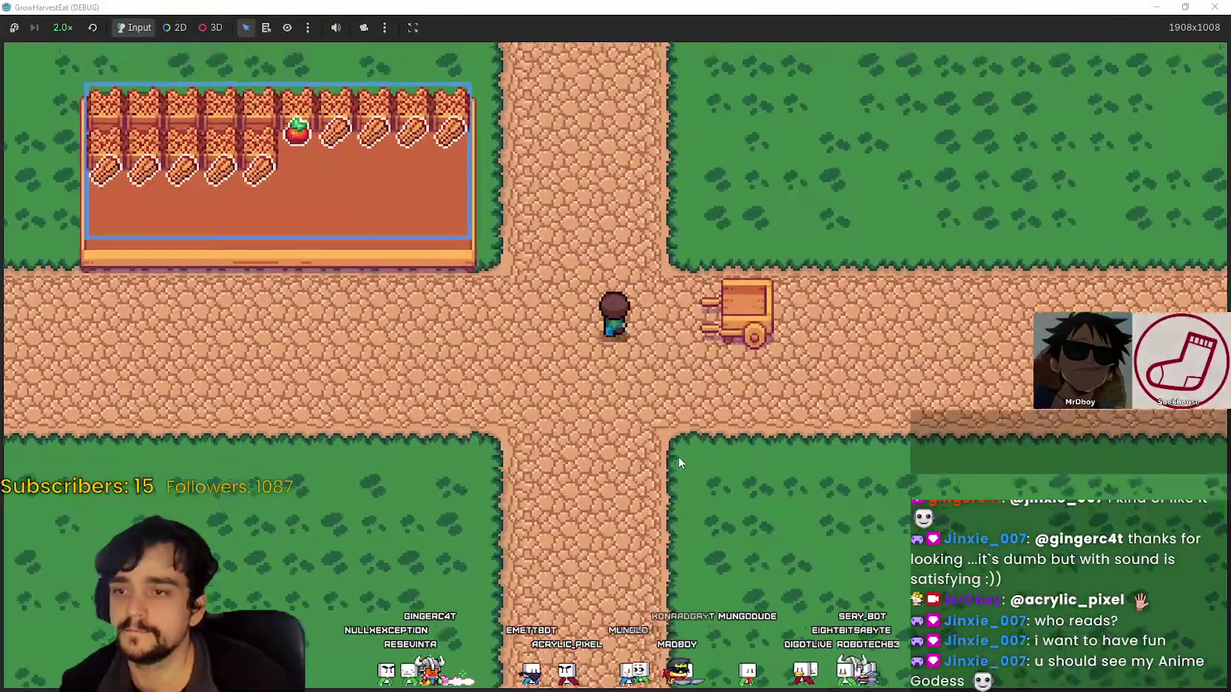
key(Down)
key(Left)
key(Up)
key(Left)
key(Right)
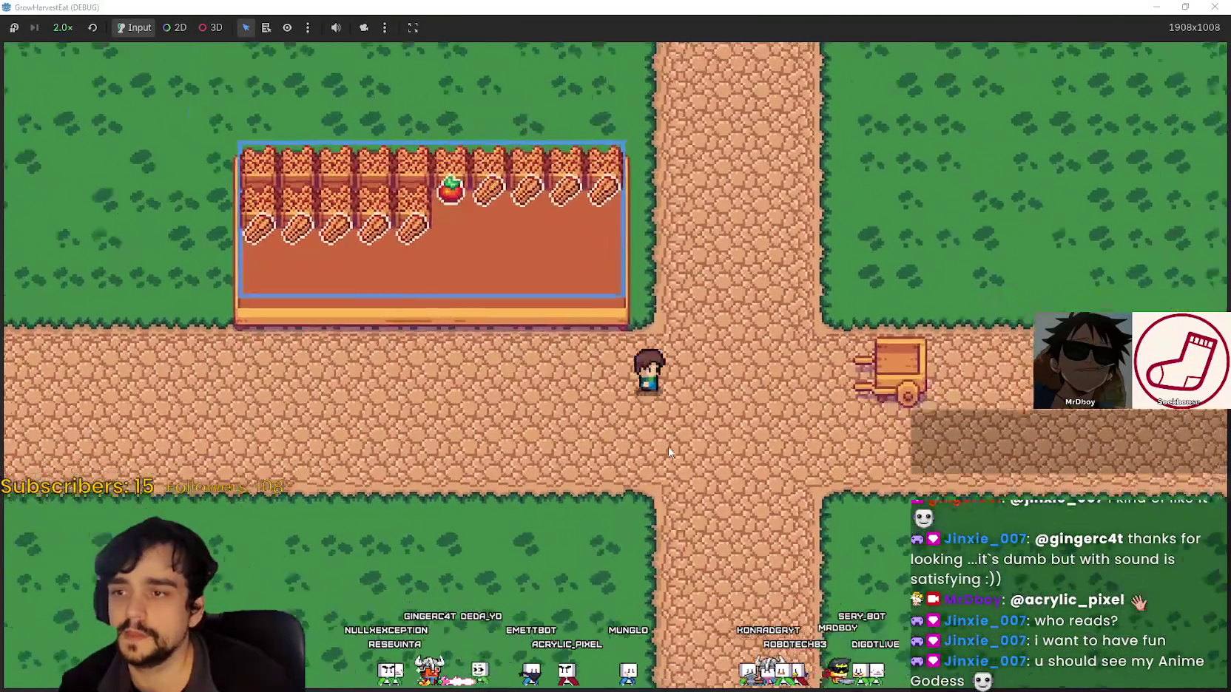
Climb the farmer into the cart and out again several times
scroll(668, 451, up, 2)
key(Down)
key(Up)
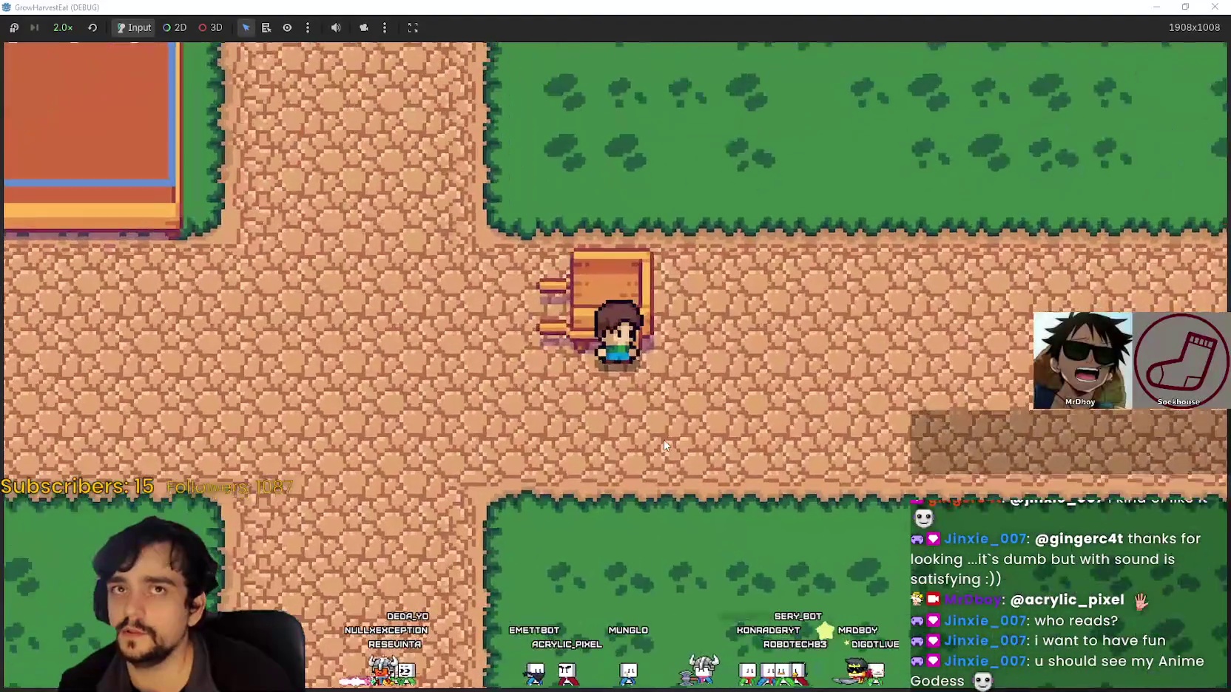
key(Down)
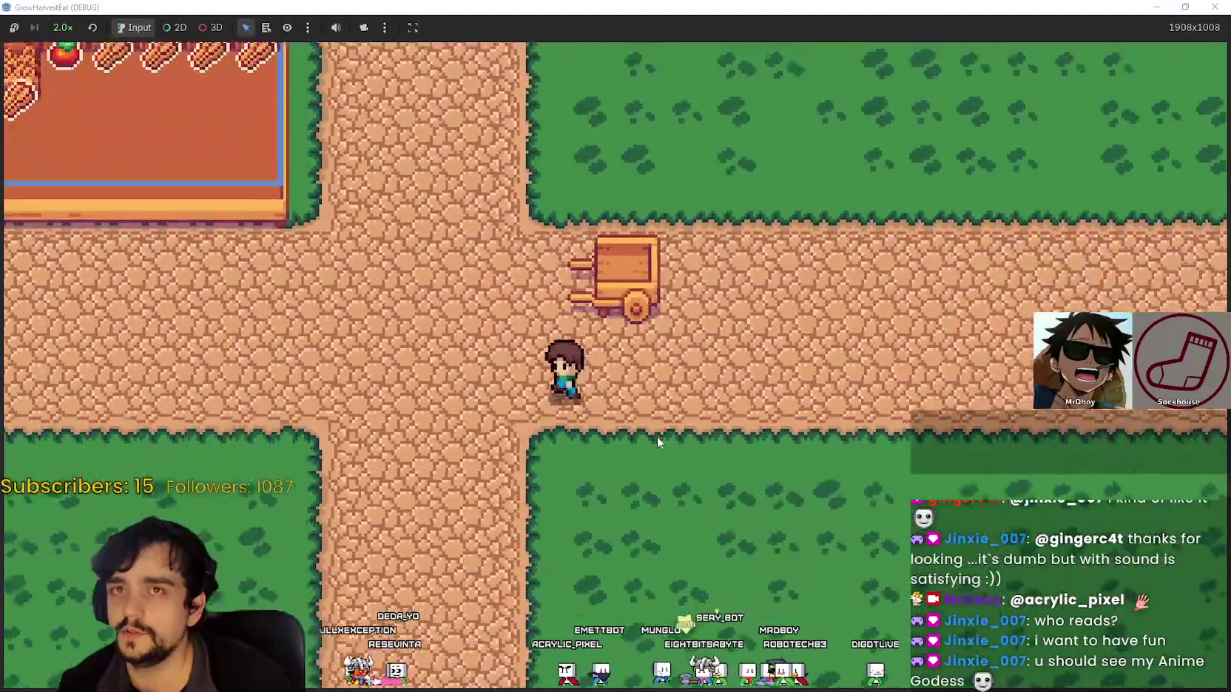
key(Up)
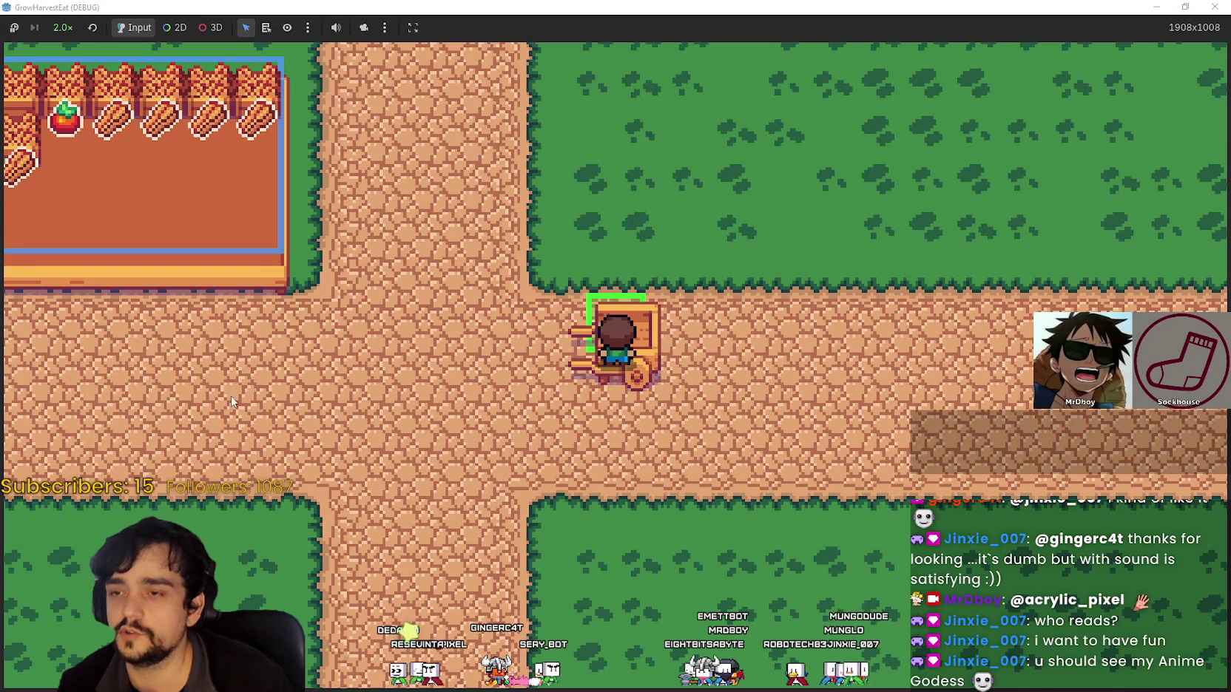
key(Right)
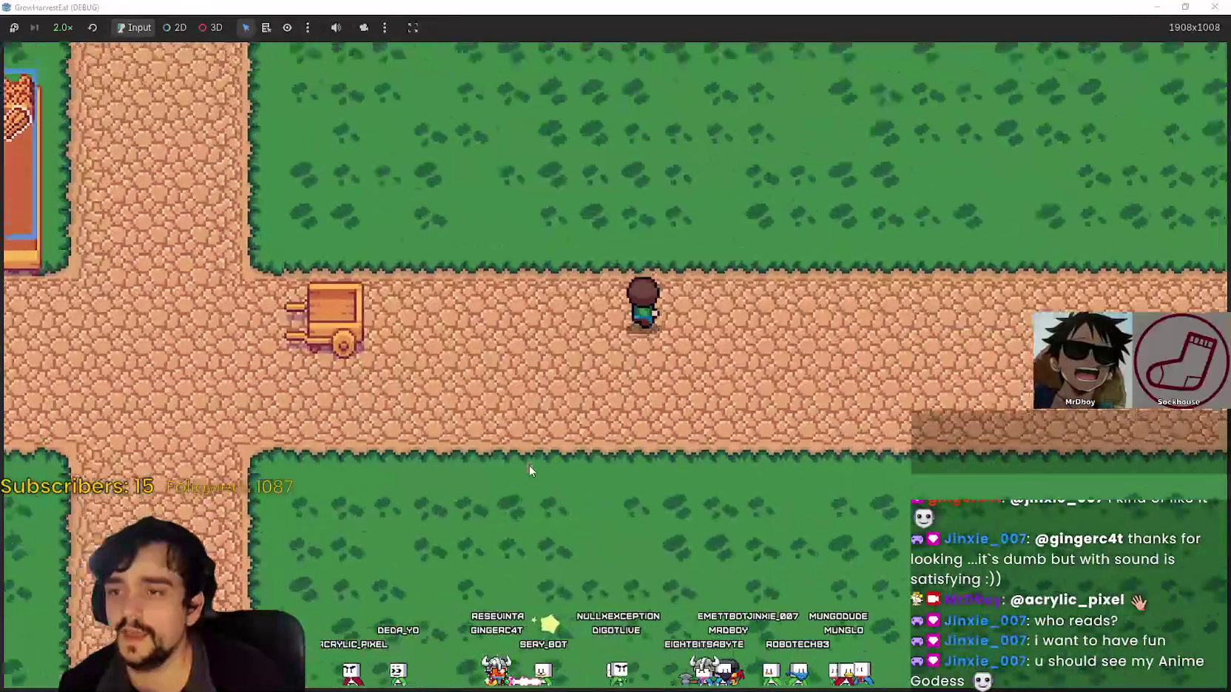
key(Down)
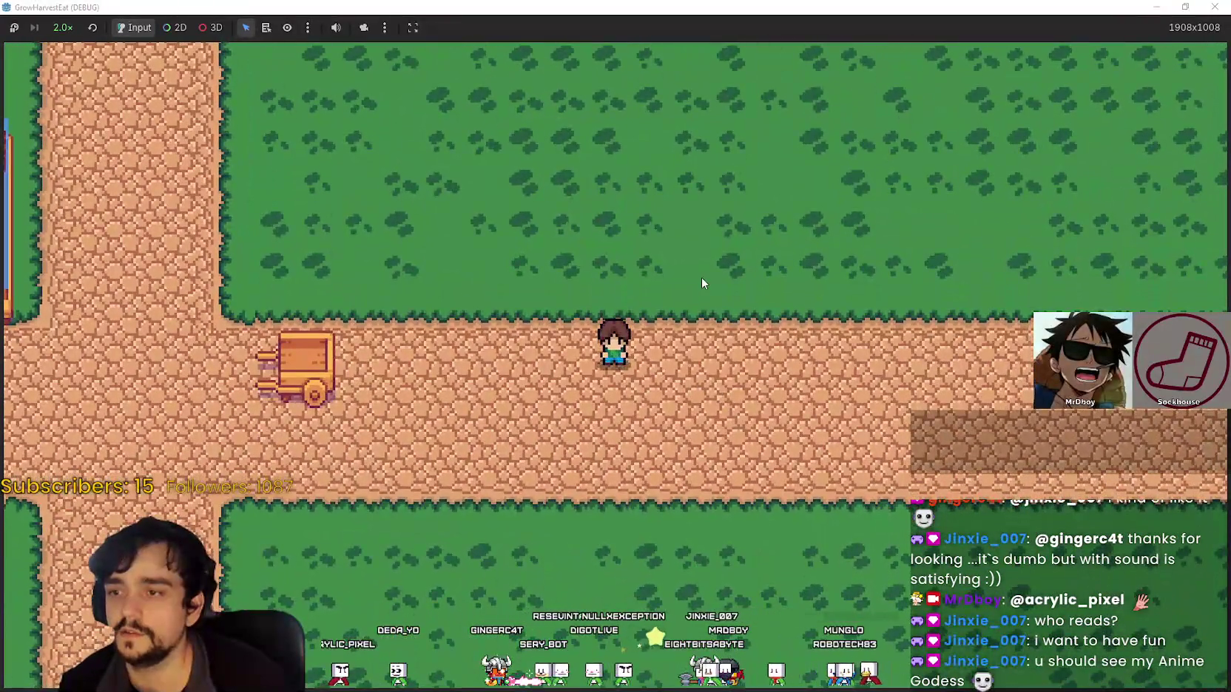
key(Left)
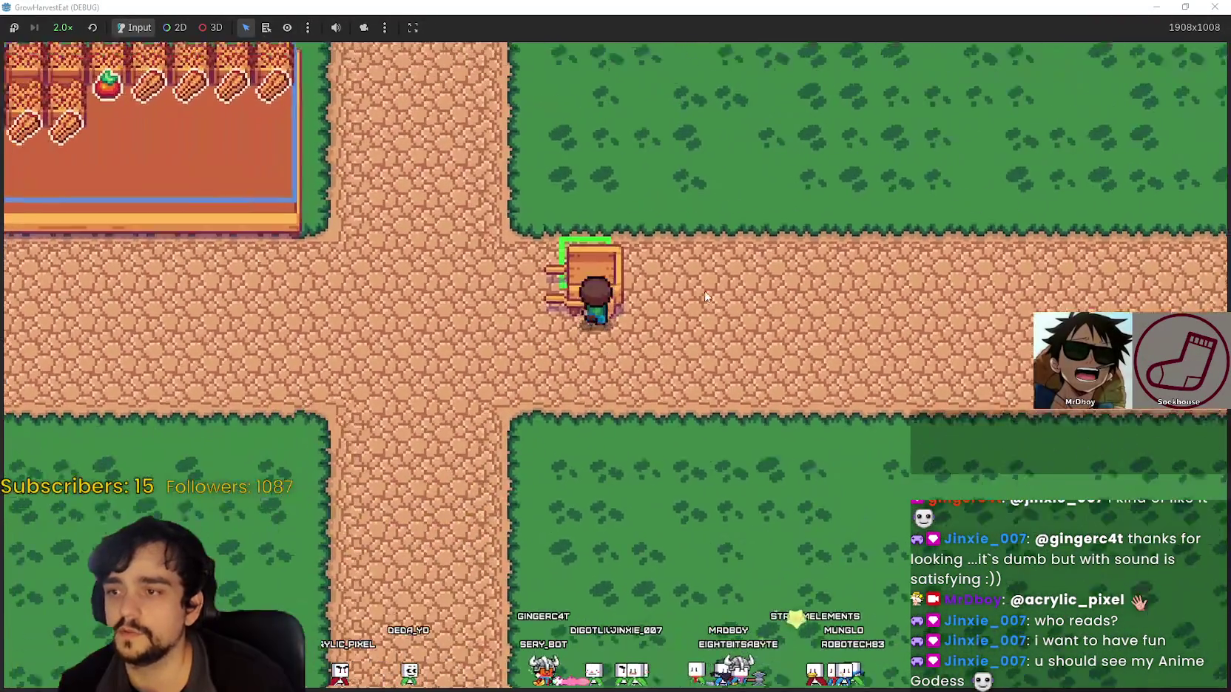
key(Right)
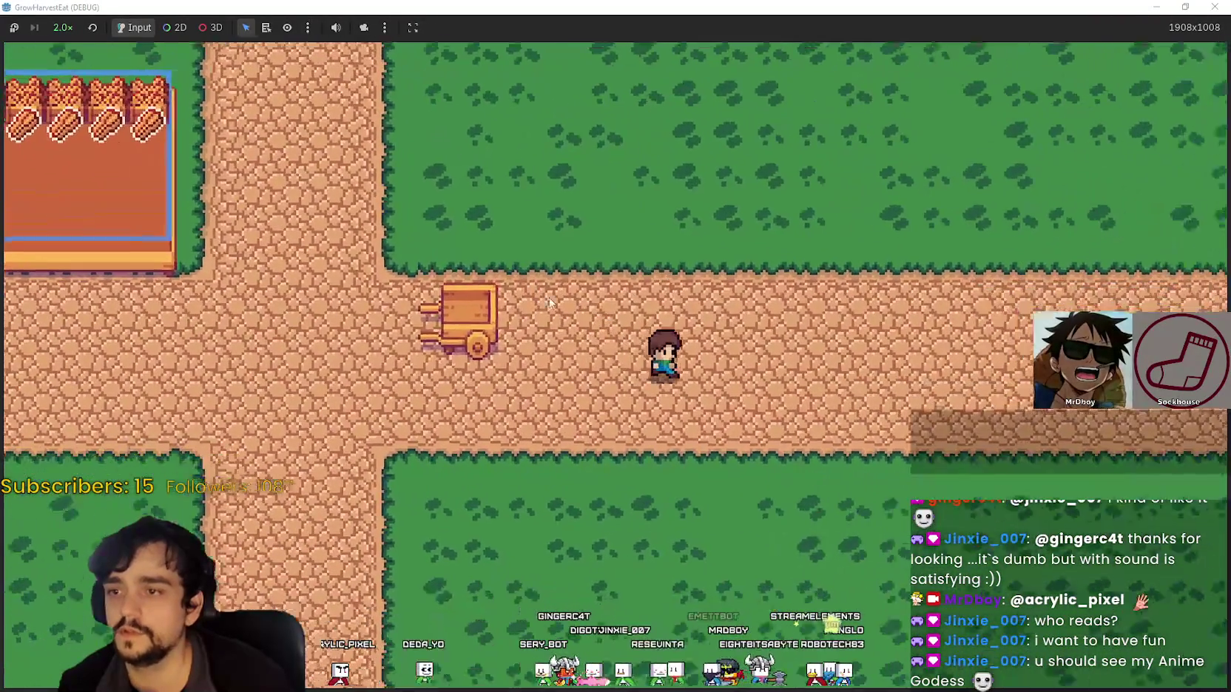
Walk along the grass edge, stepping between the grass and the road
key(Up)
key(Left)
key(Up)
key(Down)
key(Right)
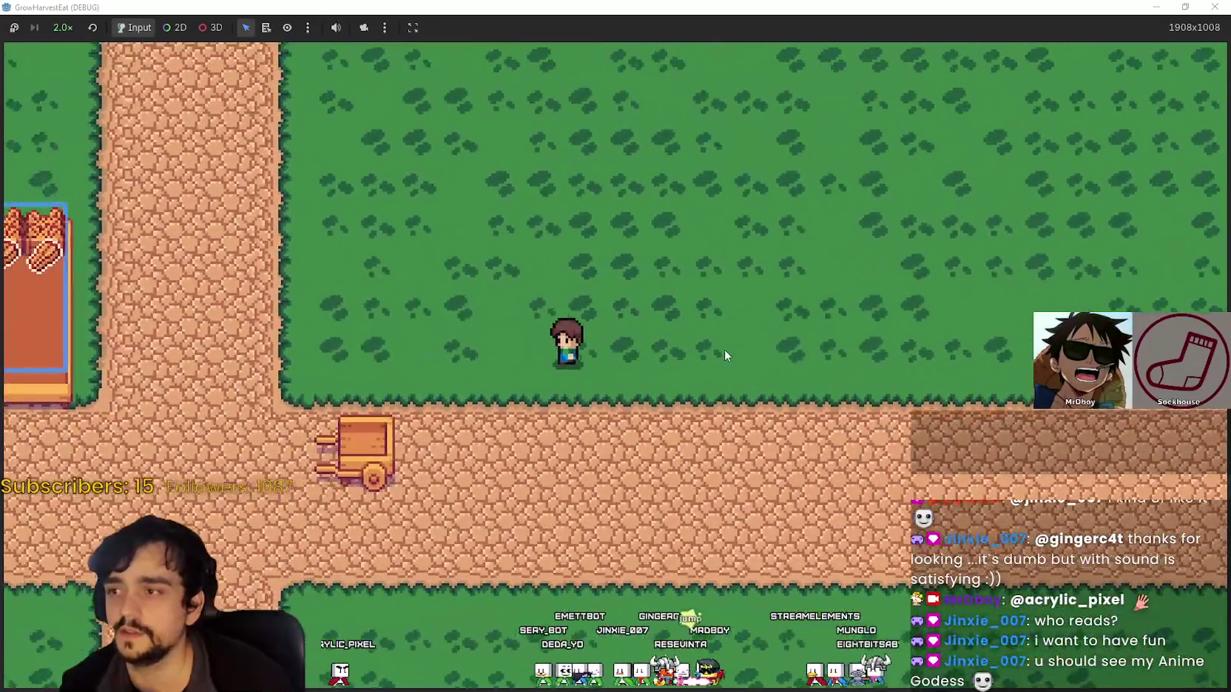
key(Down)
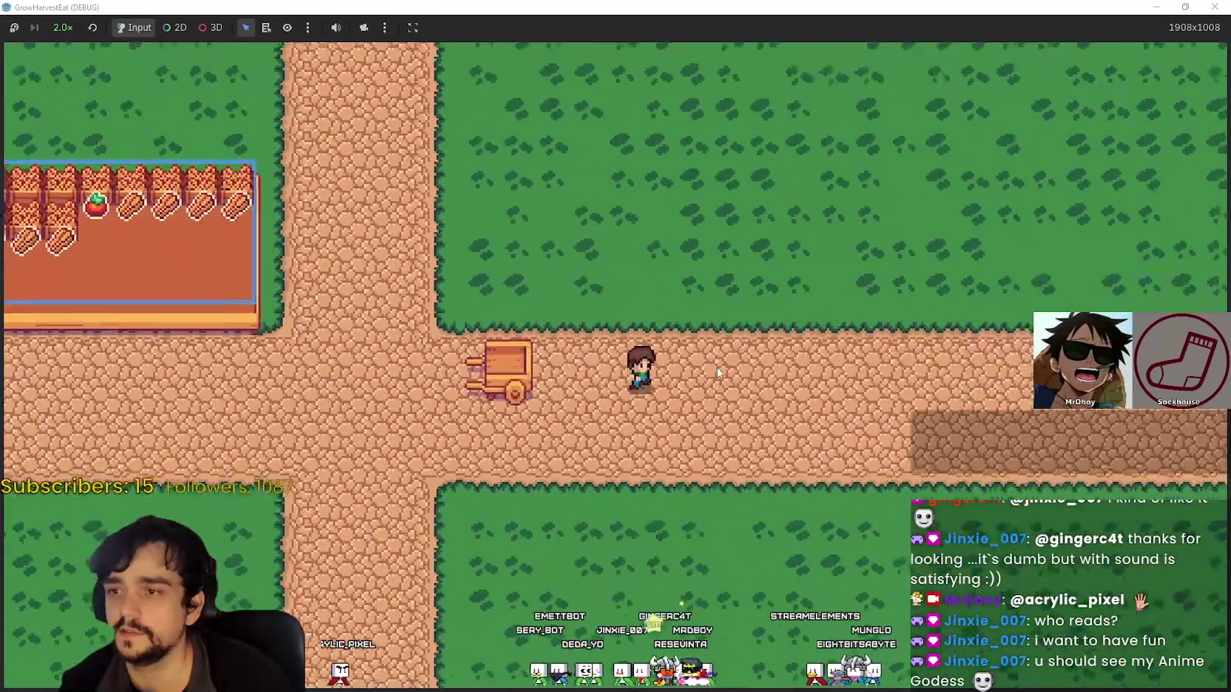
key(Up)
key(Down)
key(Up)
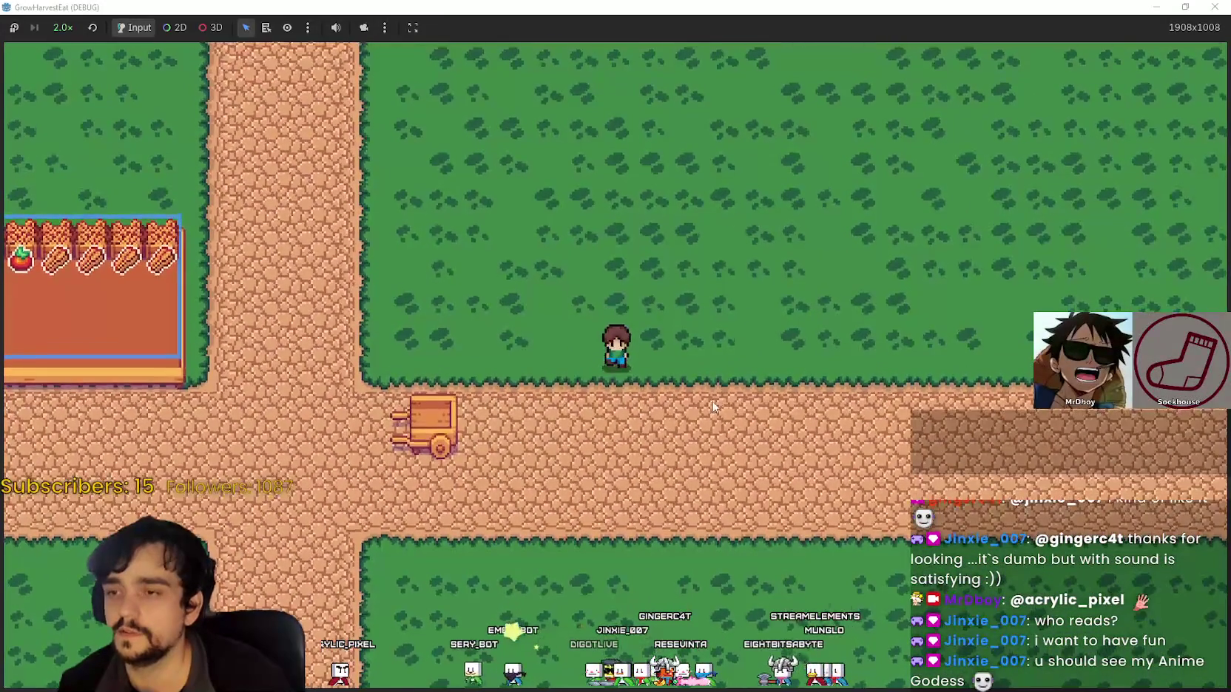
key(Down)
key(Right)
key(Up)
key(Left)
key(Left)
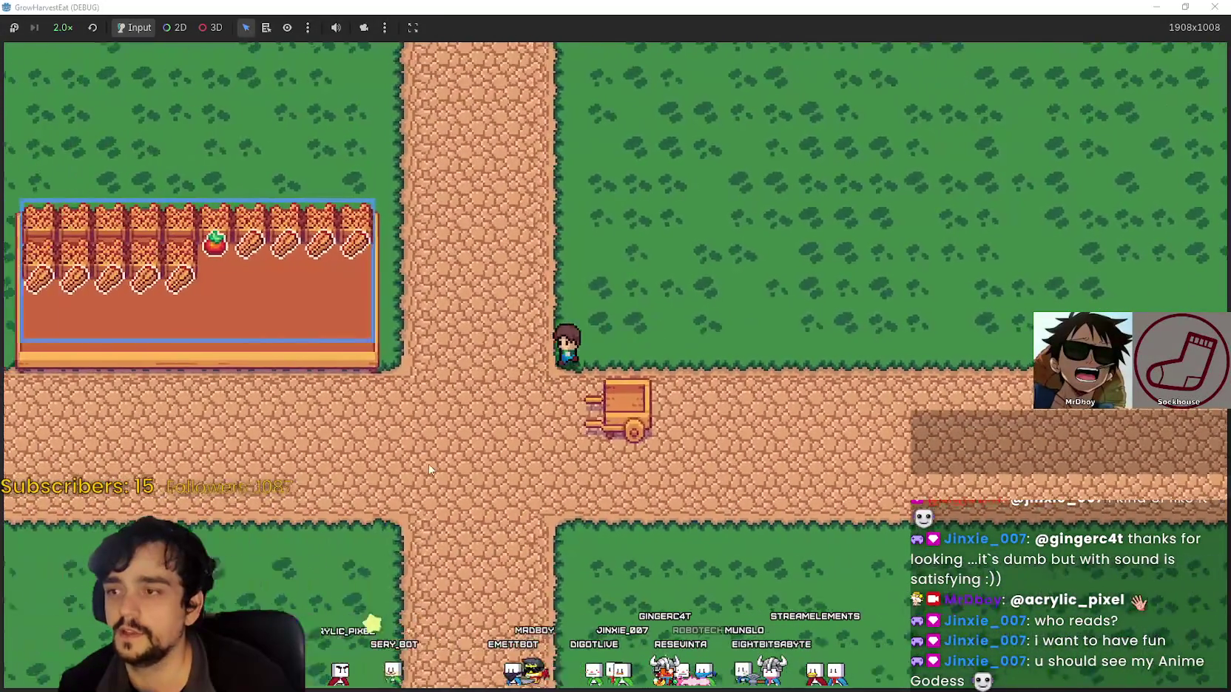
Walk along the top of the farm plot, across the vertical road, into the crossroads
key(Up)
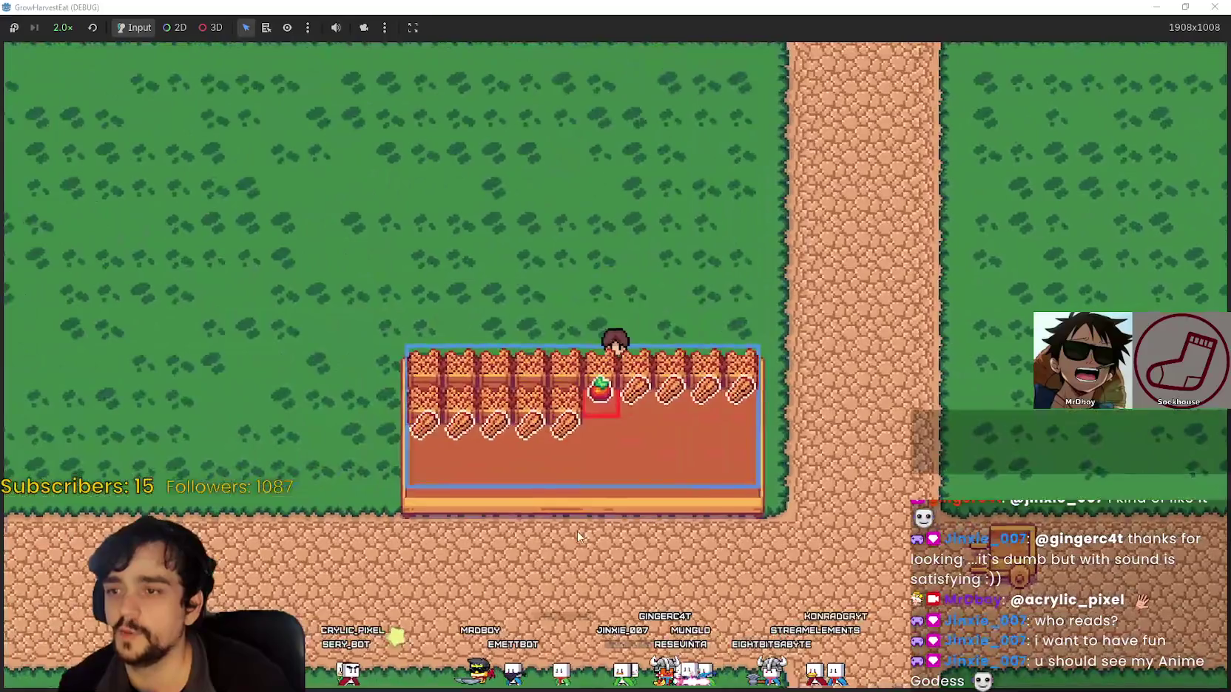
key(Right)
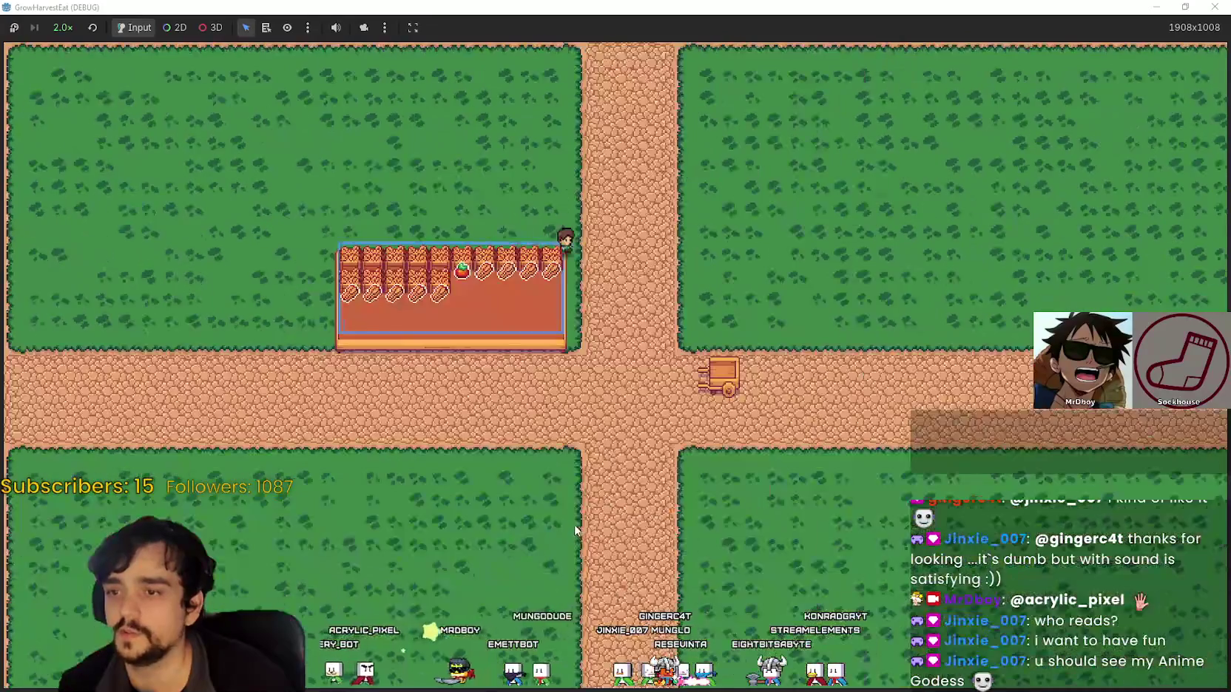
key(Down)
key(Up)
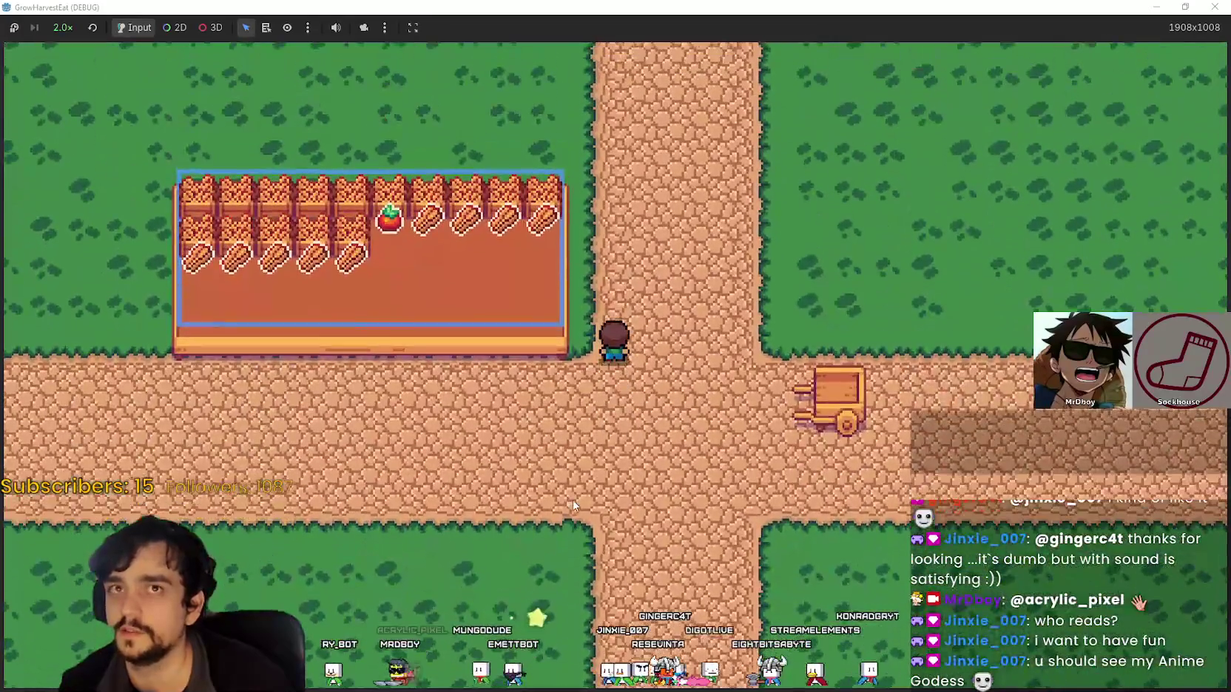
key(Left)
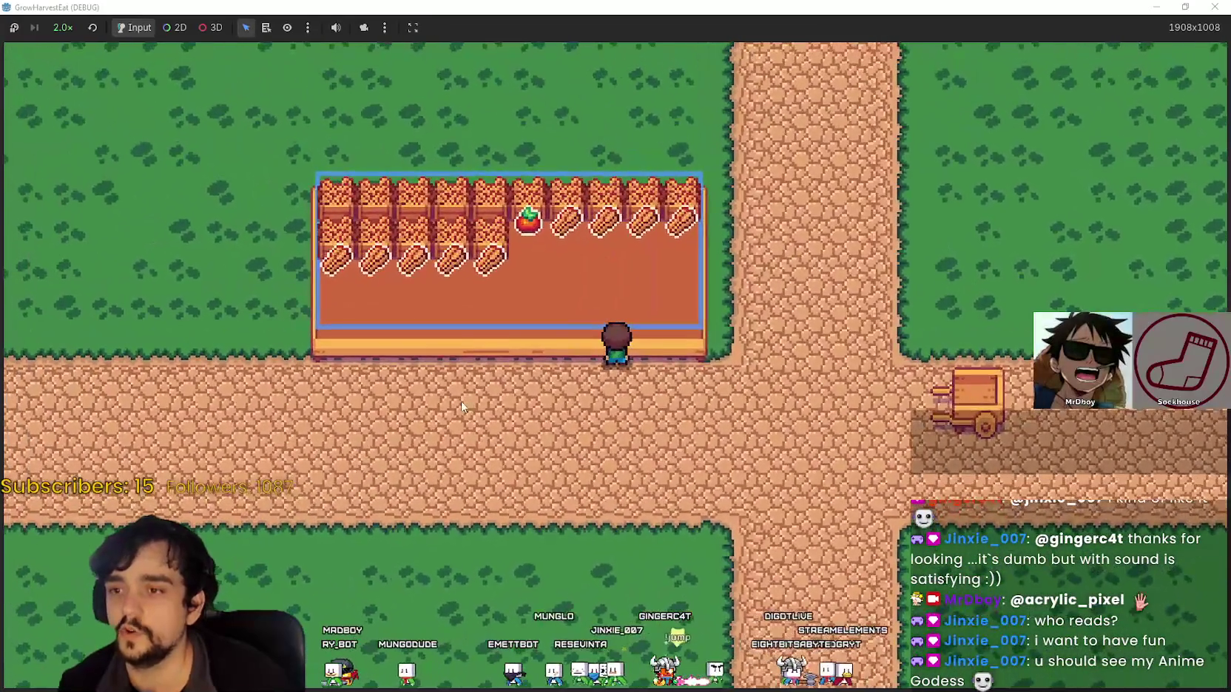
key(Right)
key(Up)
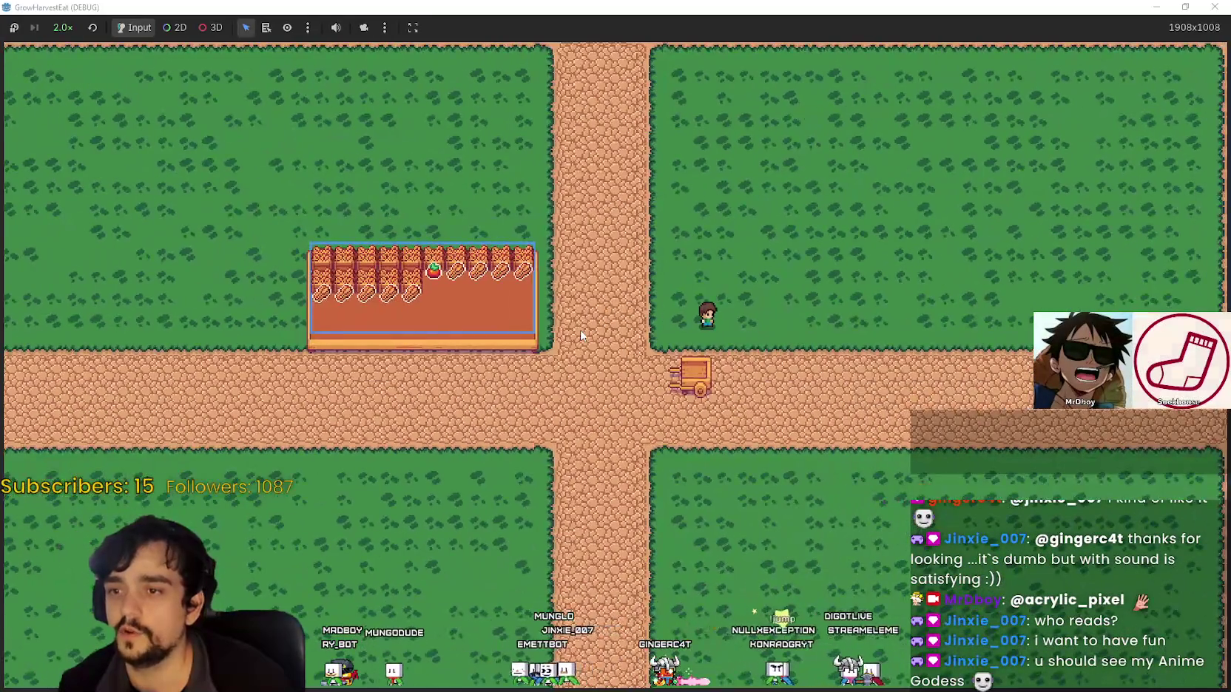
key(Left)
key(Down)
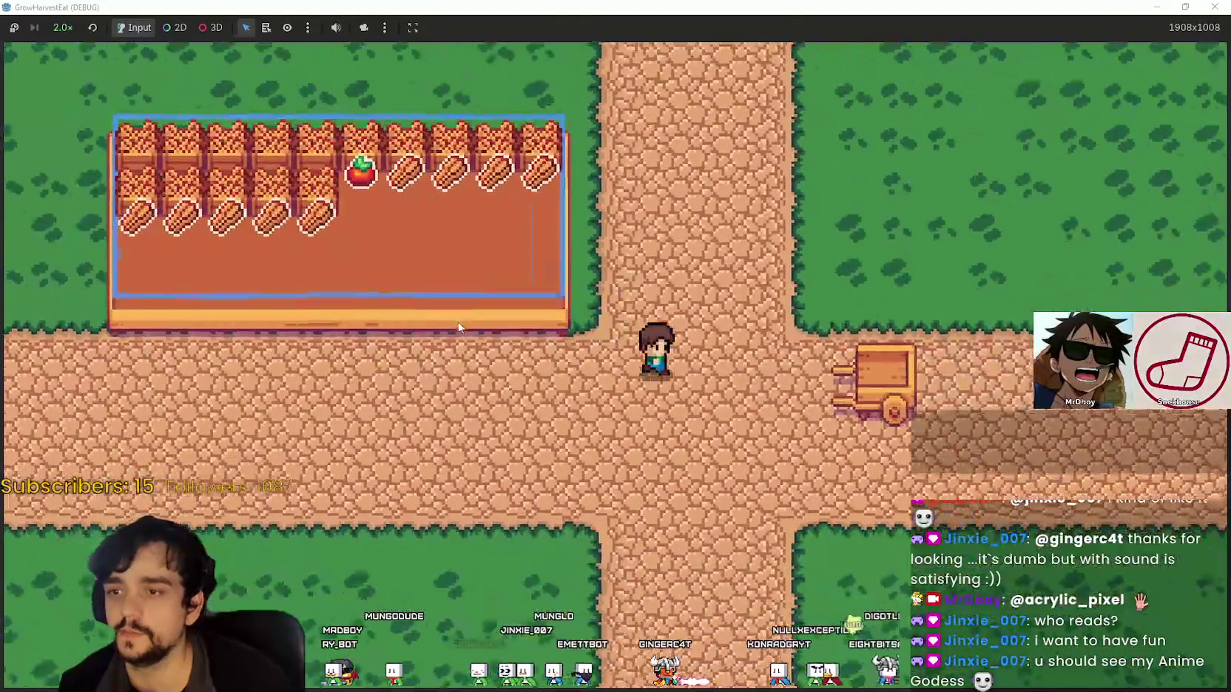
key(Right)
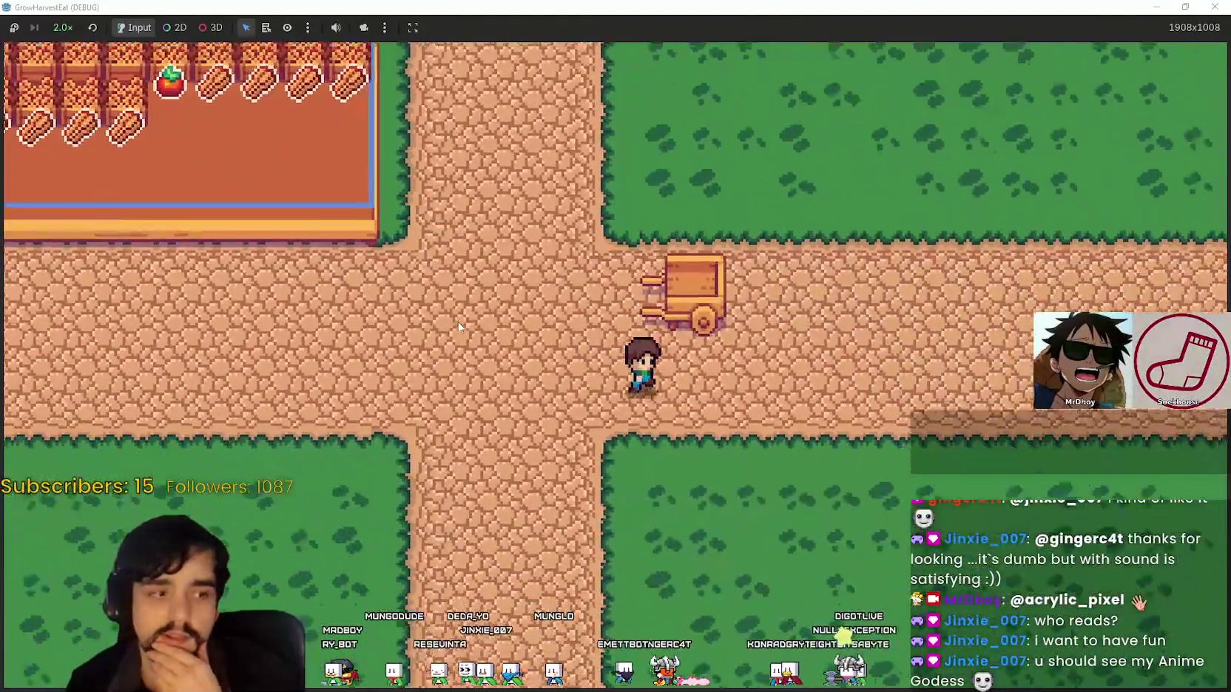
Walk past the cart along the road's top edge, briefly onto the grass and back
key(Up)
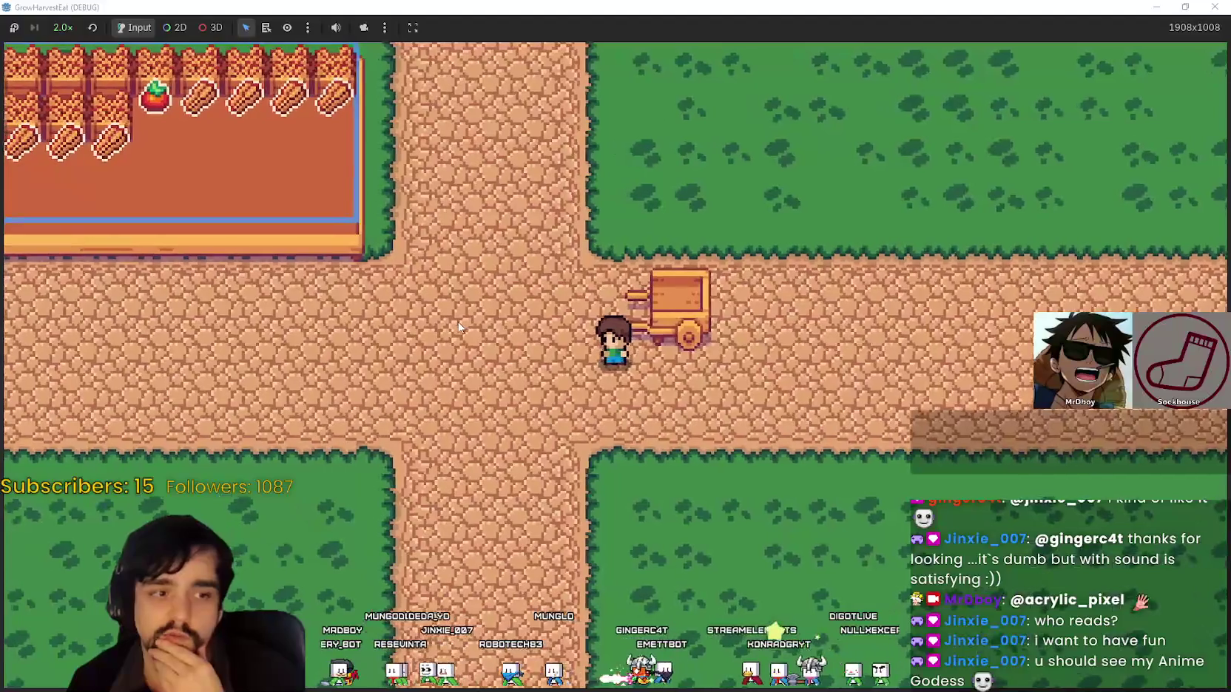
key(Right)
key(Right)
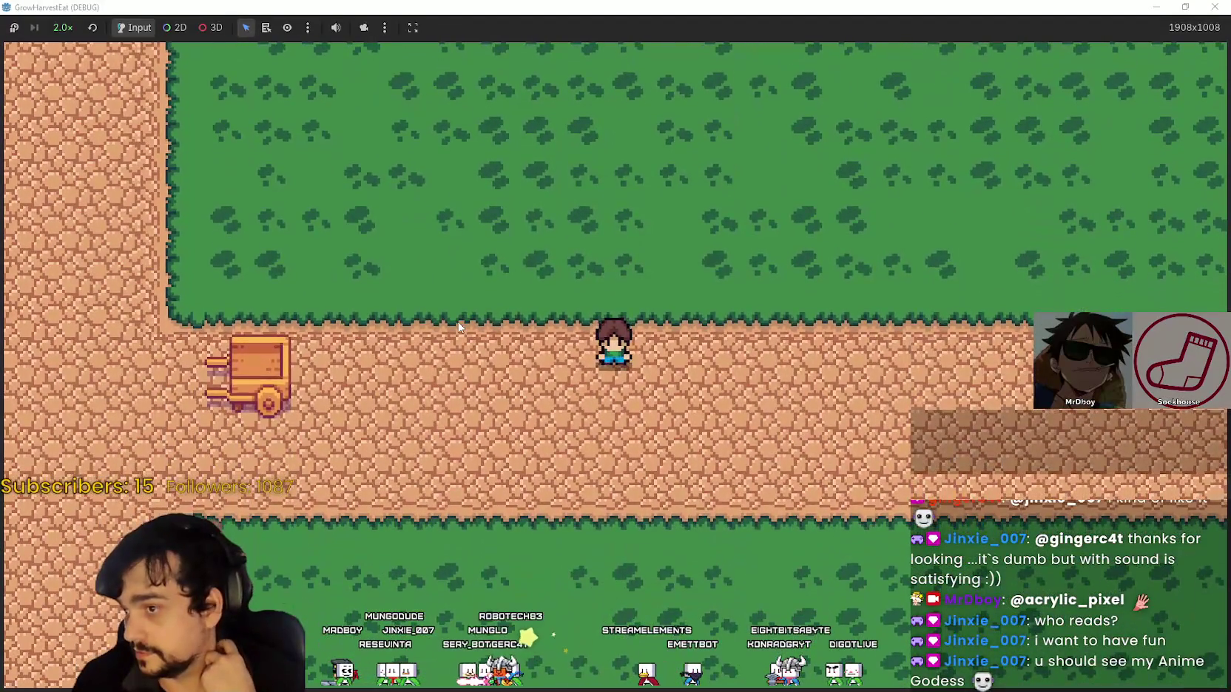
key(Left)
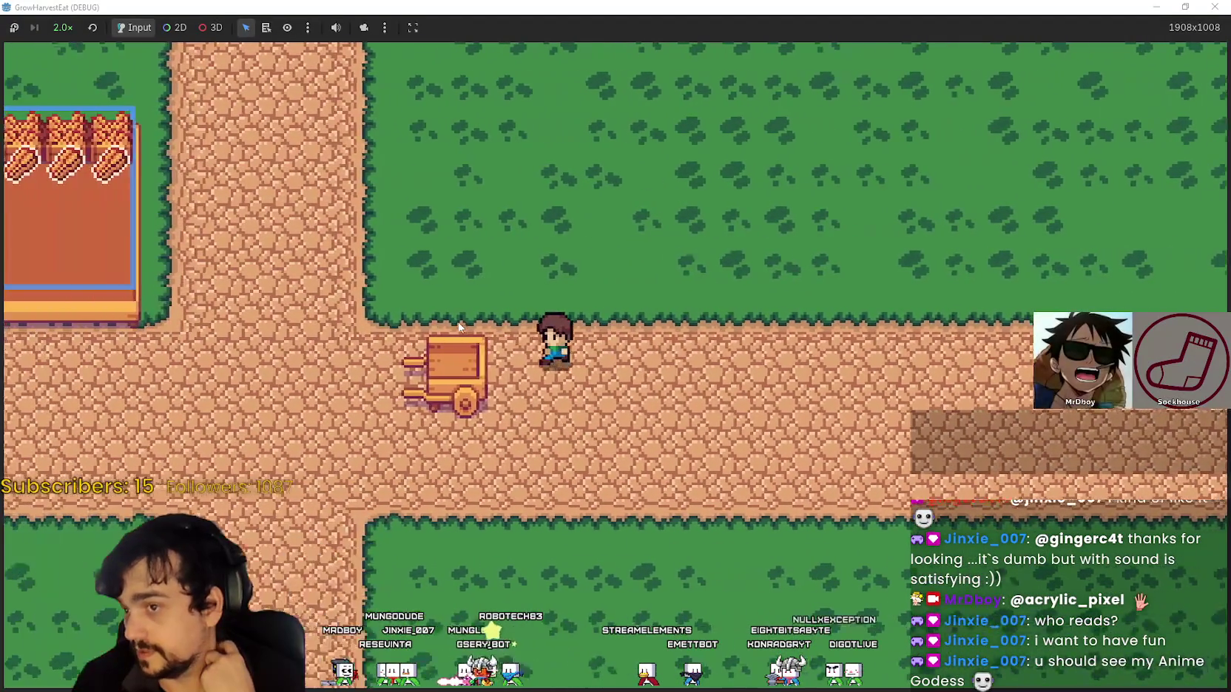
key(Down)
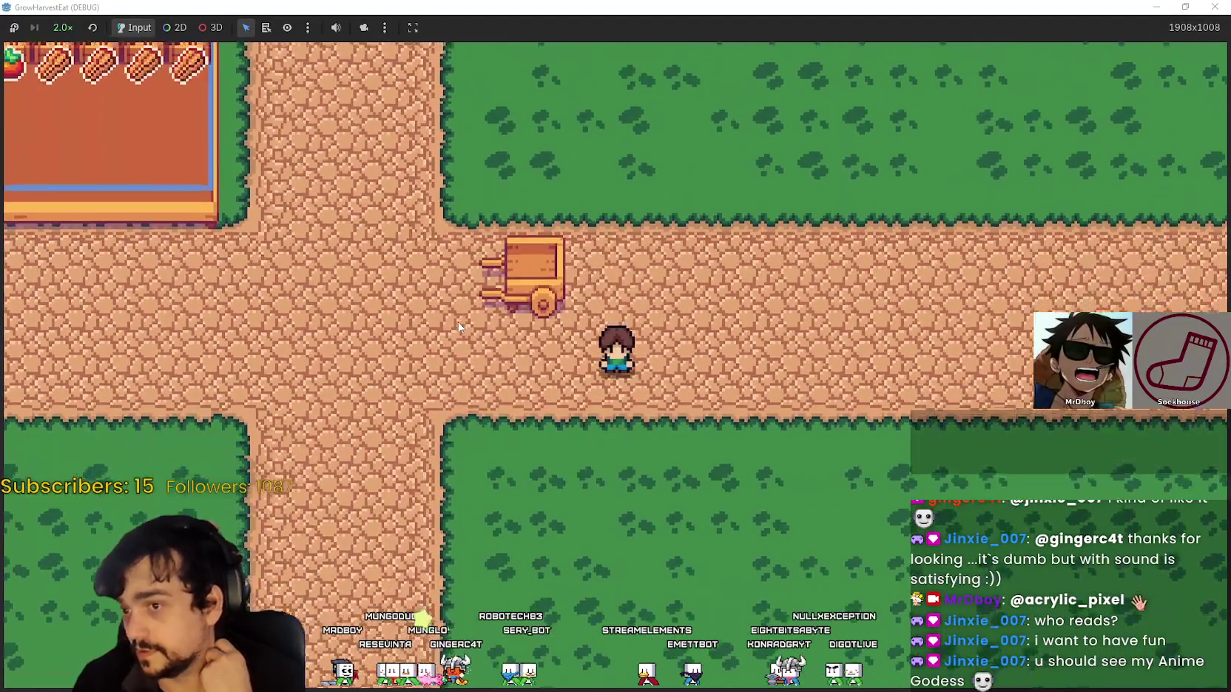
key(Left)
key(Right)
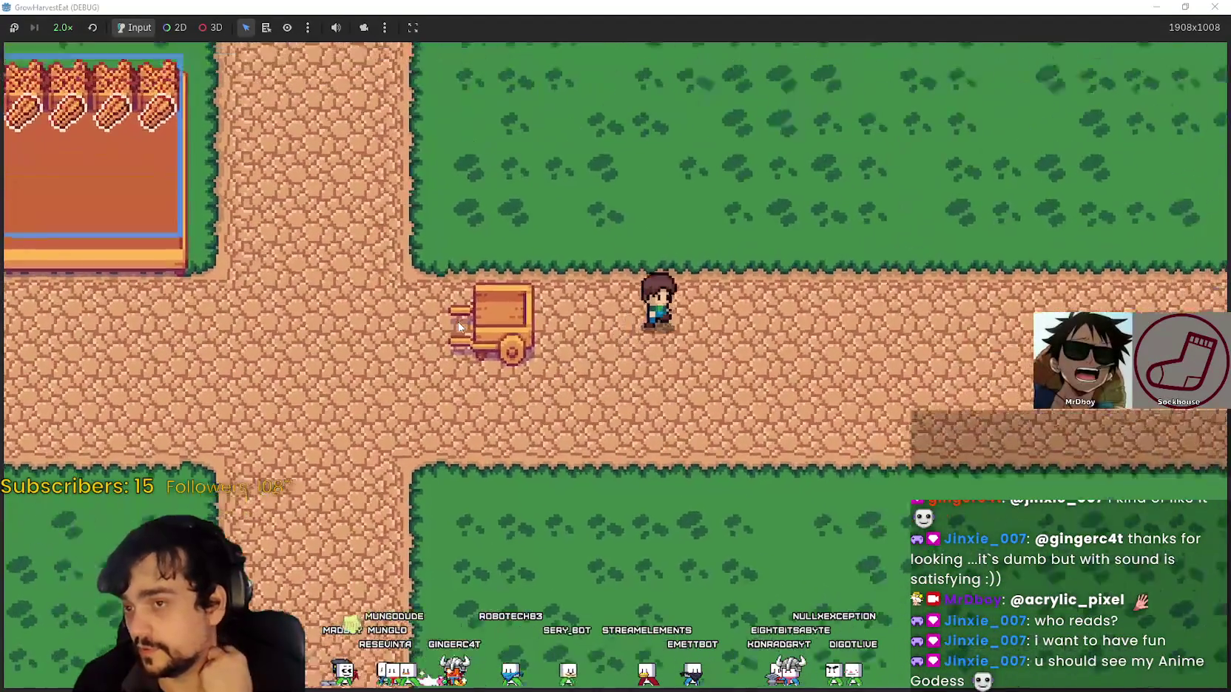
key(Up)
Zigzag repeatedly between the road and the grass field above it
key(Up)
key(Right)
key(Left)
key(Down)
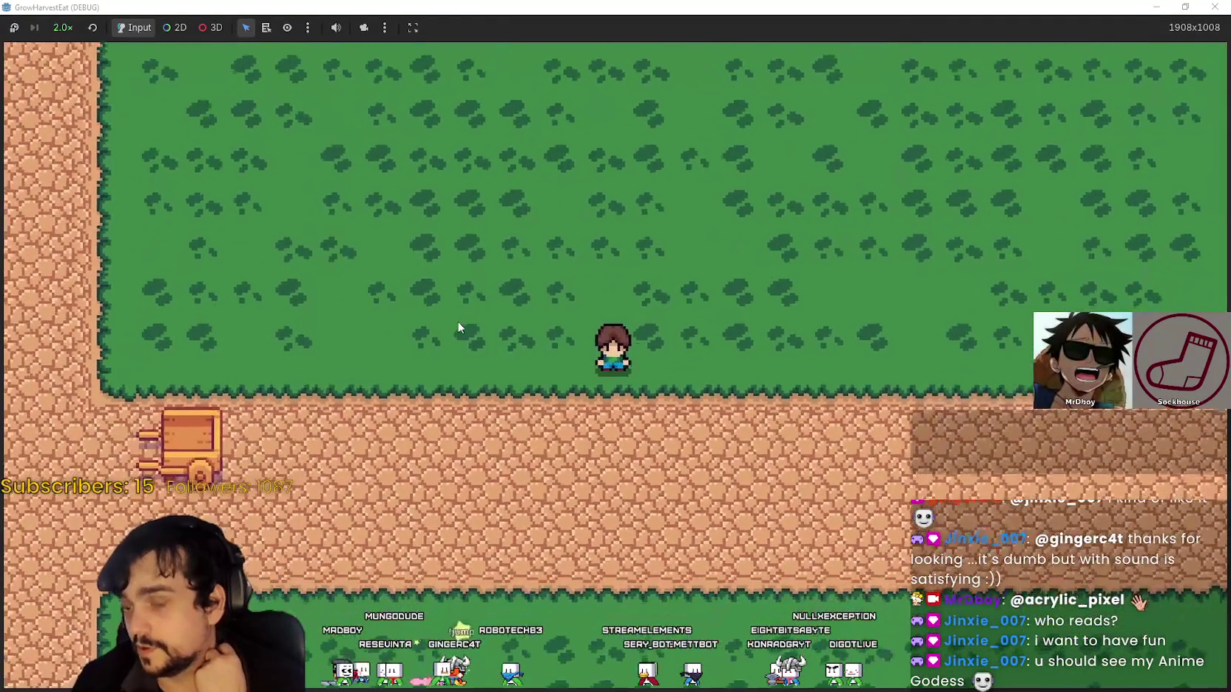
key(Left)
key(Down)
key(Up)
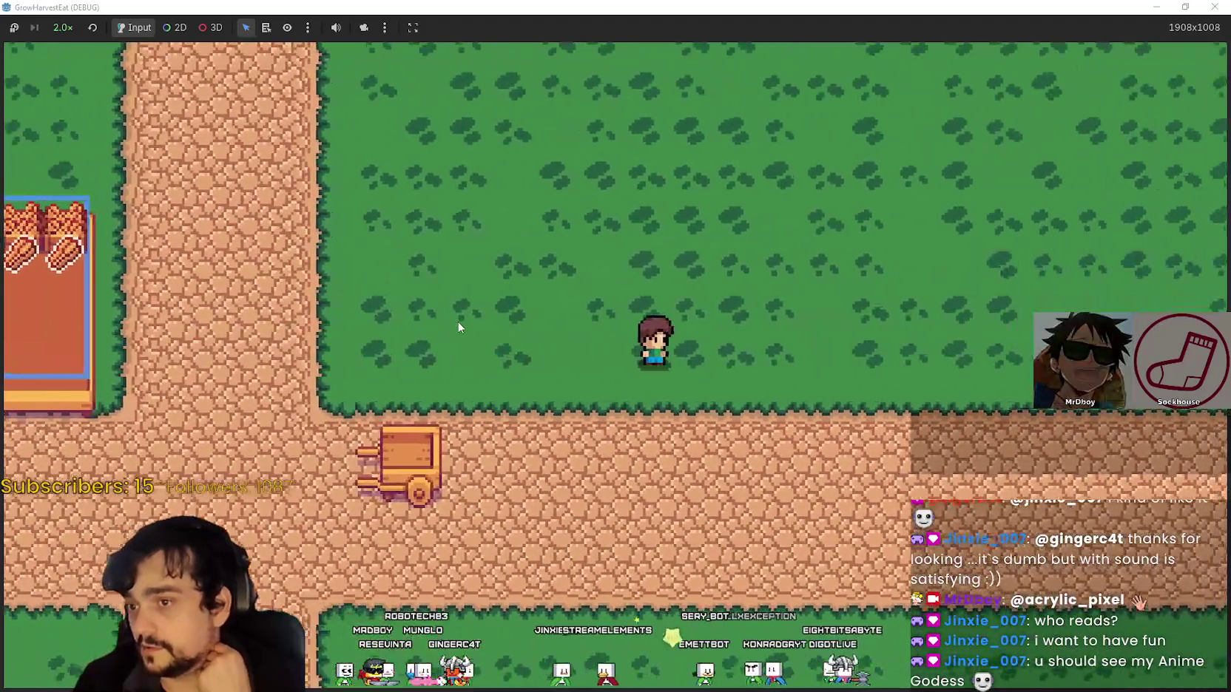
key(Left)
key(Down)
key(Right)
key(Up)
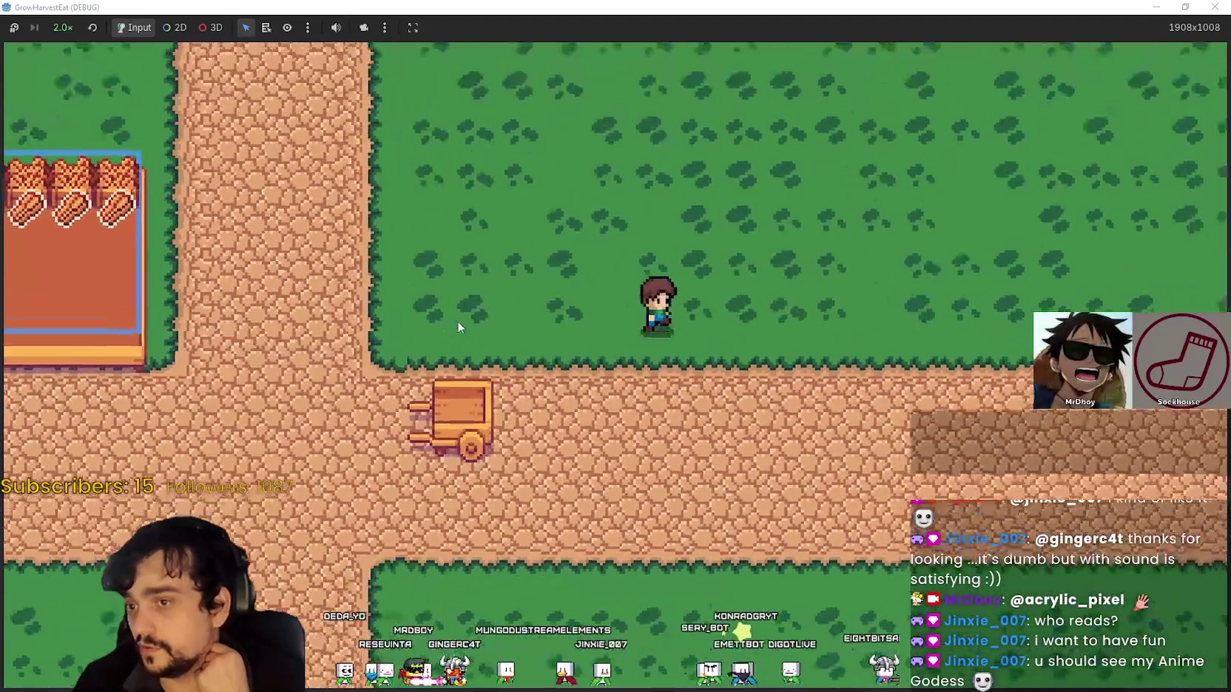
key(Left)
key(Left)
key(Down)
key(Right)
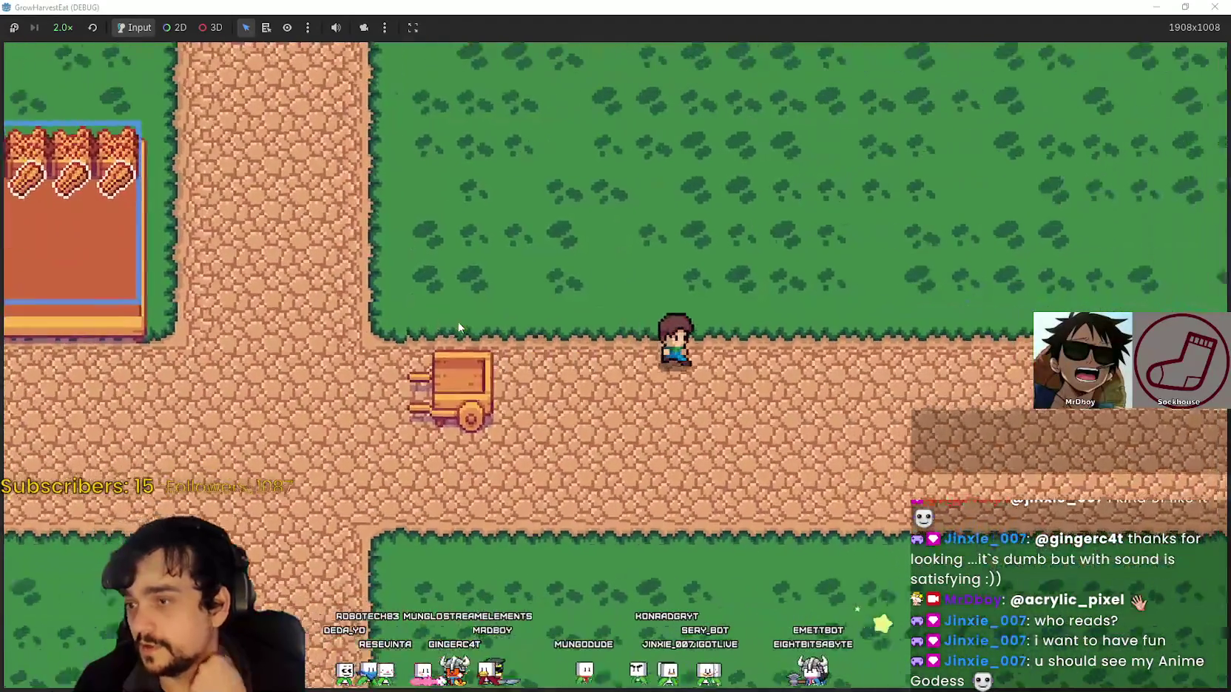
key(Up)
key(Left)
key(Down)
key(Right)
key(Up)
key(Right)
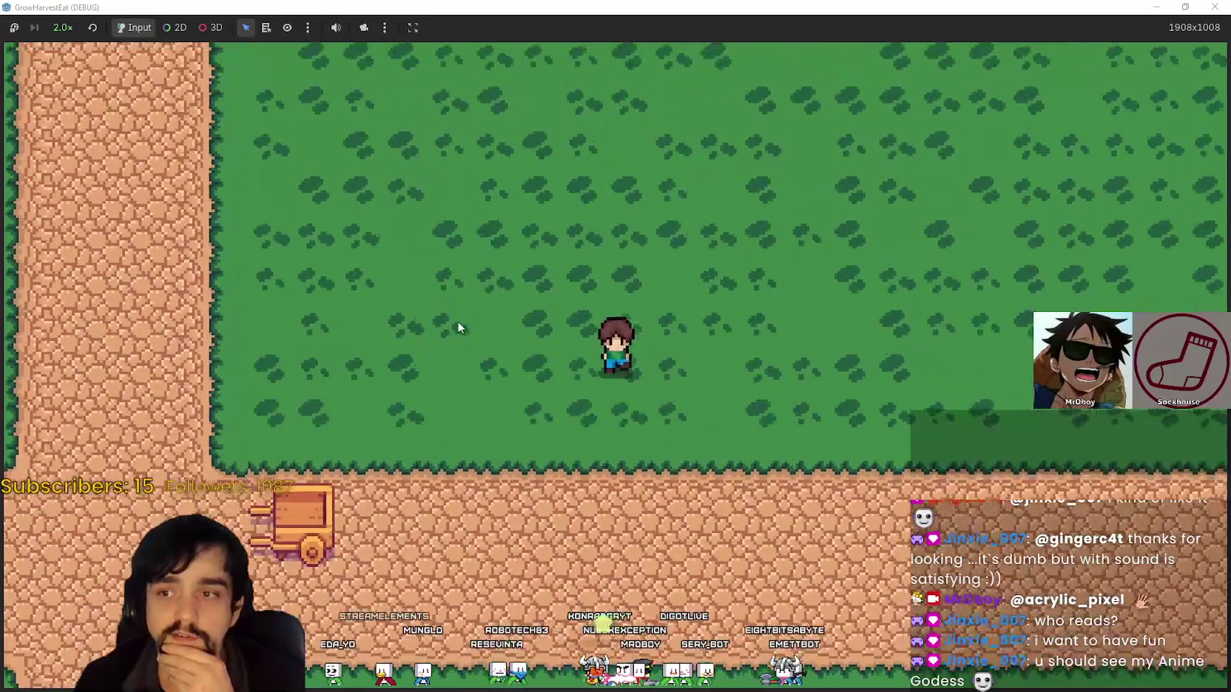
key(Left)
Walk between the crop plot's right edge and the cart, back onto the horizontal road
key(Left)
key(Right)
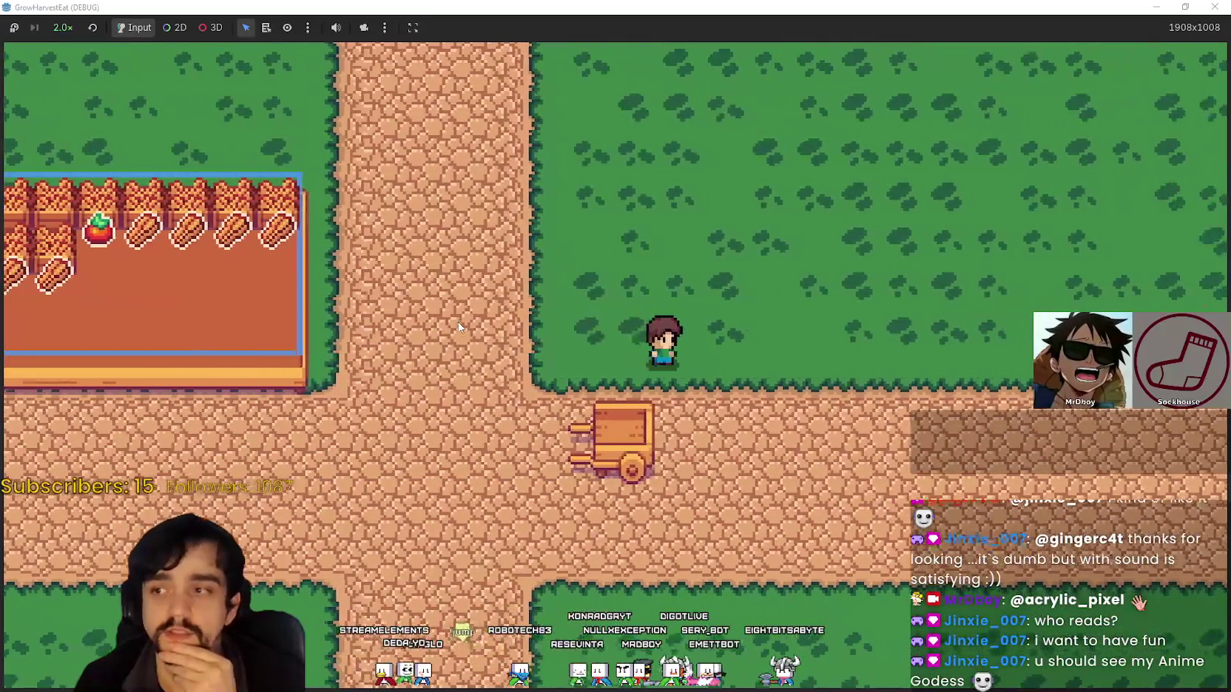
key(Left)
key(Up)
key(Down)
key(Right)
key(Down)
key(Left)
key(Up)
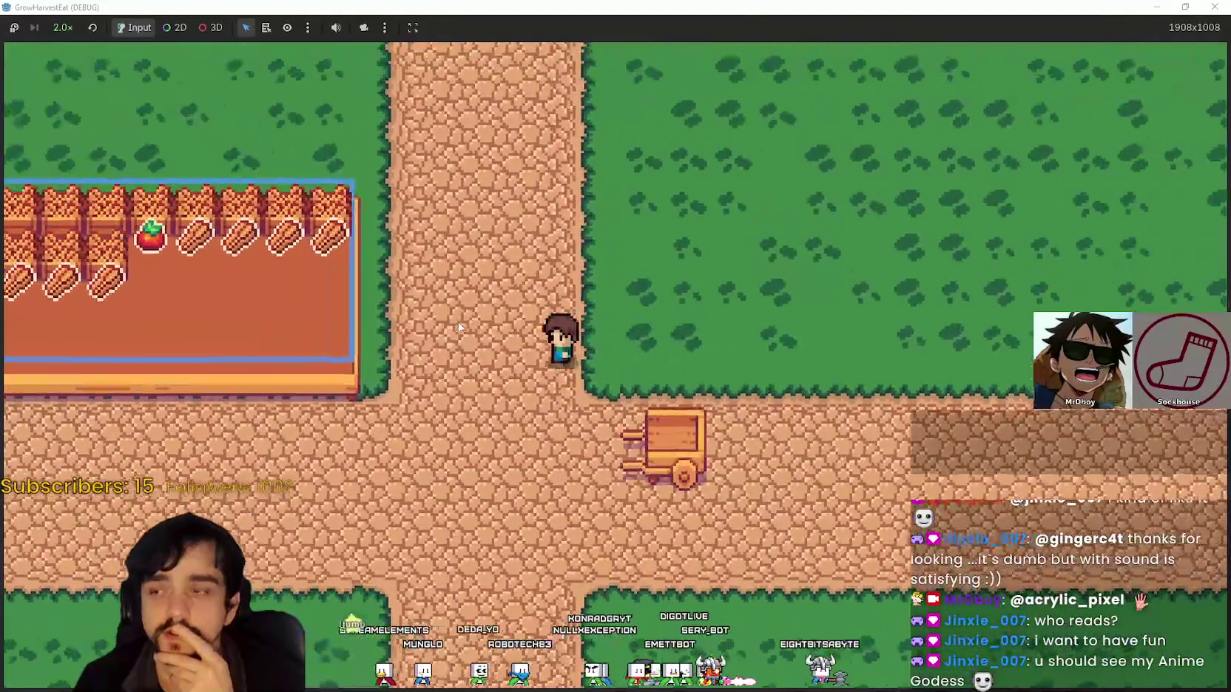
key(Right)
key(Up)
key(Up)
key(Left)
key(Right)
key(Left)
key(Right)
key(Down)
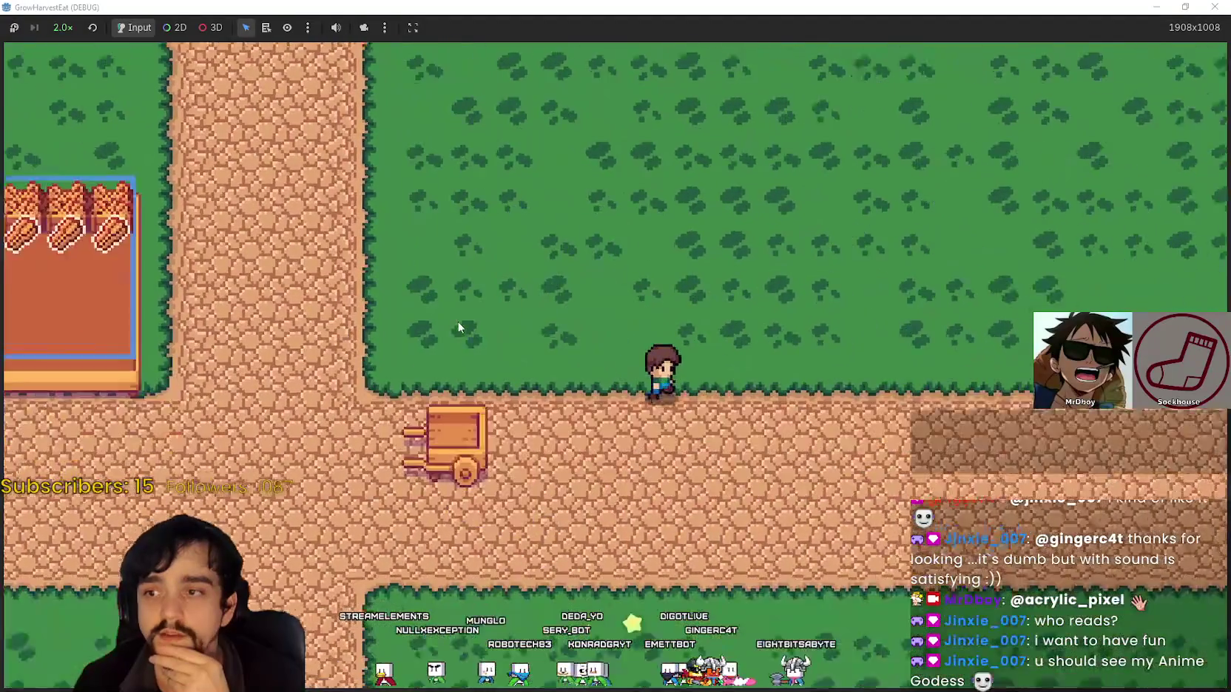
Walk up into the grass field and stop just north of the cart
key(Up)
key(Right)
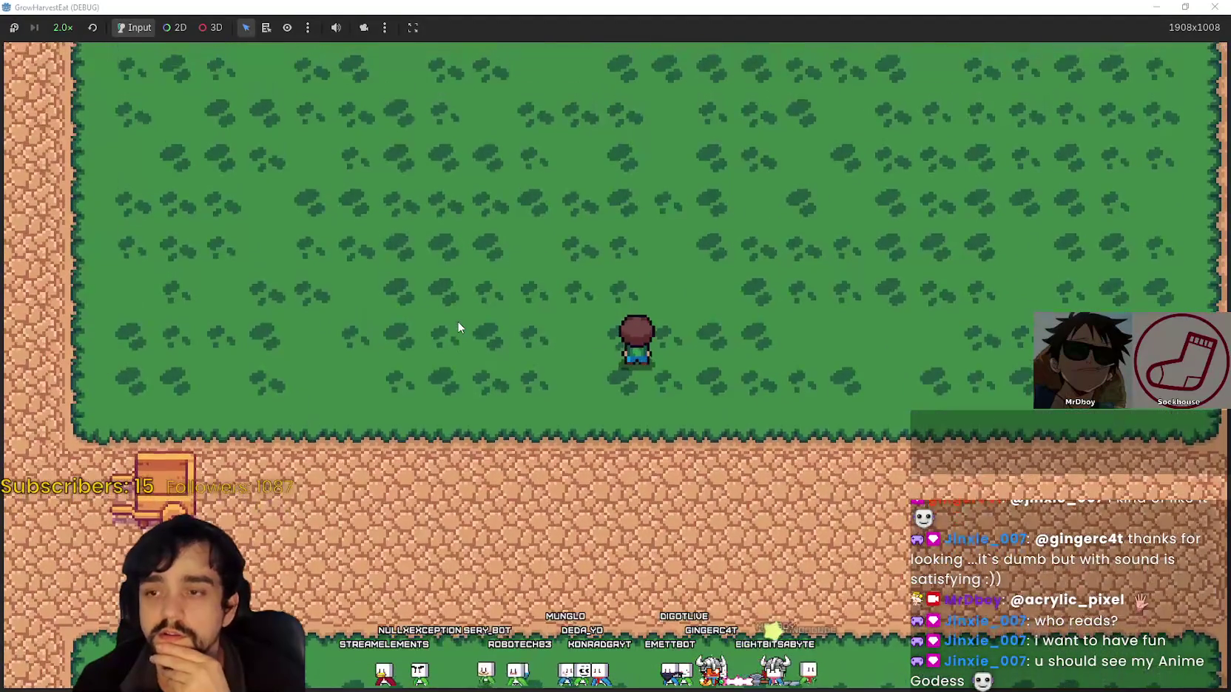
key(Left)
key(Down)
key(Left)
key(Up)
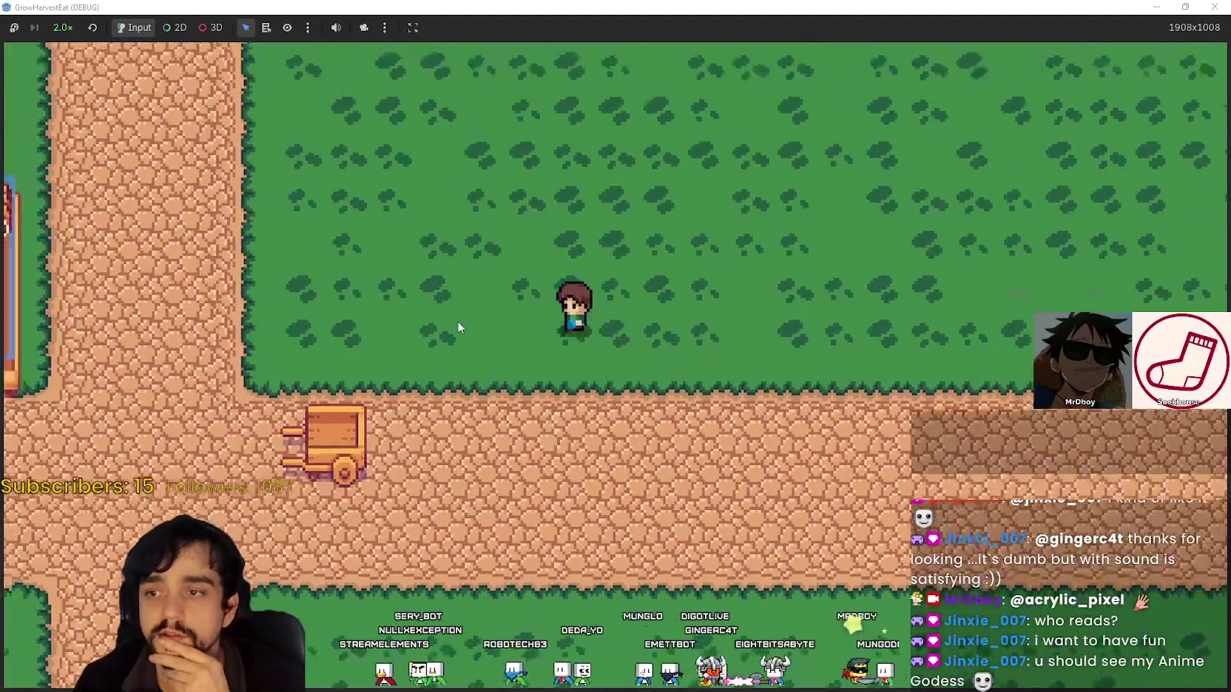
key(Up)
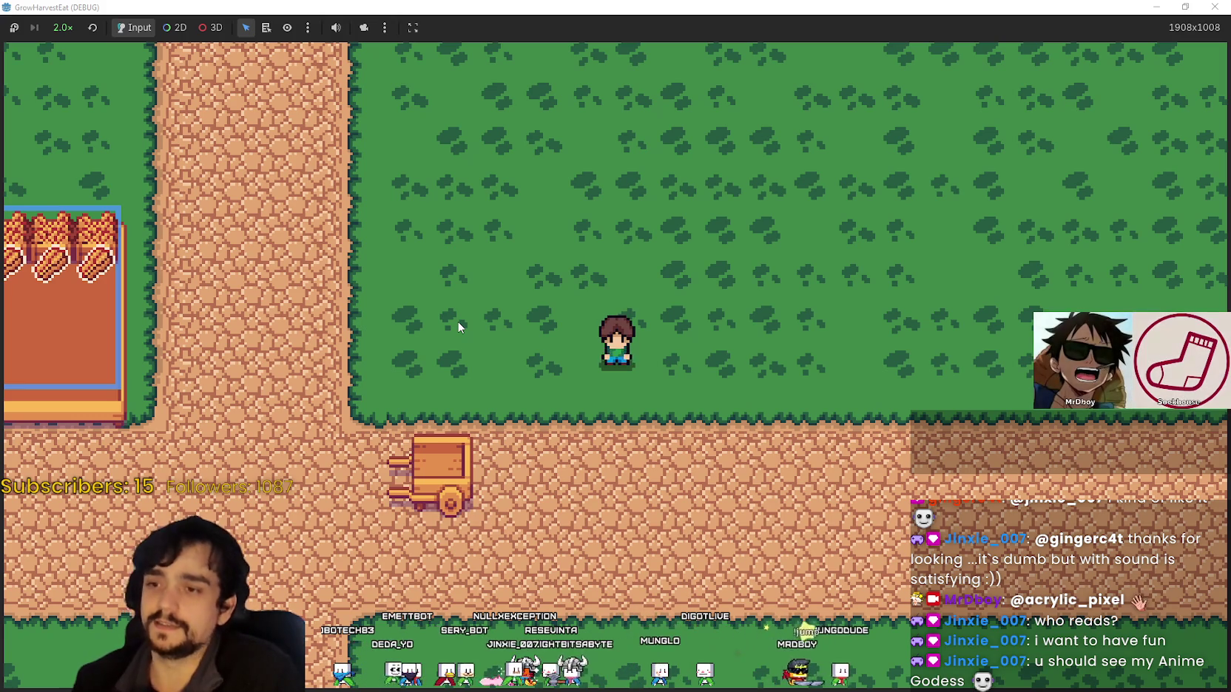
Walk the farmer west across the road, back into the grass, and up beside the farm plot
key(Left)
key(Up)
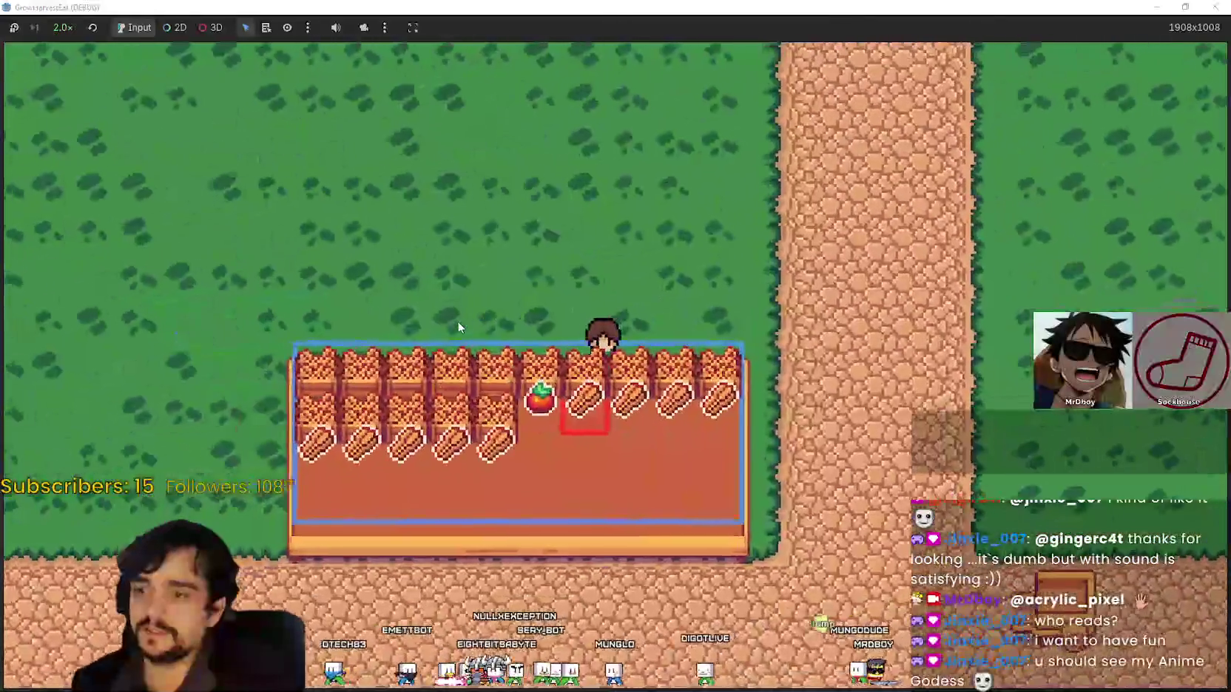
key(Right)
key(Down)
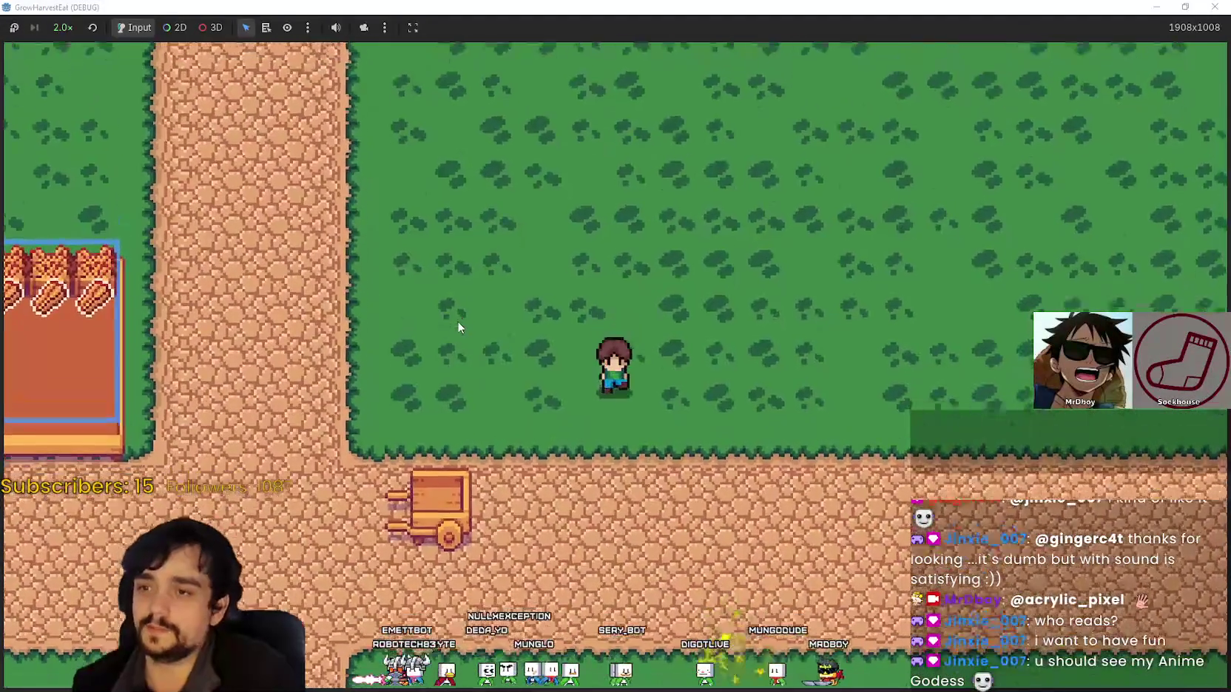
key(Down)
key(Left)
key(Up)
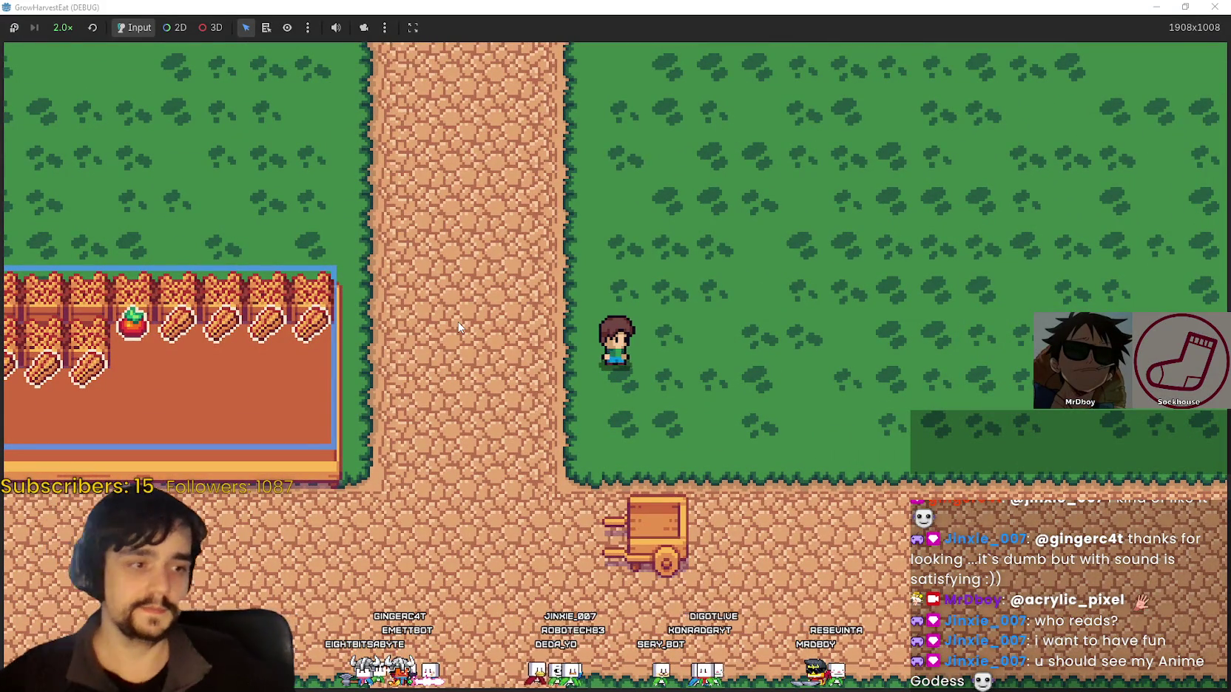
Circle past the plot's right side and walk left along its top edge to the tomato
key(Right)
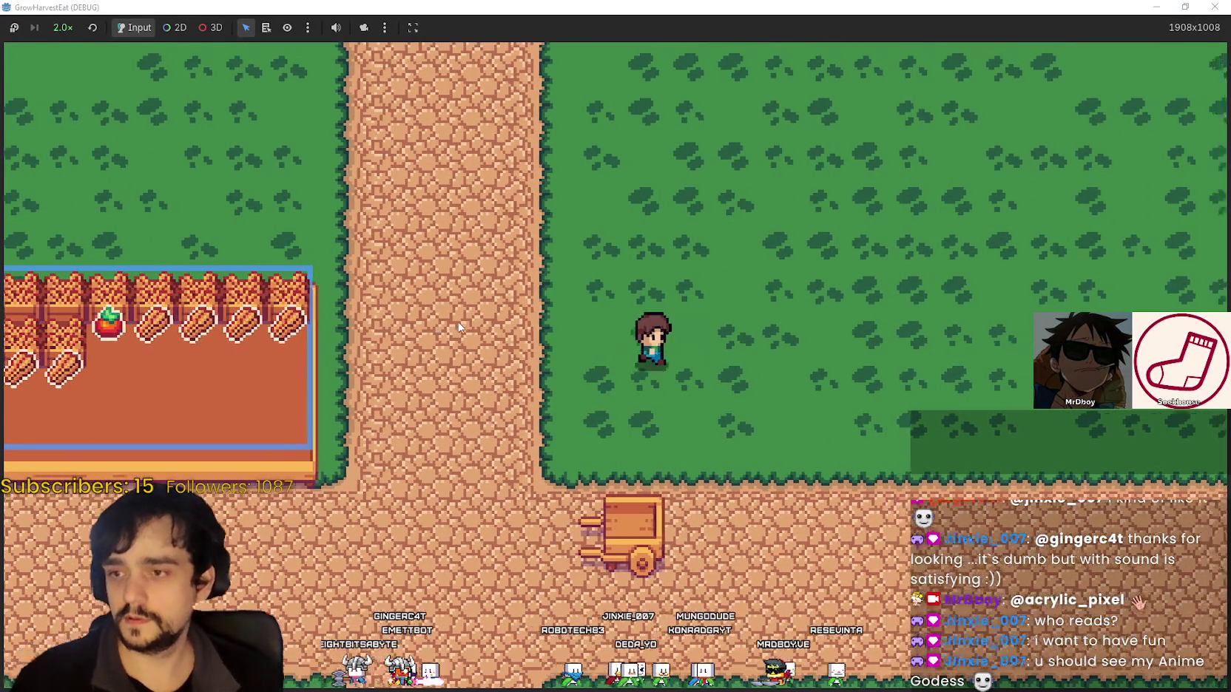
key(Down)
key(Left)
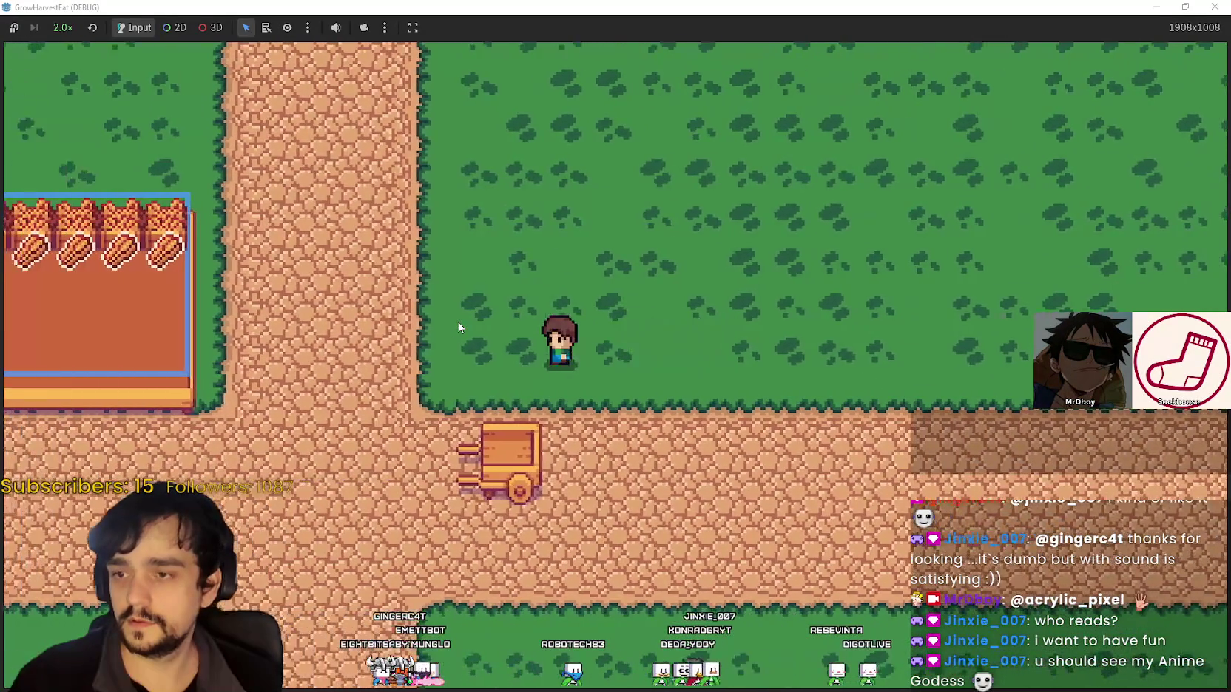
key(Down)
key(Up)
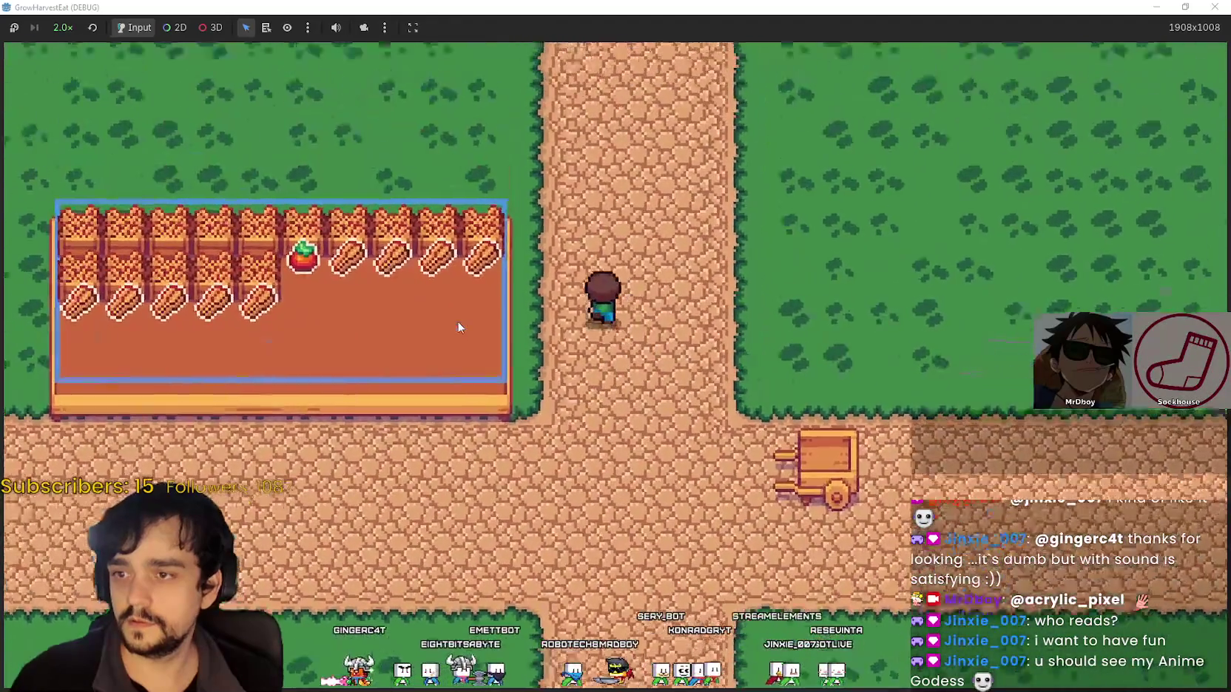
key(Left)
key(Right)
key(Down)
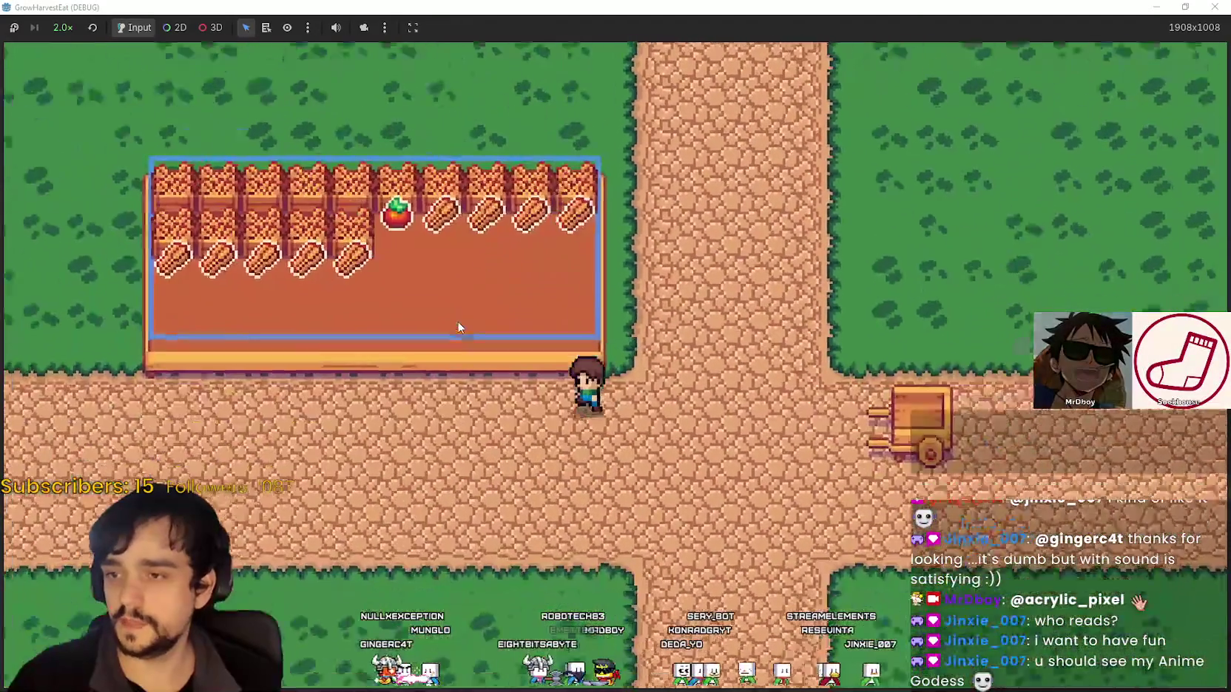
key(Up)
key(Left)
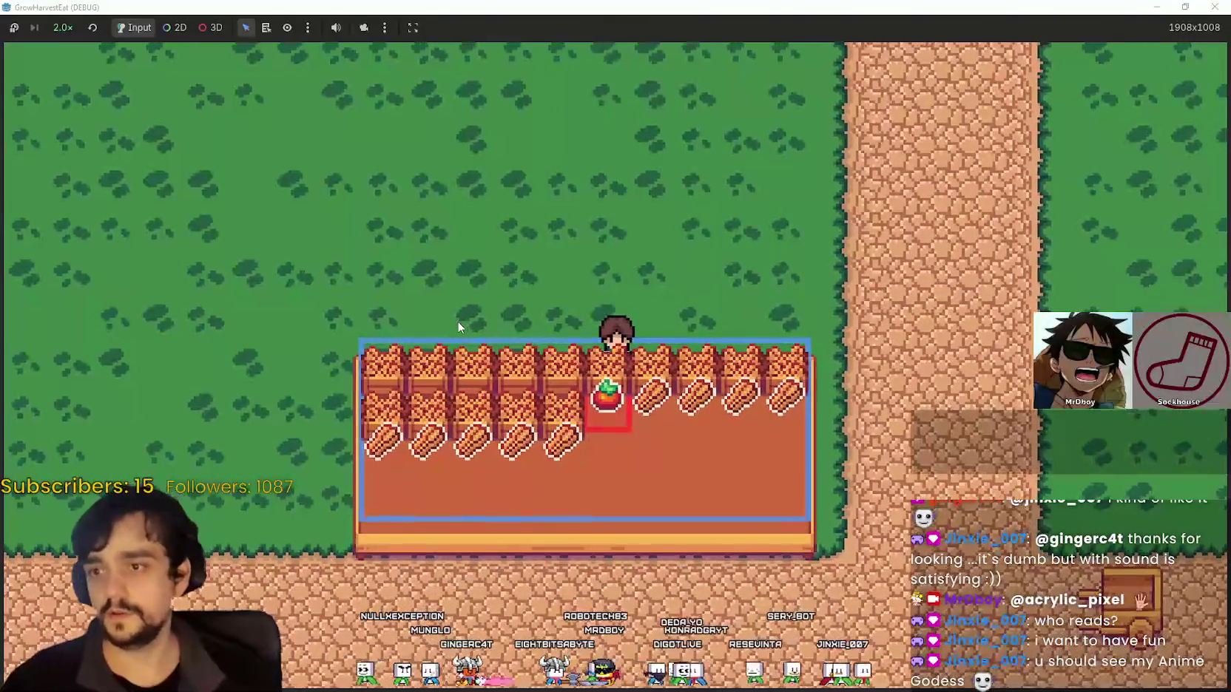
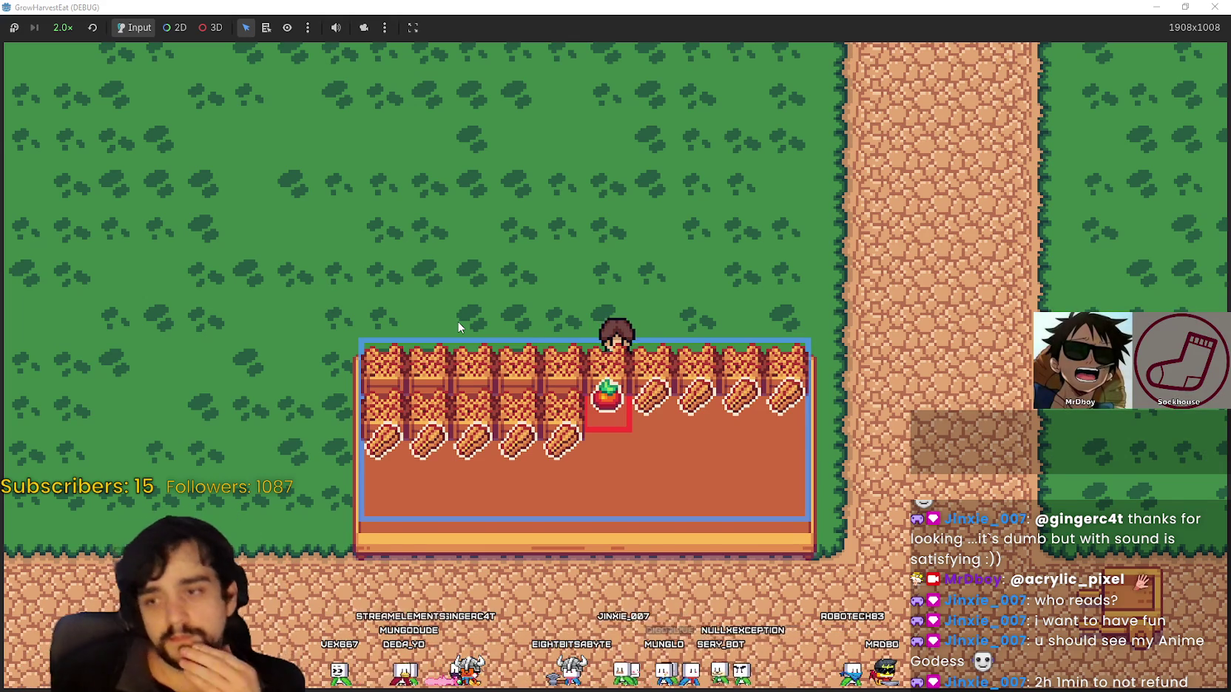
Walk the player along the path and around the crop table to its top edge
key(Right)
key(Down)
key(Up)
key(Left)
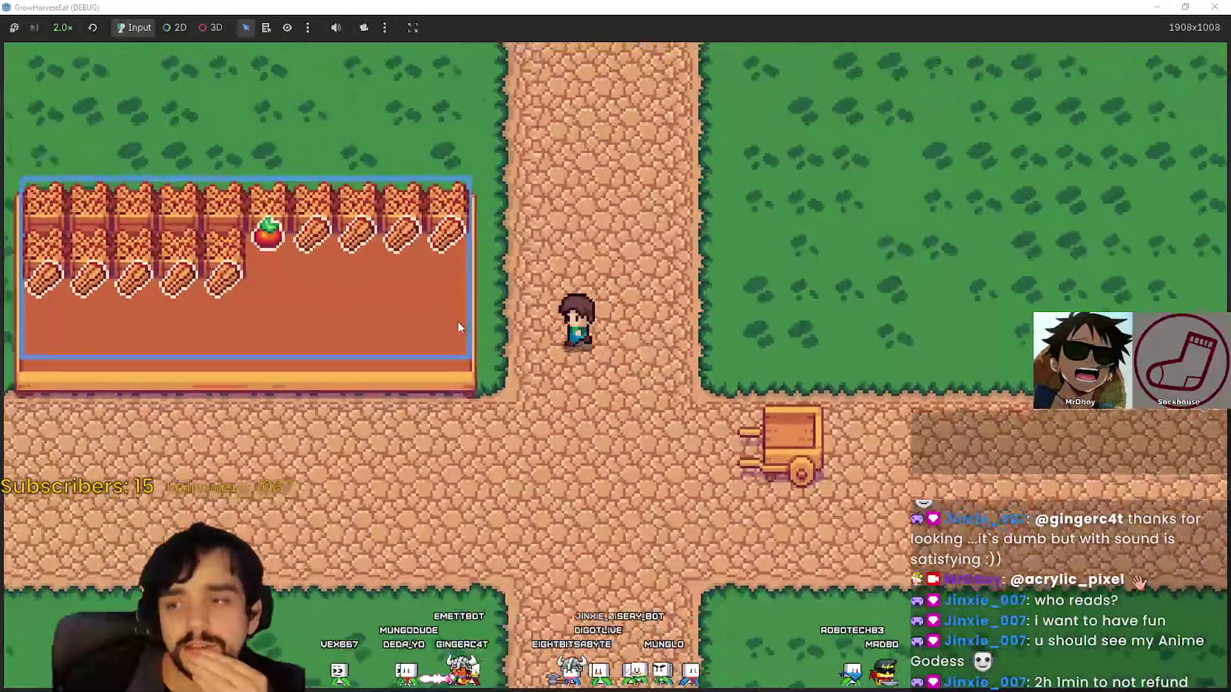
key(Down)
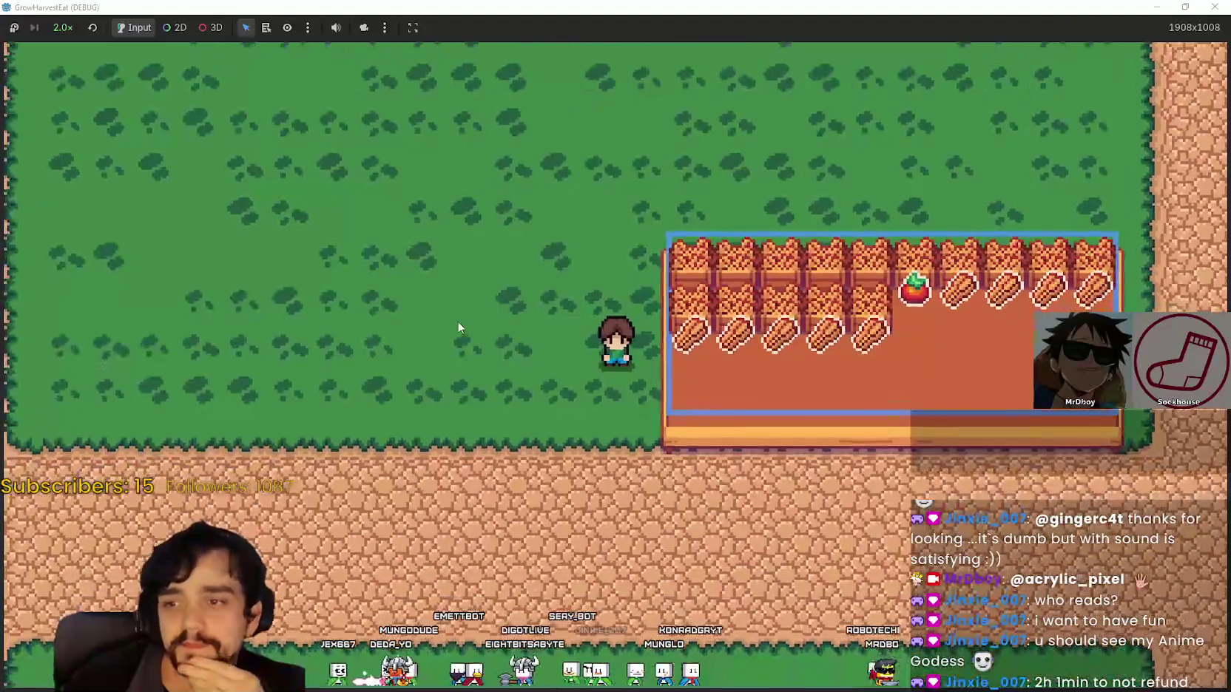
key(Down)
key(Right)
key(Right)
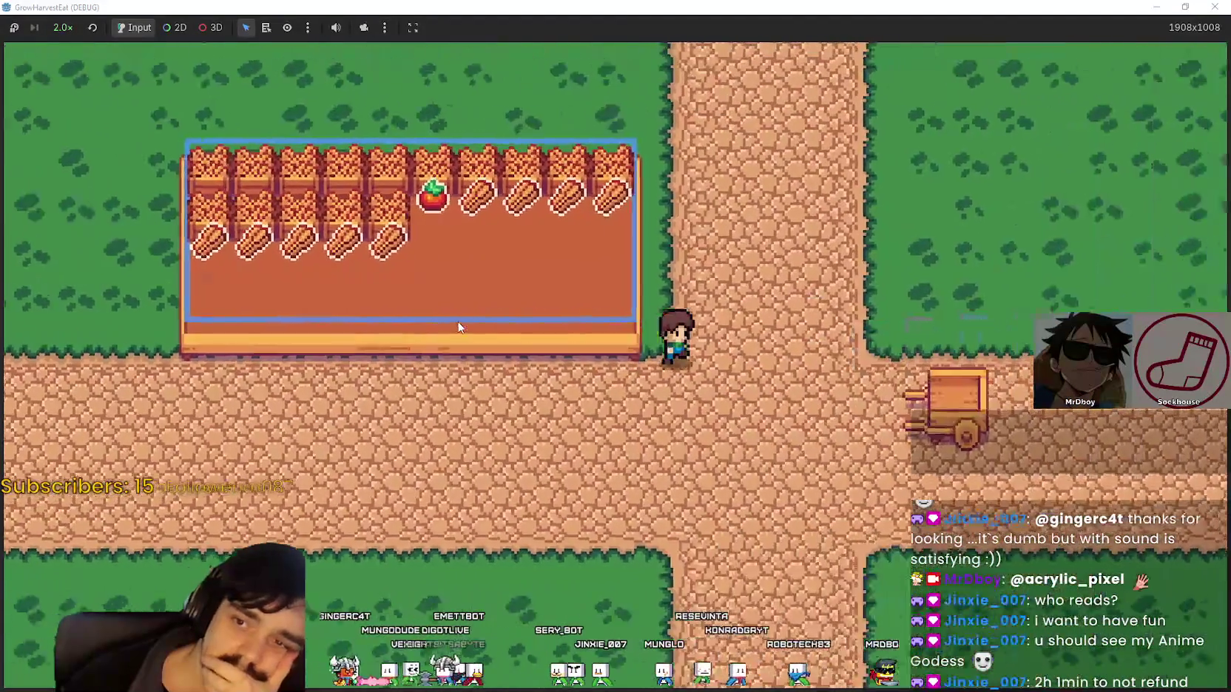
key(Up)
key(Left)
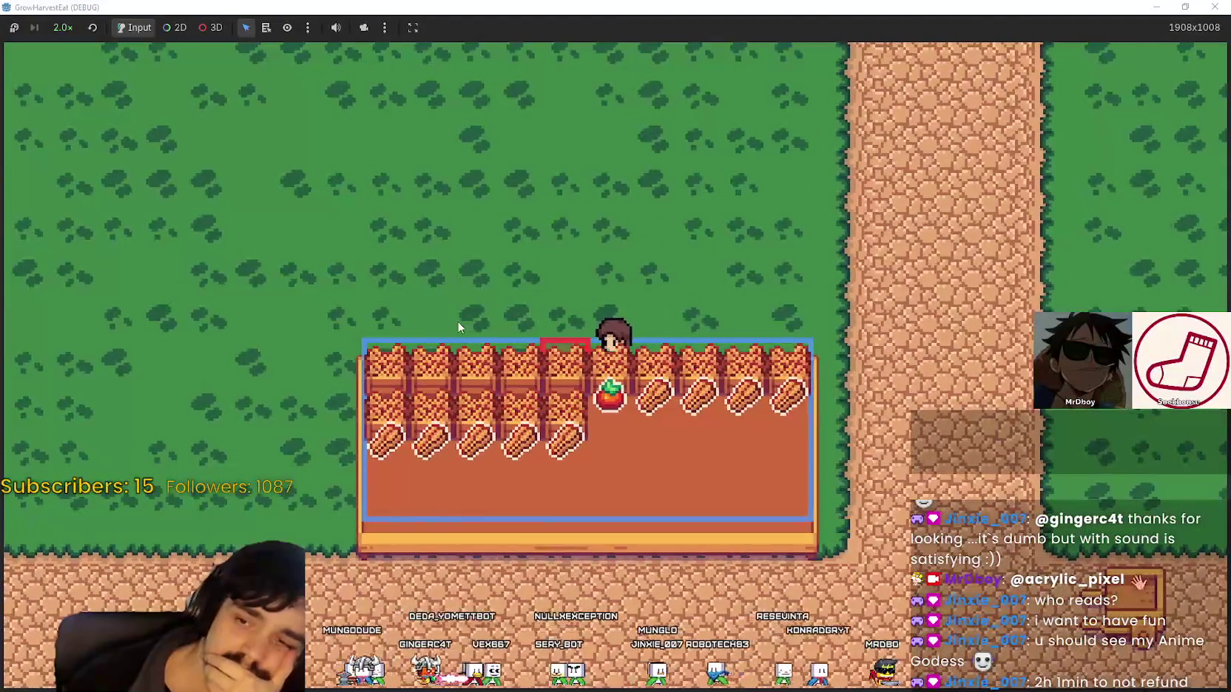
key(Right)
key(Left)
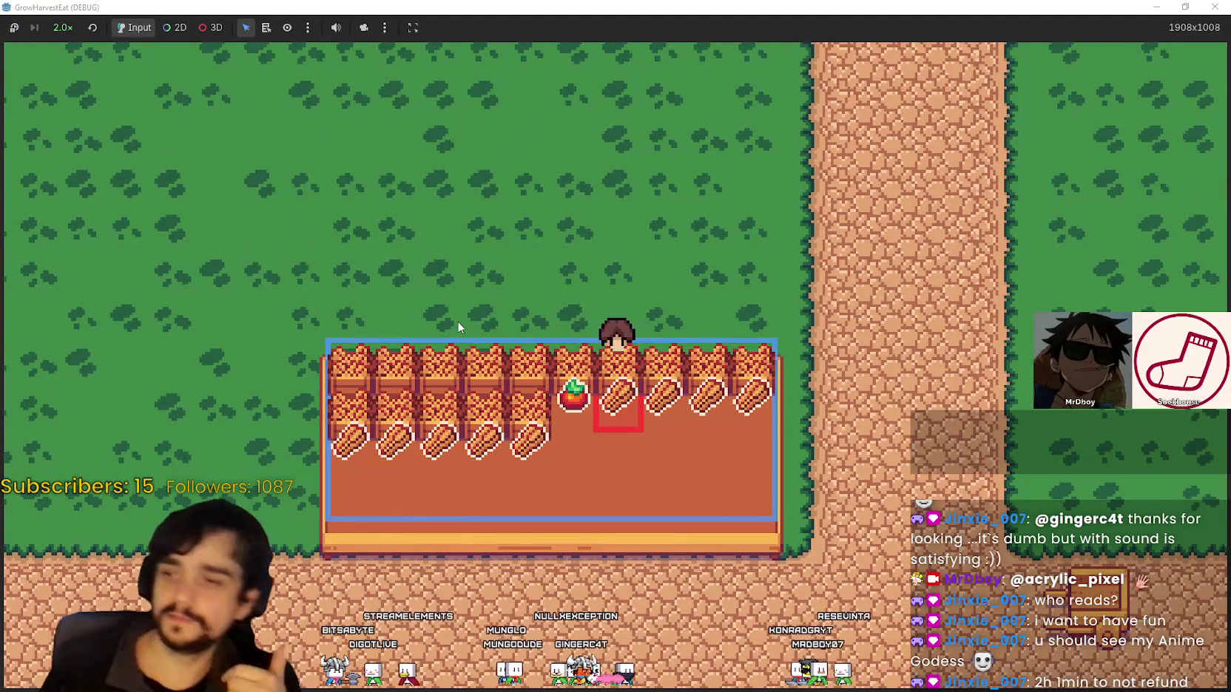
Walk down the path past the cart, then back to the crop table's lower edge
key(Right)
key(Down)
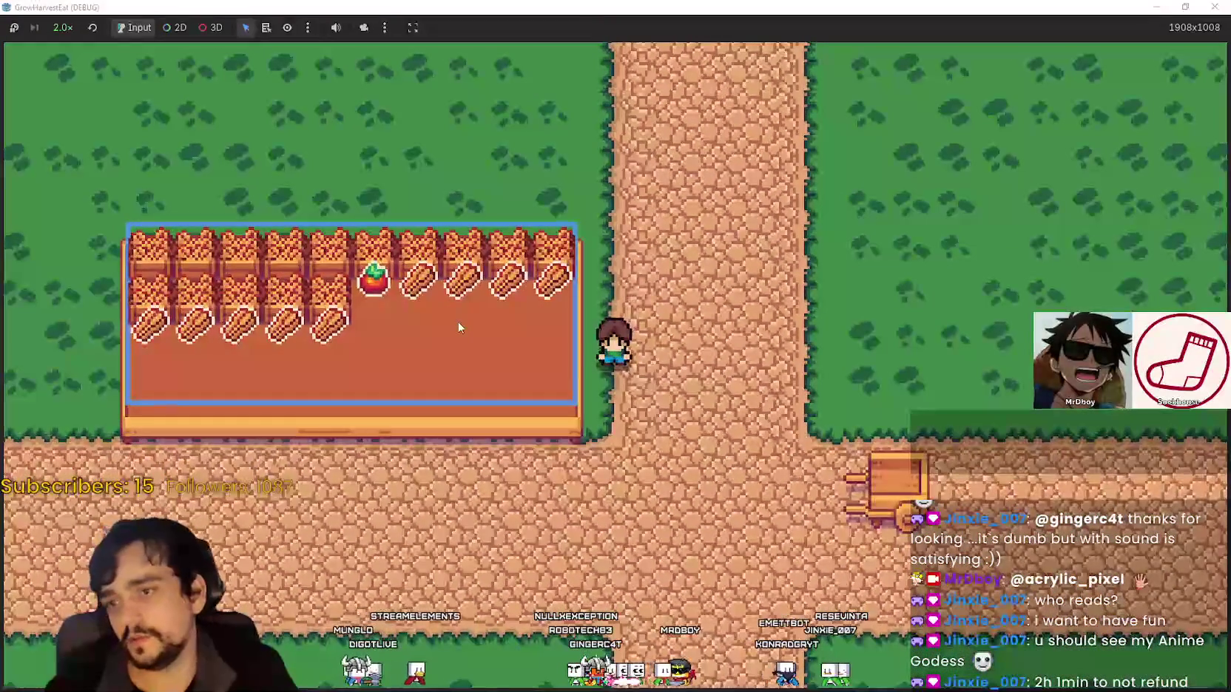
key(Down)
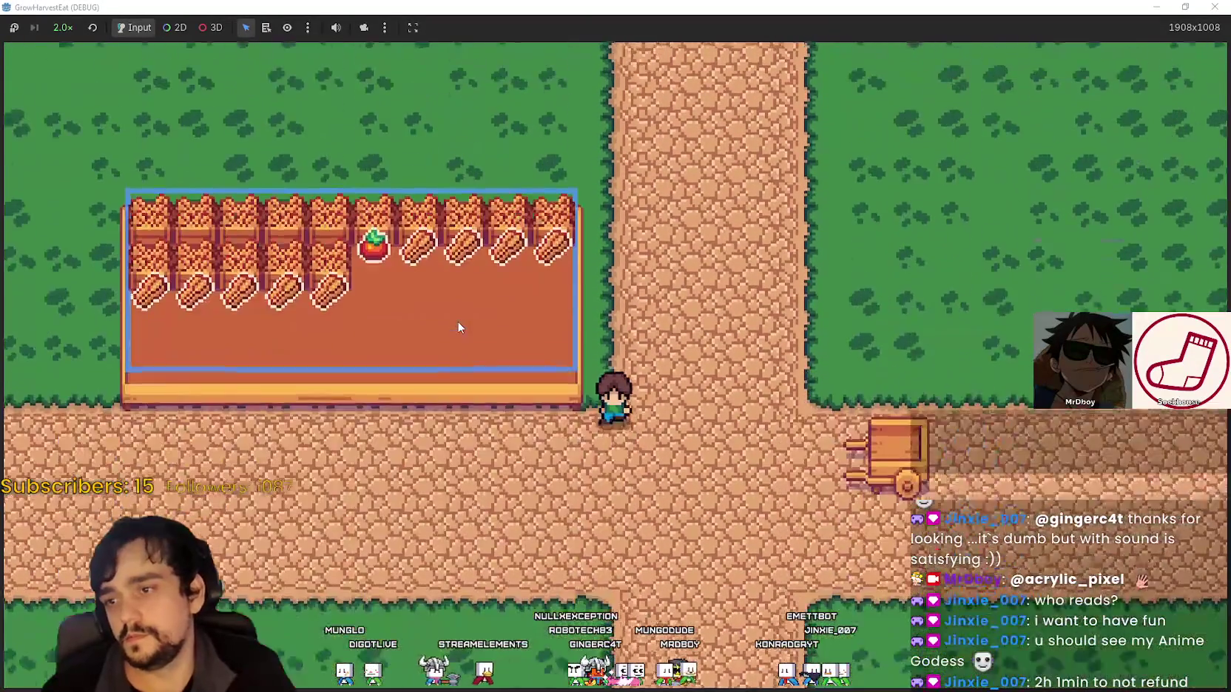
key(Right)
key(Up)
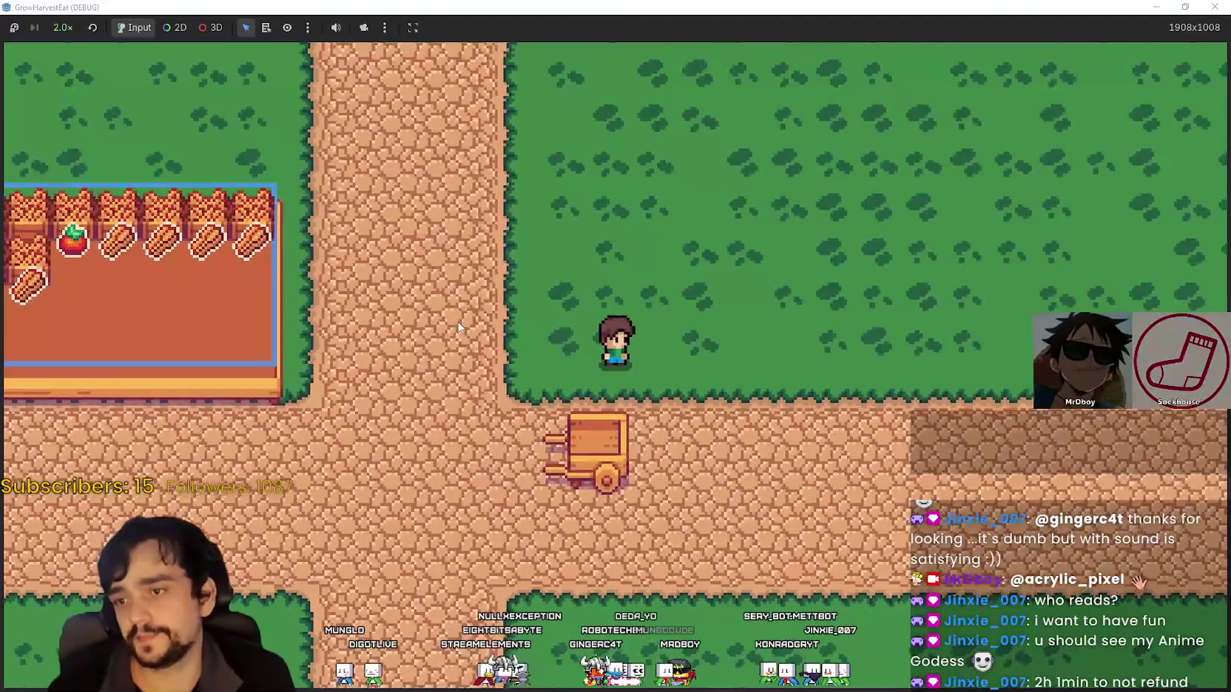
key(Left)
key(Down)
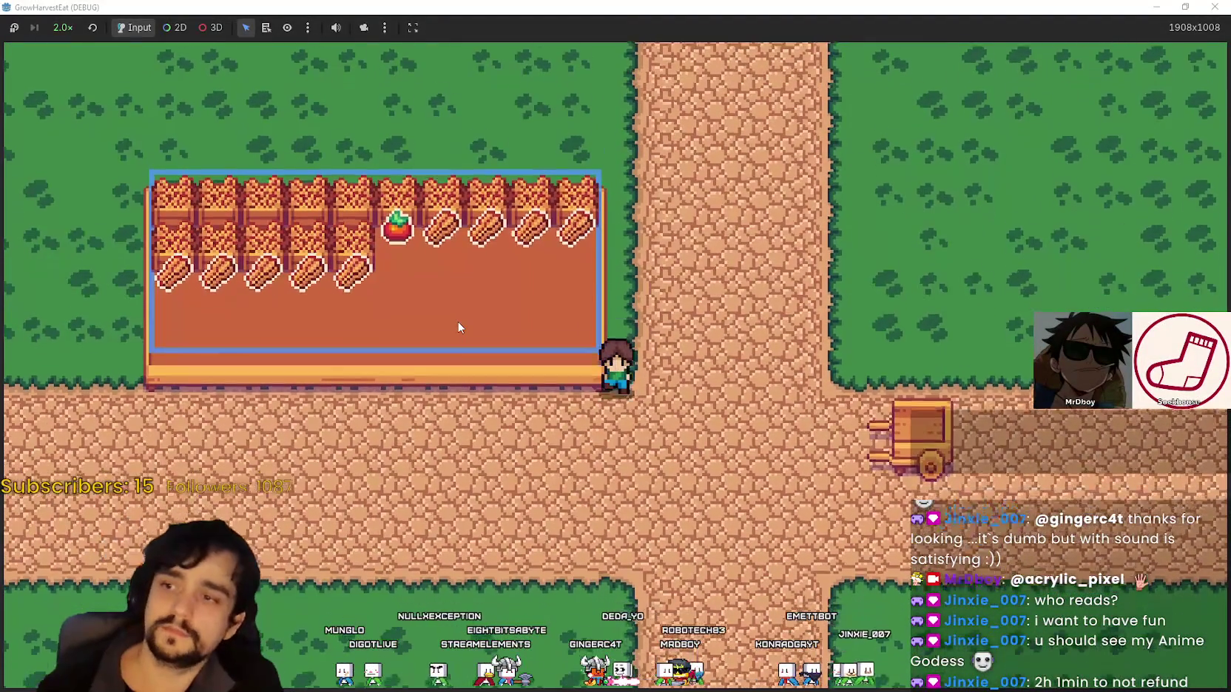
key(Down)
key(Left)
key(Up)
key(Right)
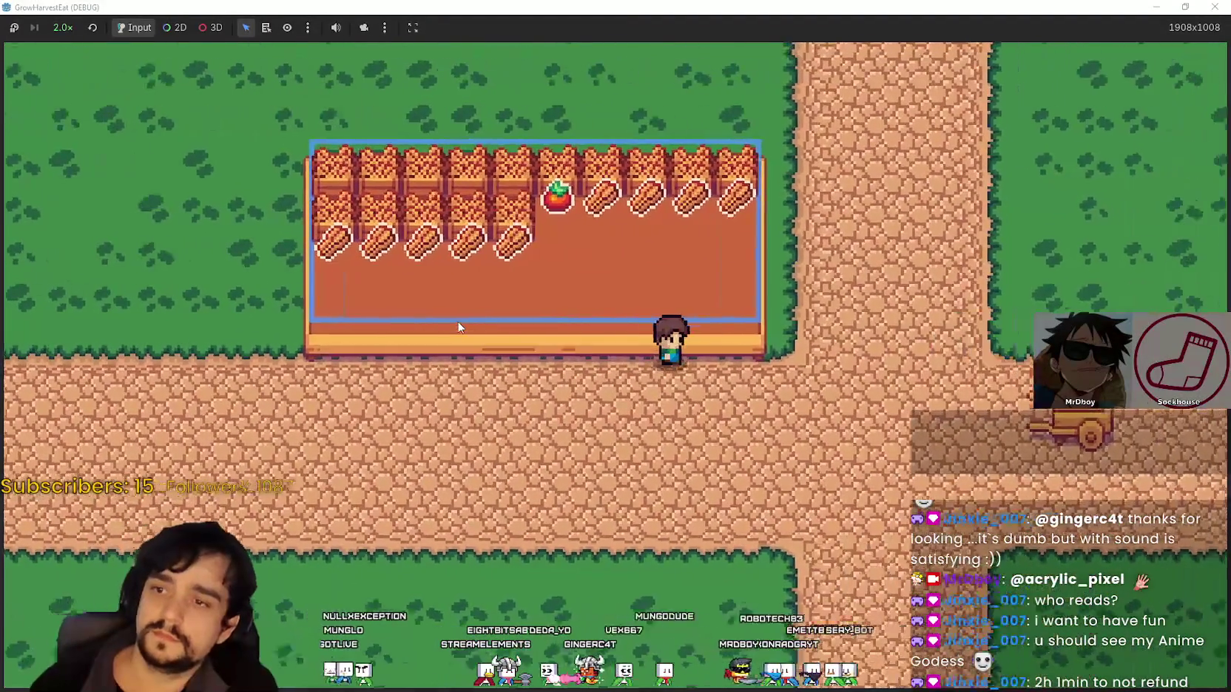
Walk to the caravan cart, ride it to the forest, and restore the game window
key(Right)
key(Left)
key(Down)
key(Right)
key(Up)
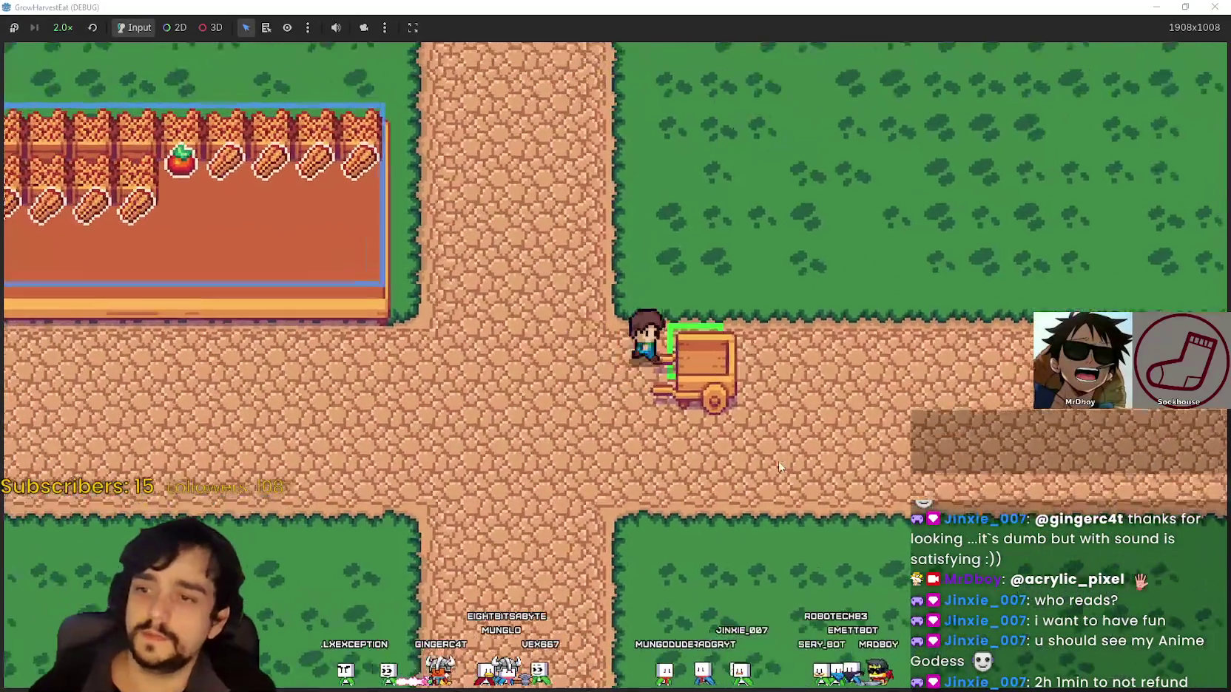
key(e)
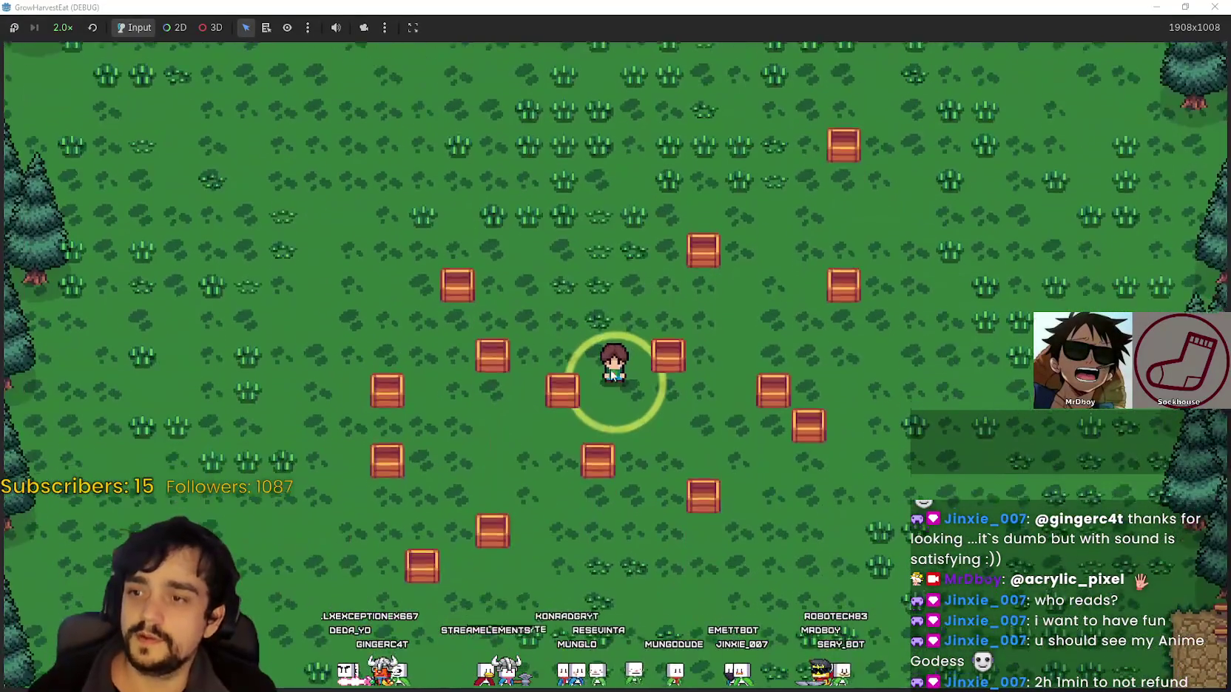
double_click(725, 7)
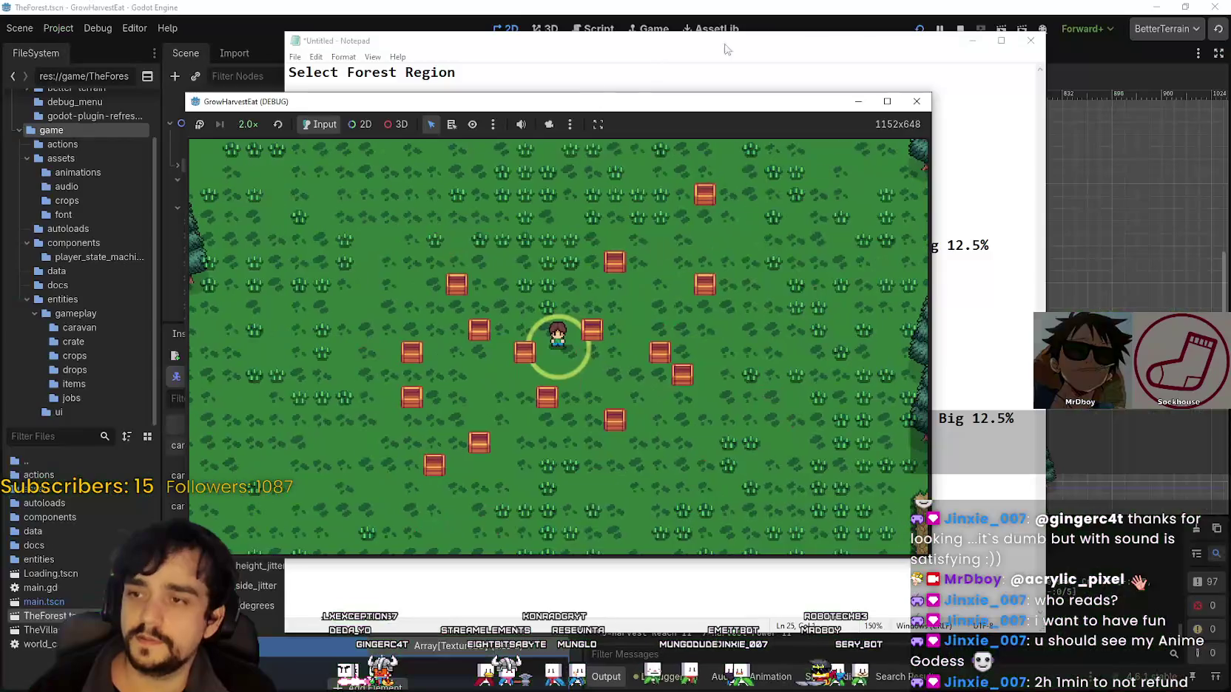
Stop the game and select Crate2 through Crate15 in TheForest scene tree
click(961, 30)
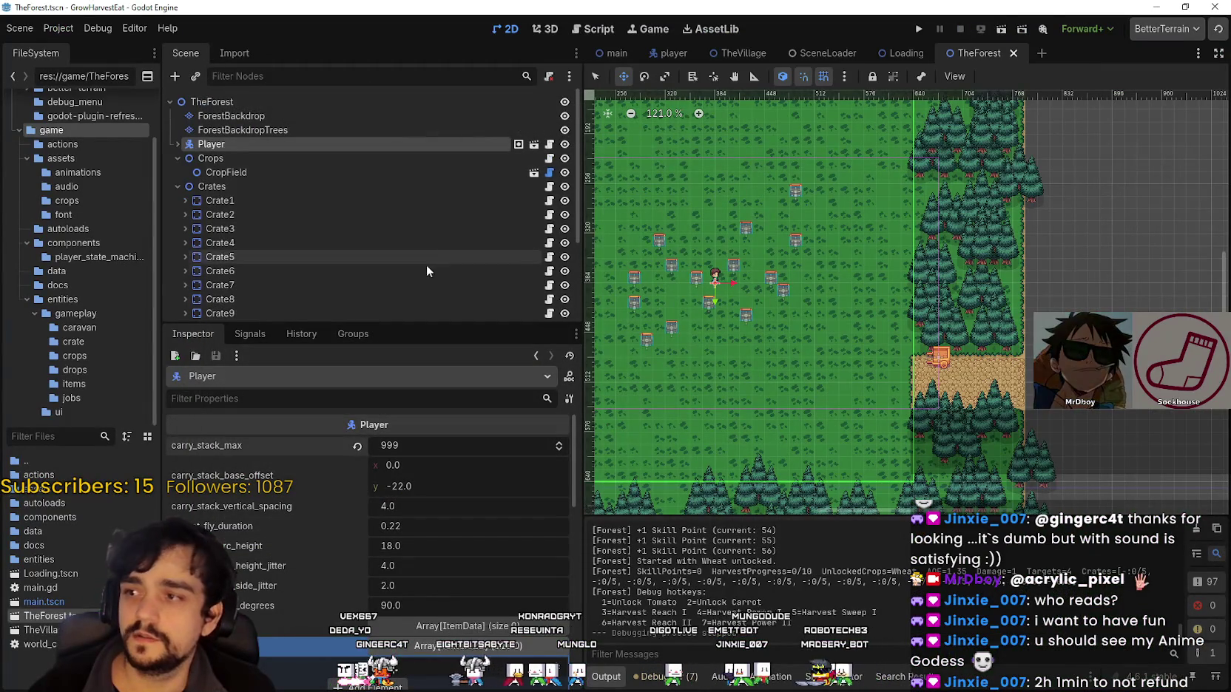
scroll(328, 191, down, 2)
double_click(314, 145)
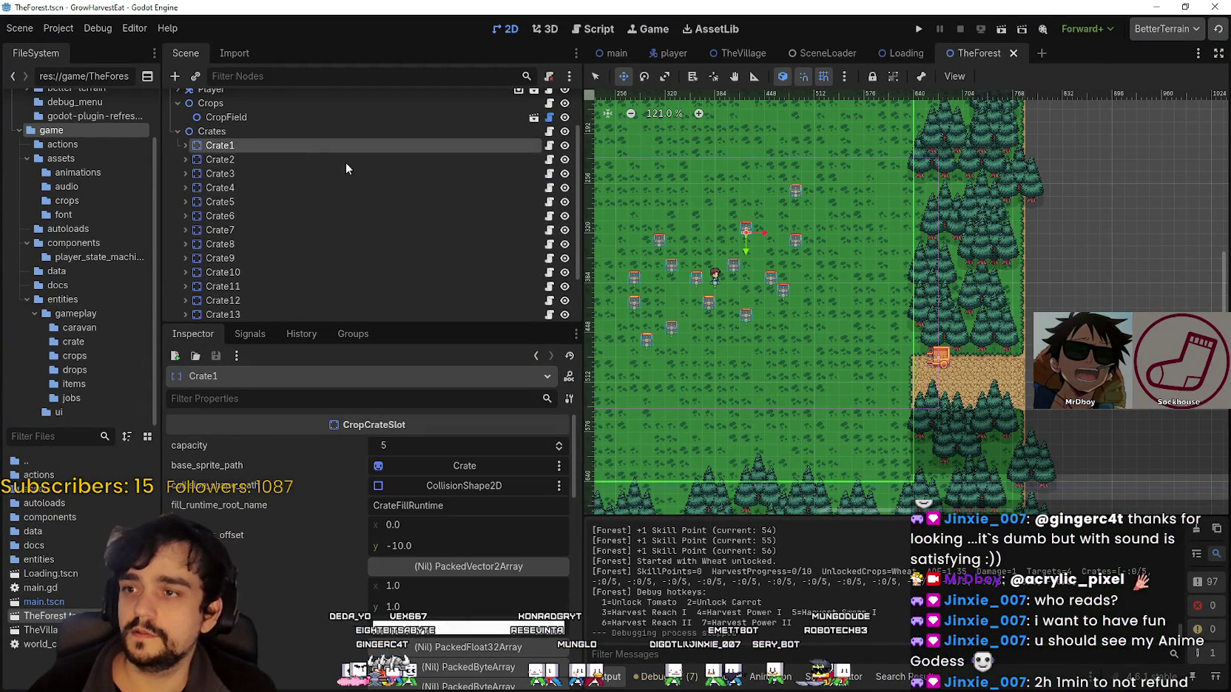
scroll(322, 303, down, 2)
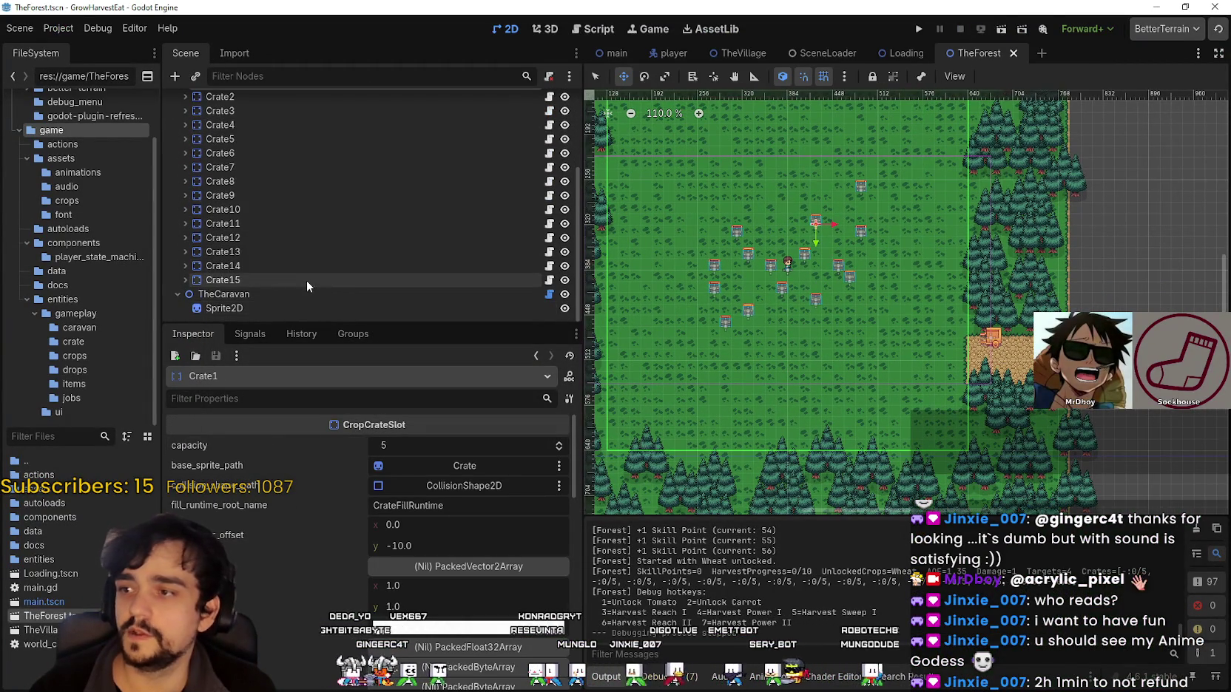
shift+click(306, 281)
scroll(342, 278, up, 3)
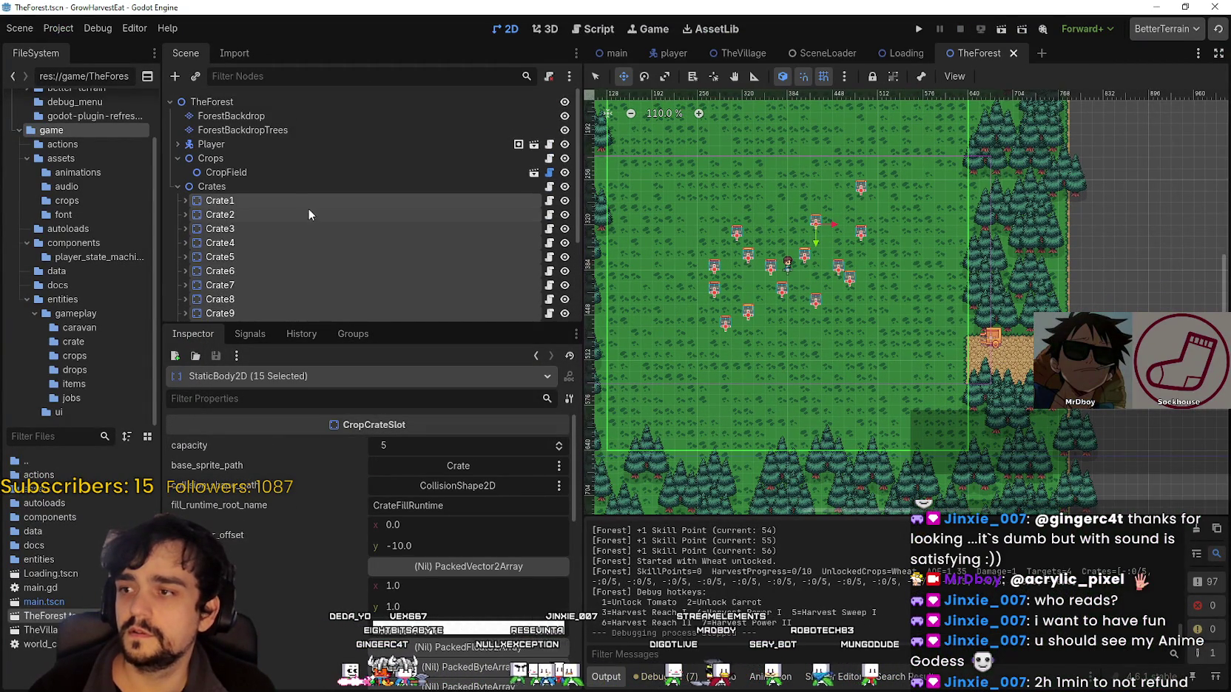
click(269, 214)
scroll(289, 222, down, 4)
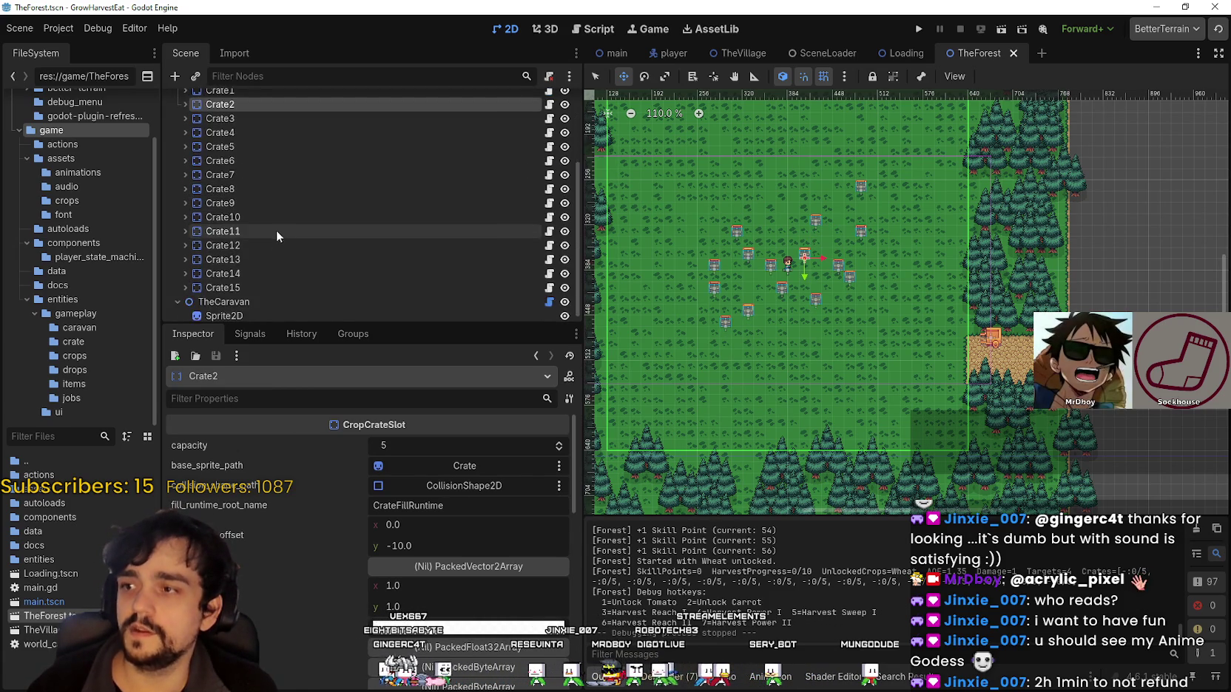
shift+click(259, 281)
Delete the fourteen selected crates, confirm, then save and run the project
key(Delete)
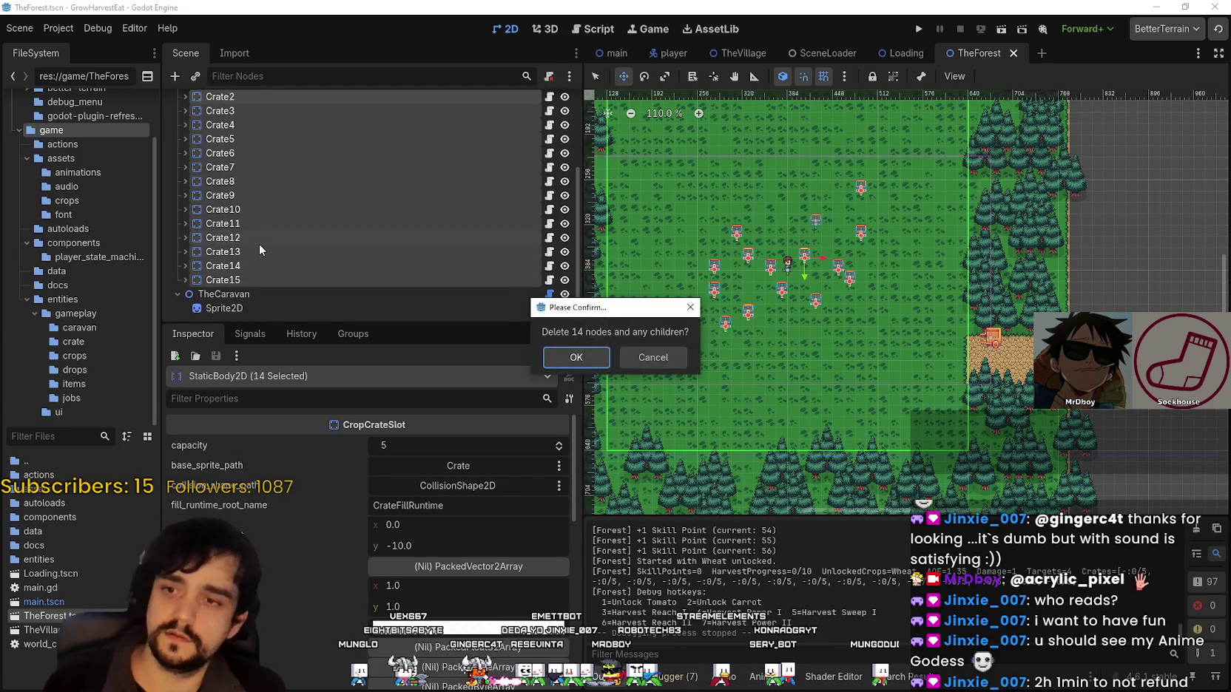
key(Return)
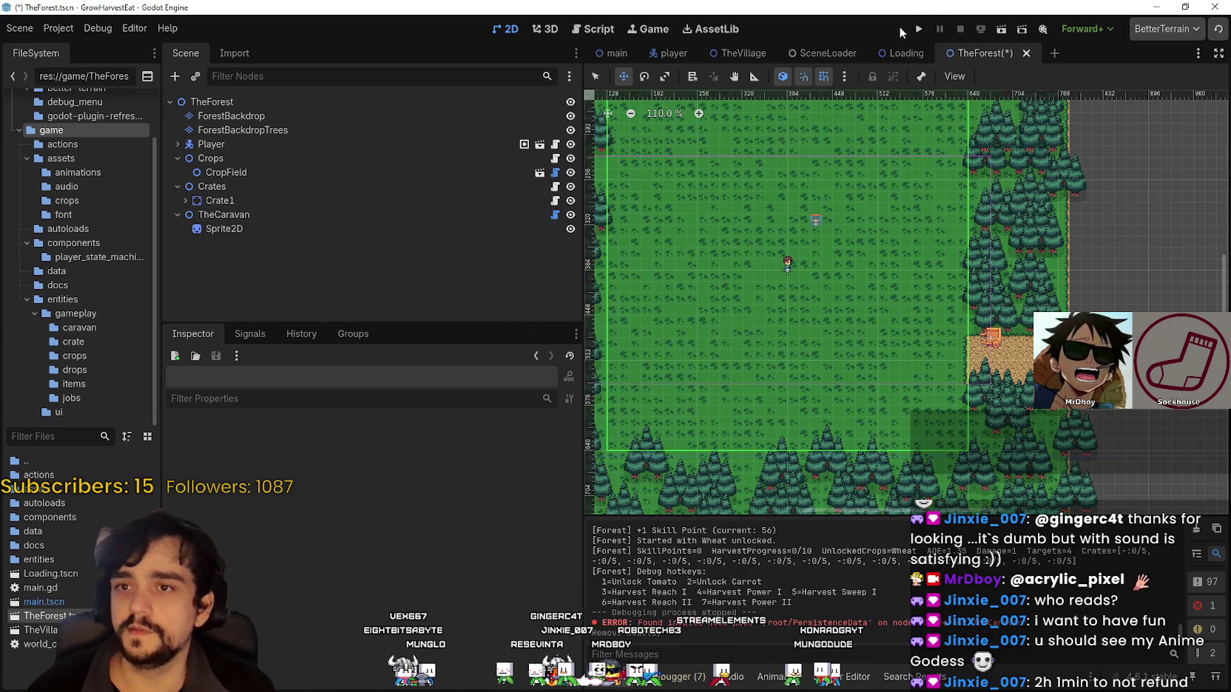
click(916, 28)
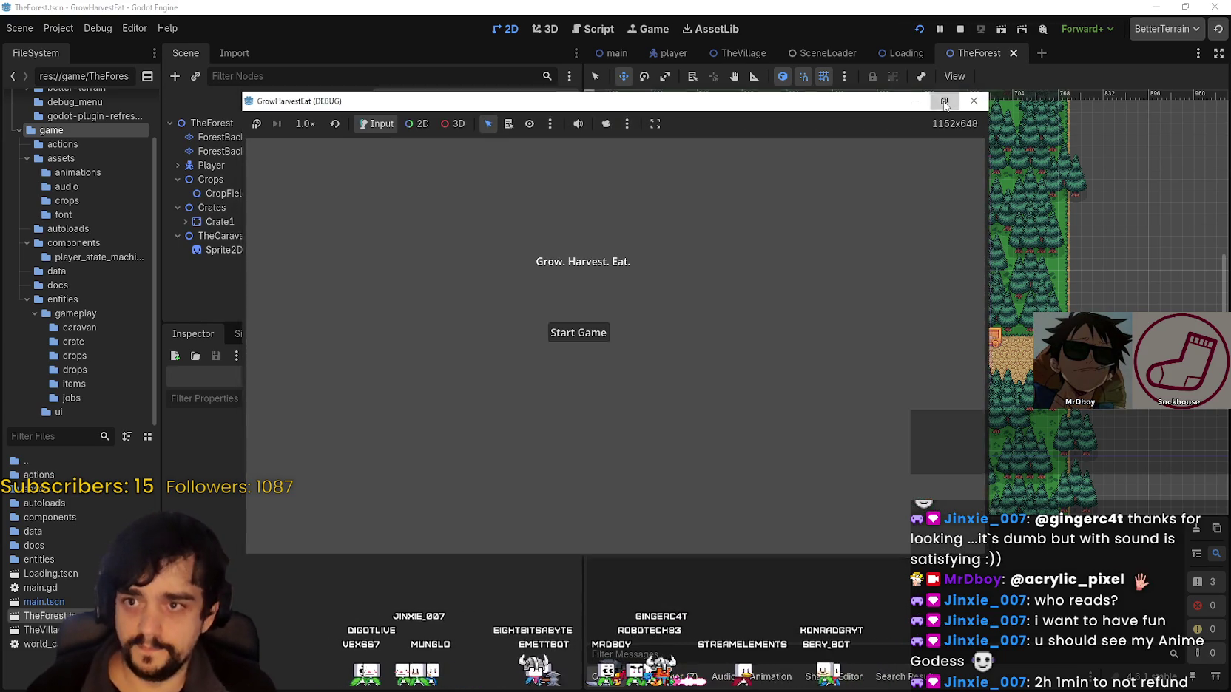
Maximize the game window, start the game, and set the game speed to 2.0×
click(943, 103)
click(525, 343)
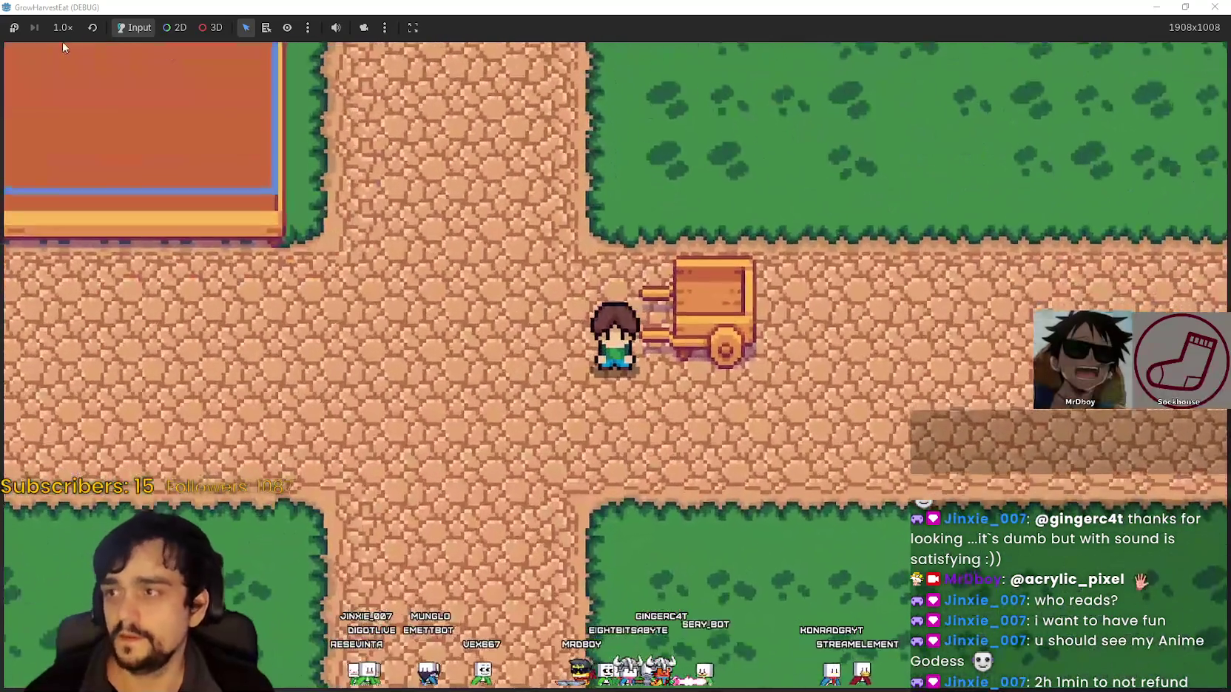
click(63, 28)
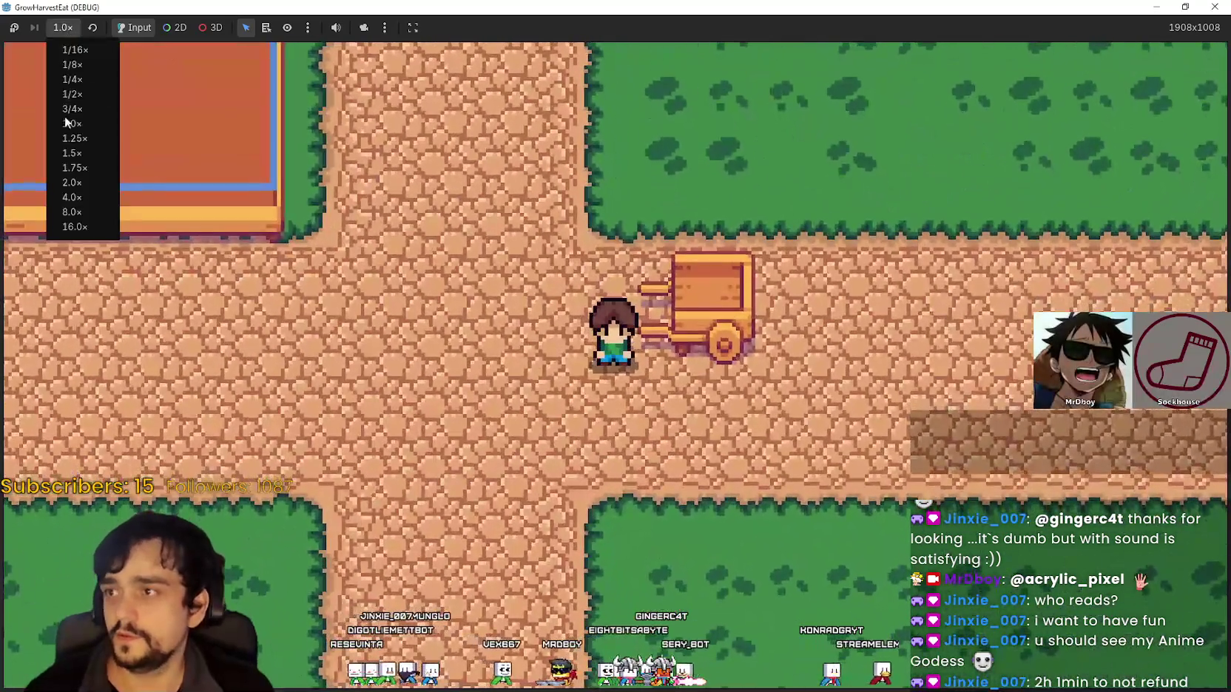
click(72, 182)
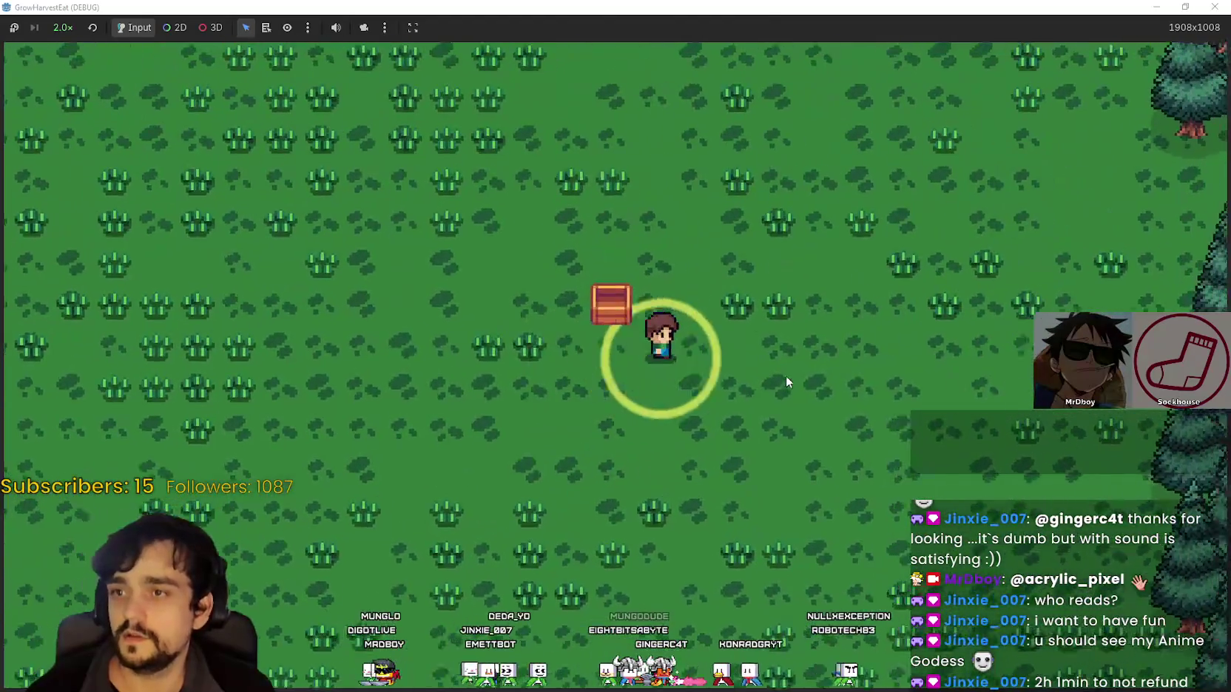
click(1185, 6)
click(954, 45)
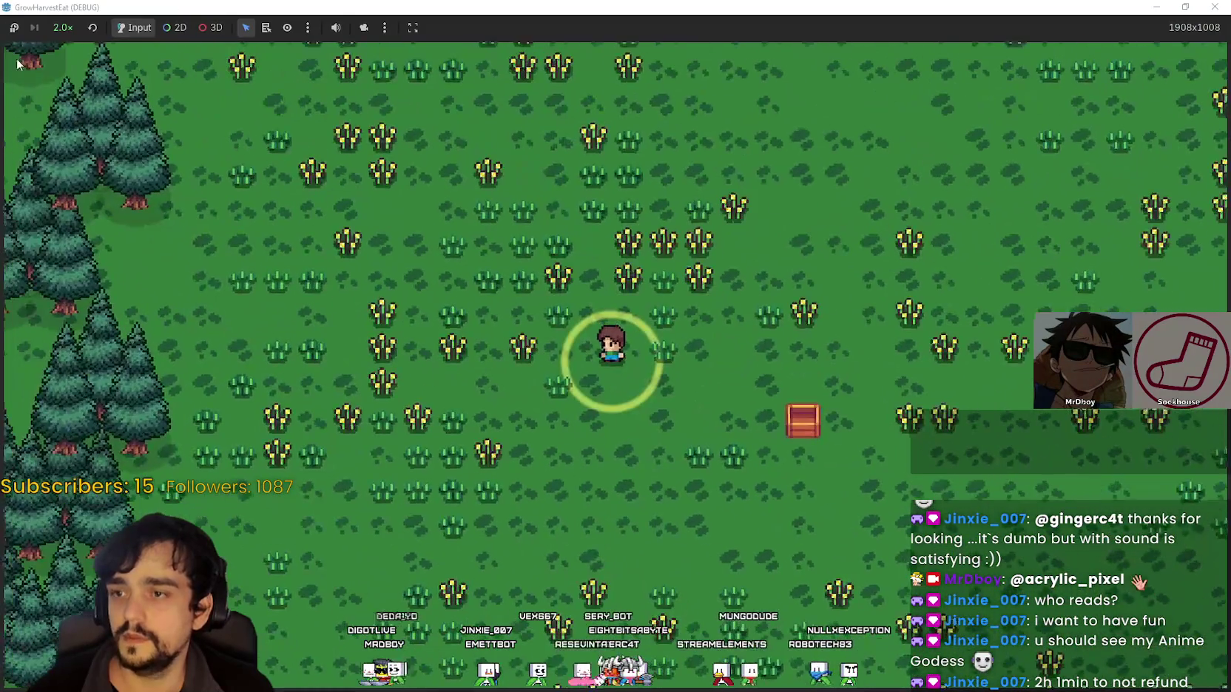
click(63, 28)
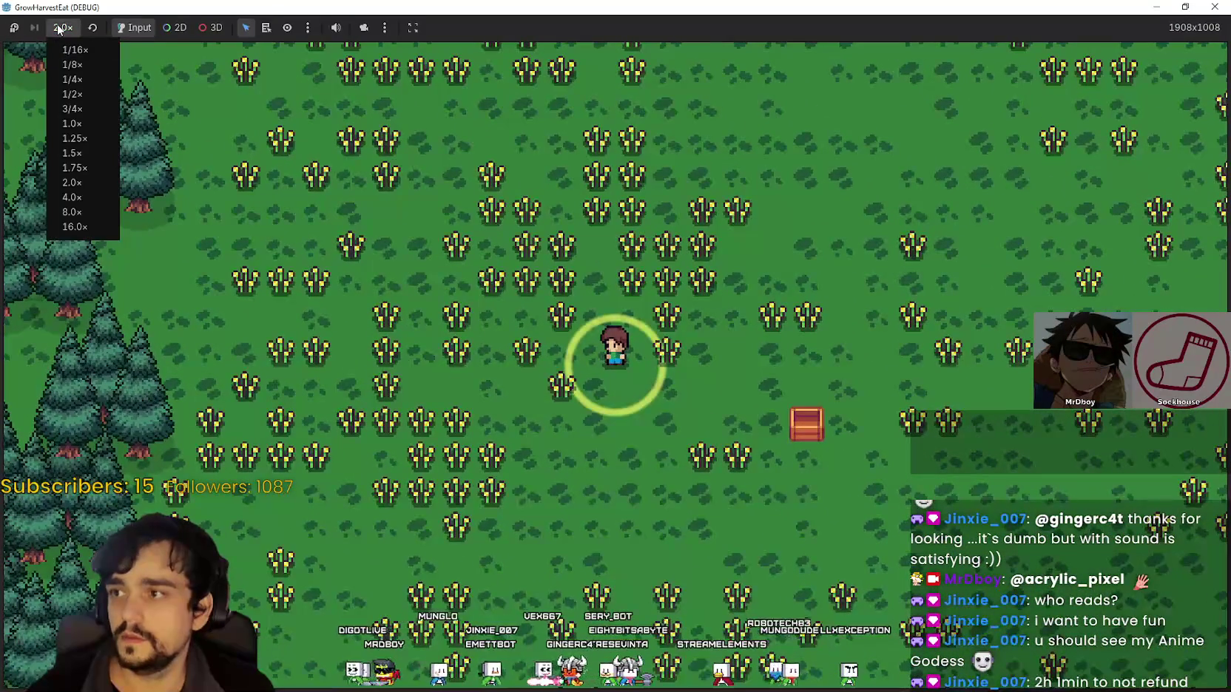
click(59, 28)
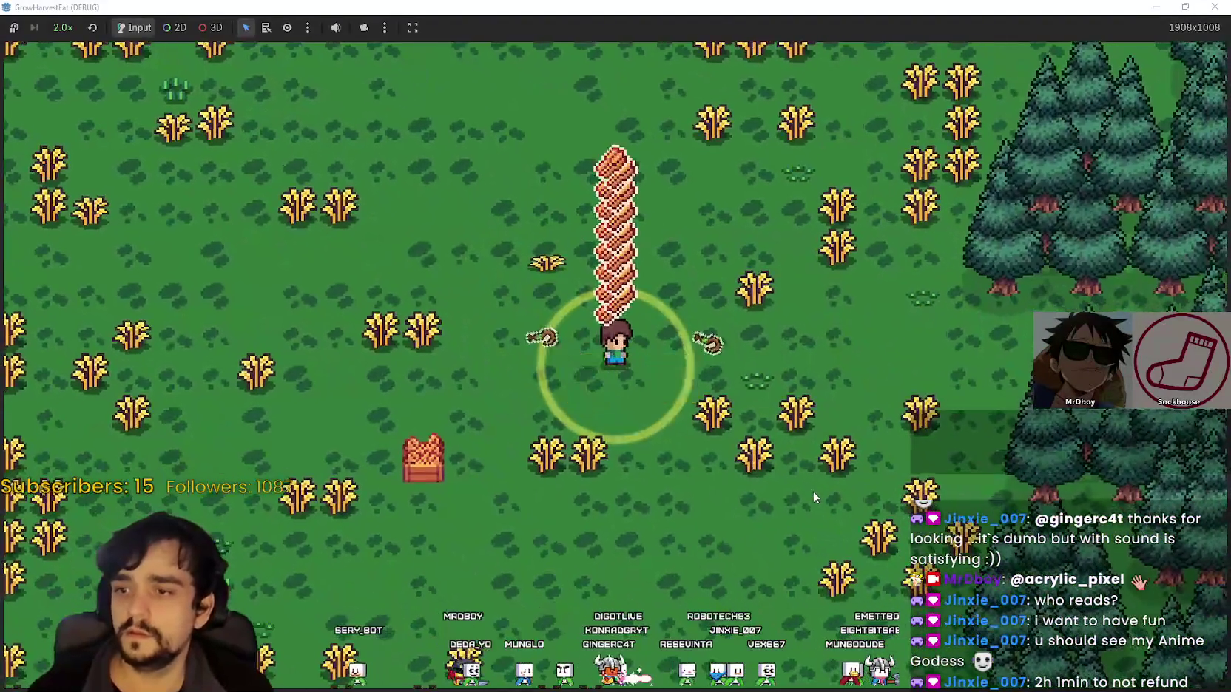
Walk to the forest dirt patch, then ride the forest cart back to the village
key(s)
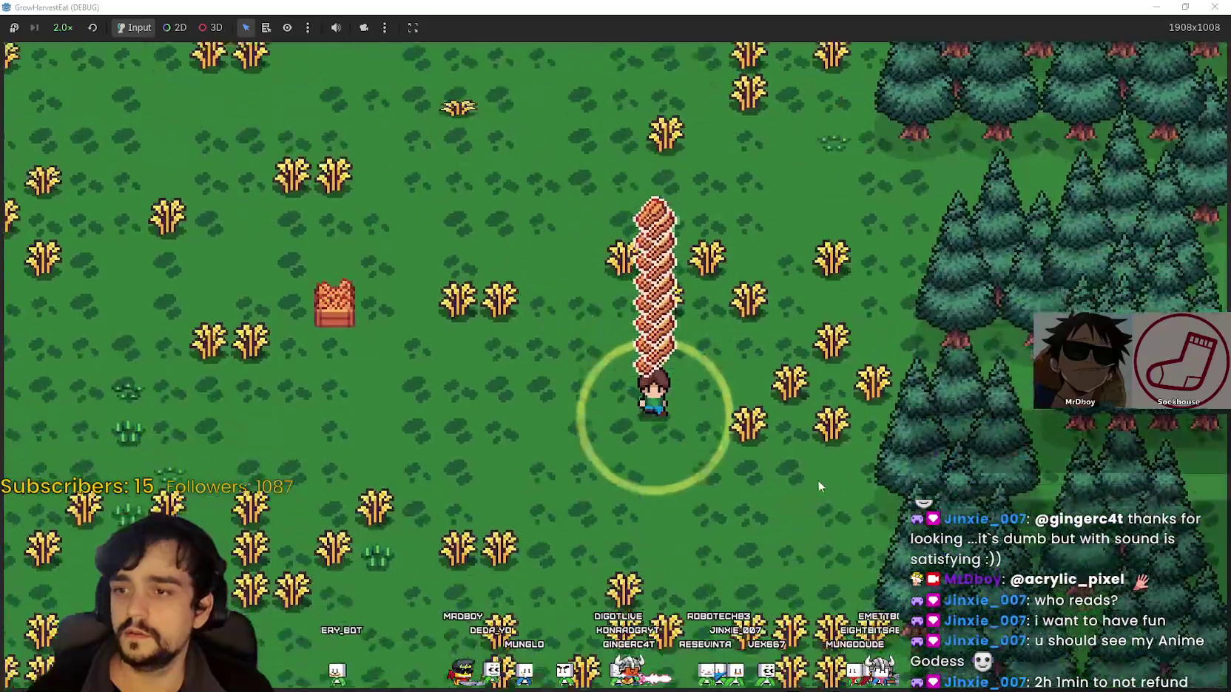
key(d)
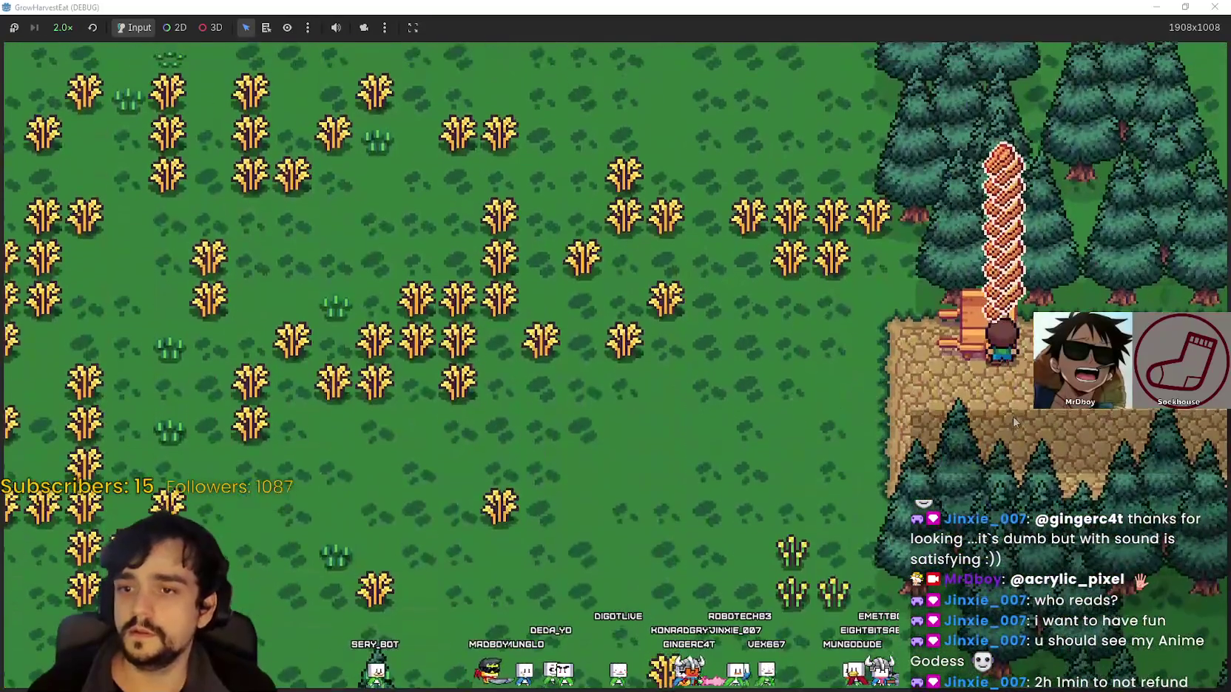
key(w)
key(a)
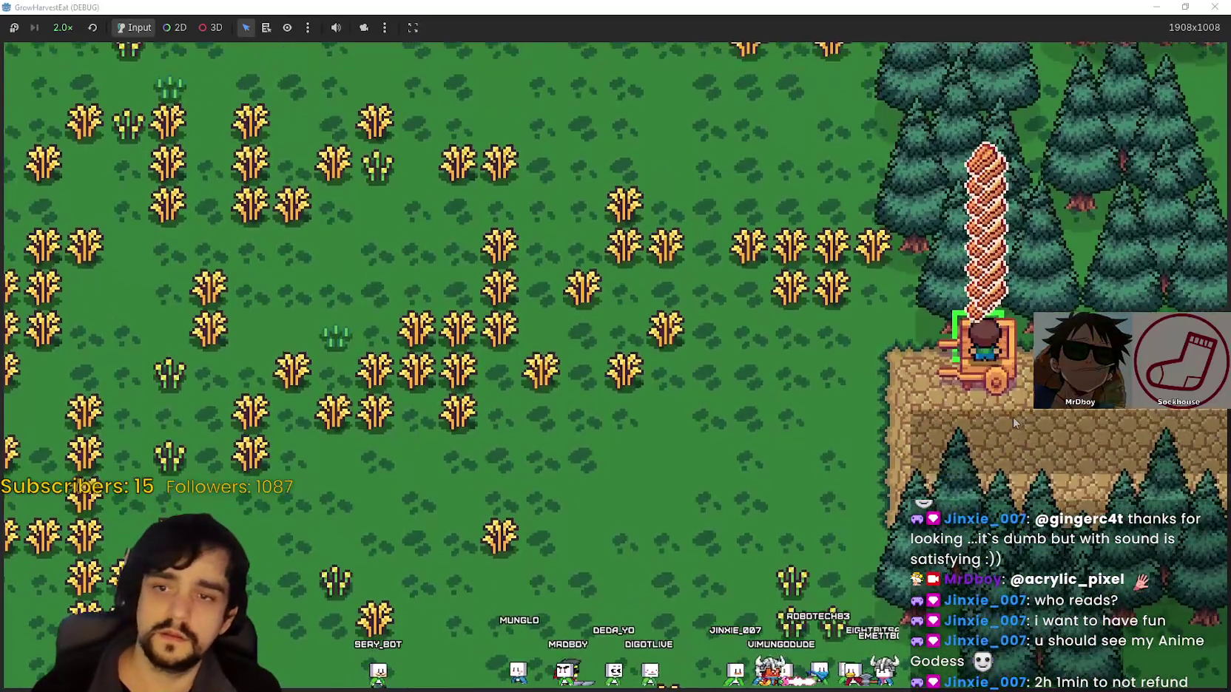
key(e)
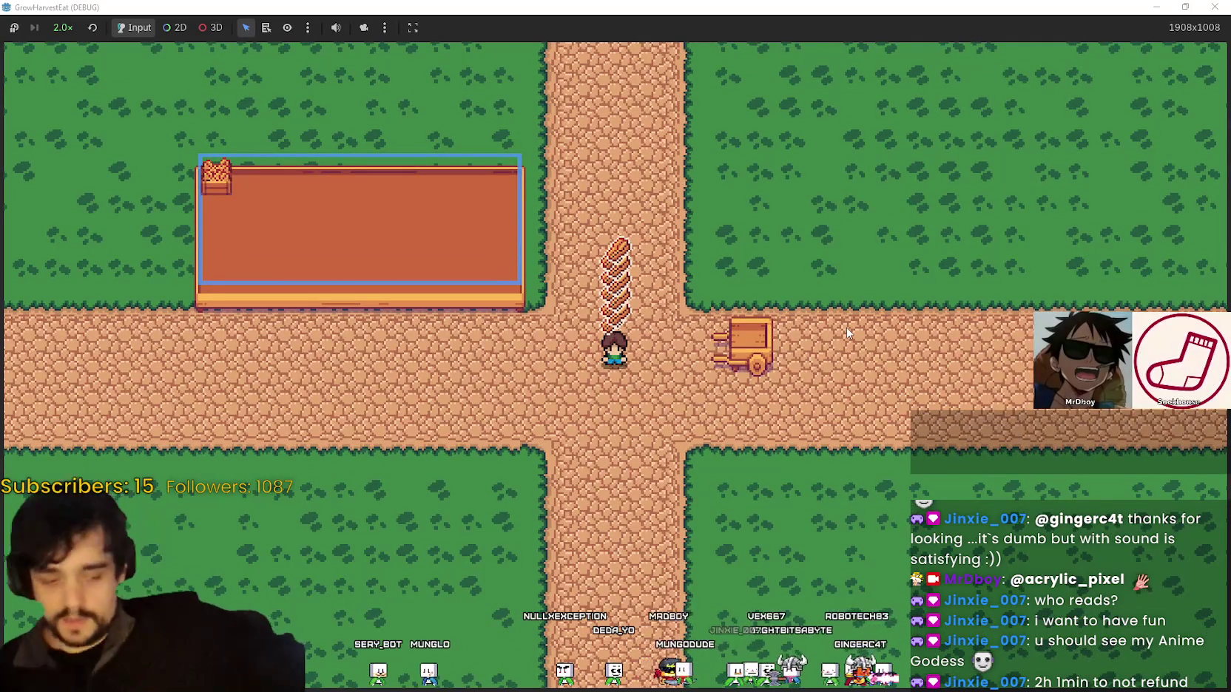
Carry the wheat up the path beside the cart and across the grass toward the crop table
key(d)
key(a)
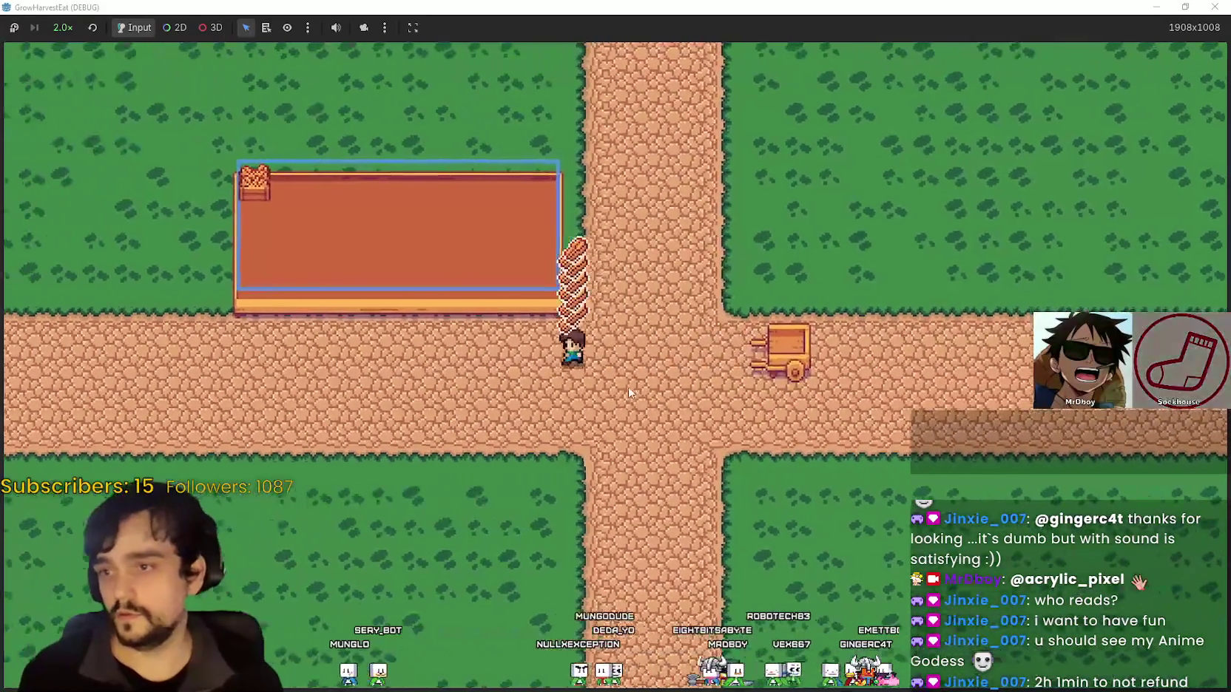
key(d)
key(w)
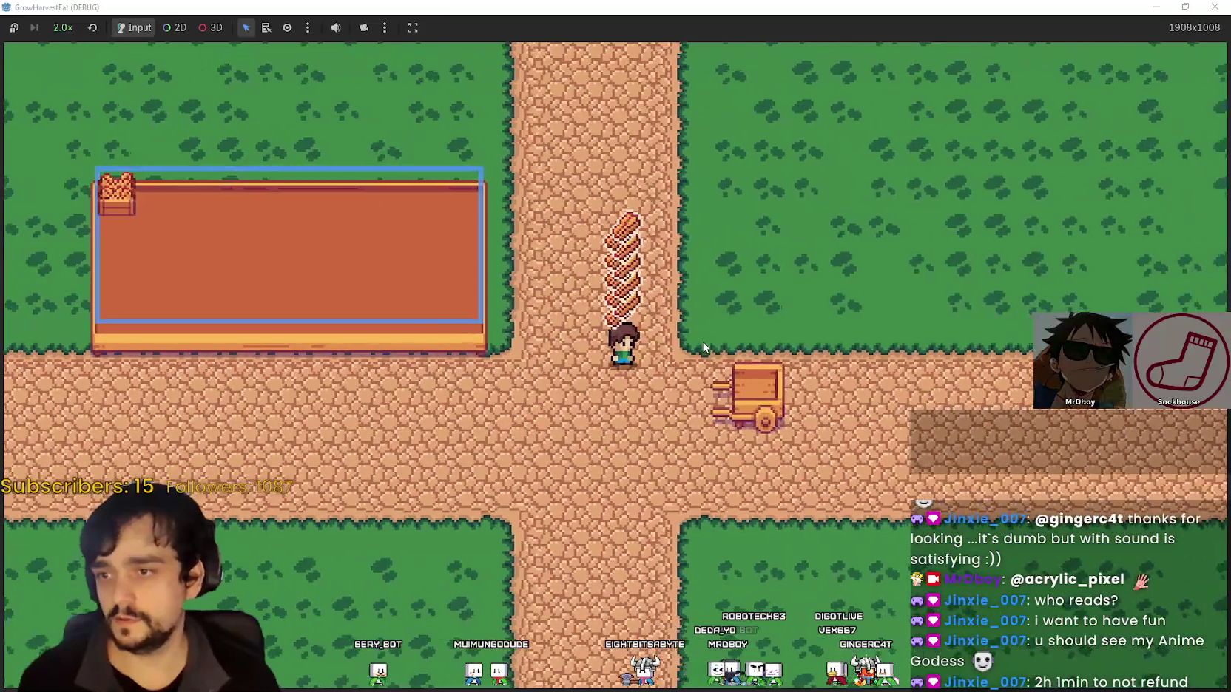
key(a)
key(d)
key(w)
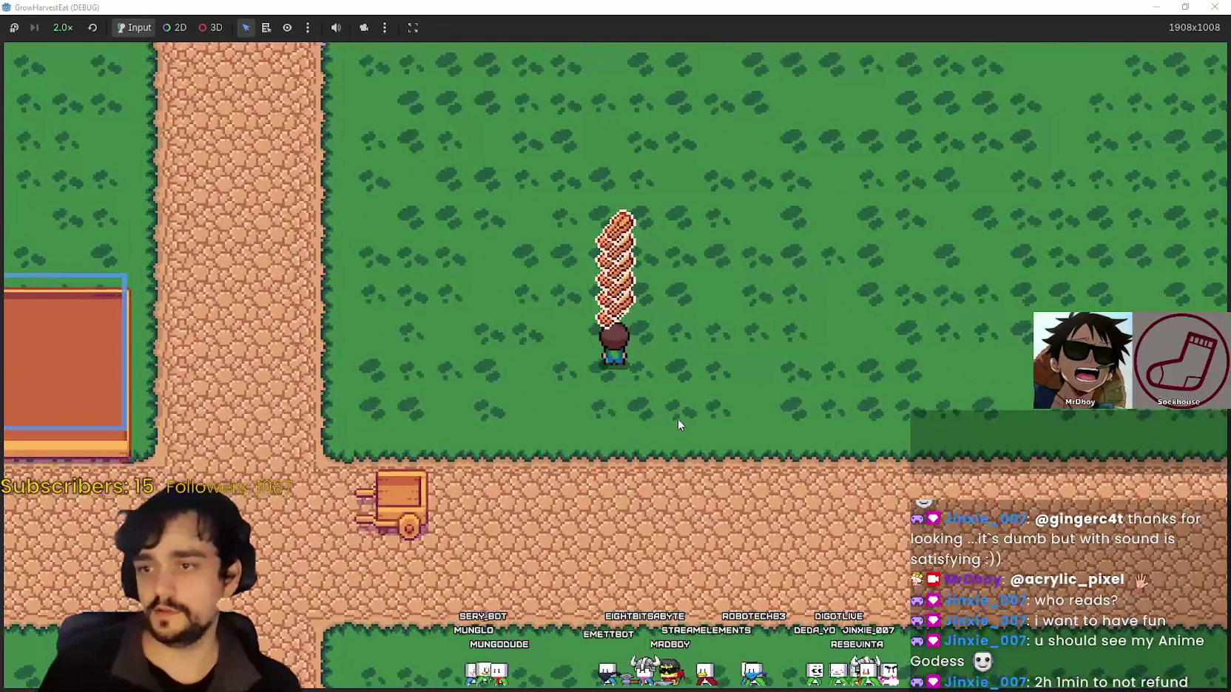
key(a)
key(a)
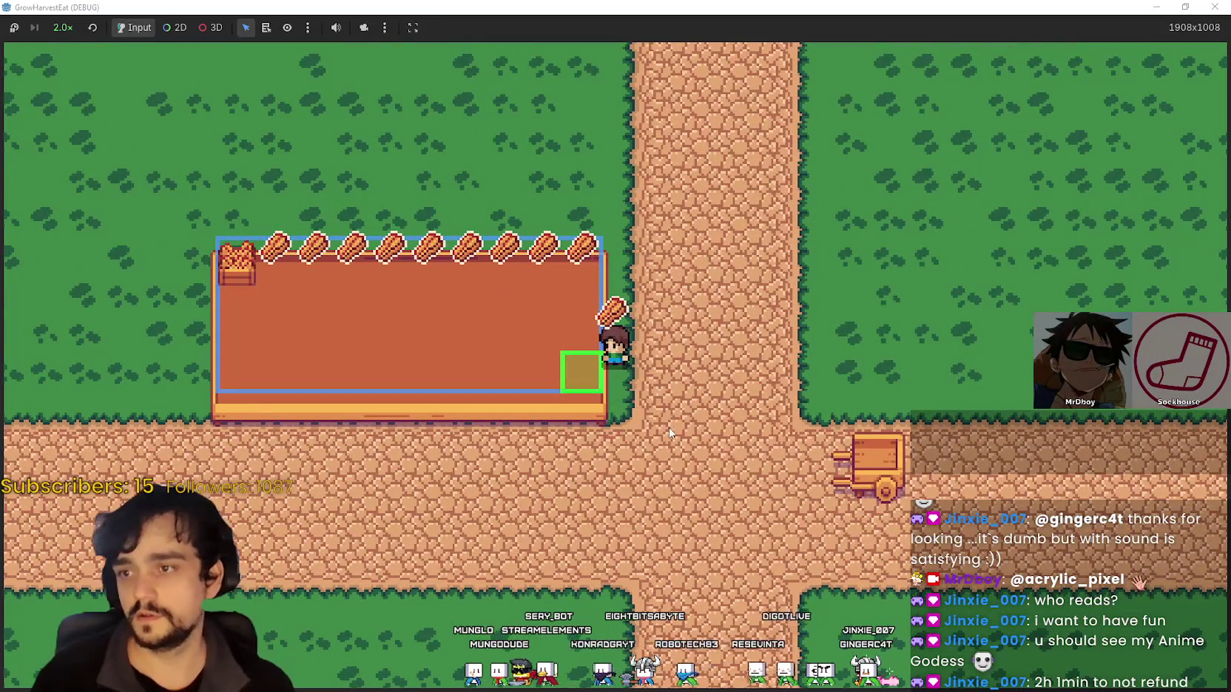
Walk around below the crop table to drop the wheat, then return up the vertical path
key(s)
key(a)
key(w)
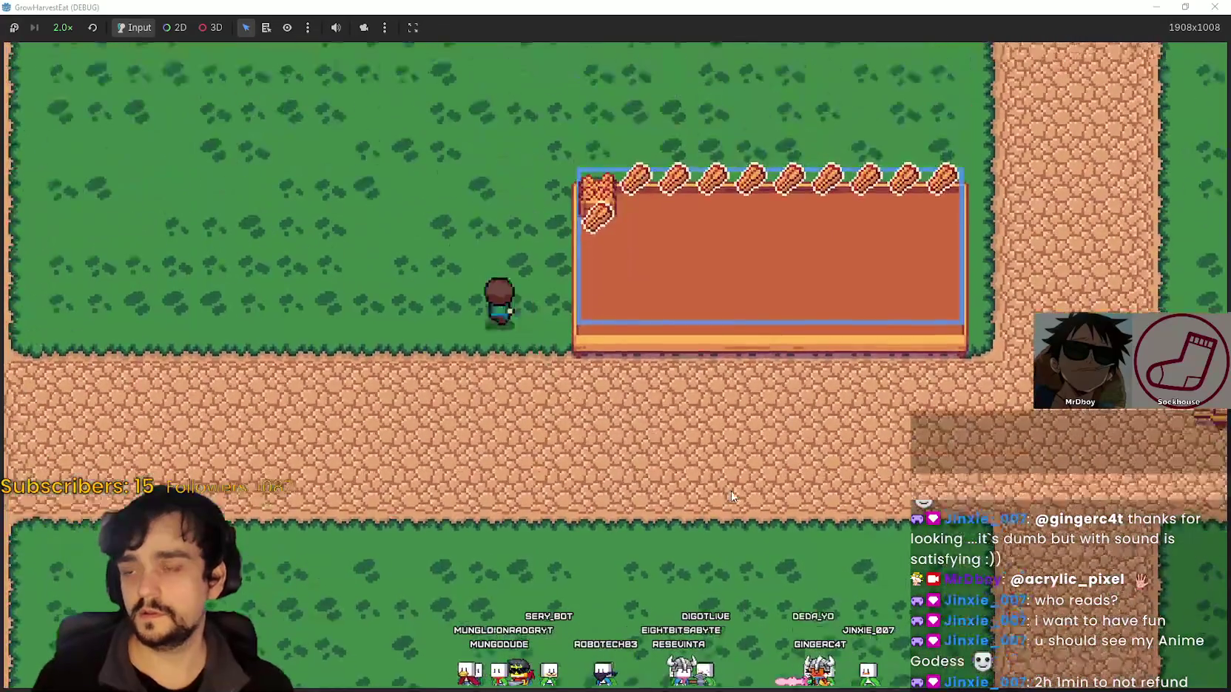
key(s)
key(d)
key(w)
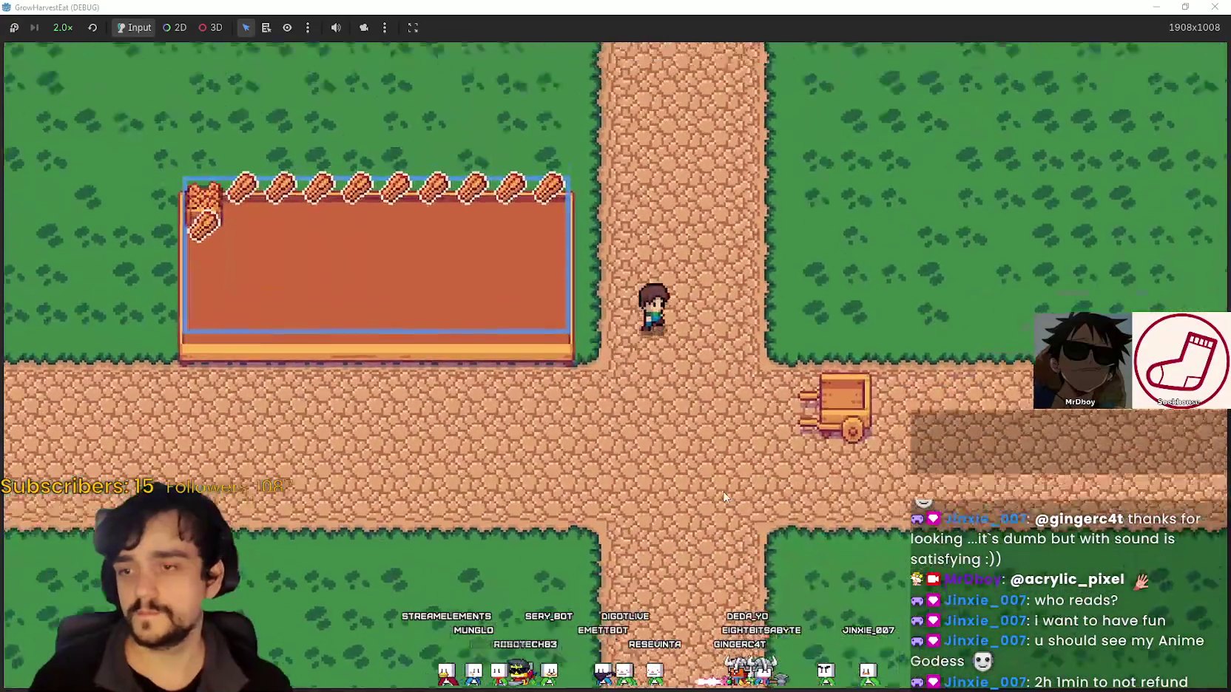
key(d)
key(w)
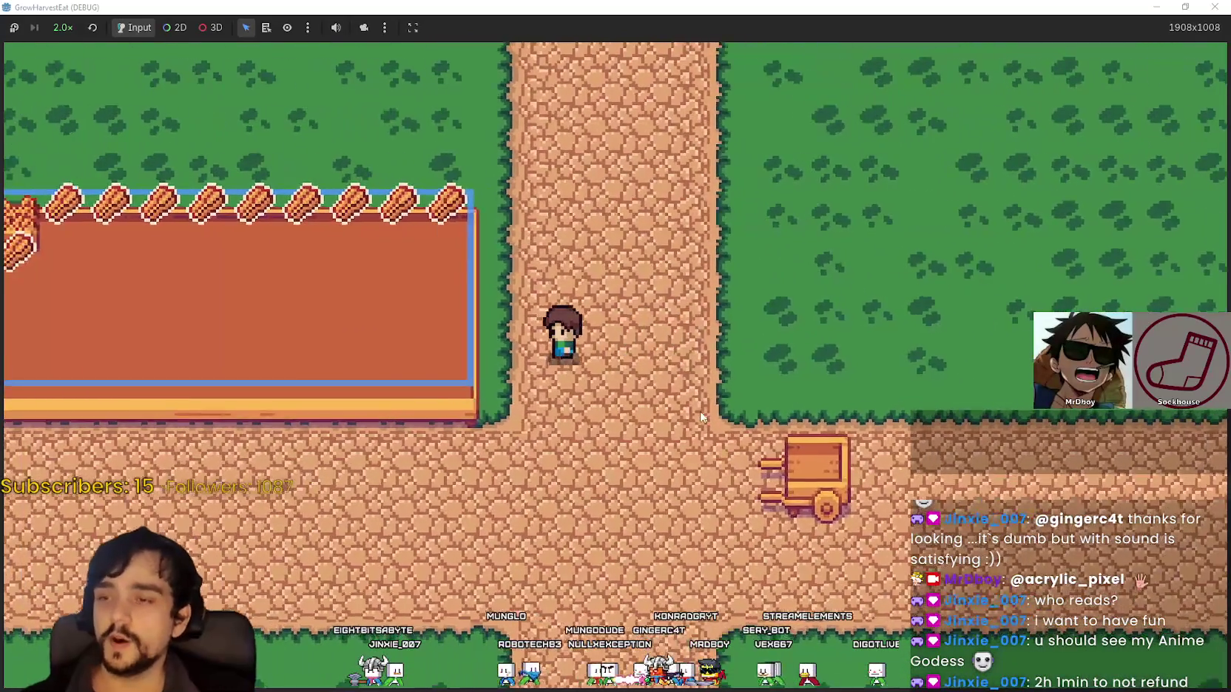
scroll(688, 405, down, 2)
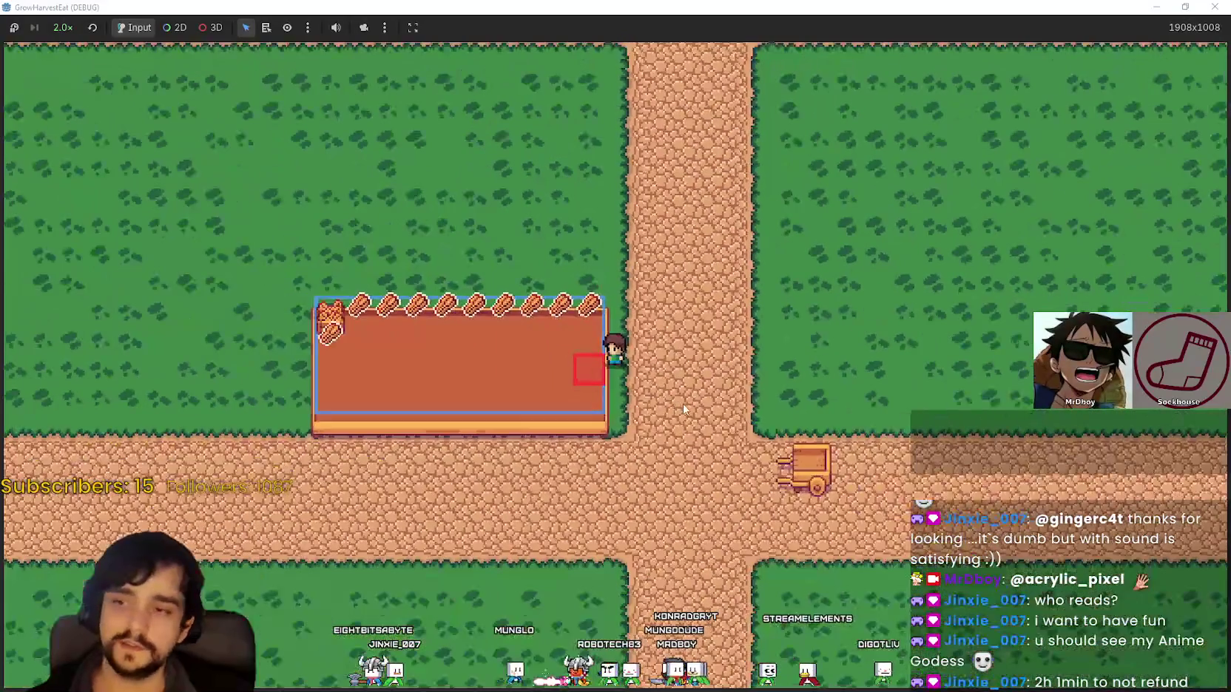
scroll(666, 445, up, 3)
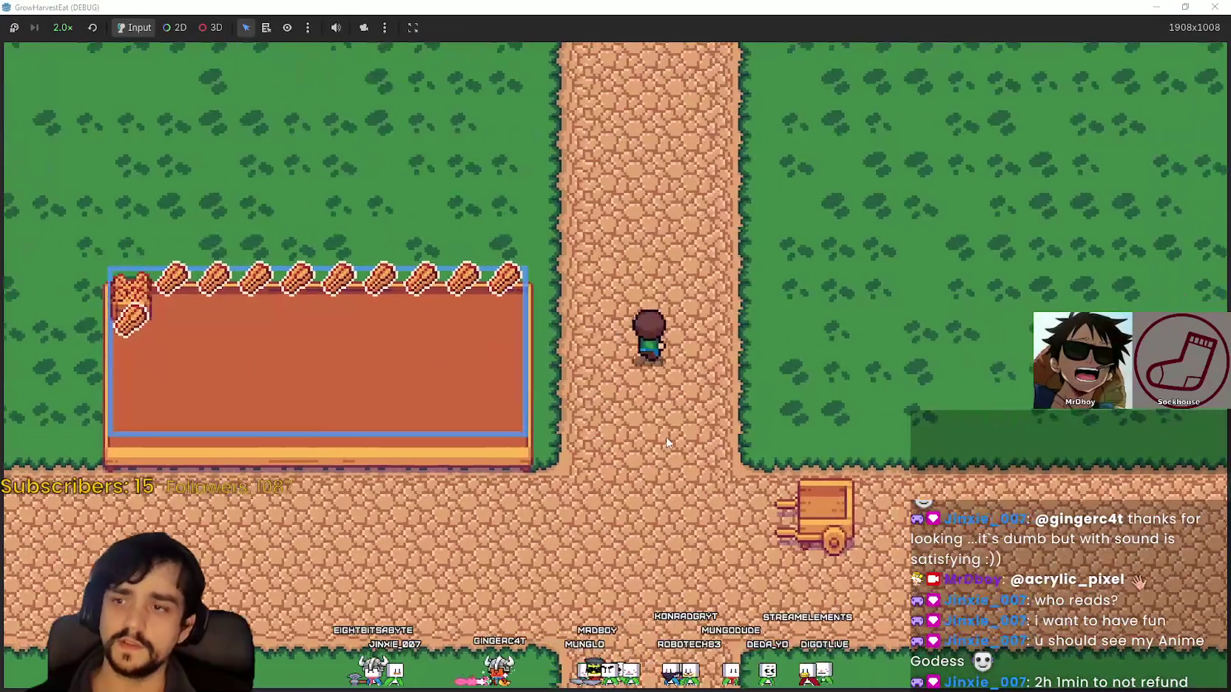
scroll(666, 442, up, 1)
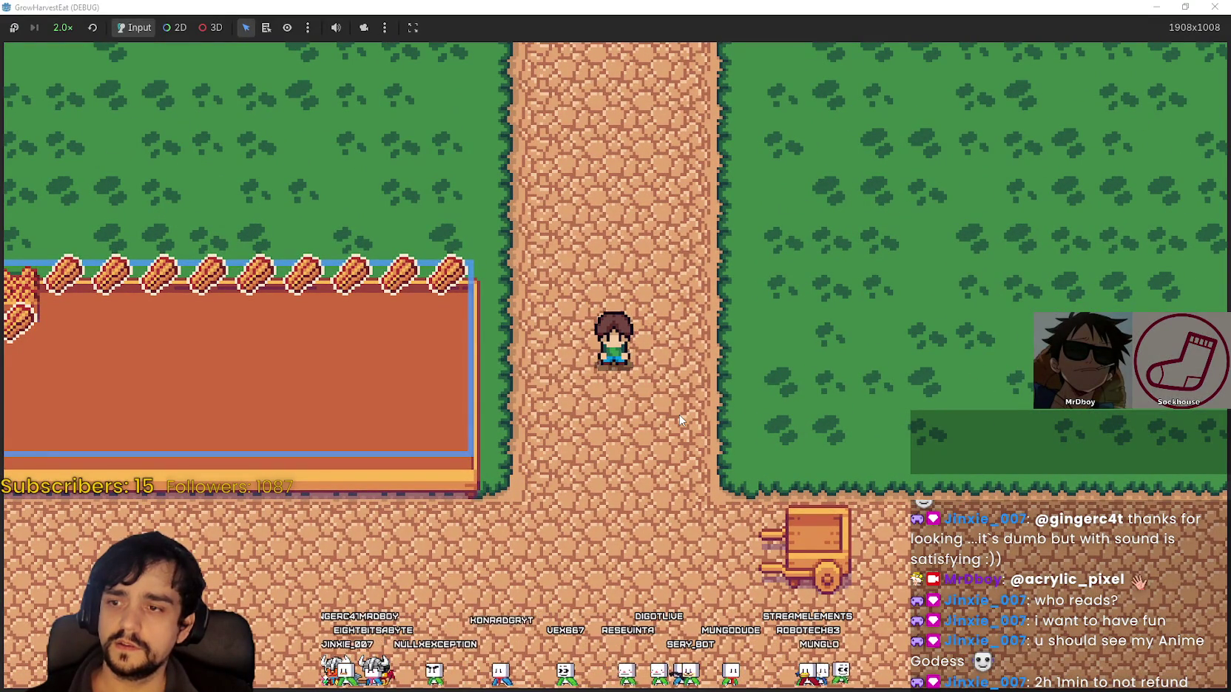
key(Left)
key(Down)
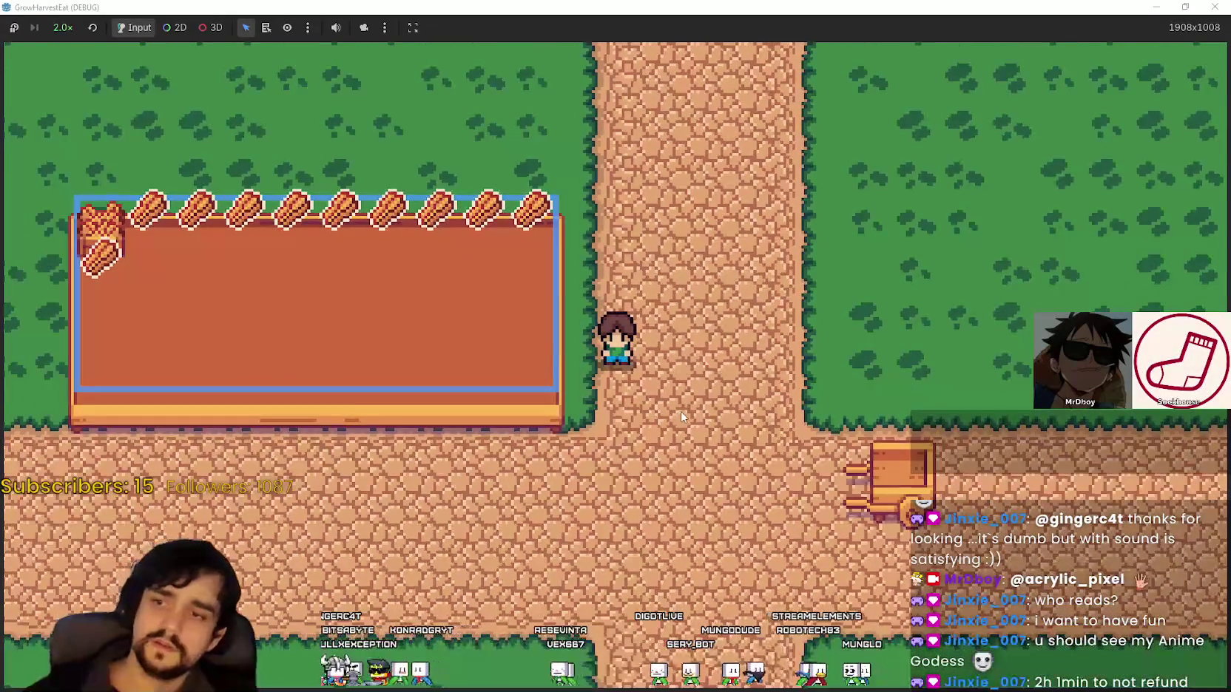
key(Down)
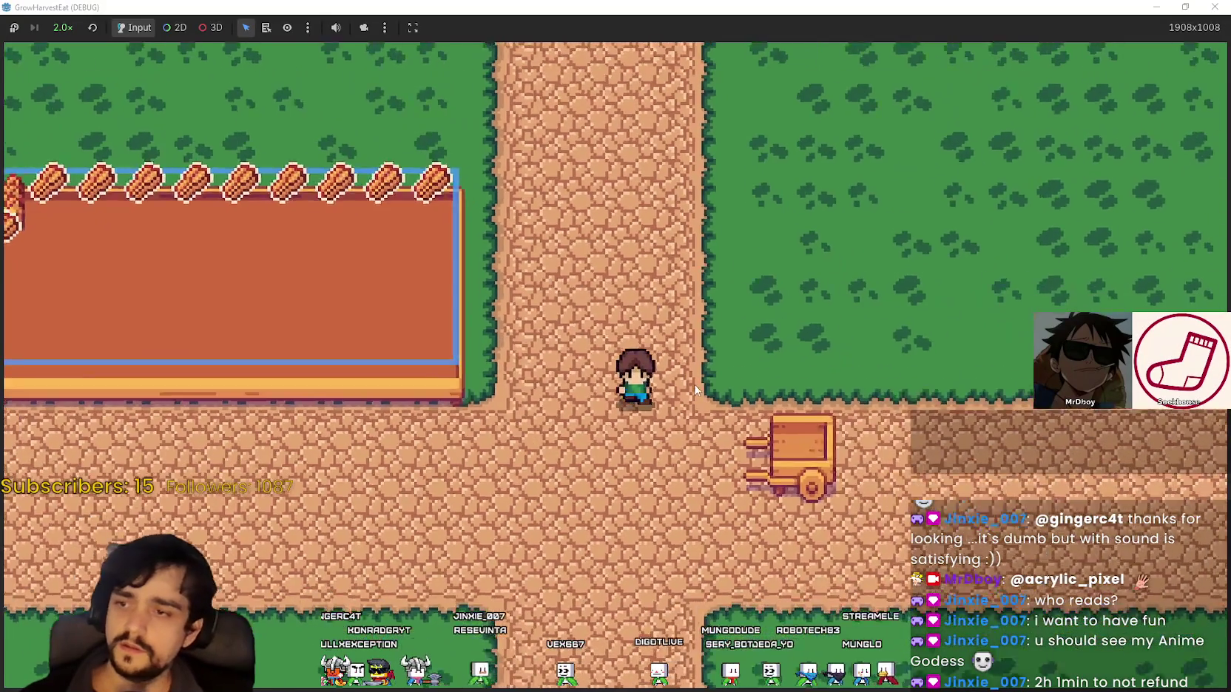
key(Left)
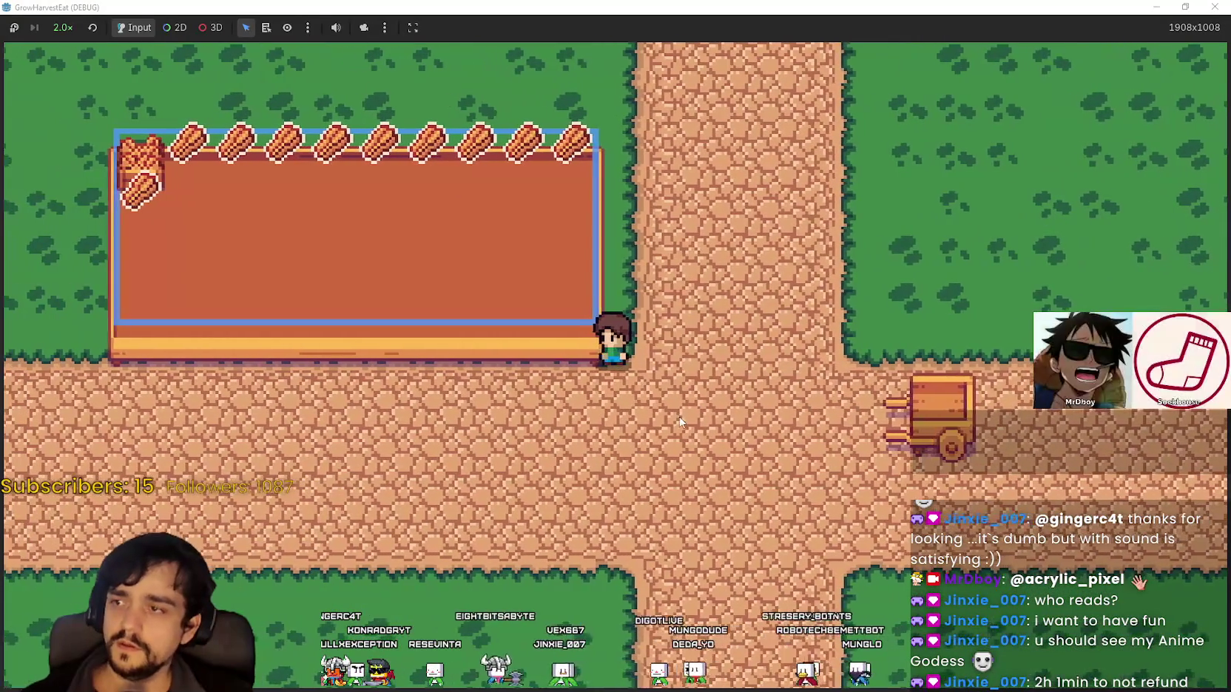
key(Right)
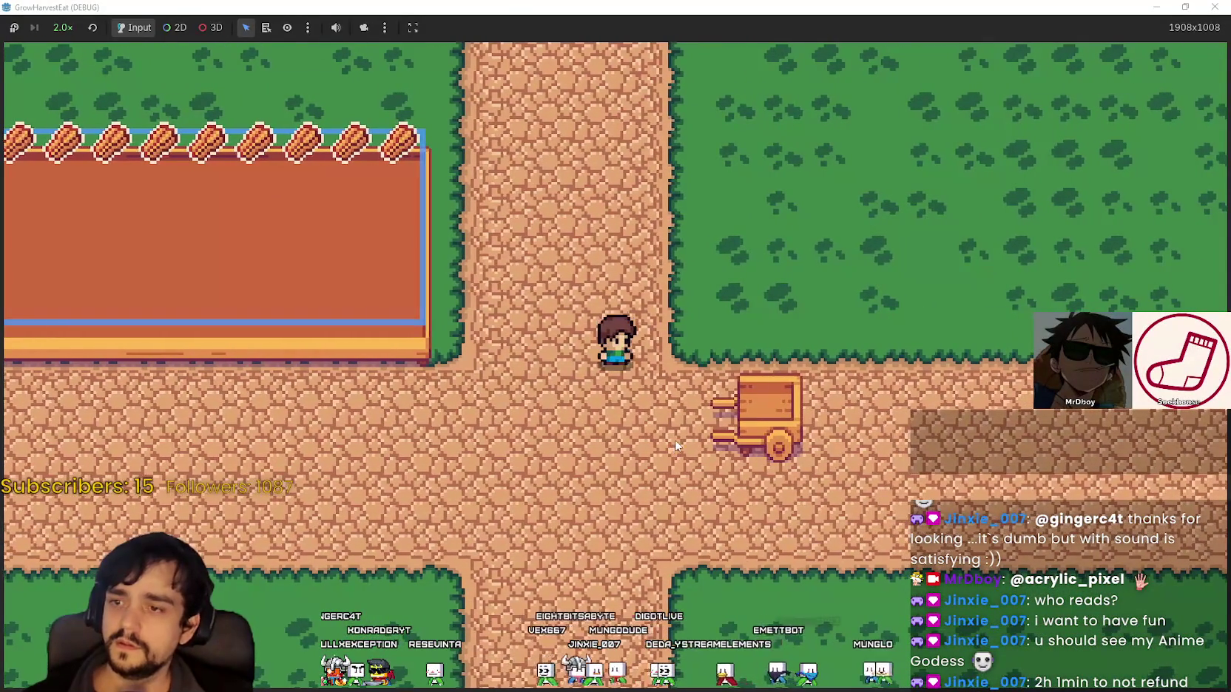
key(Up)
key(Down)
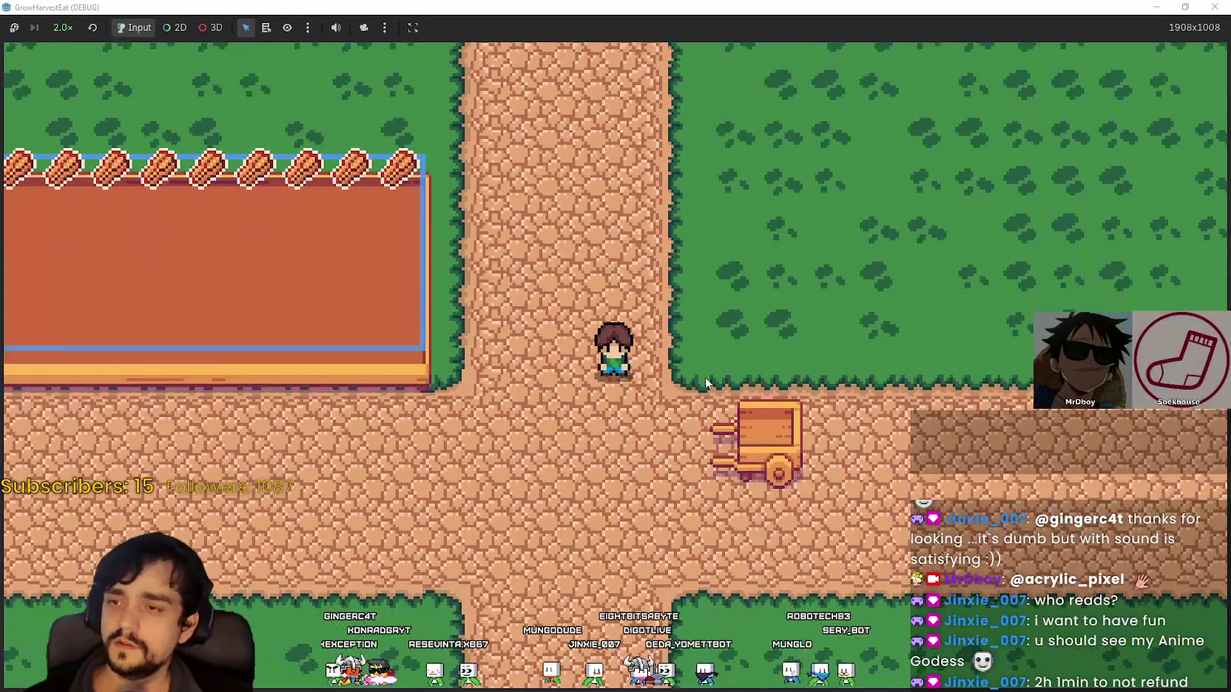
key(Right)
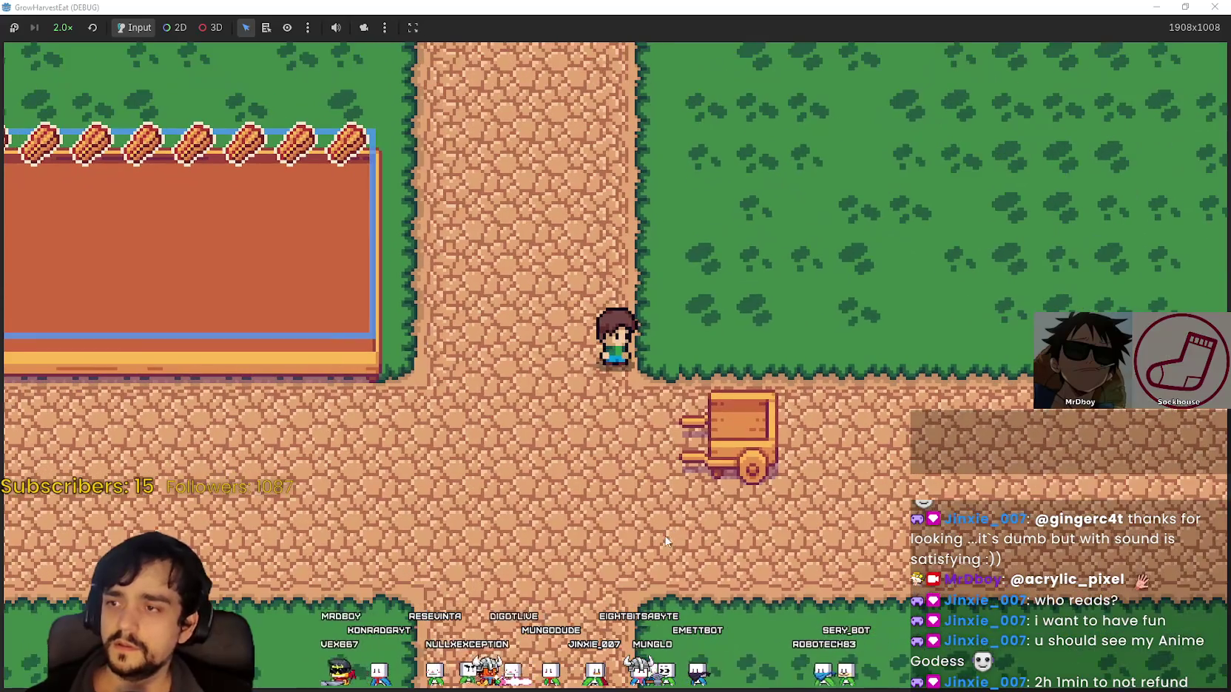
key(Left)
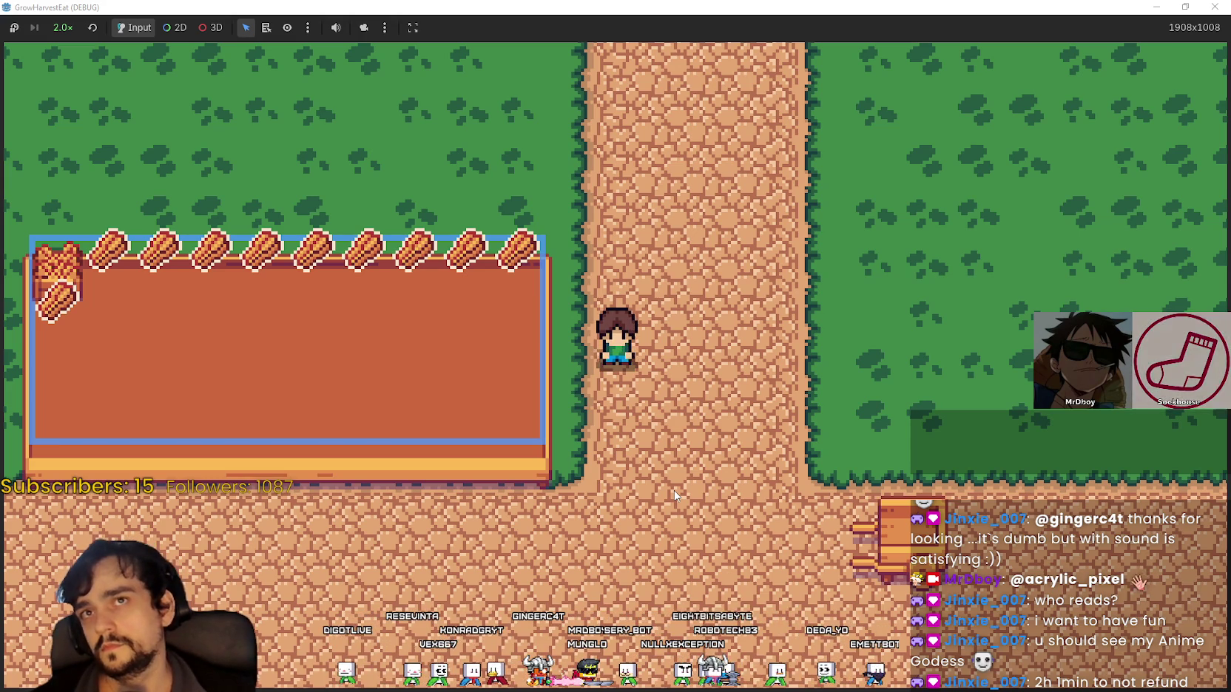
key(Right)
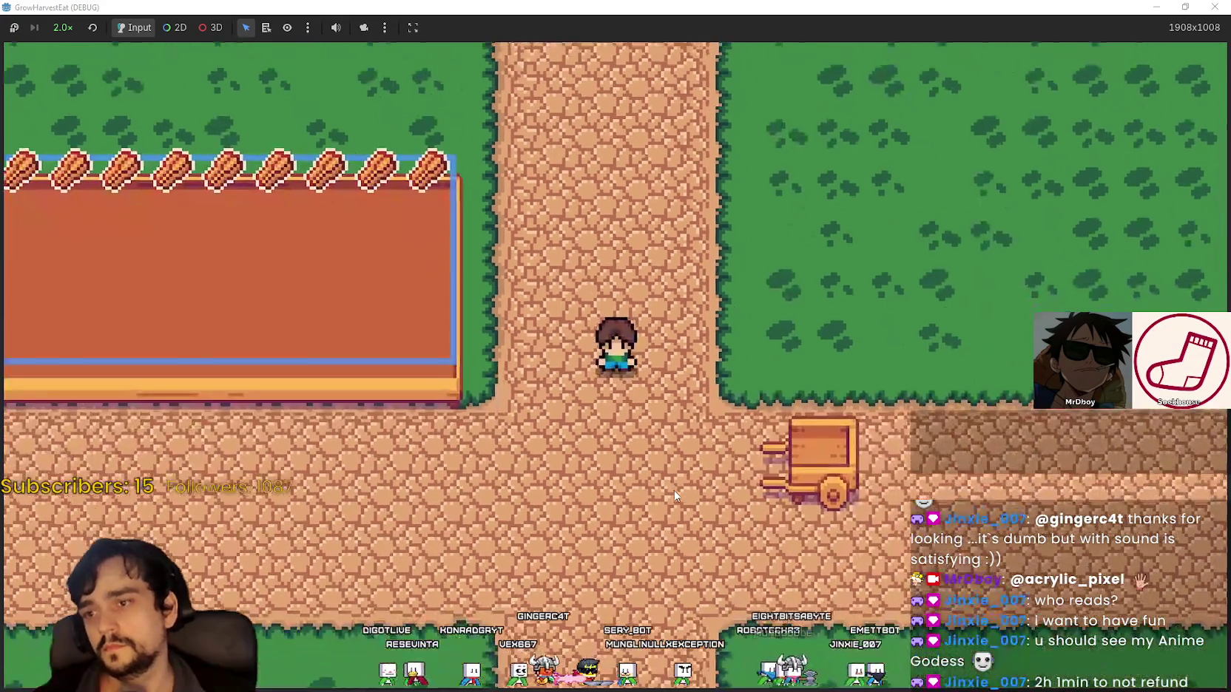
key(Down)
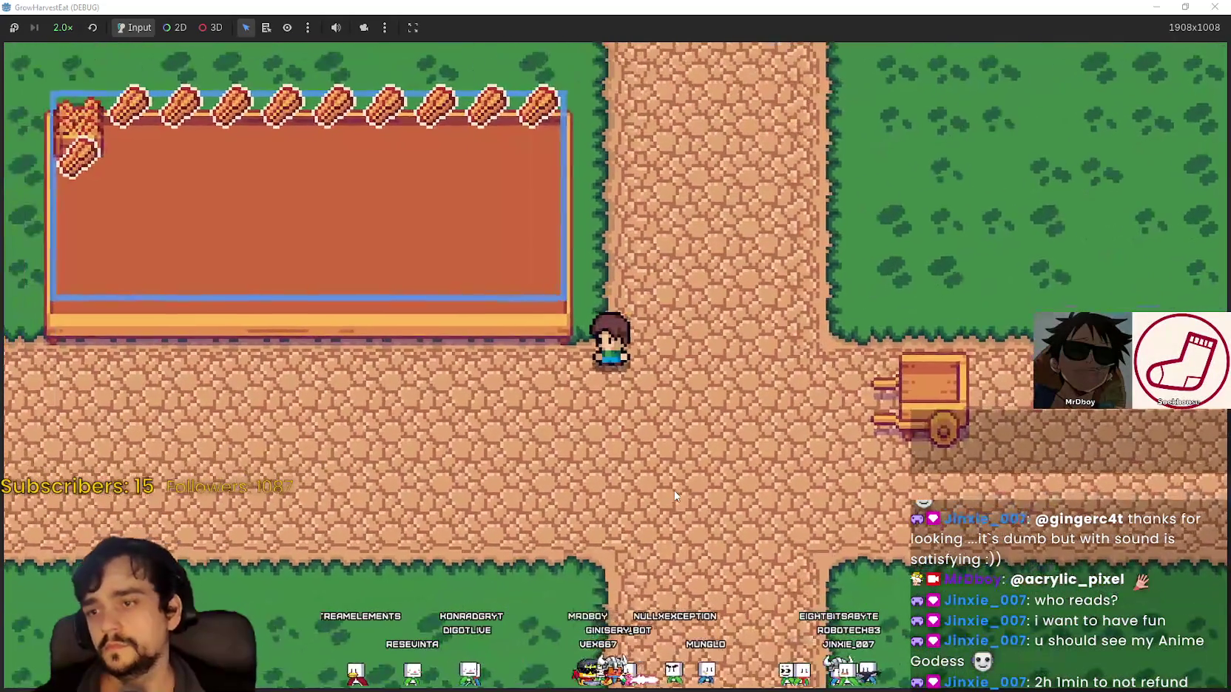
key(Right)
key(Up)
key(Down)
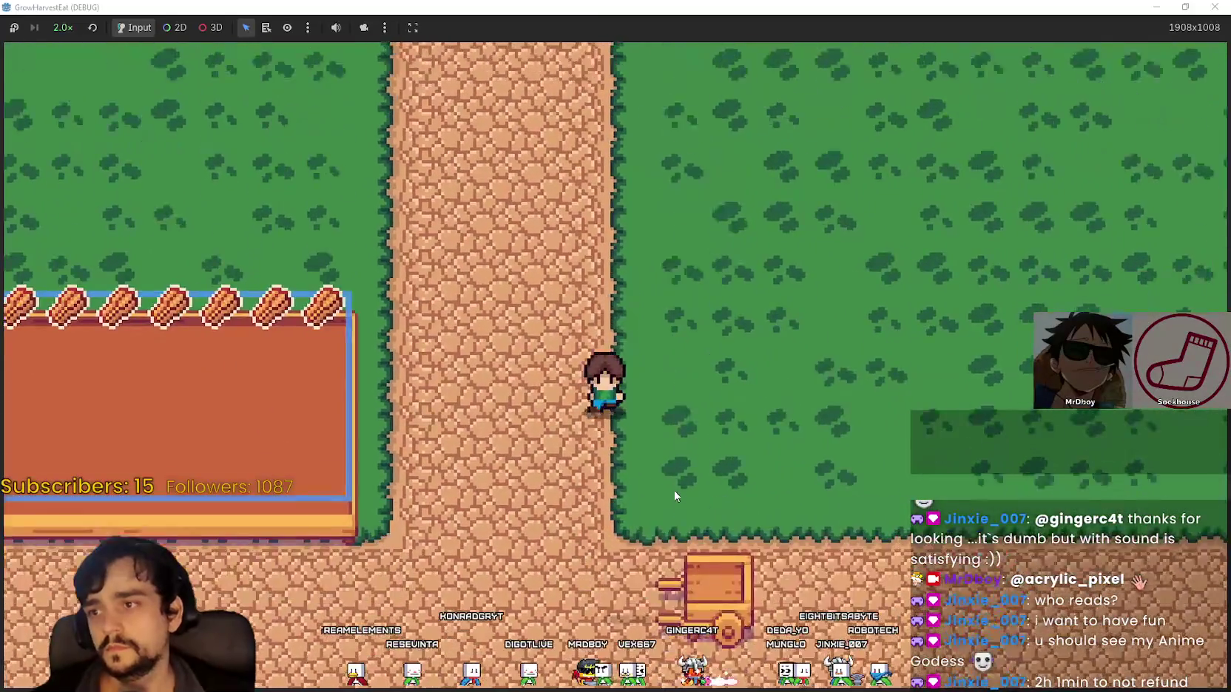
key(Left)
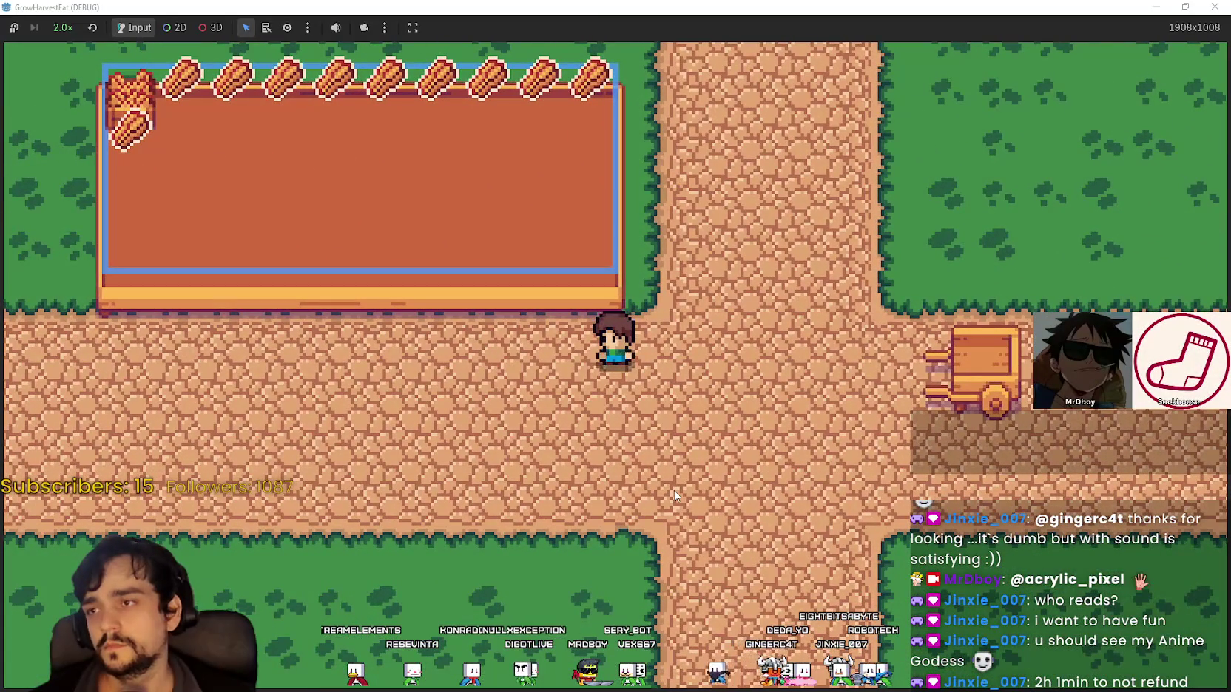
key(Right)
key(Up)
key(Left)
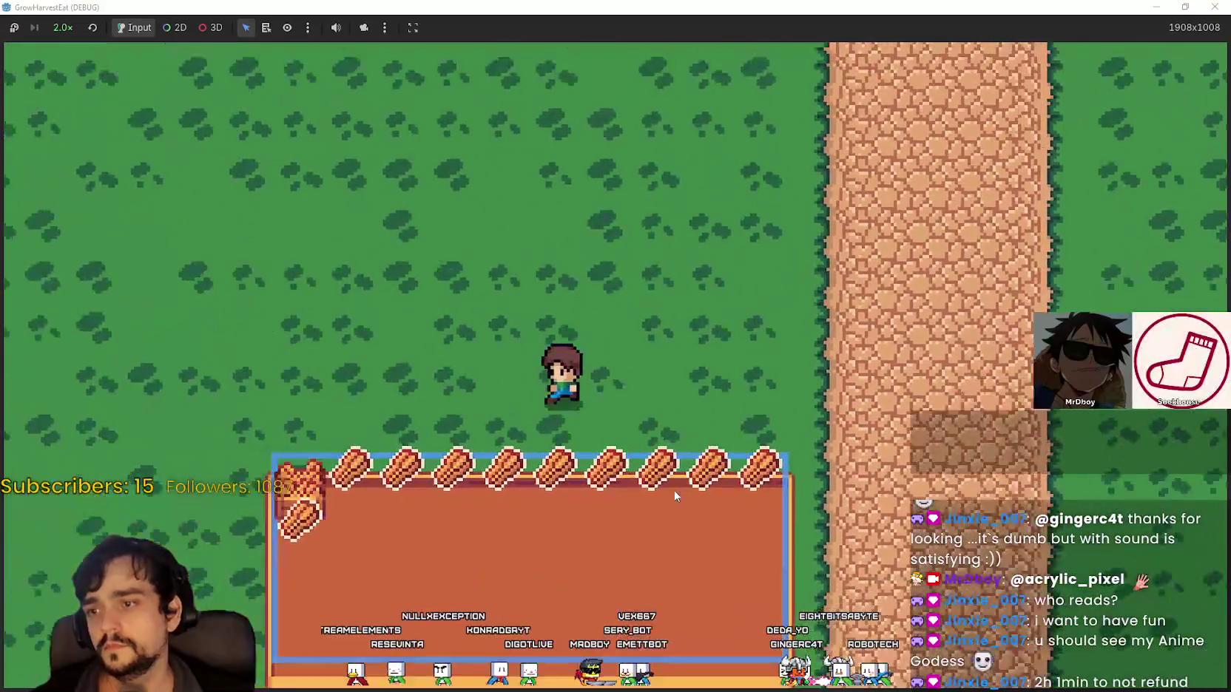
key(Down)
key(Right)
key(Down)
key(Left)
key(Down)
key(Down)
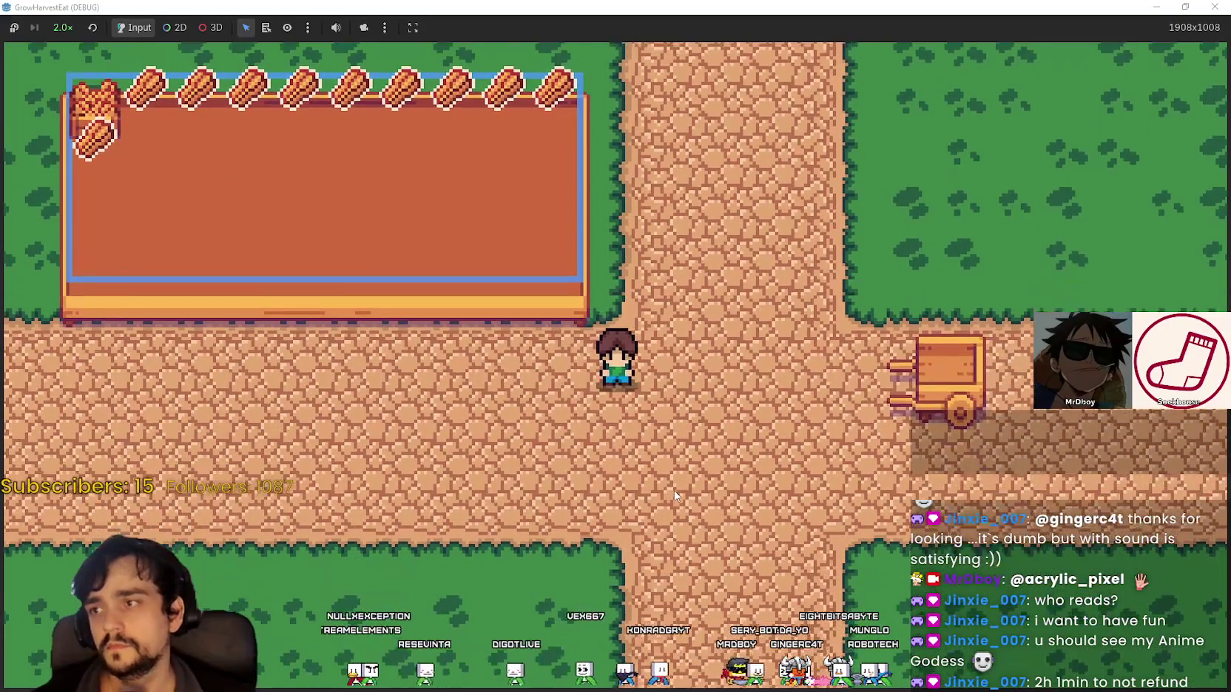
key(Left)
key(Up)
key(Right)
key(Down)
key(Left)
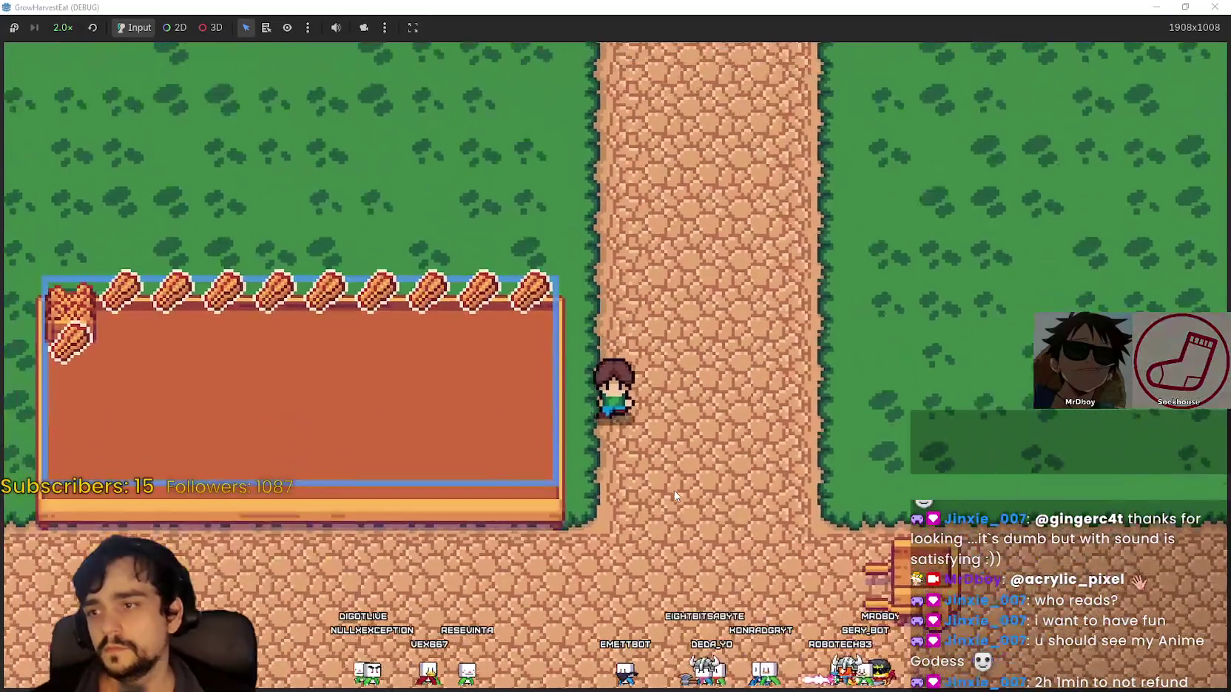
key(Down)
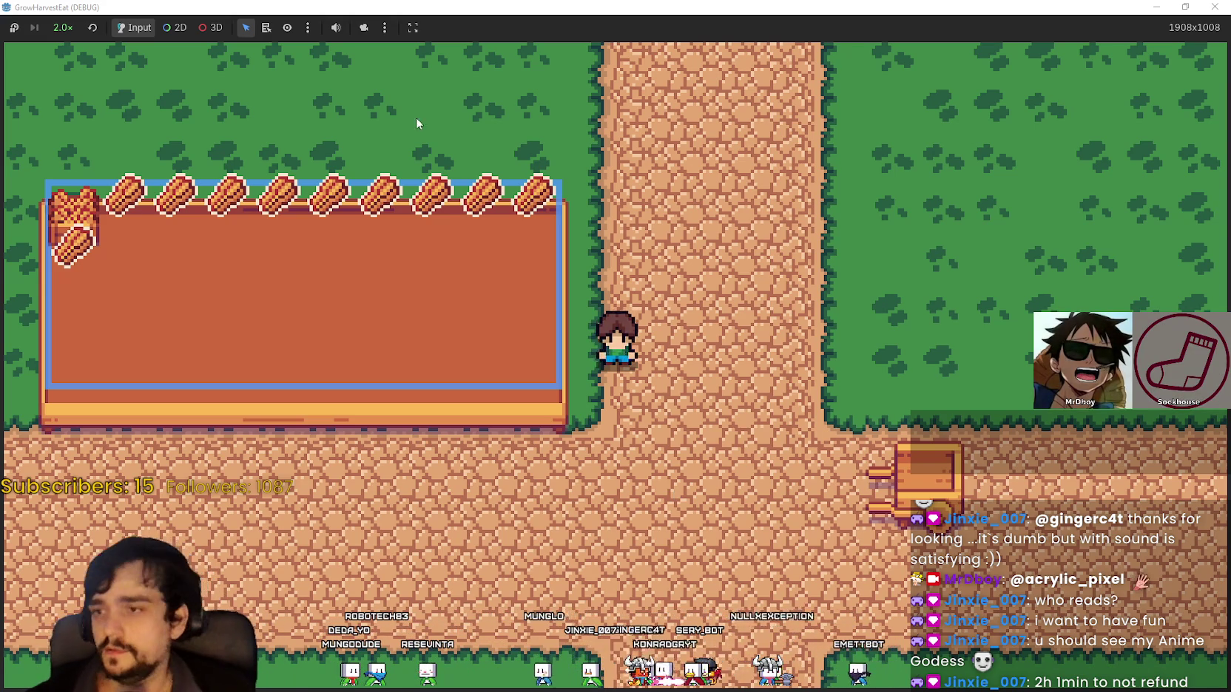
Walk left across the grass, then back right and down onto the dirt path
key(Down)
key(Left)
key(Left)
key(Up)
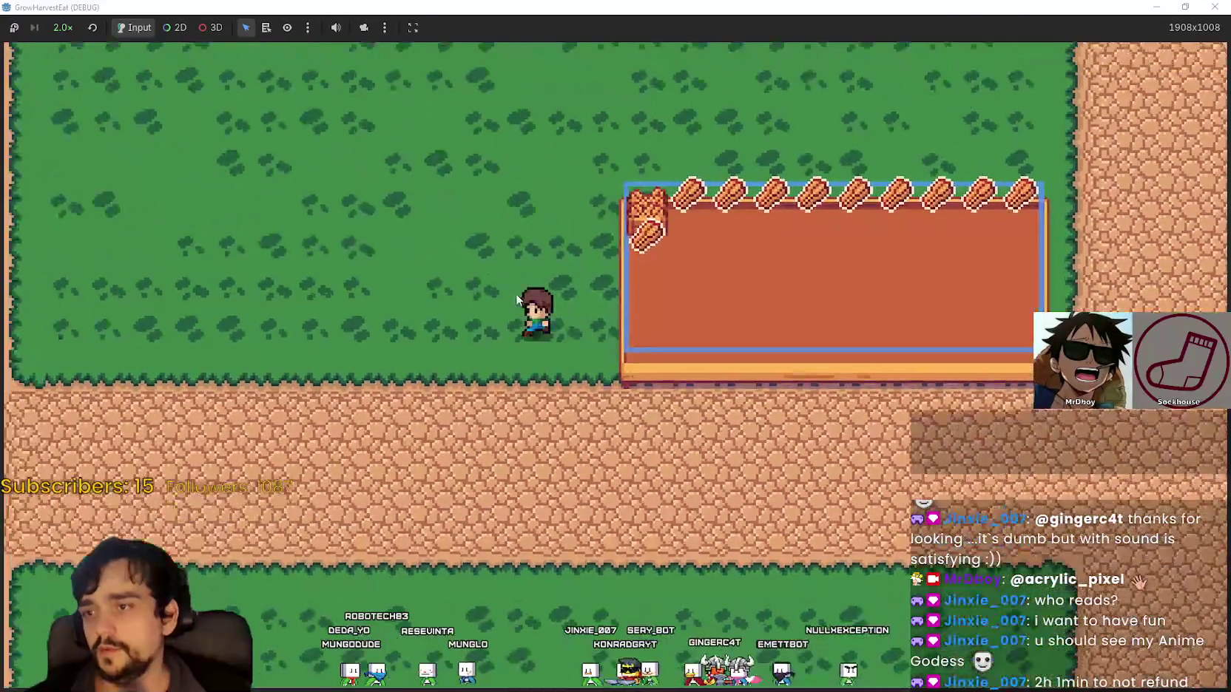
key(Left)
key(Down)
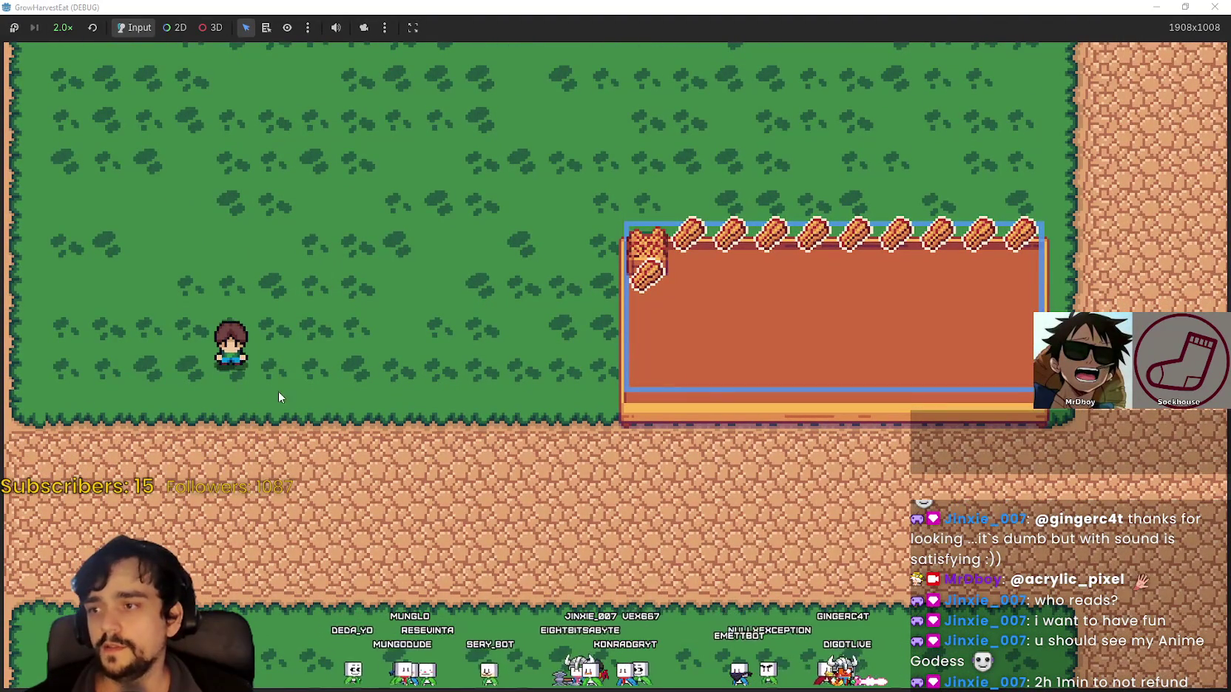
key(Right)
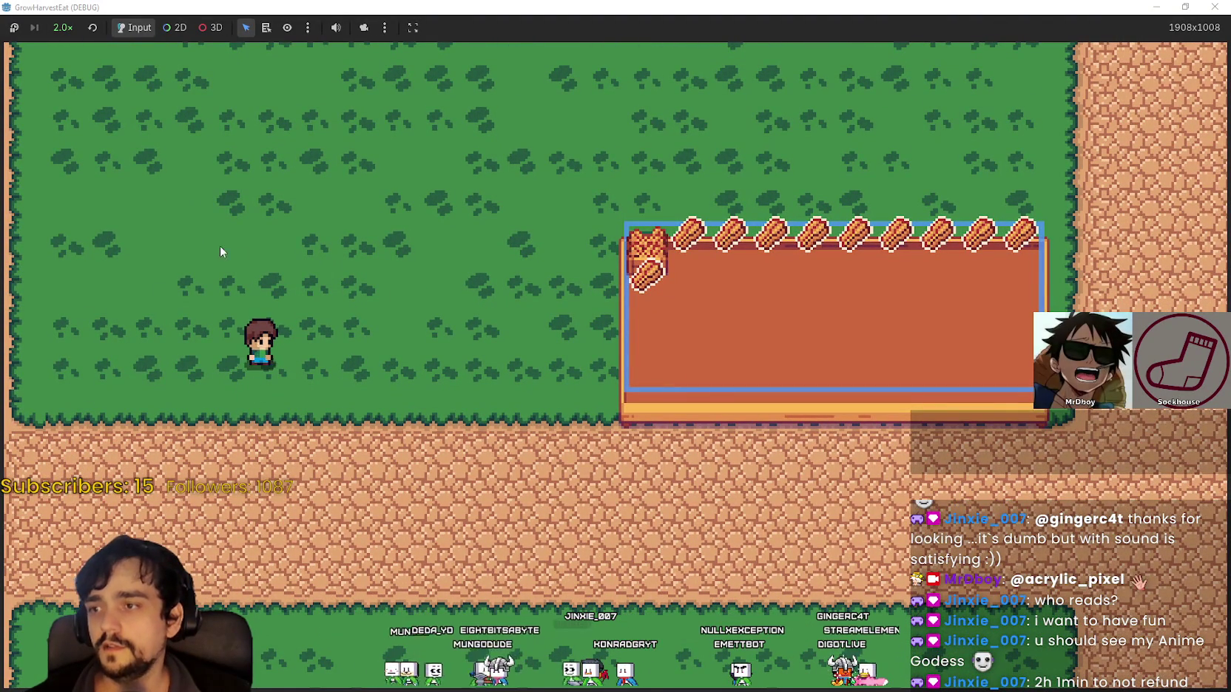
key(Right)
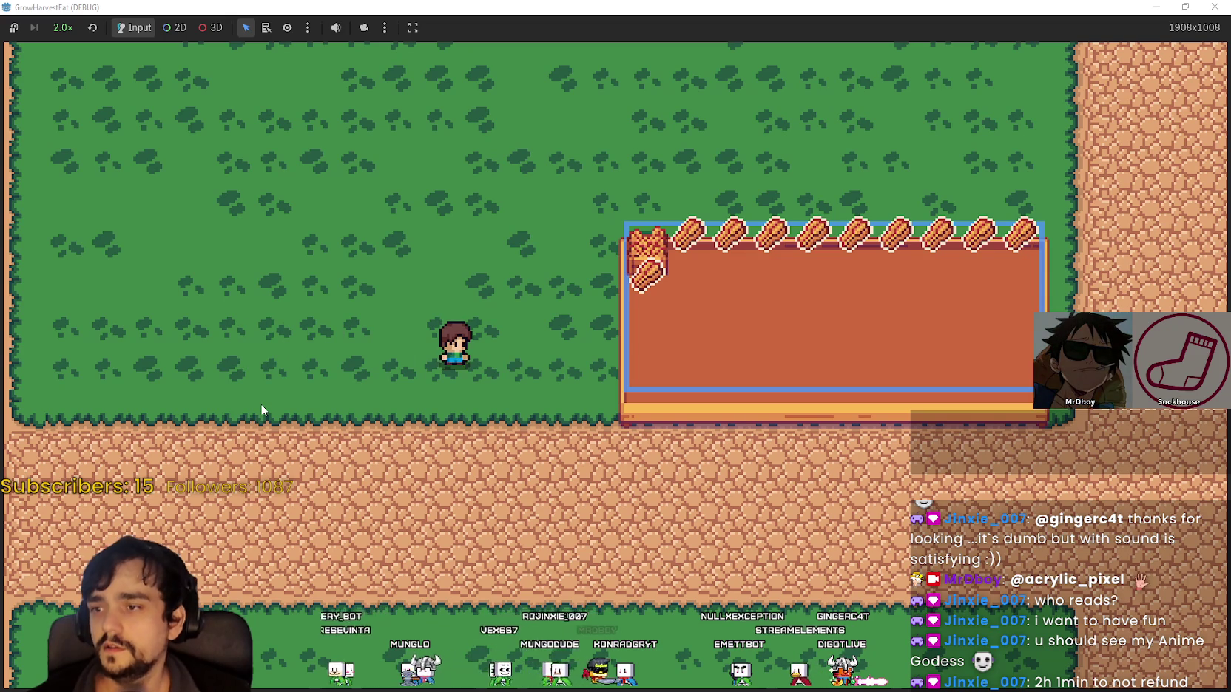
key(Up)
key(Right)
key(Down)
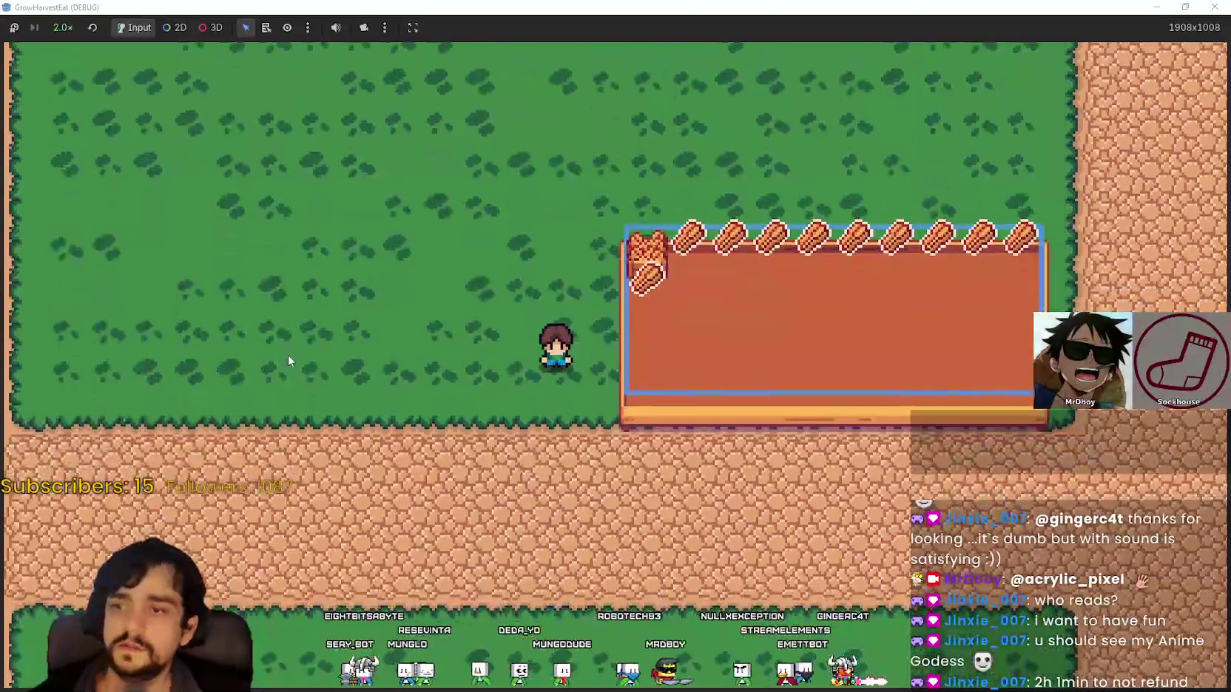
Walk along the crop table's lower edge, then right to the crossroads' vertical path
key(Right)
key(Up)
key(Right)
key(Left)
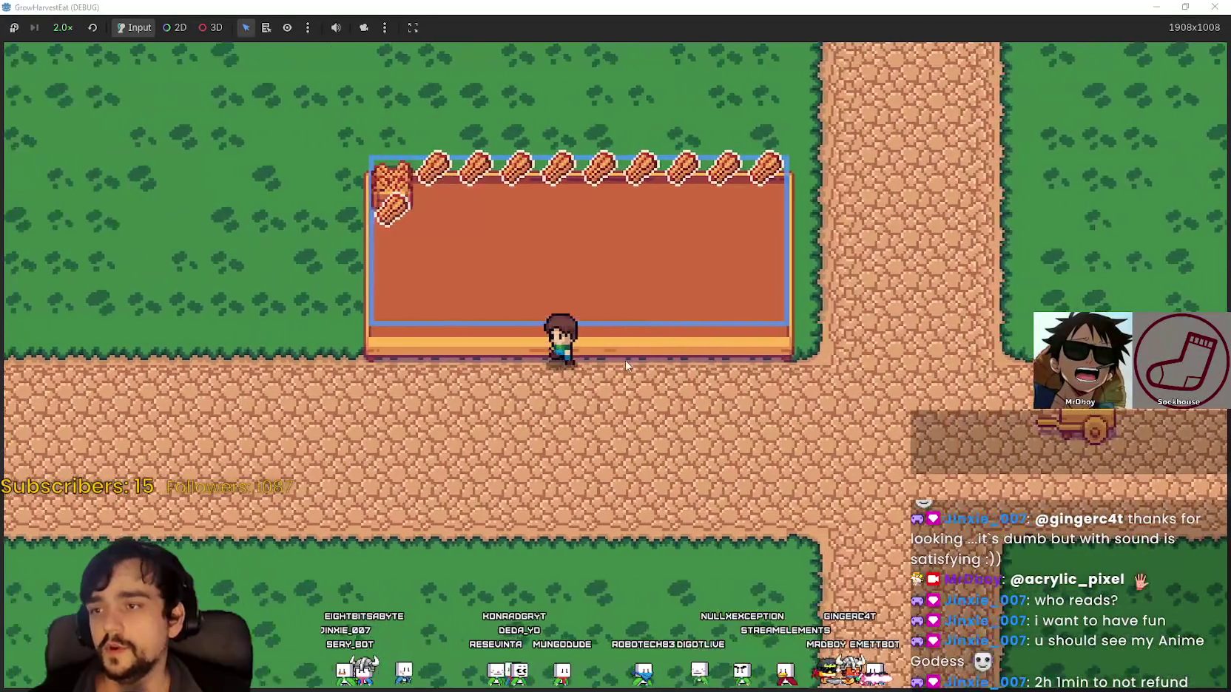
key(Right)
key(Right)
key(Down)
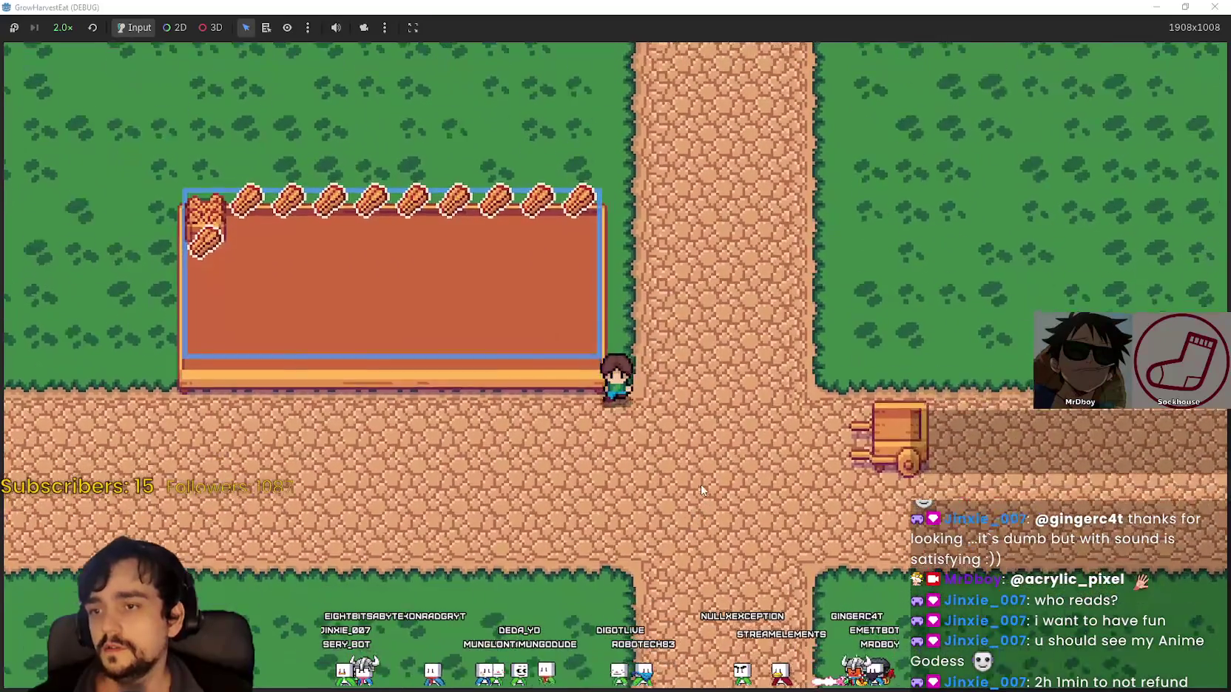
key(Left)
key(Up)
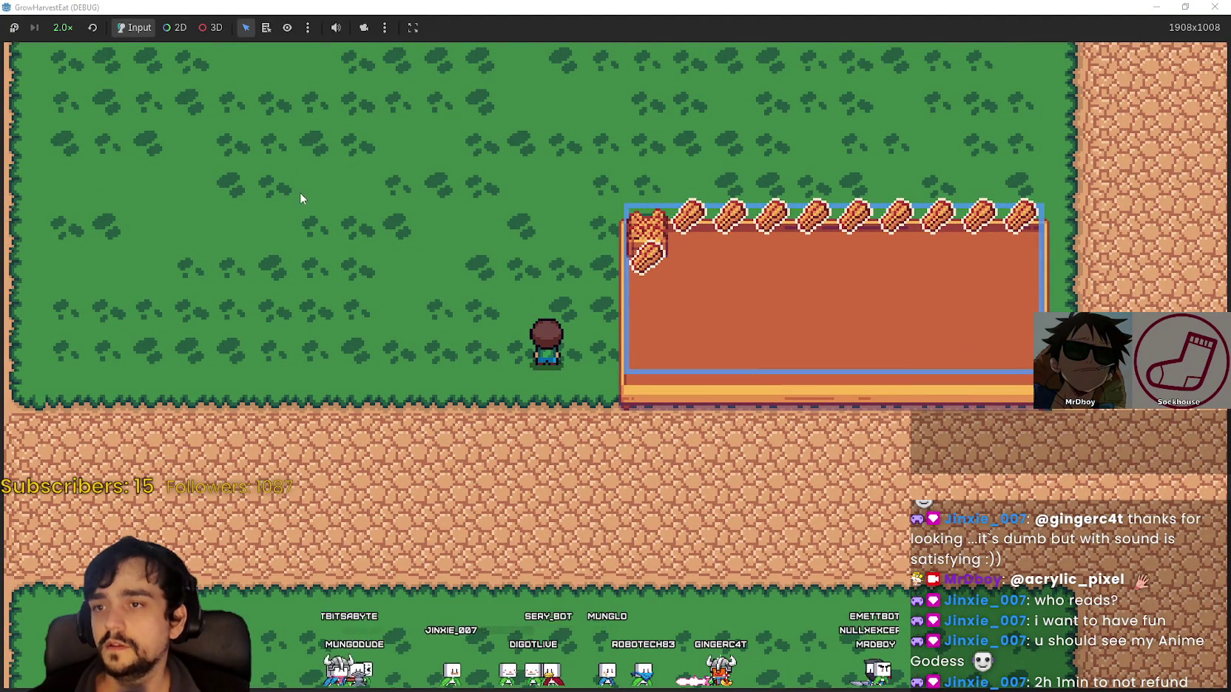
key(Down)
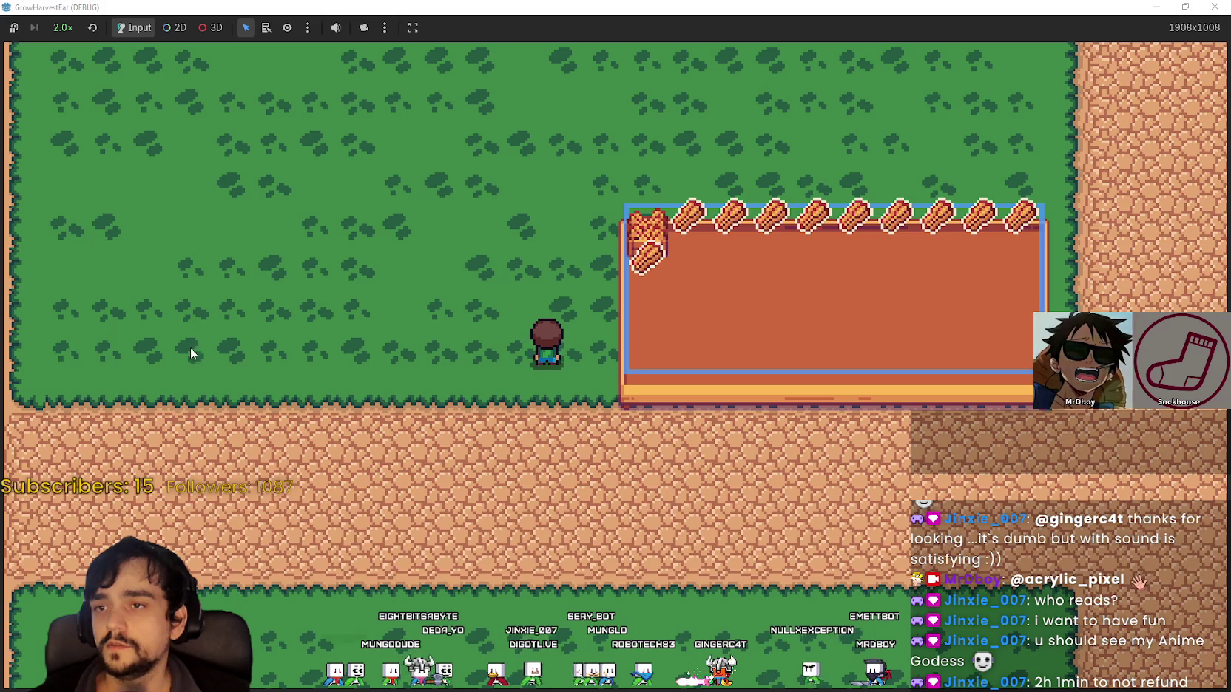
key(Right)
key(Up)
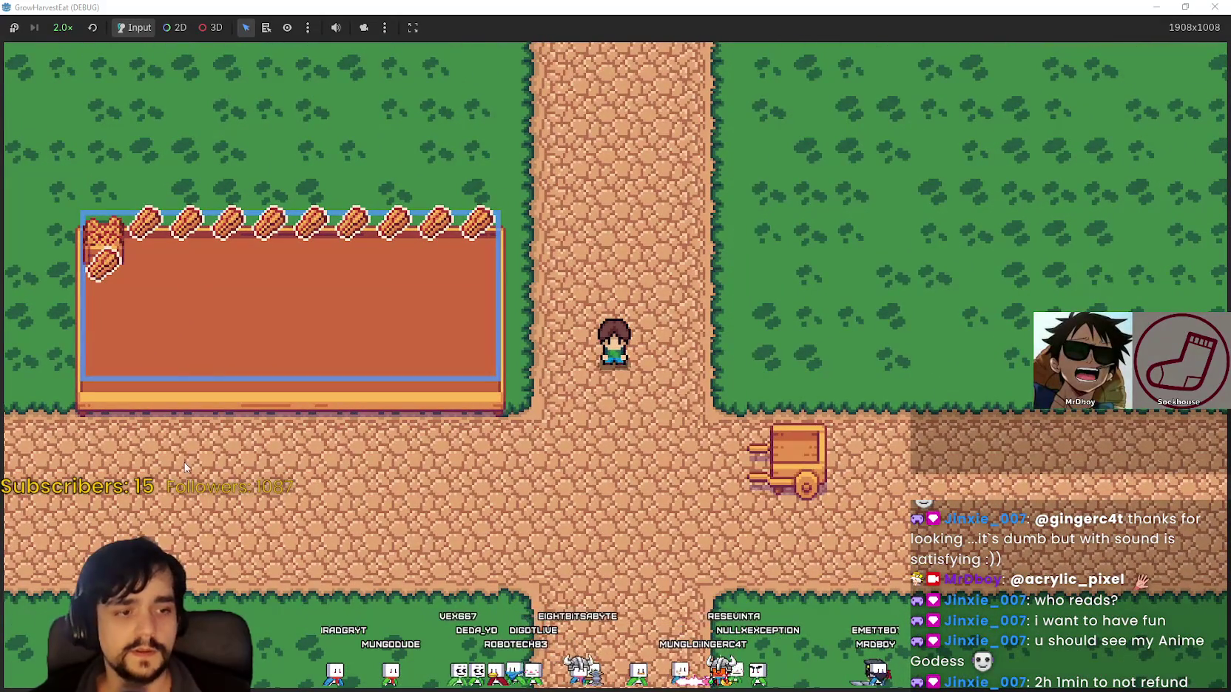
scroll(163, 501, down, 1)
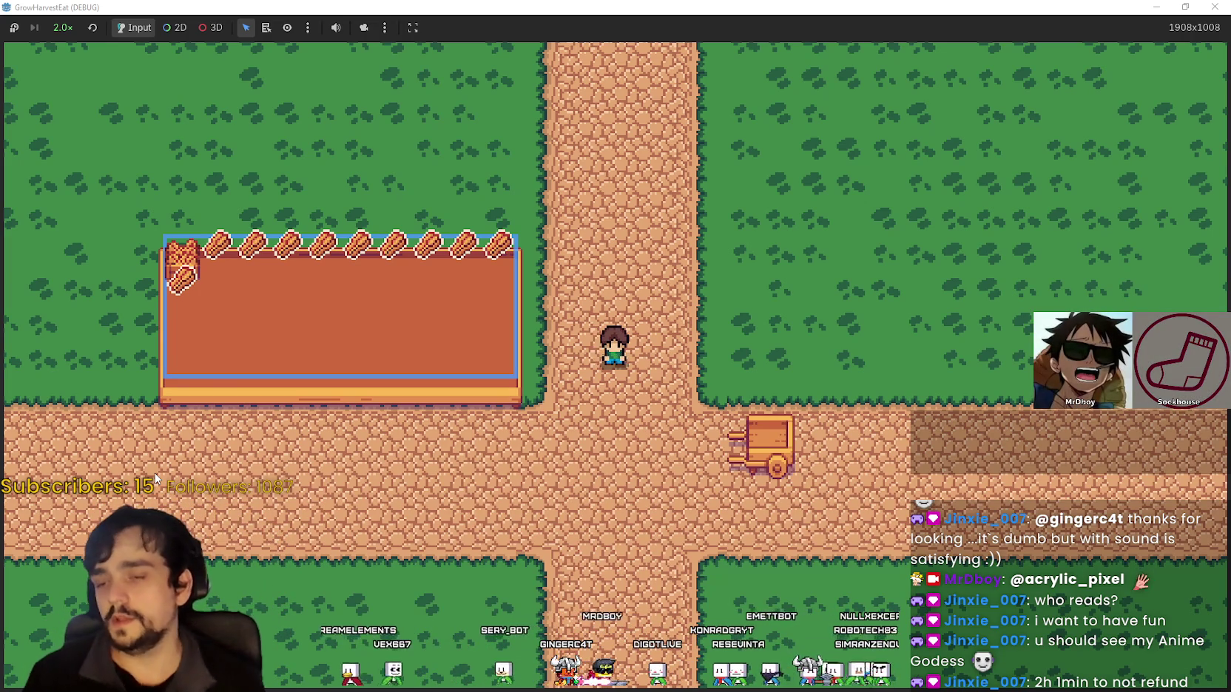
key(Down)
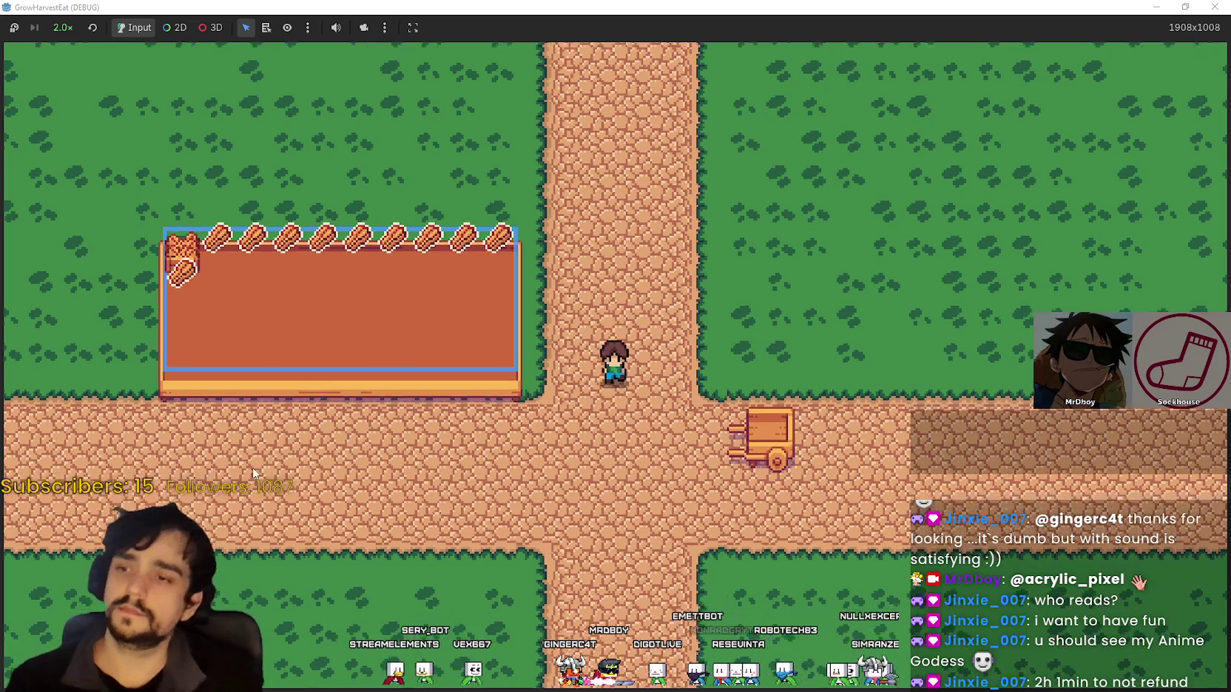
key(Left)
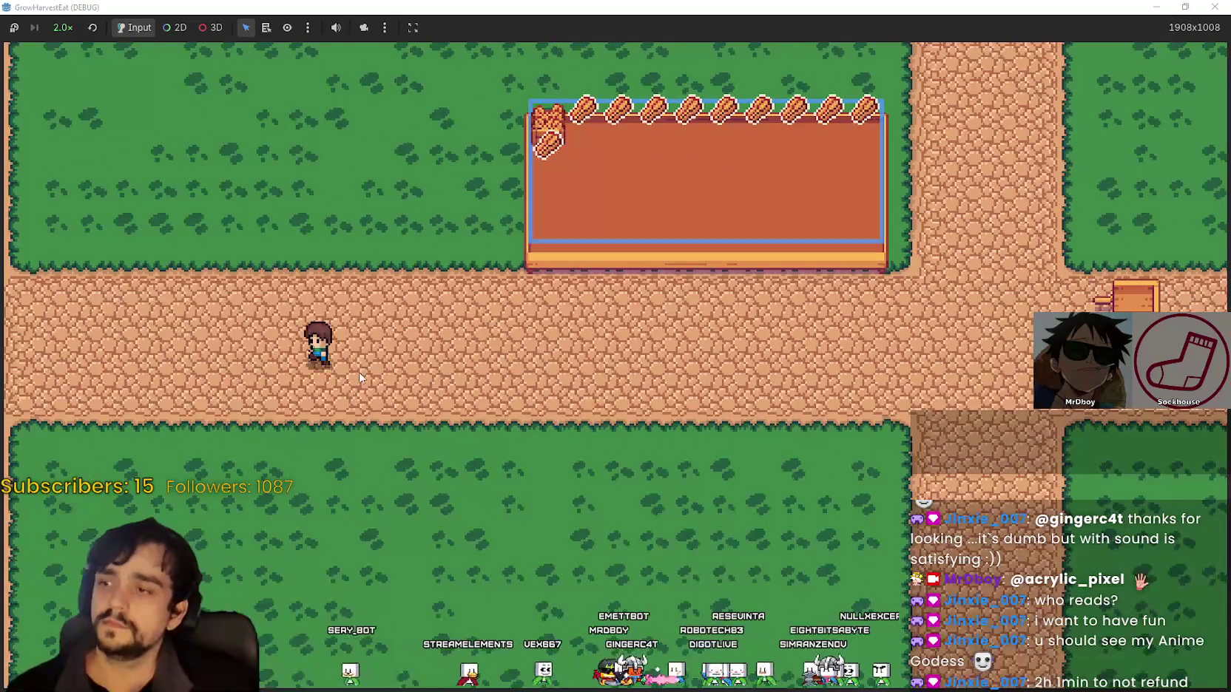
key(Right)
key(Up)
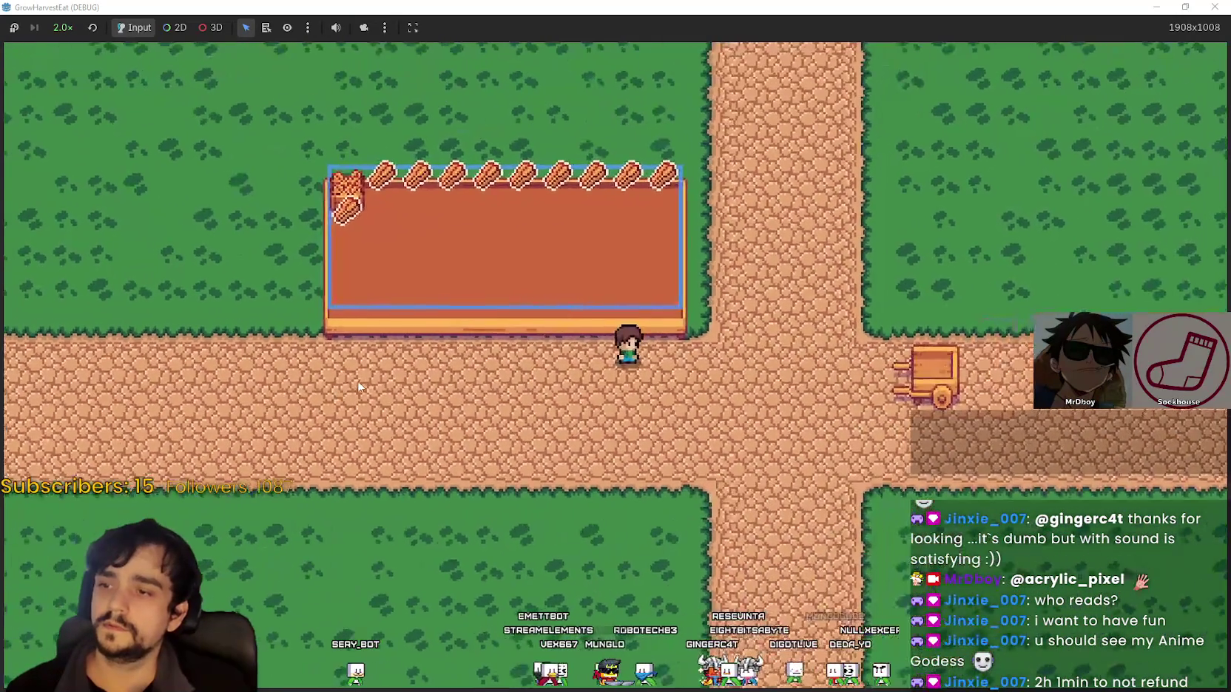
key(Up)
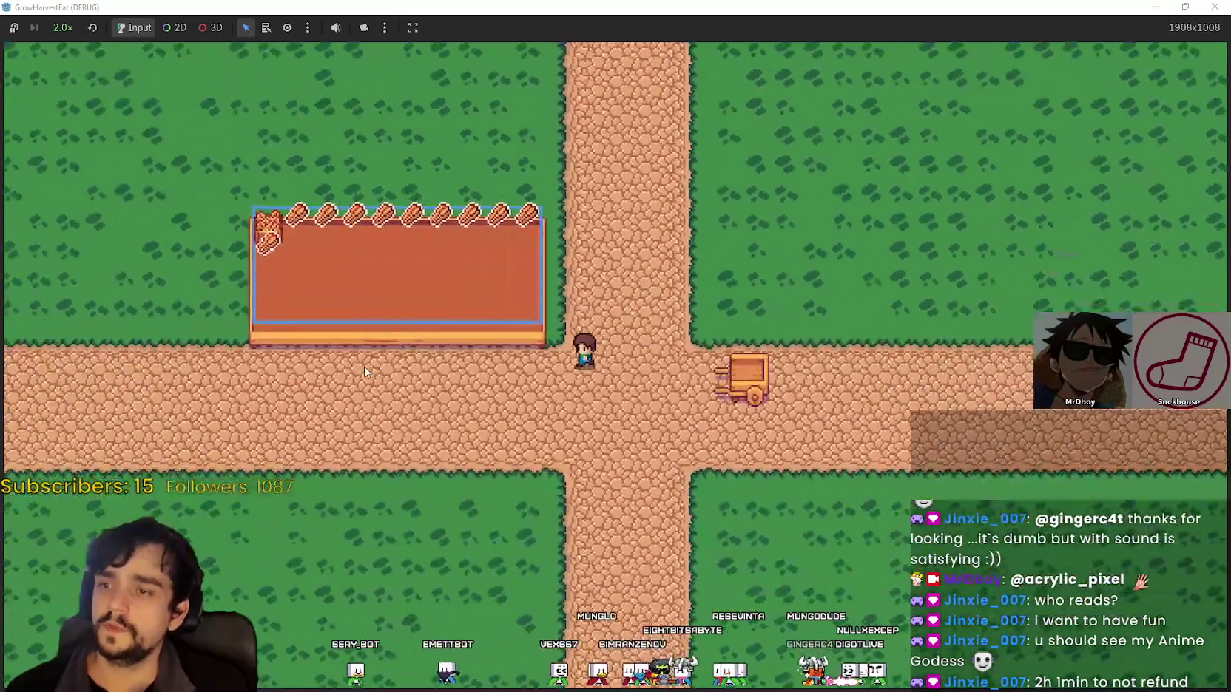
key(Left)
key(Right)
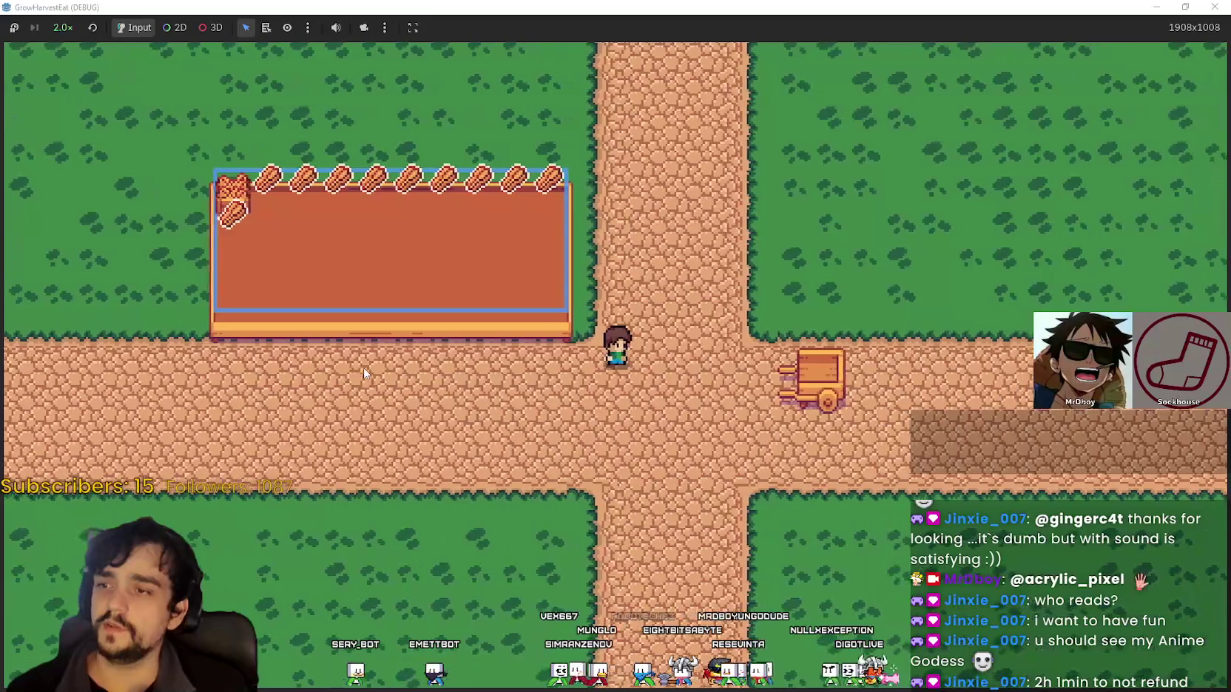
Scroll the view while wheat grows across the forest clearing around the crate
scroll(365, 363, down, 2)
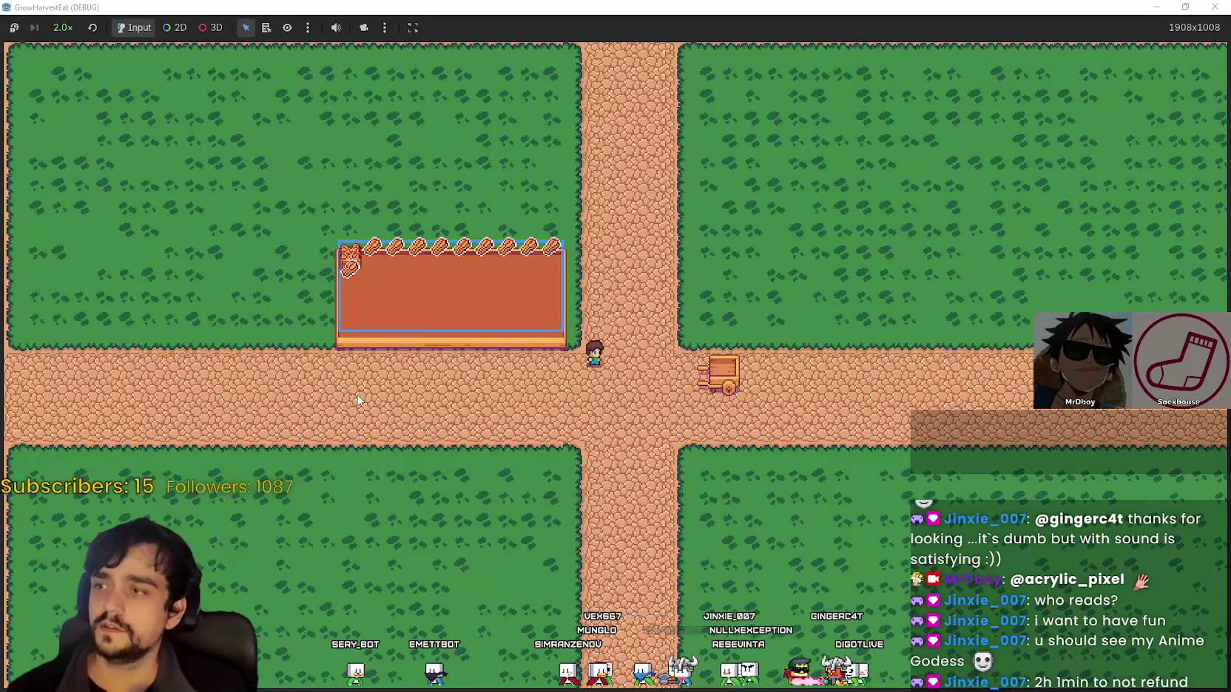
scroll(358, 399, up, 2)
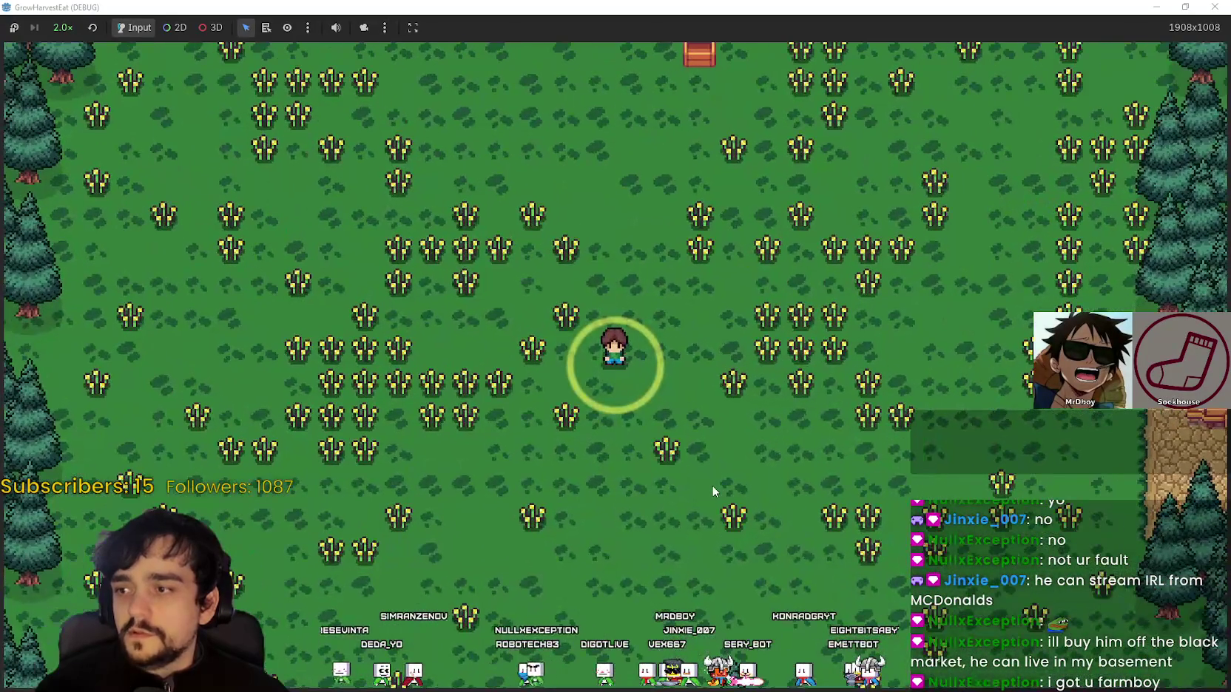
scroll(714, 491, down, 1)
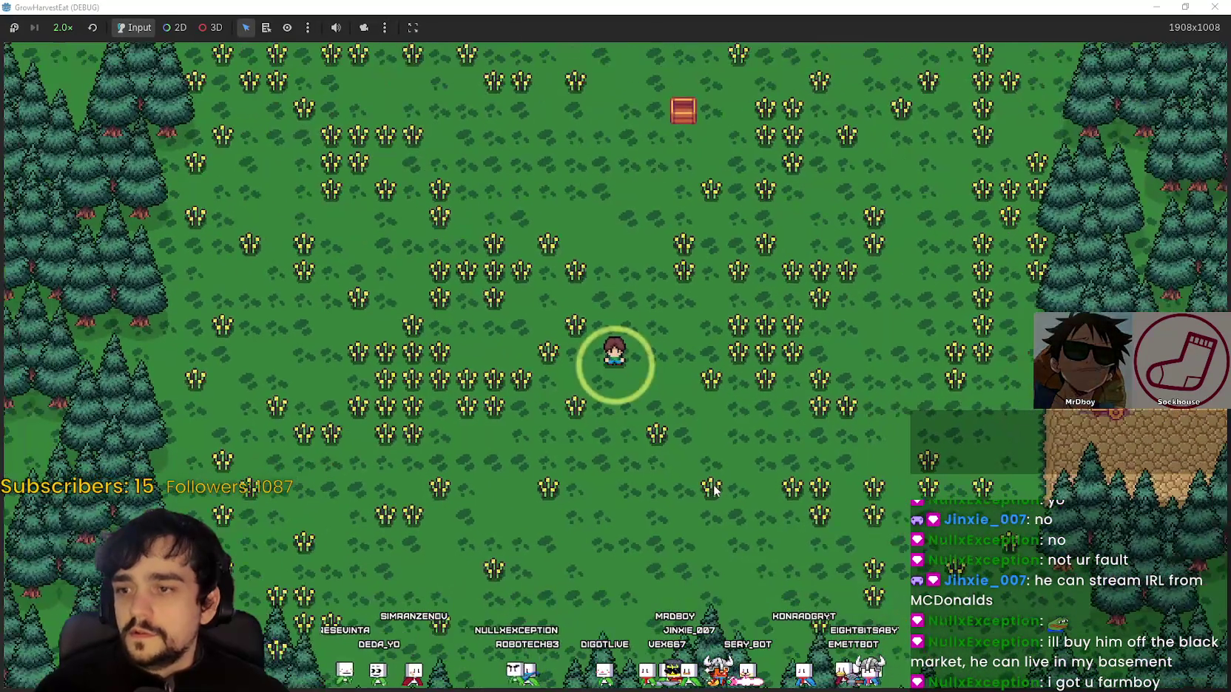
Walk through the wheat field near the chest, harvesting plants into a growing carried stack
key(w)
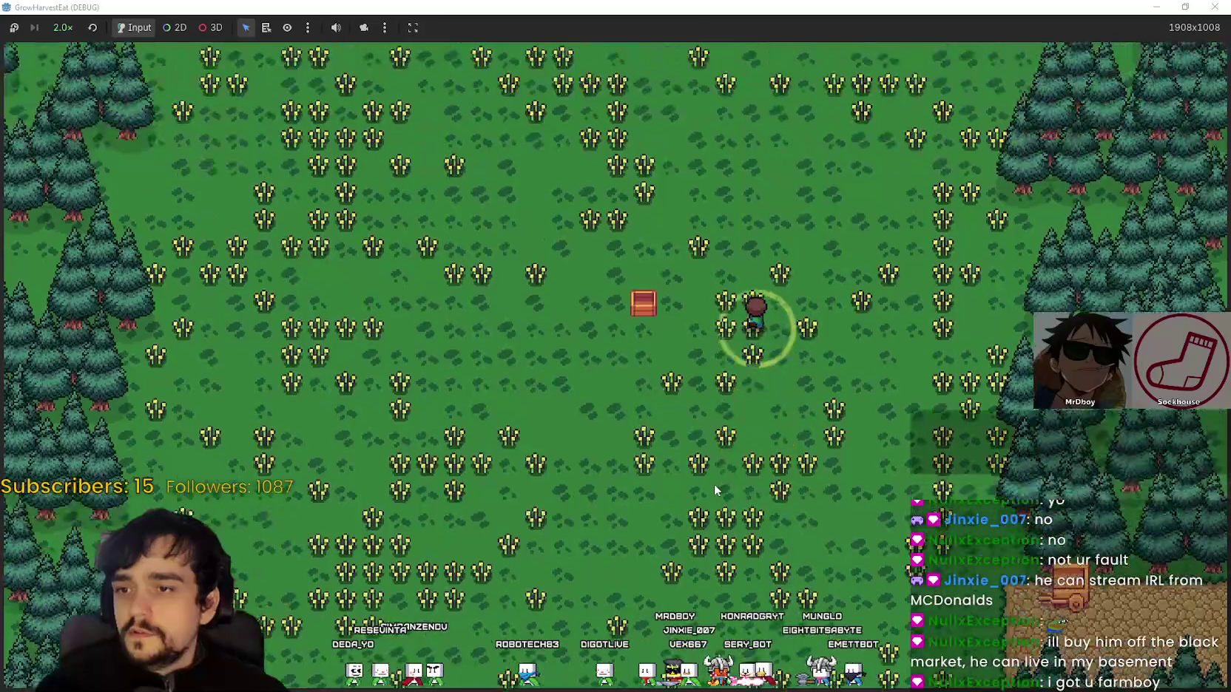
key(a)
scroll(714, 483, up, 1)
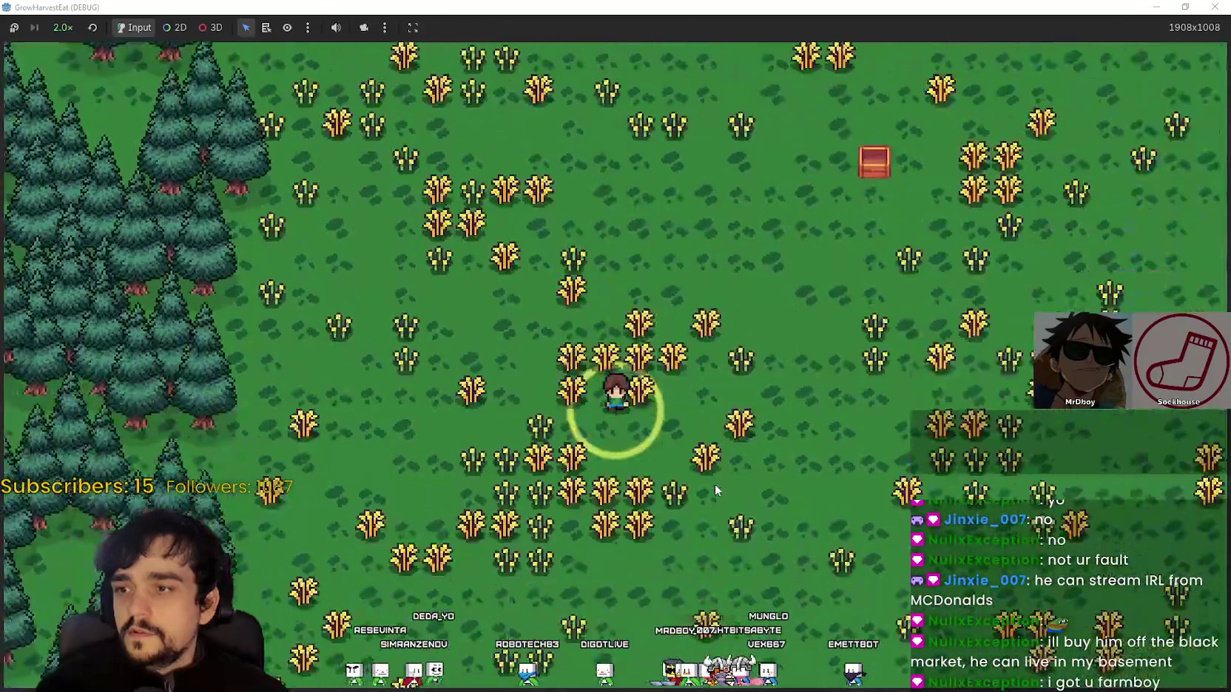
key(a)
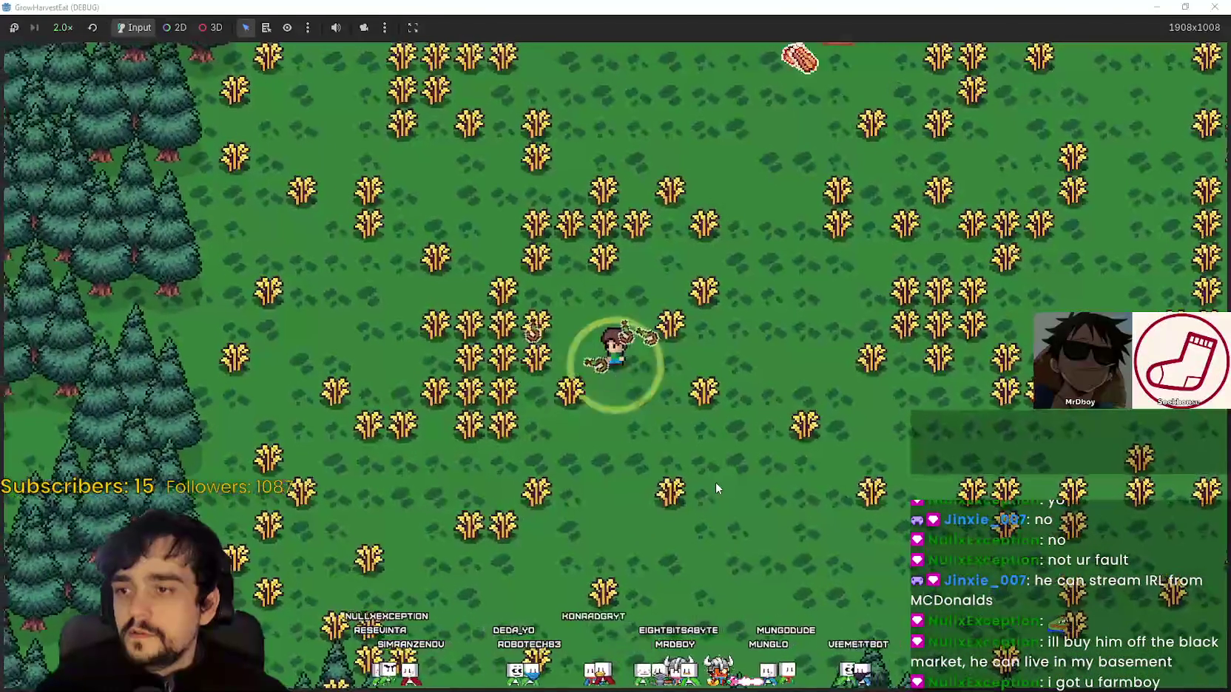
key(d)
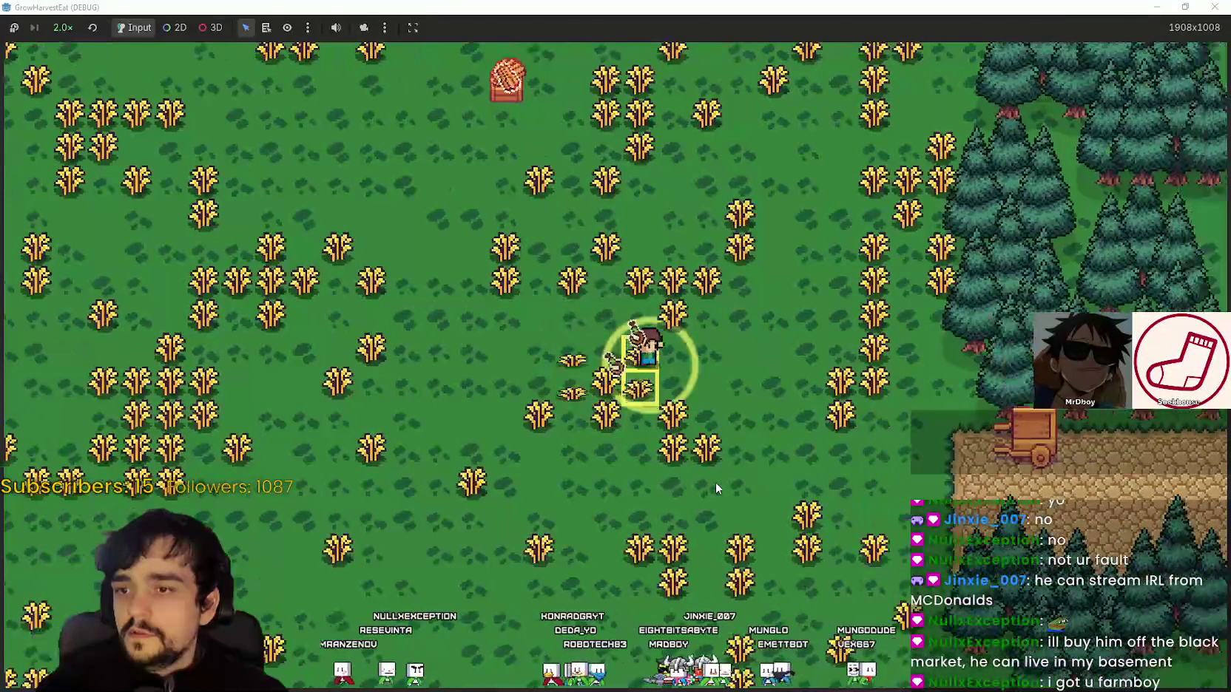
key(s)
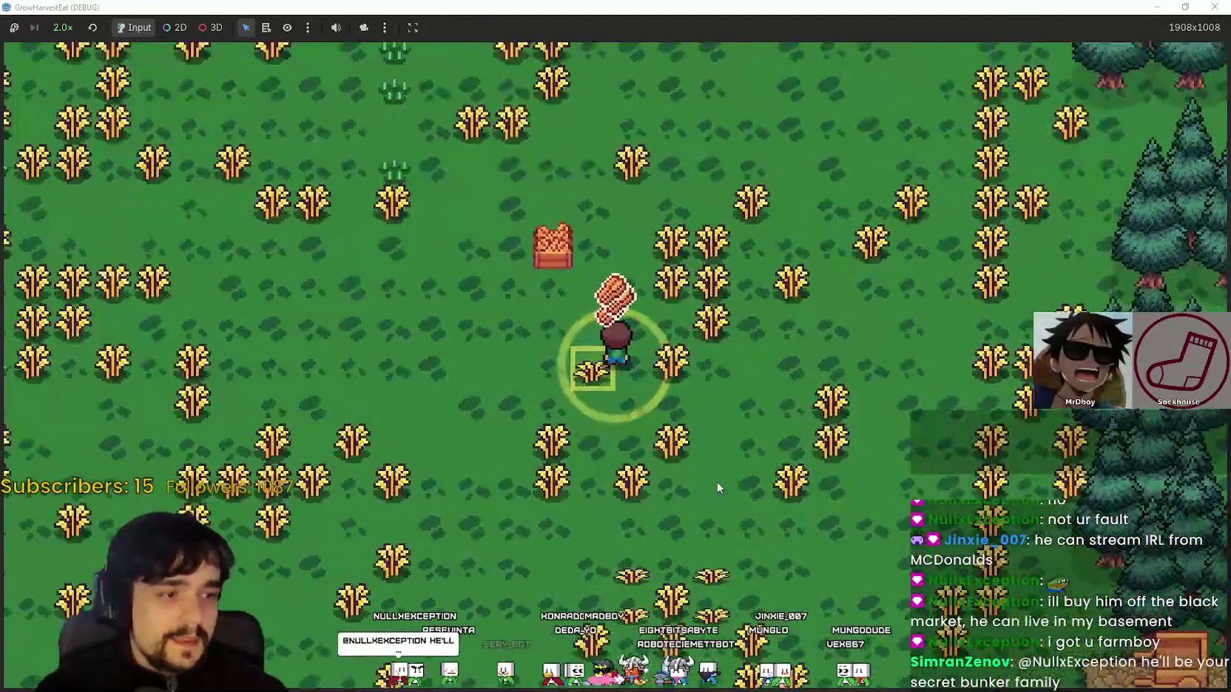
key(d)
key(w)
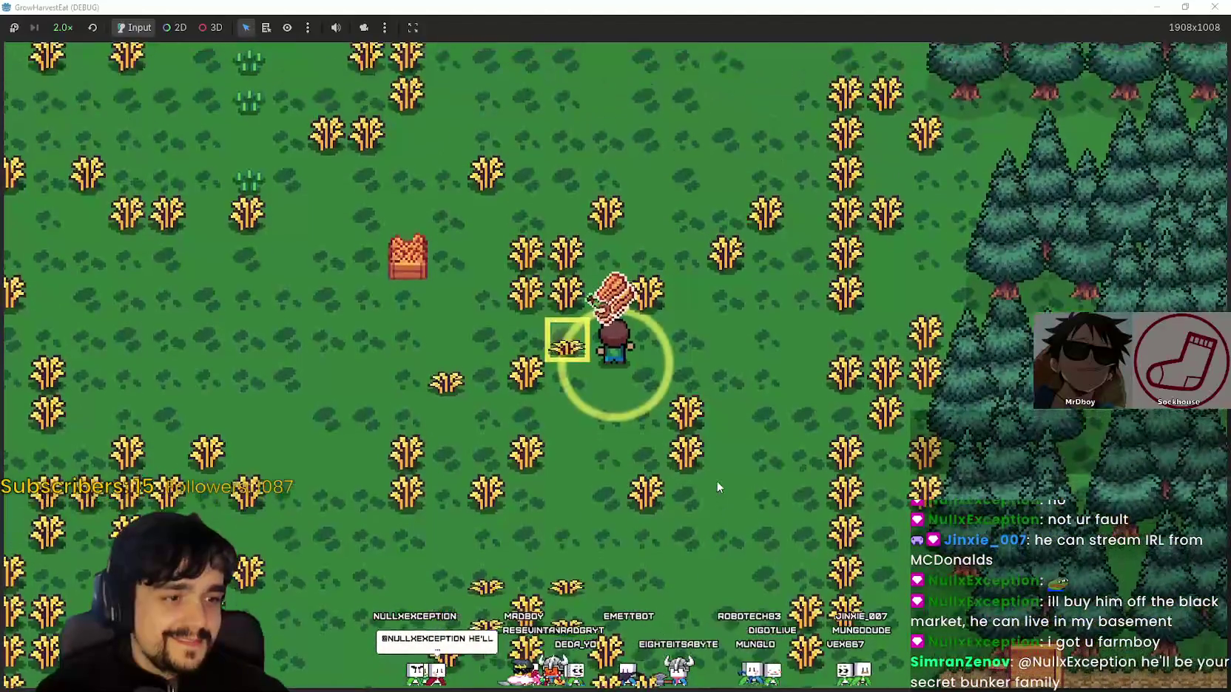
key(a)
key(s)
key(d)
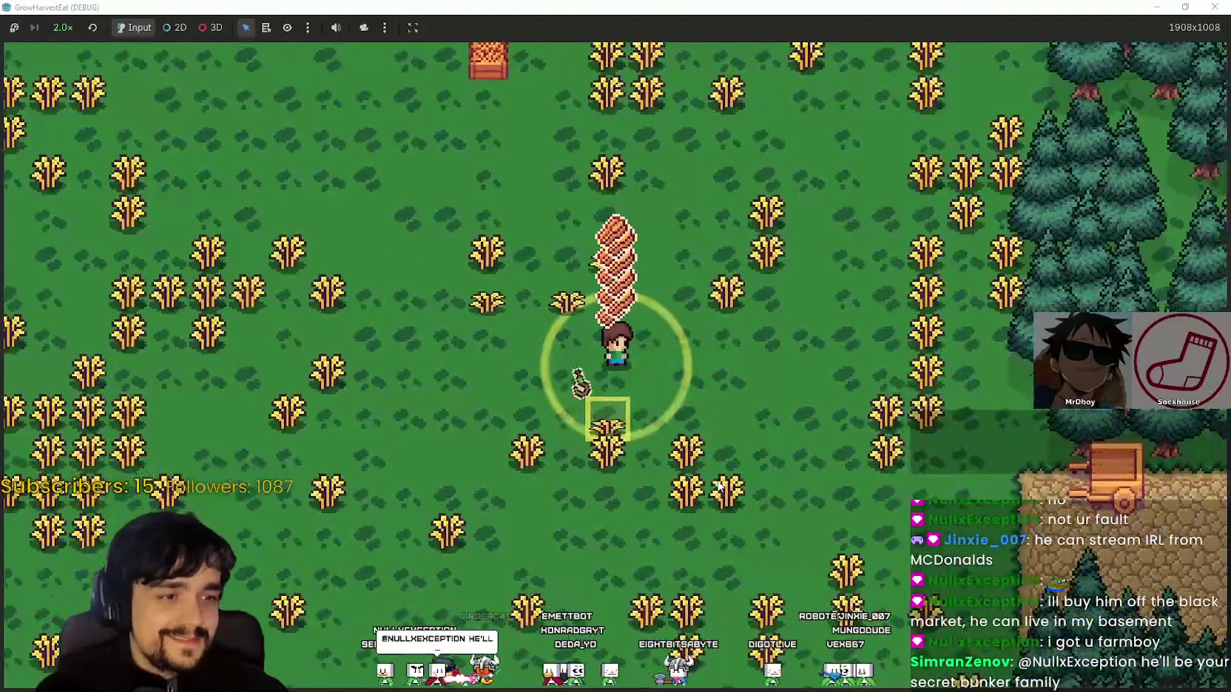
key(w)
key(w)
key(a)
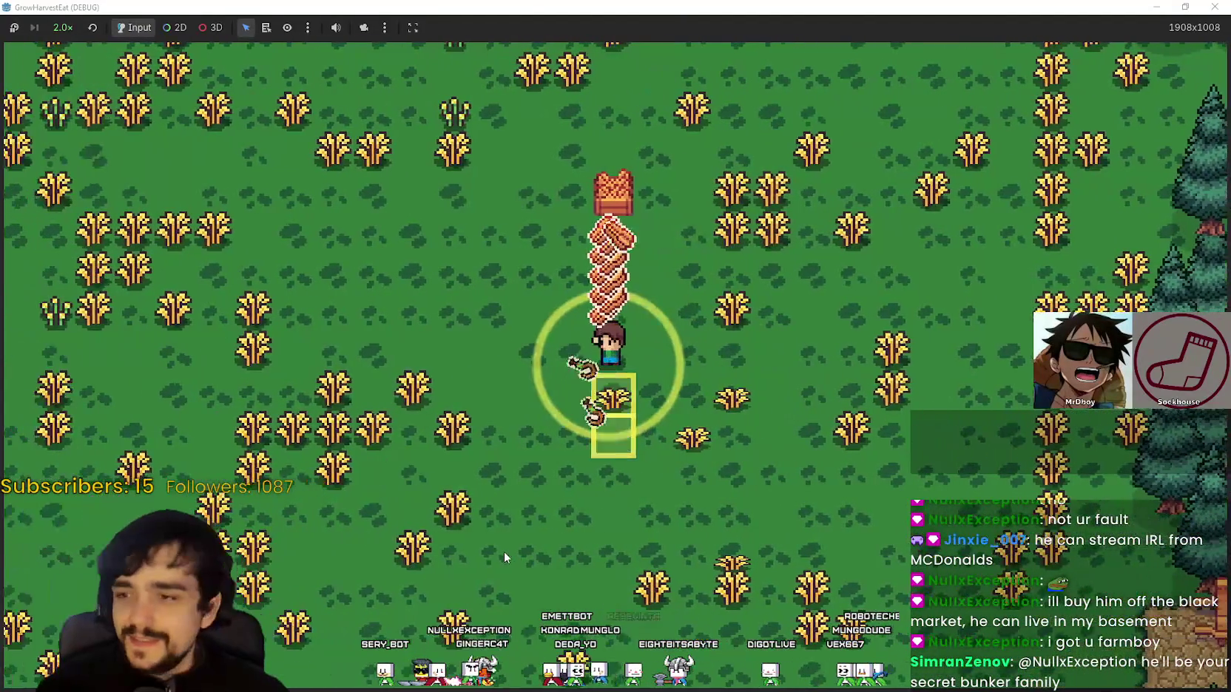
key(d)
key(s)
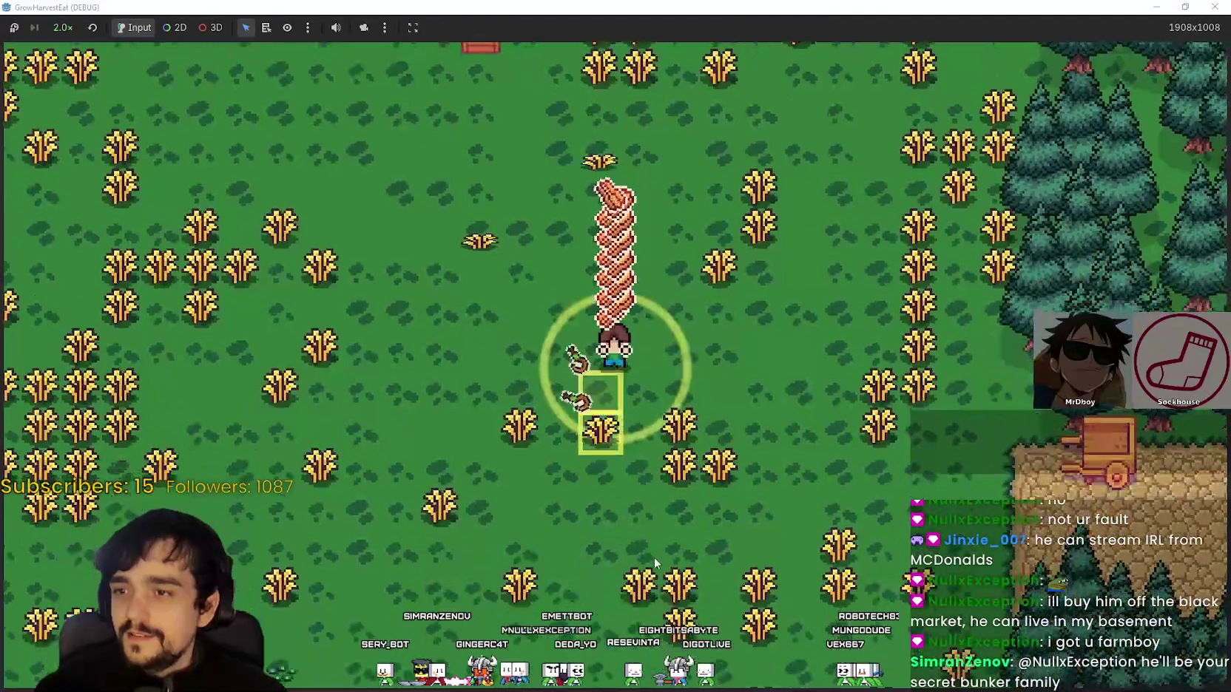
key(s)
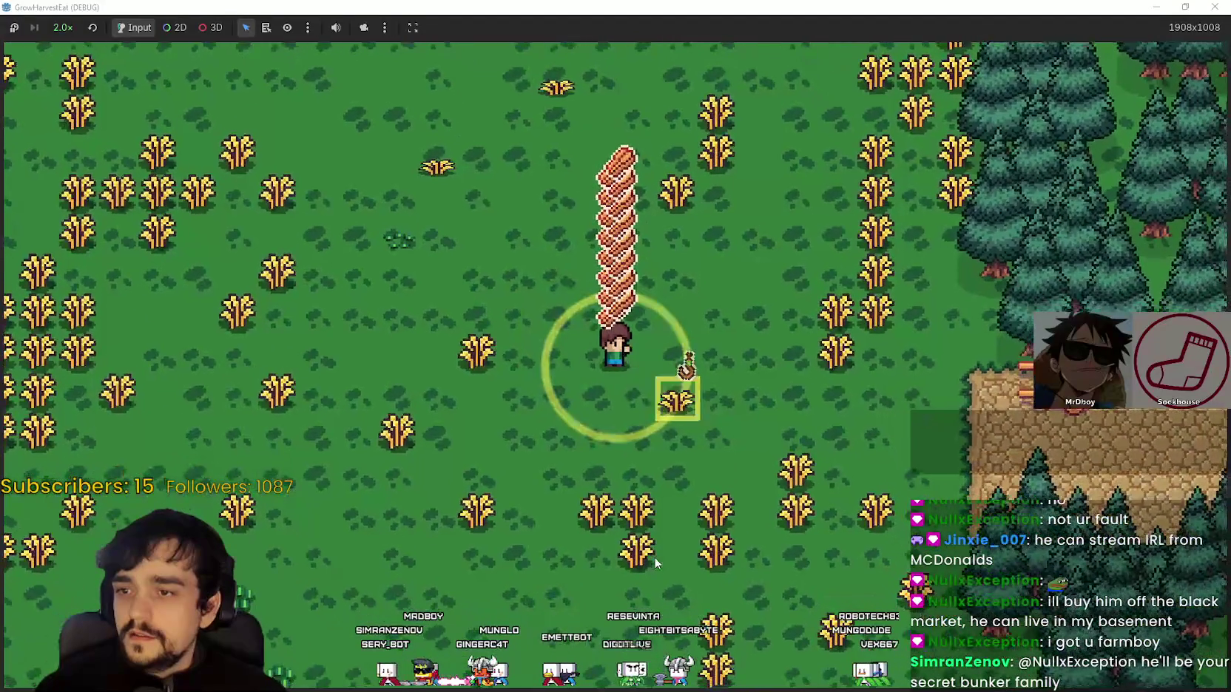
key(a)
key(a)
Keep circling the field toward the forest edge, cutting more wheat into the stack
key(w)
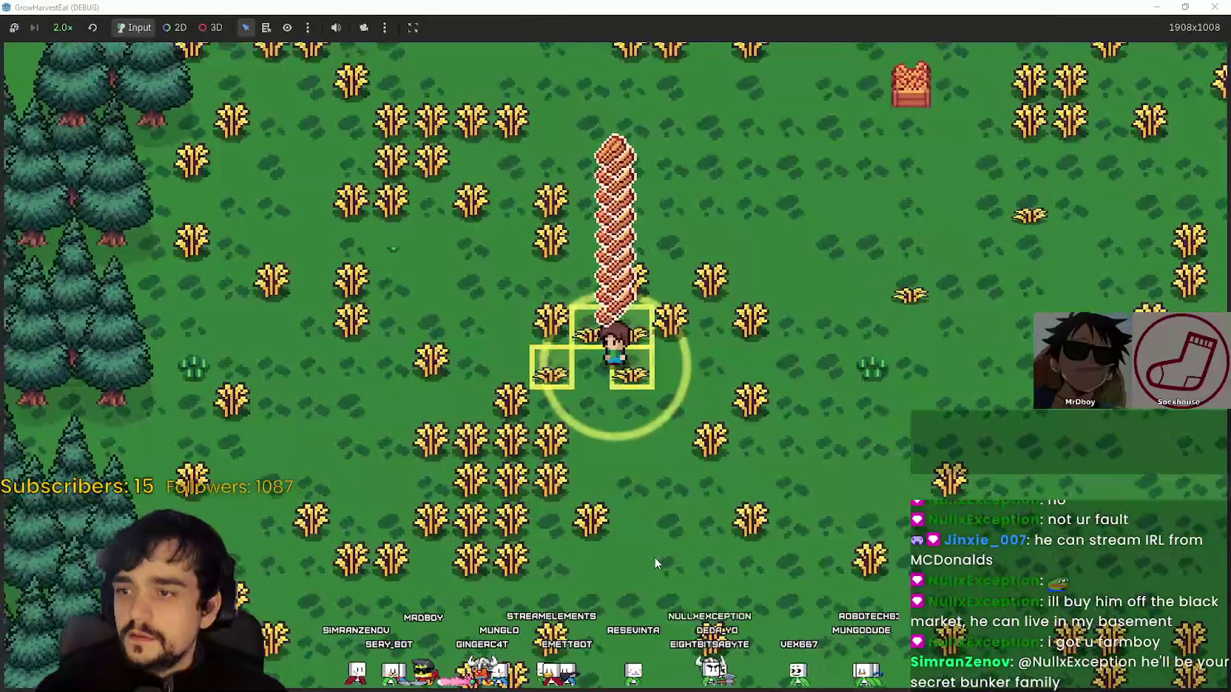
key(d)
key(w)
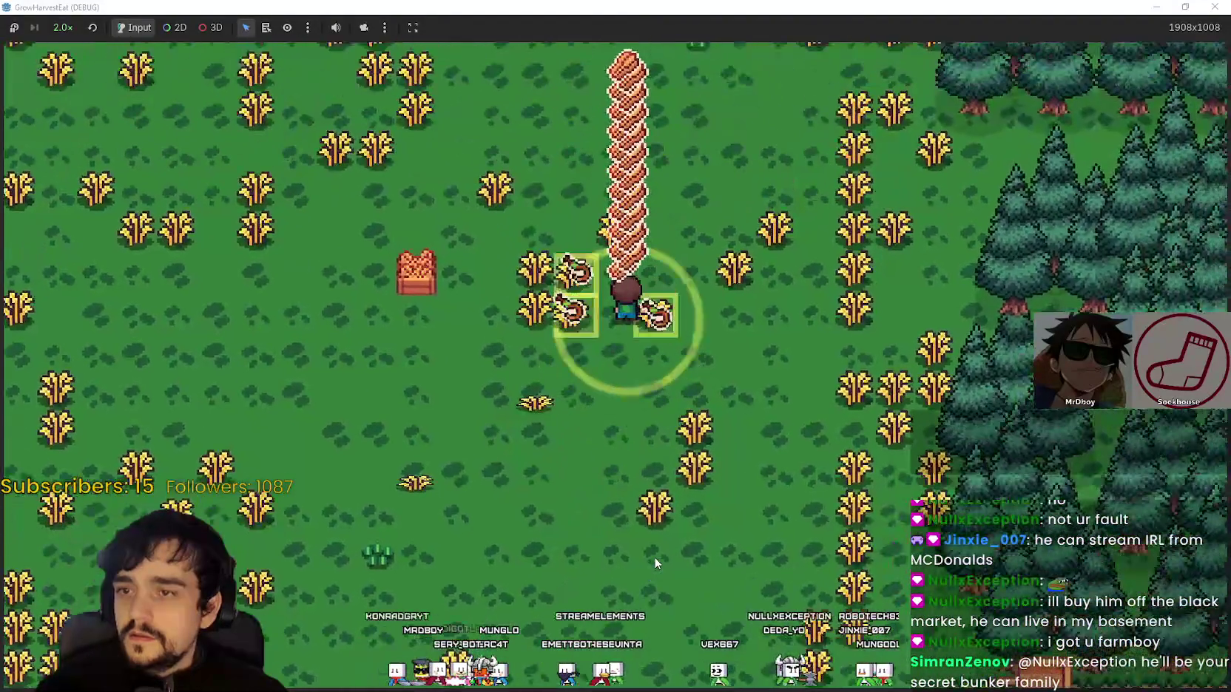
key(w)
key(d)
key(s)
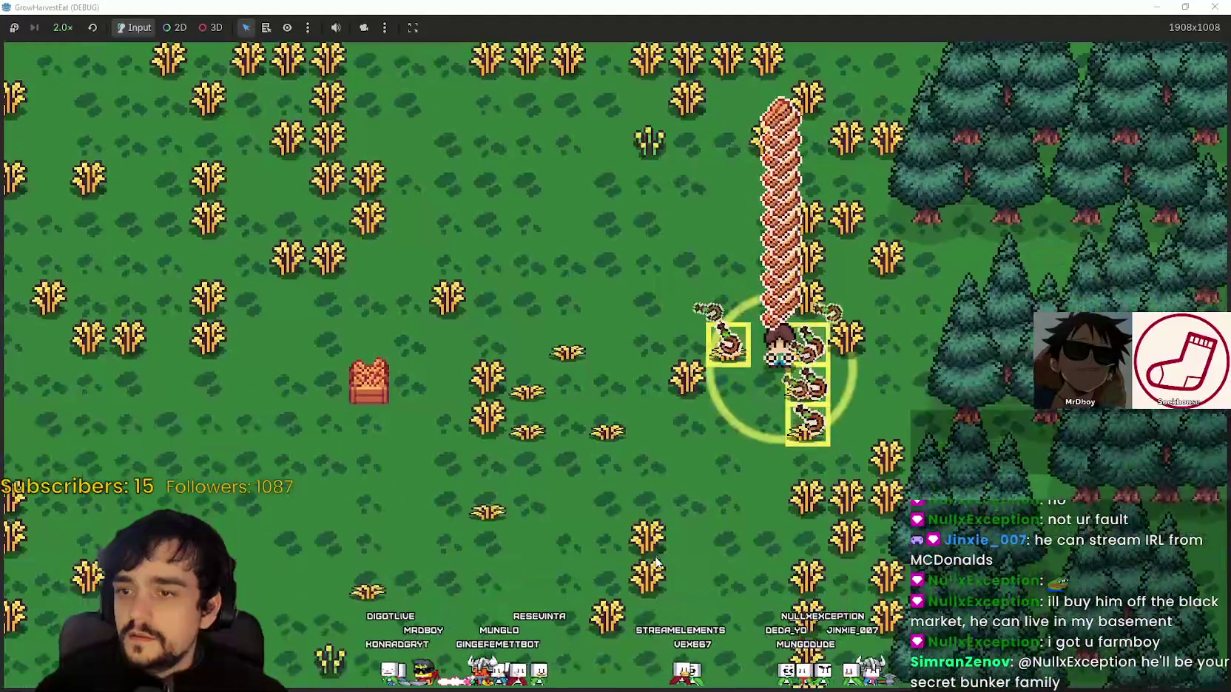
key(d)
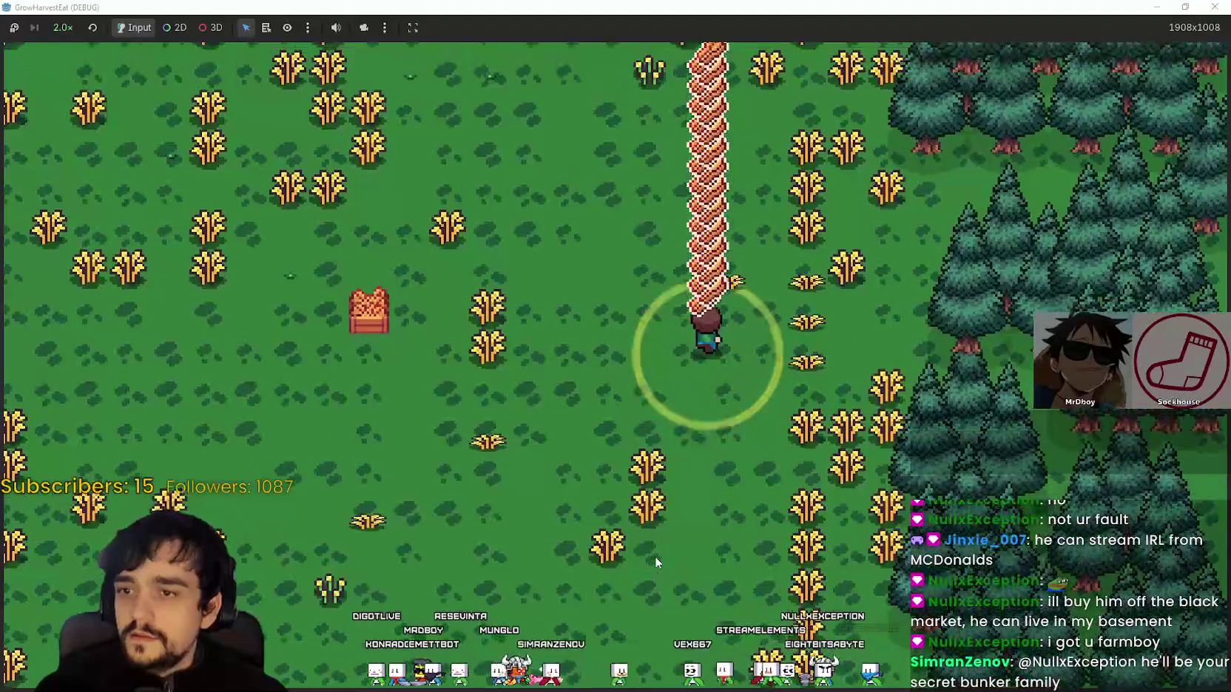
key(a)
key(s)
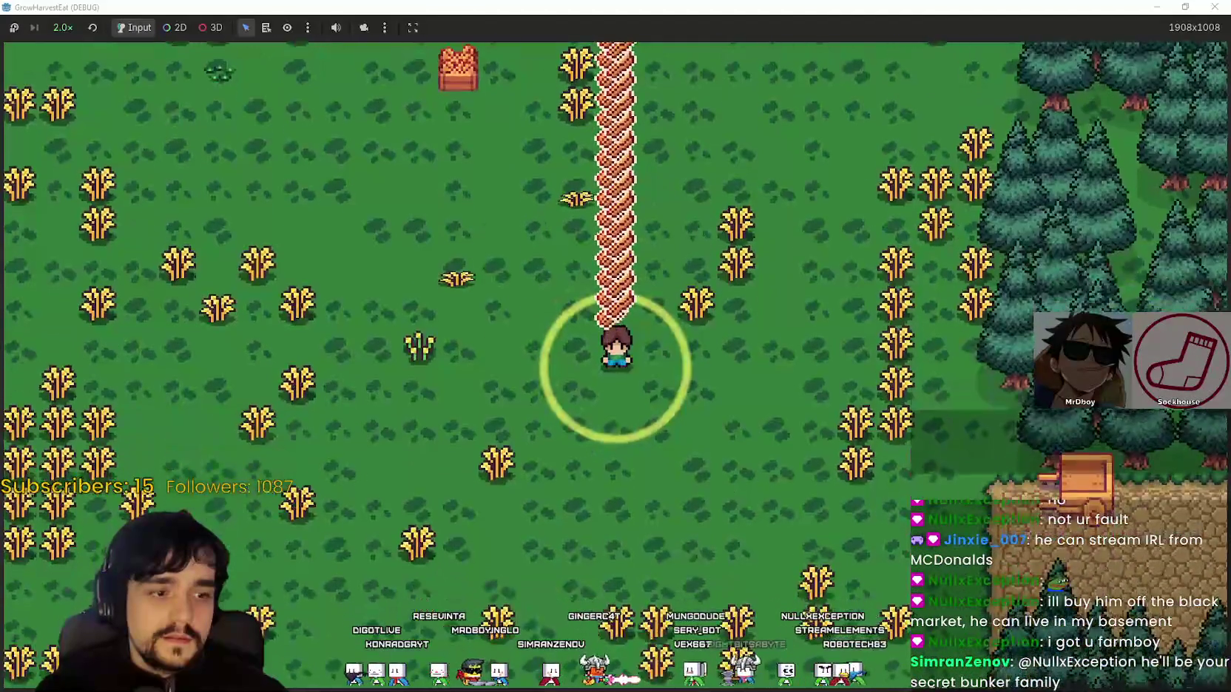
key(w)
key(a)
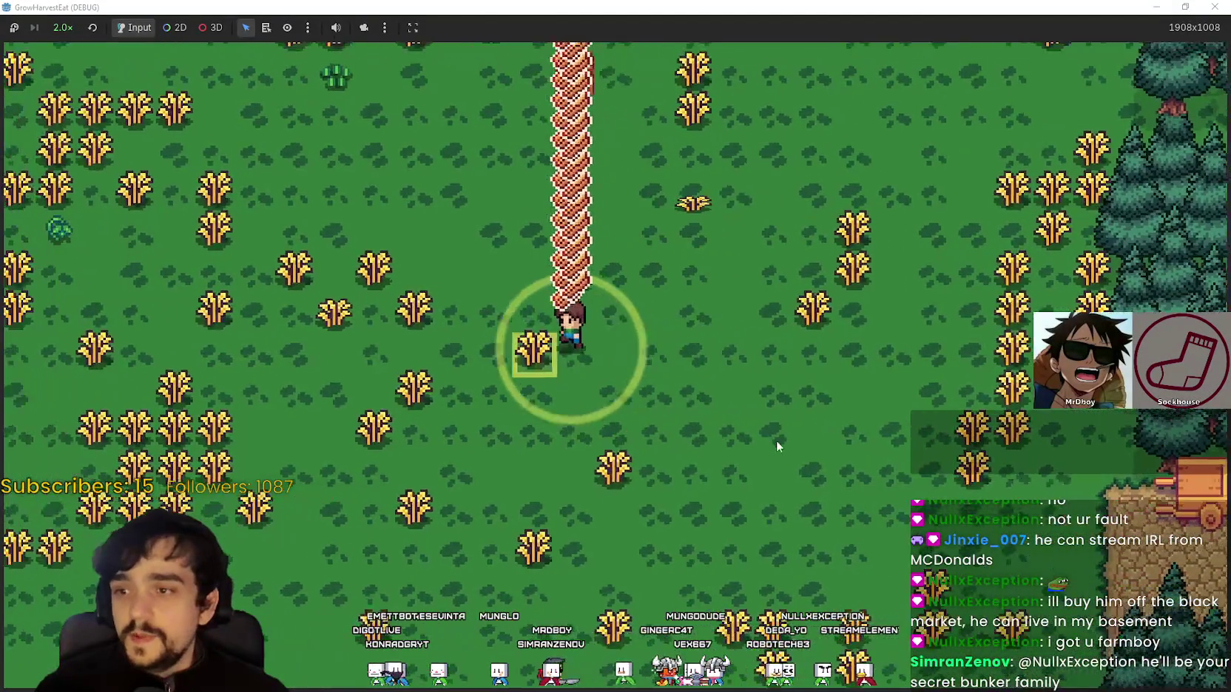
key(d)
key(a)
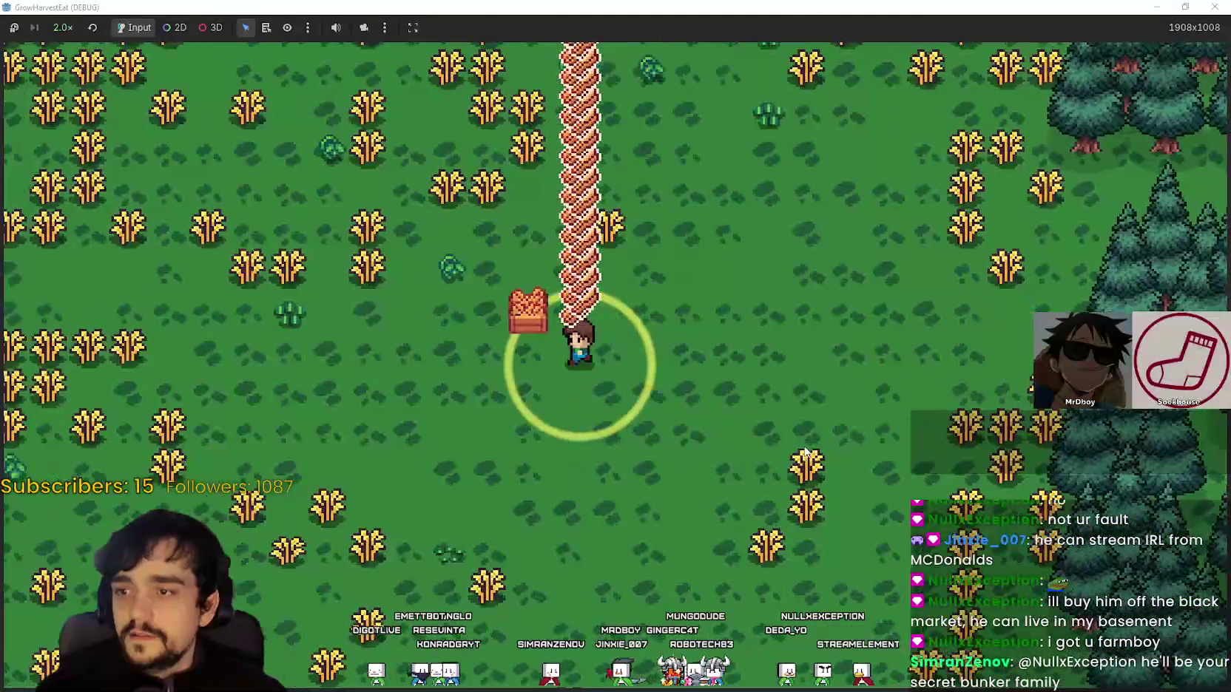
key(w)
key(d)
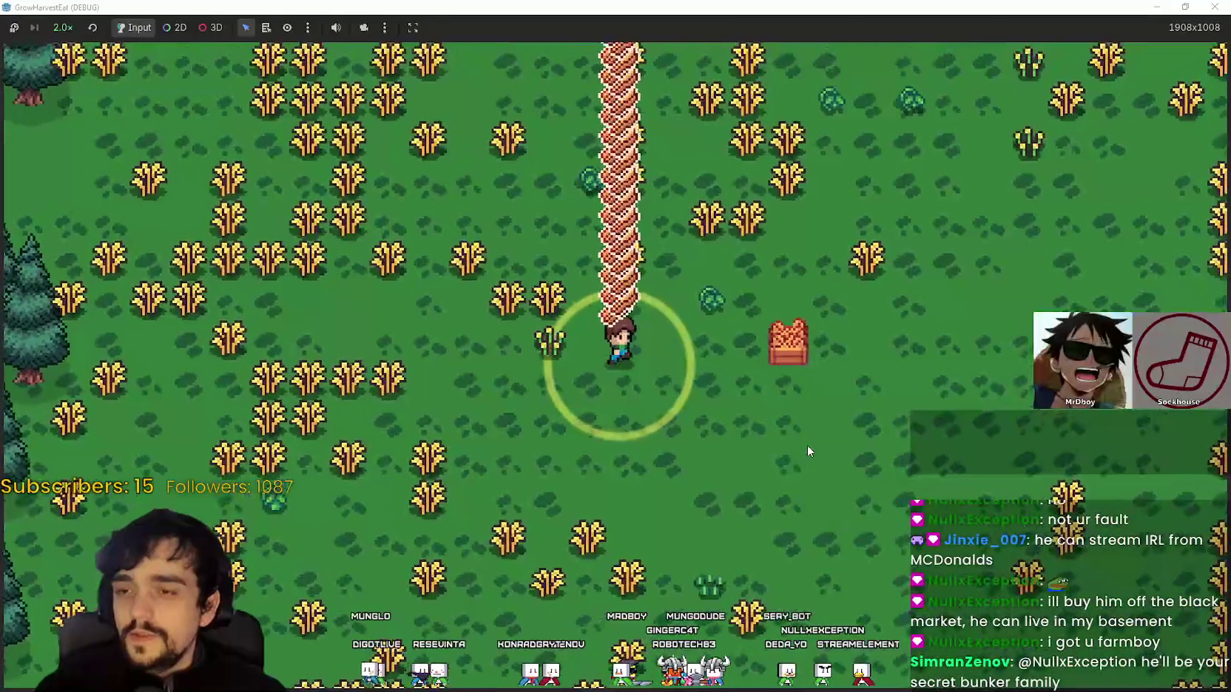
key(s)
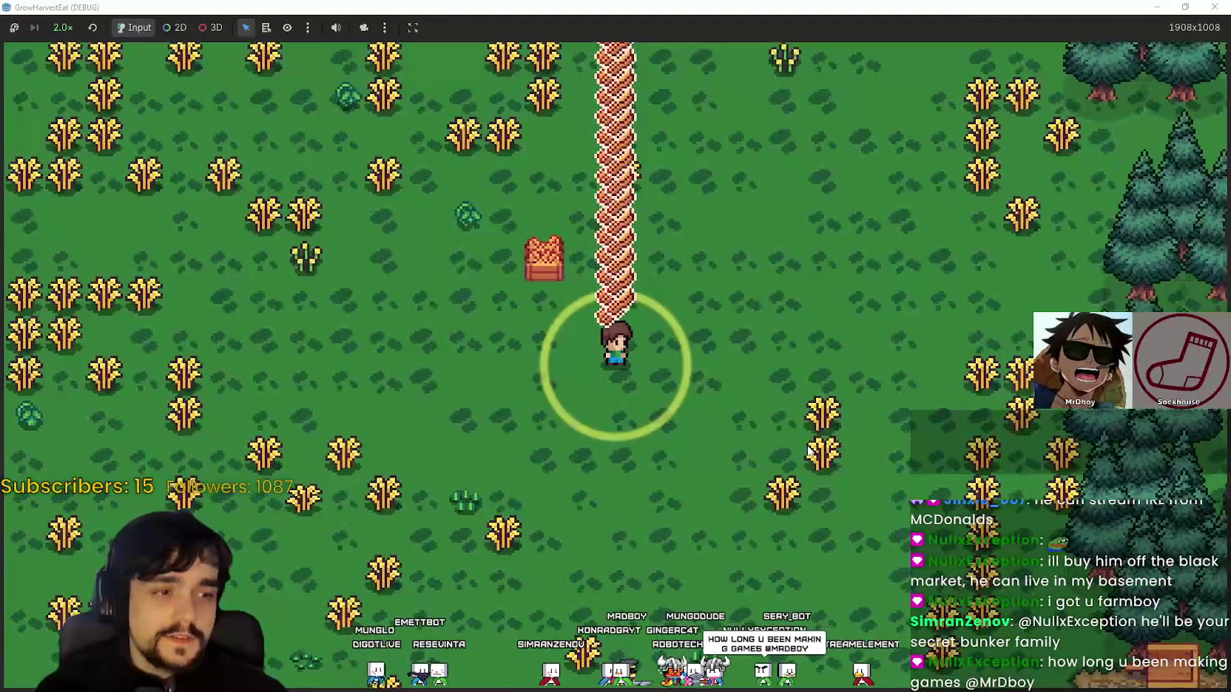
key(d)
key(s)
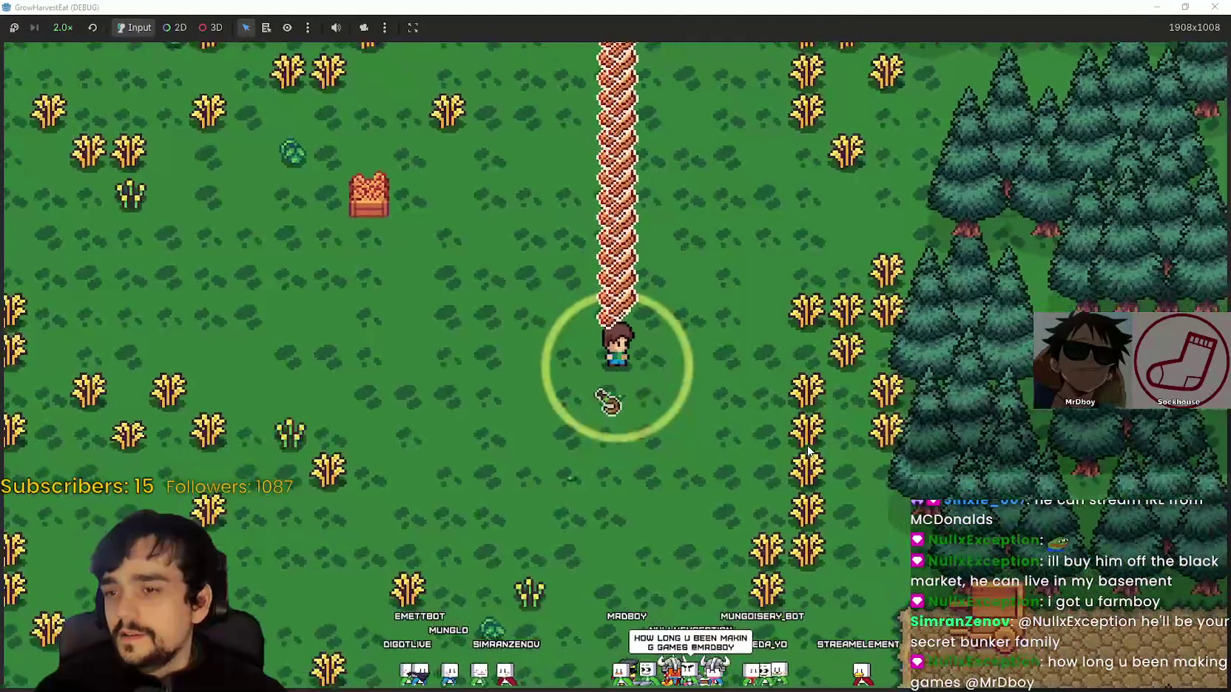
key(a)
key(s)
key(w)
key(d)
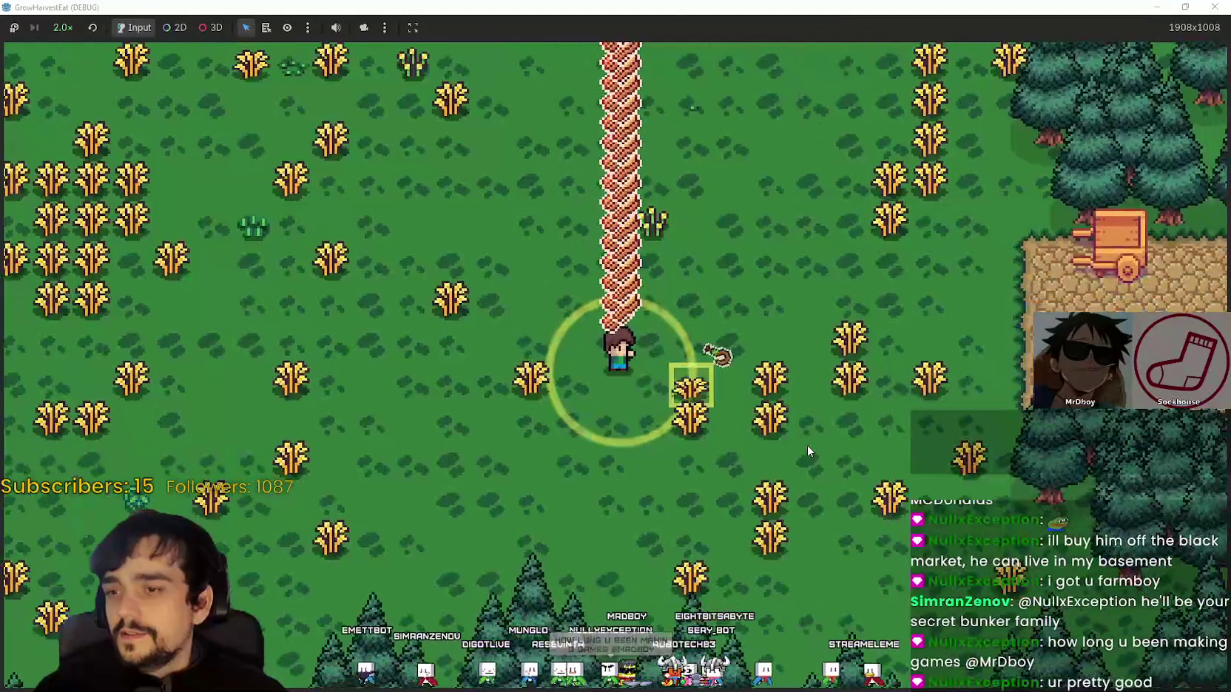
Carry the tall stack down and right to the cart beside the dirt path
key(w)
key(d)
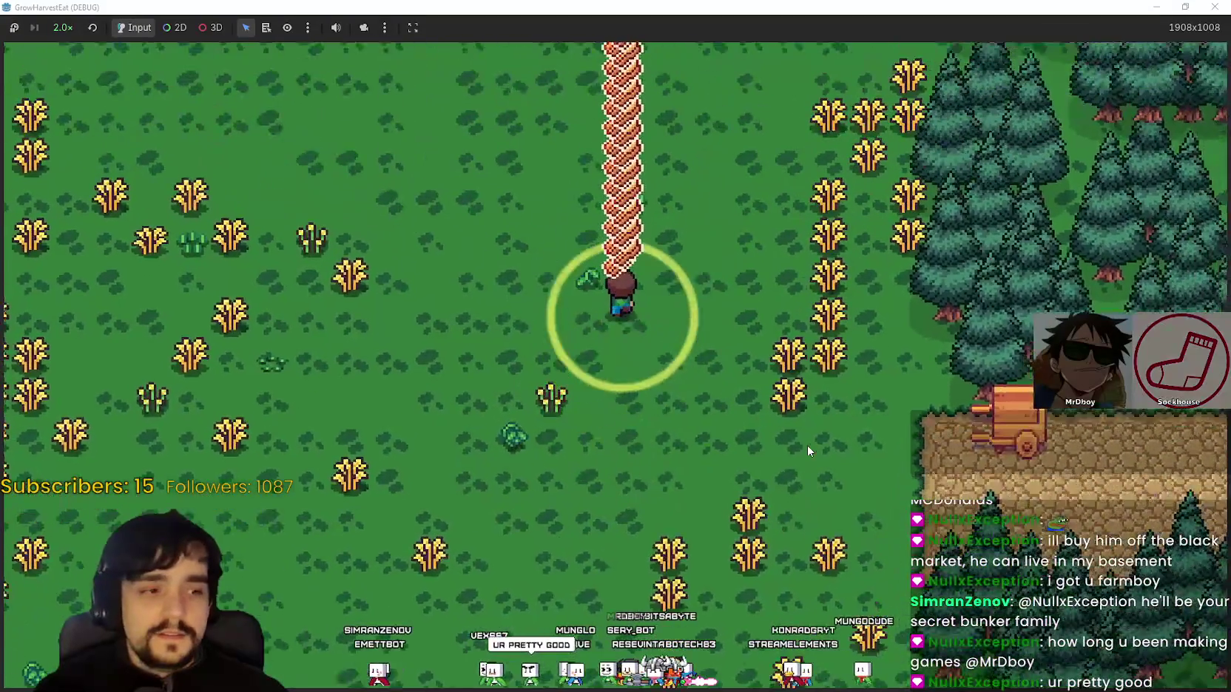
key(w)
key(a)
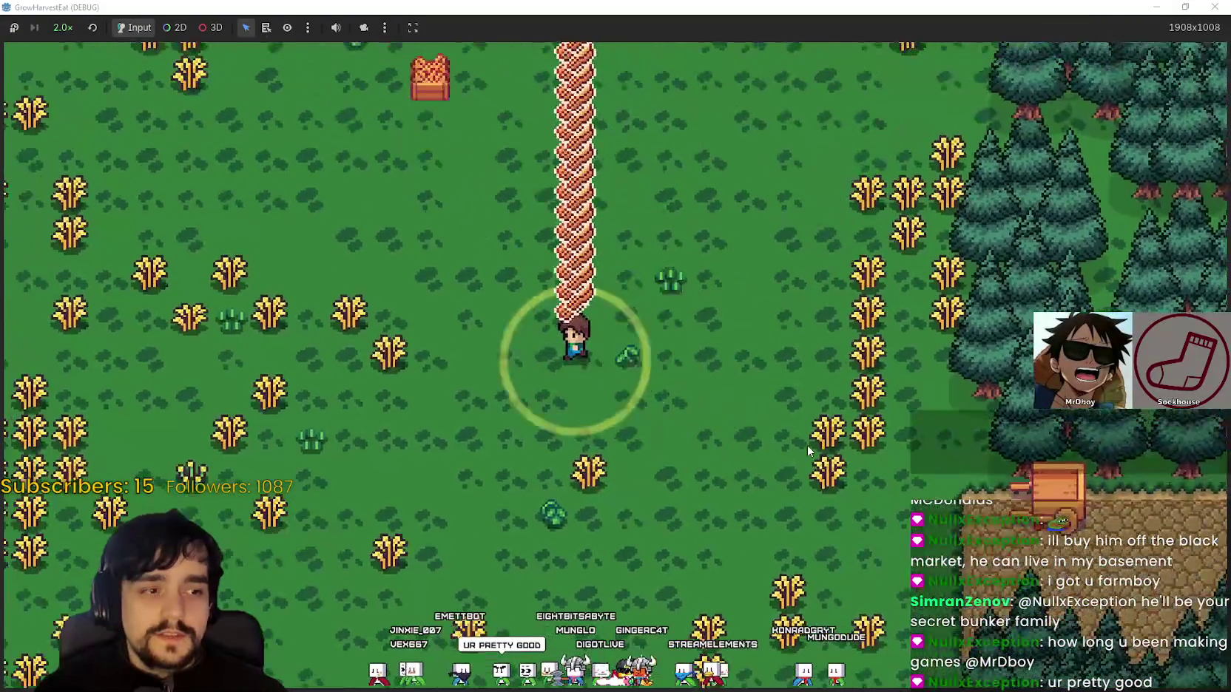
key(w)
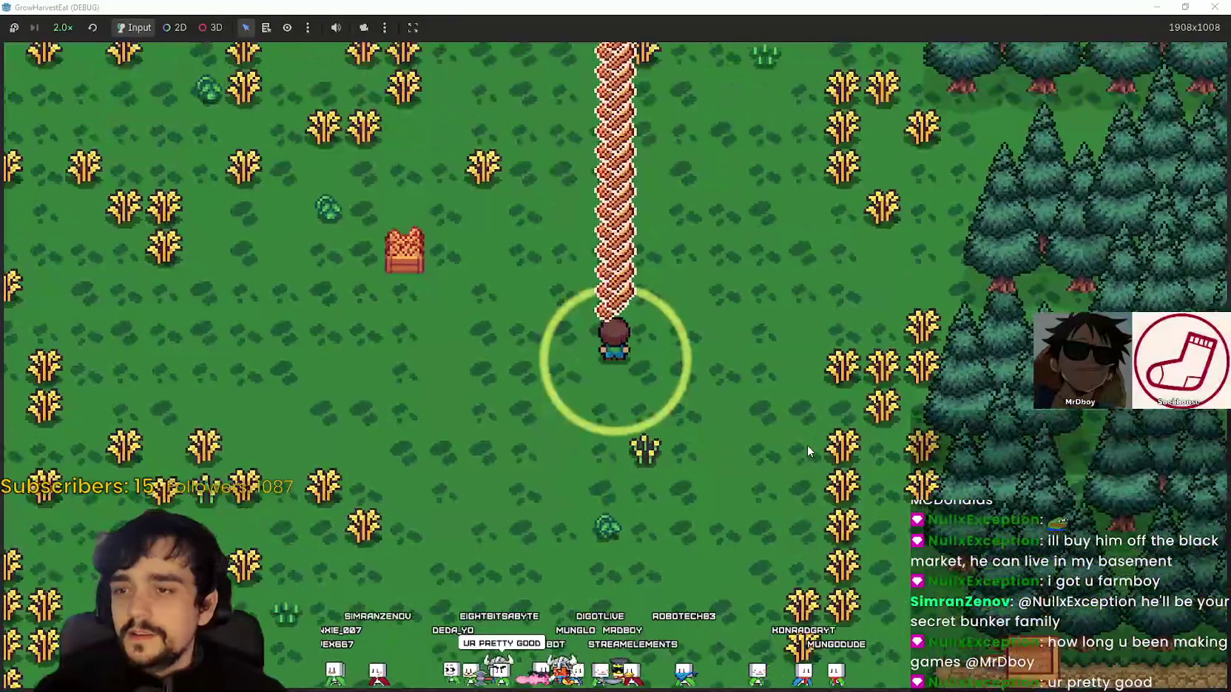
key(a)
key(s)
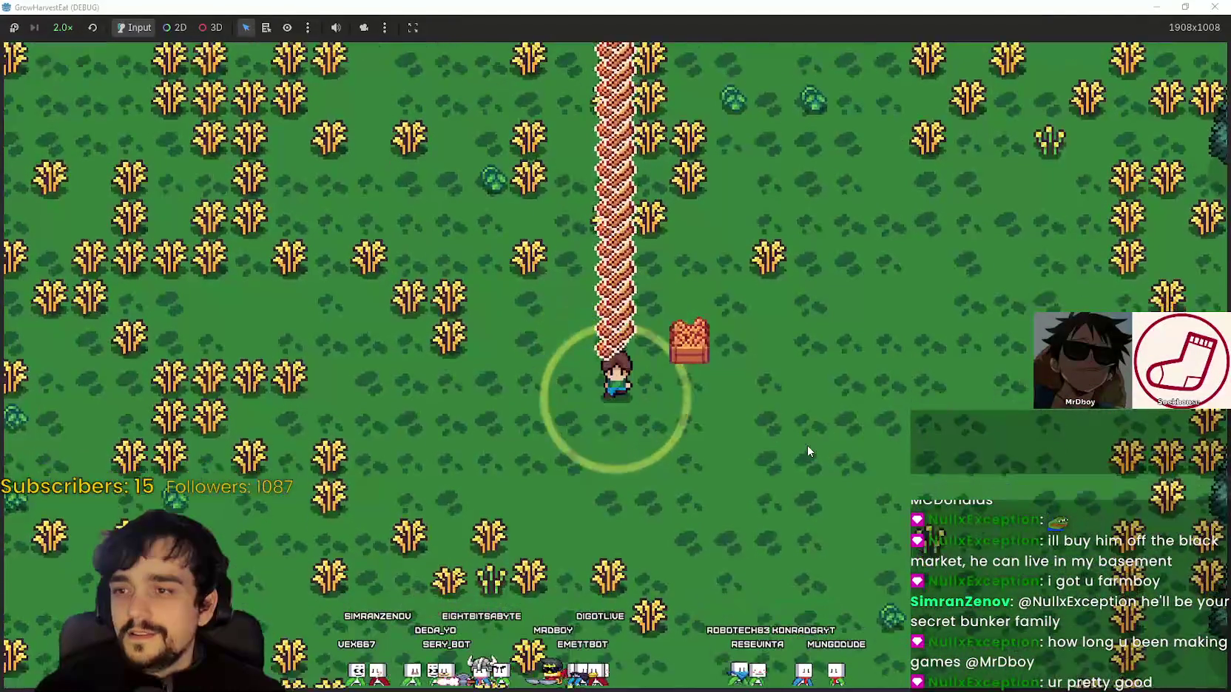
key(d)
key(s)
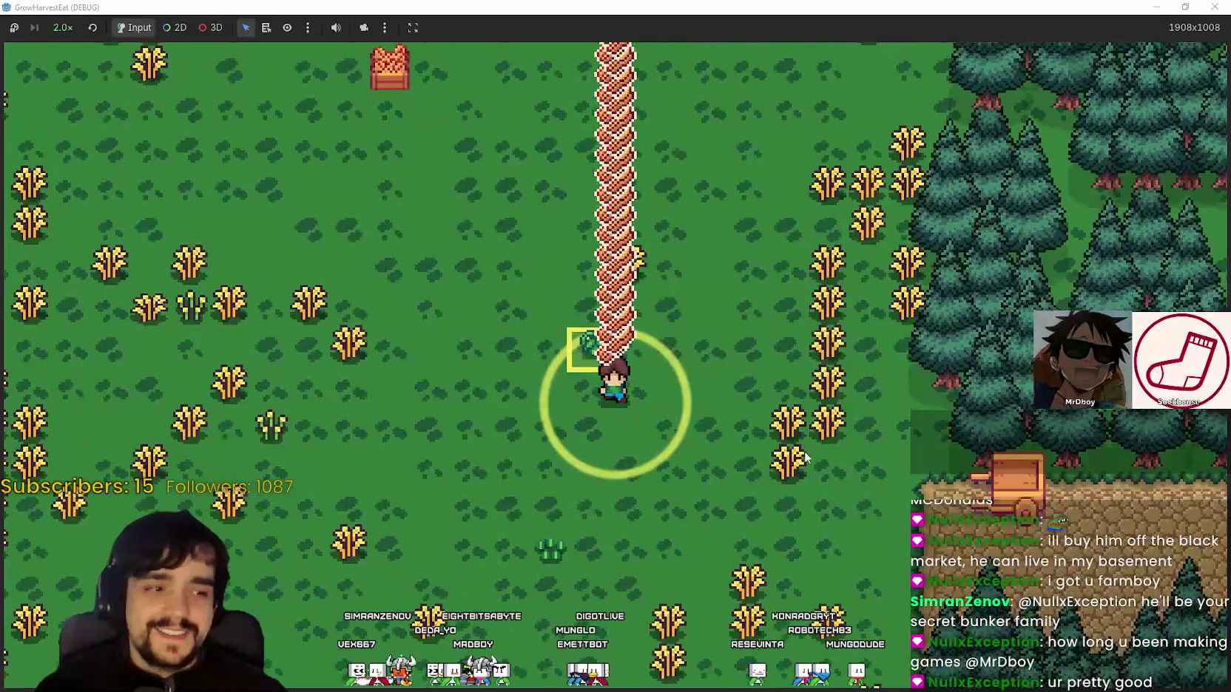
key(d)
key(a)
key(d)
key(s)
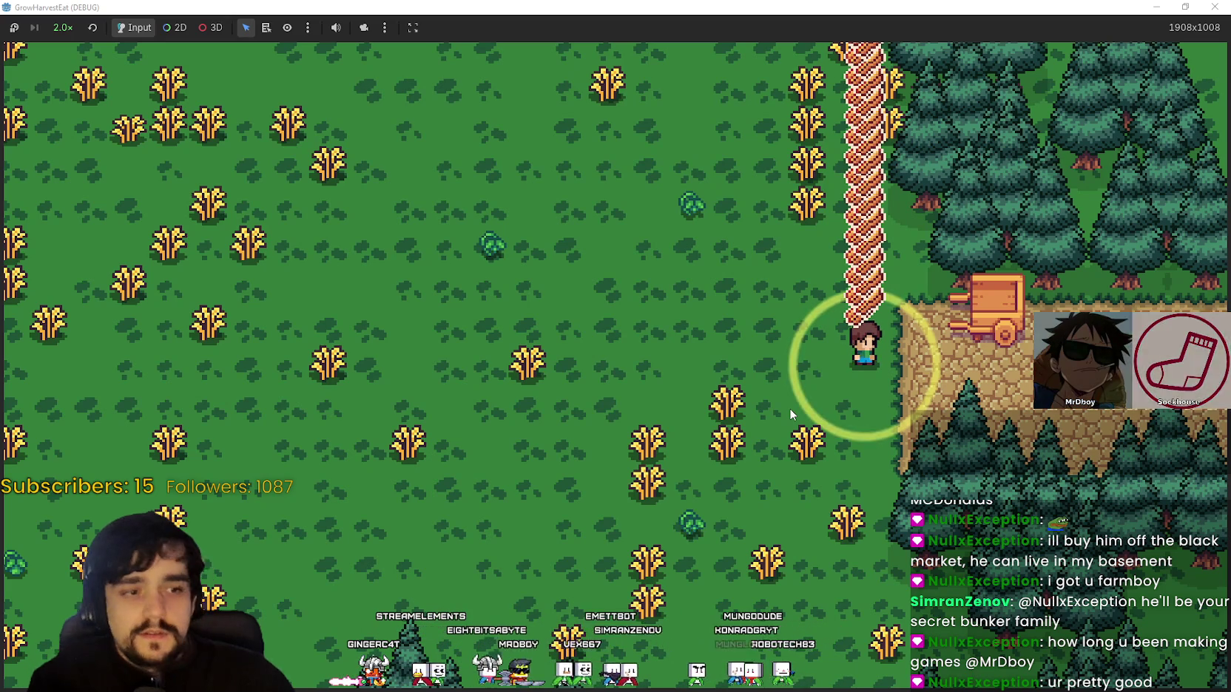
Target the wheat crop, then send the character into the cart to reach the bare grass field
click(721, 442)
click(987, 289)
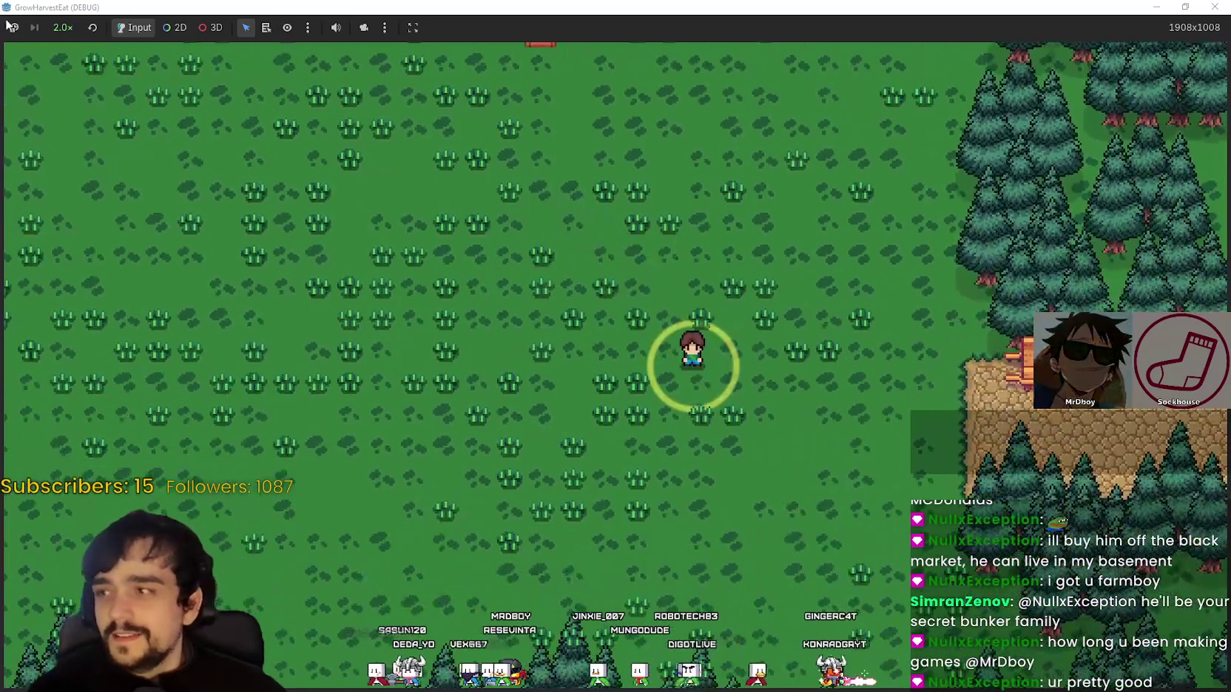
Leave game speed at 2.0× while the wheat regrows and is harvested into a new stack
click(63, 27)
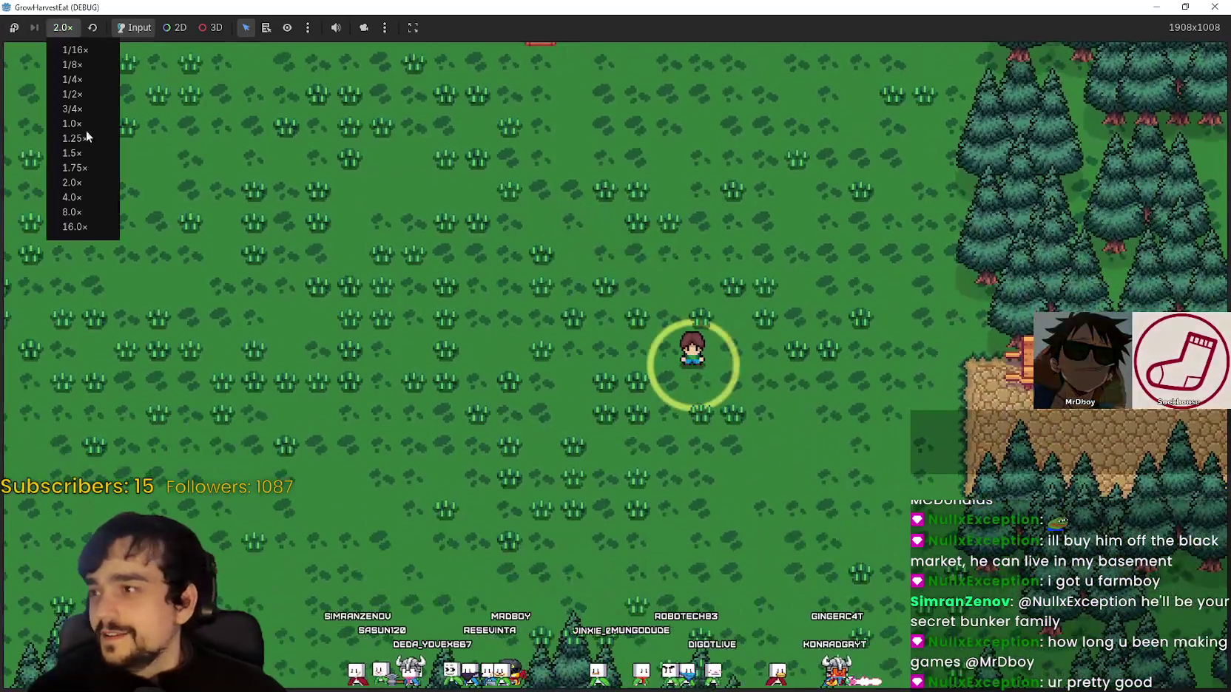
click(92, 181)
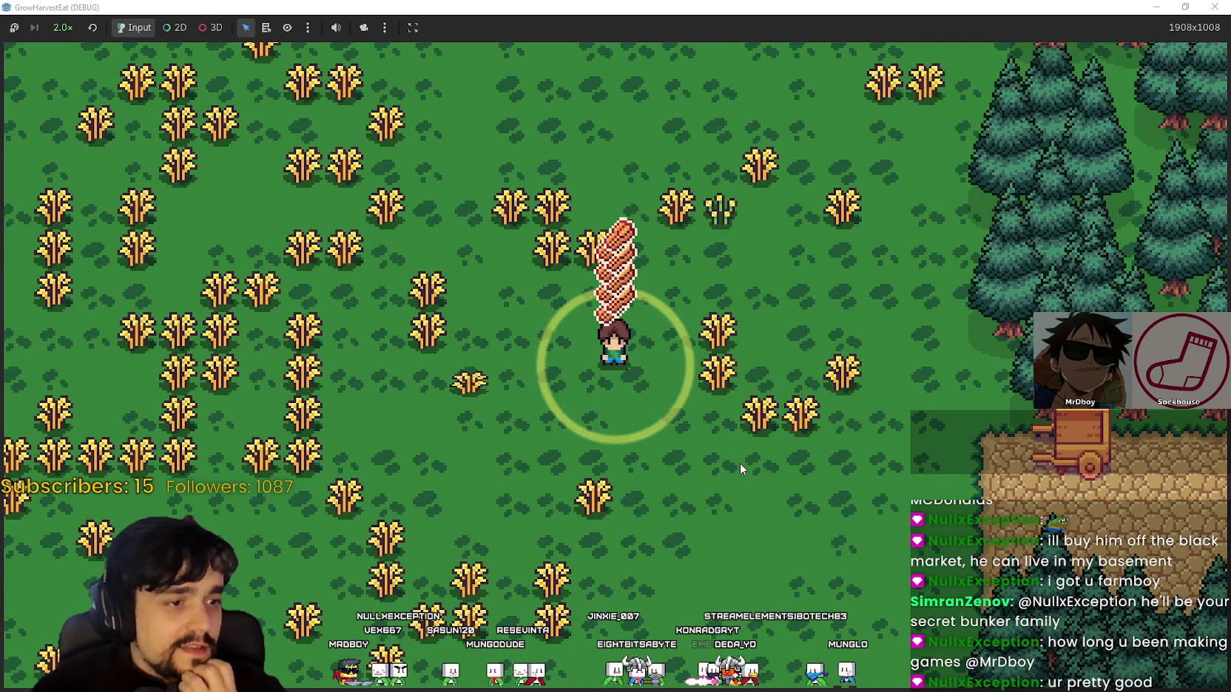
Ride the cart to the crossroads and drop the stack on the crop table's right edge
key(w)
key(d)
key(s)
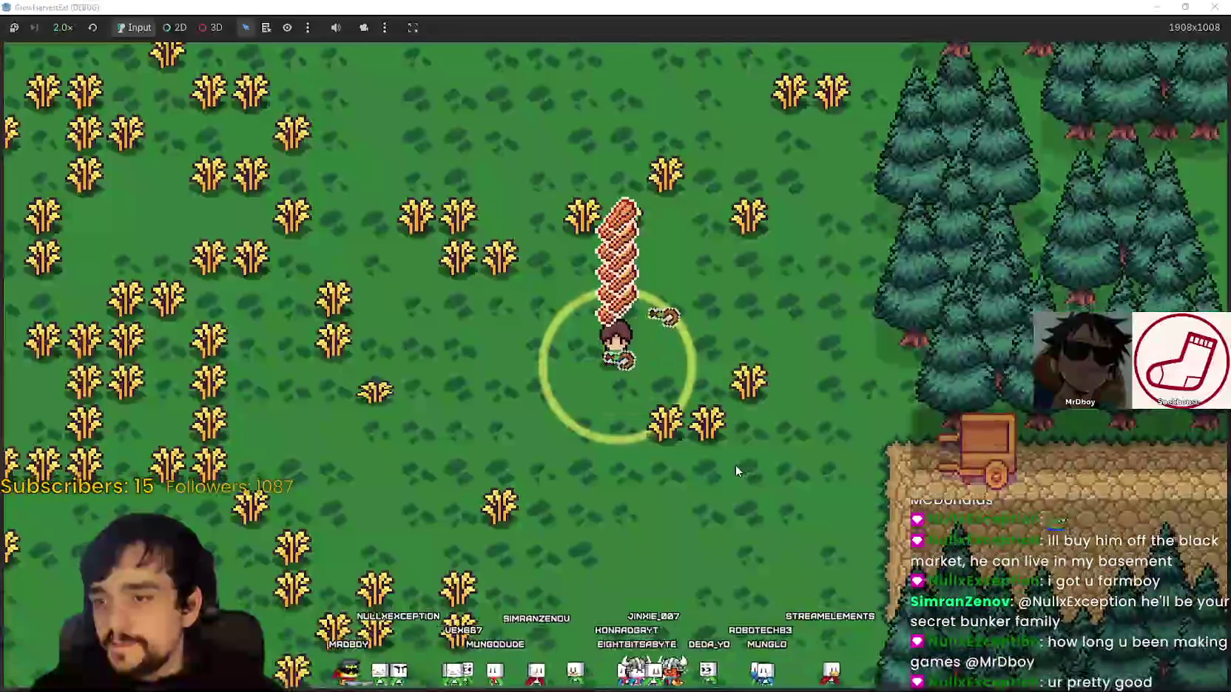
key(d)
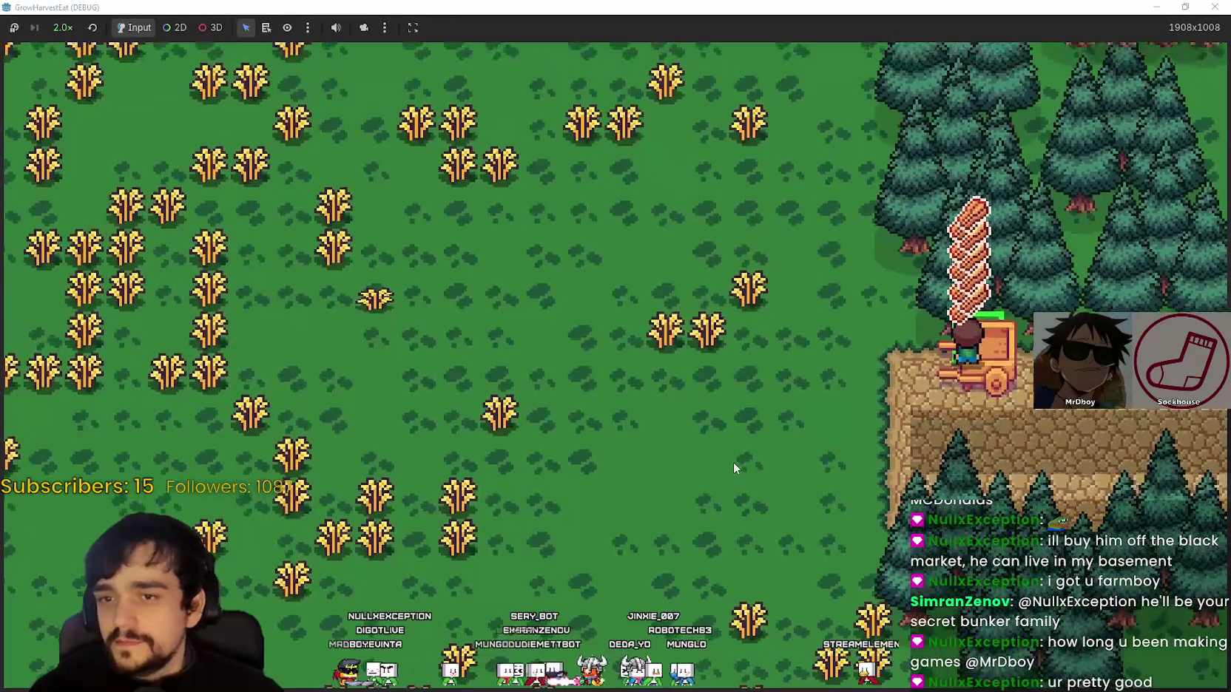
key(w)
key(a)
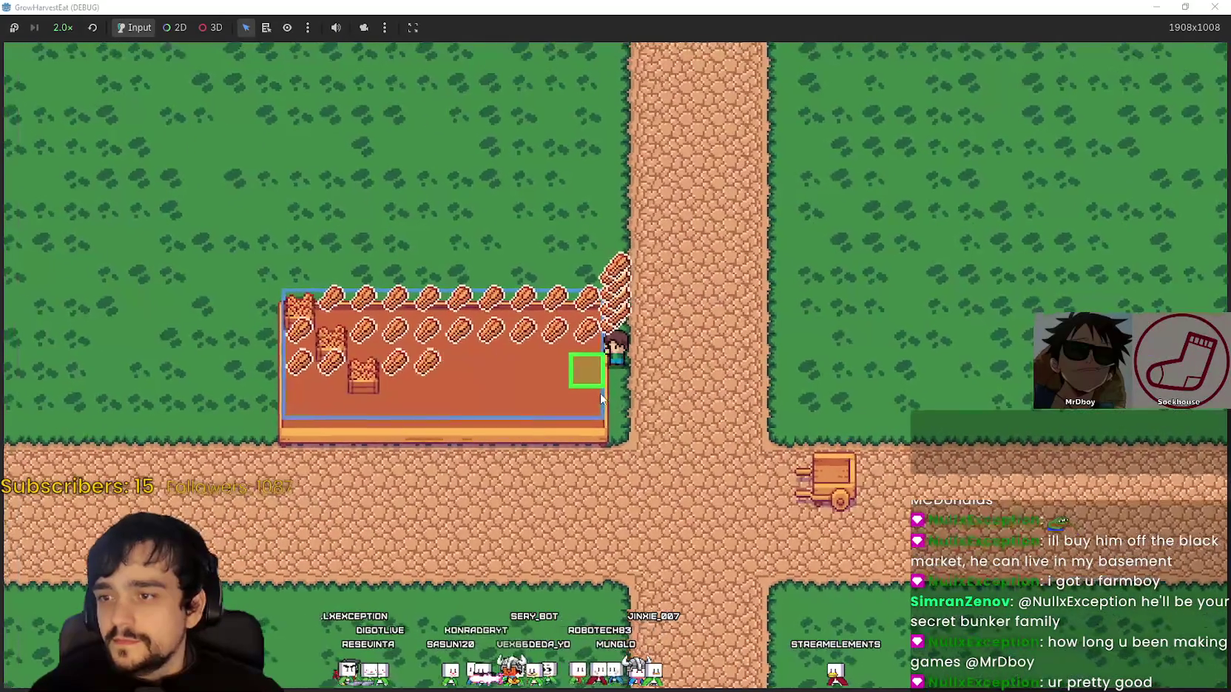
key(e)
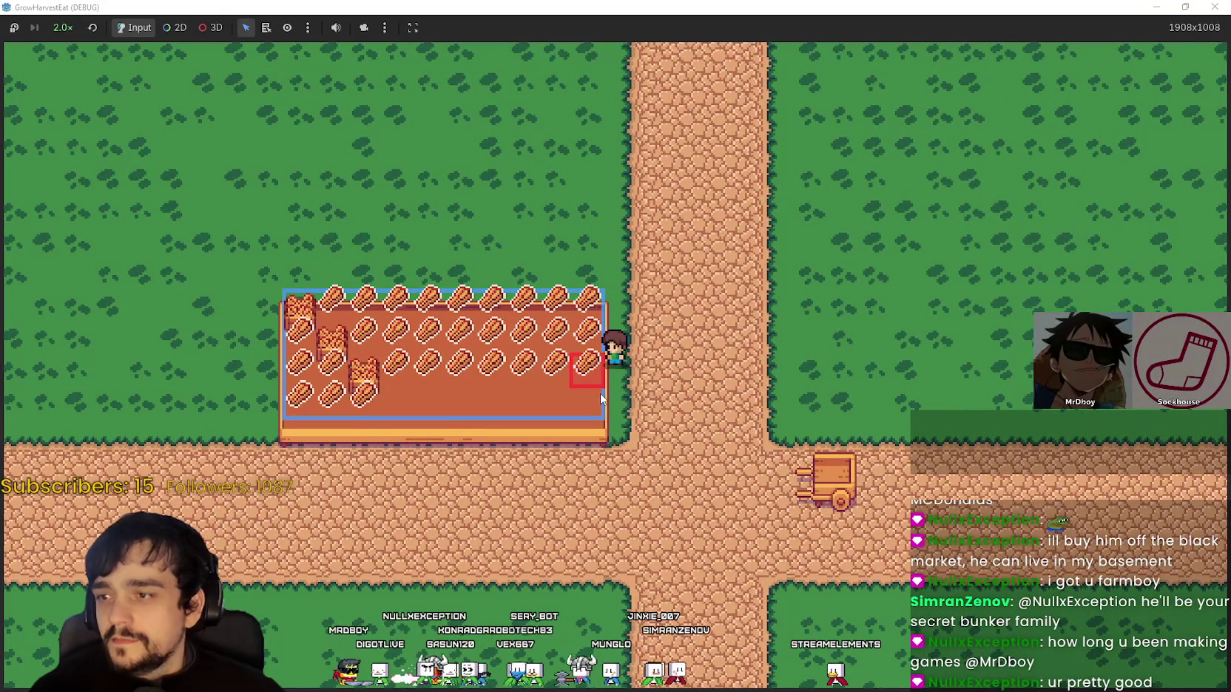
Walk around the crop table to the cart and ride back to the grass field
key(w)
scroll(799, 447, up, 2)
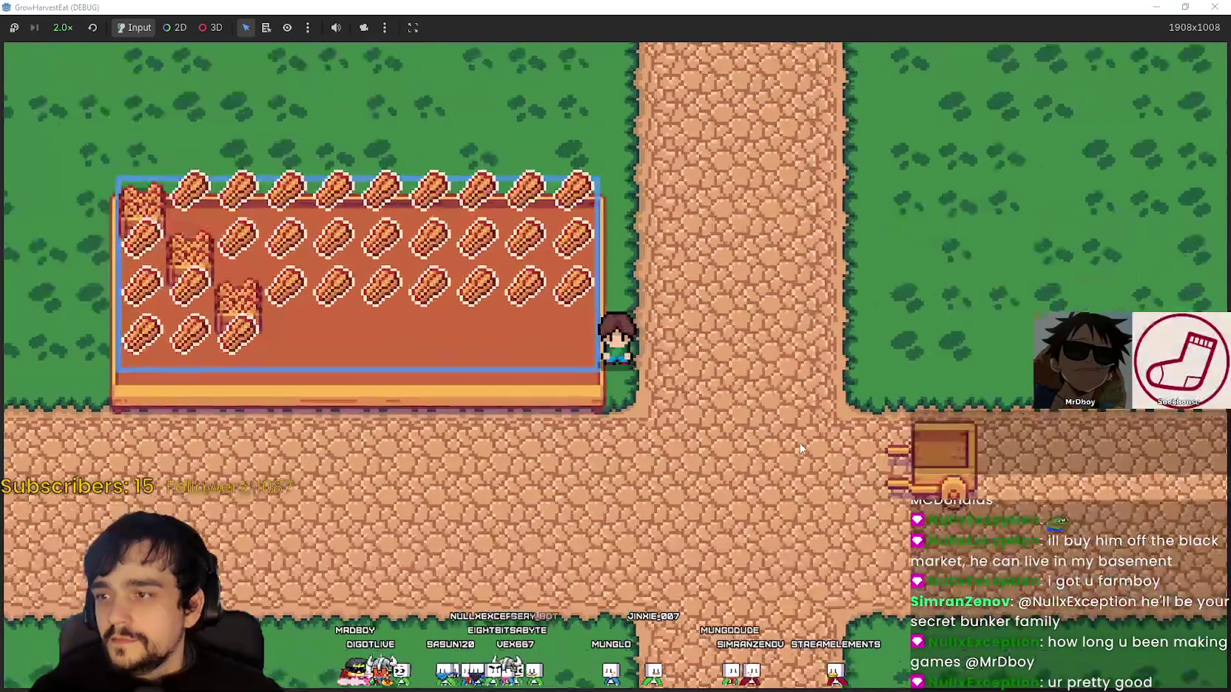
scroll(800, 447, down, 1)
key(s)
key(a)
key(w)
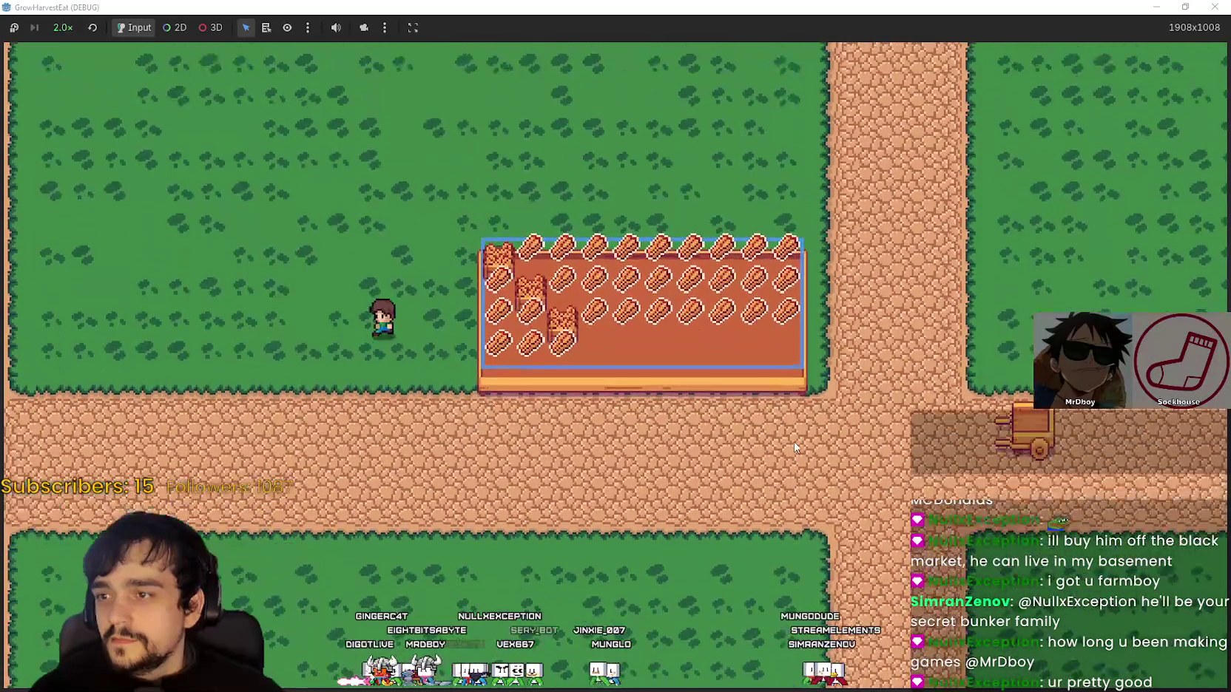
key(s)
key(d)
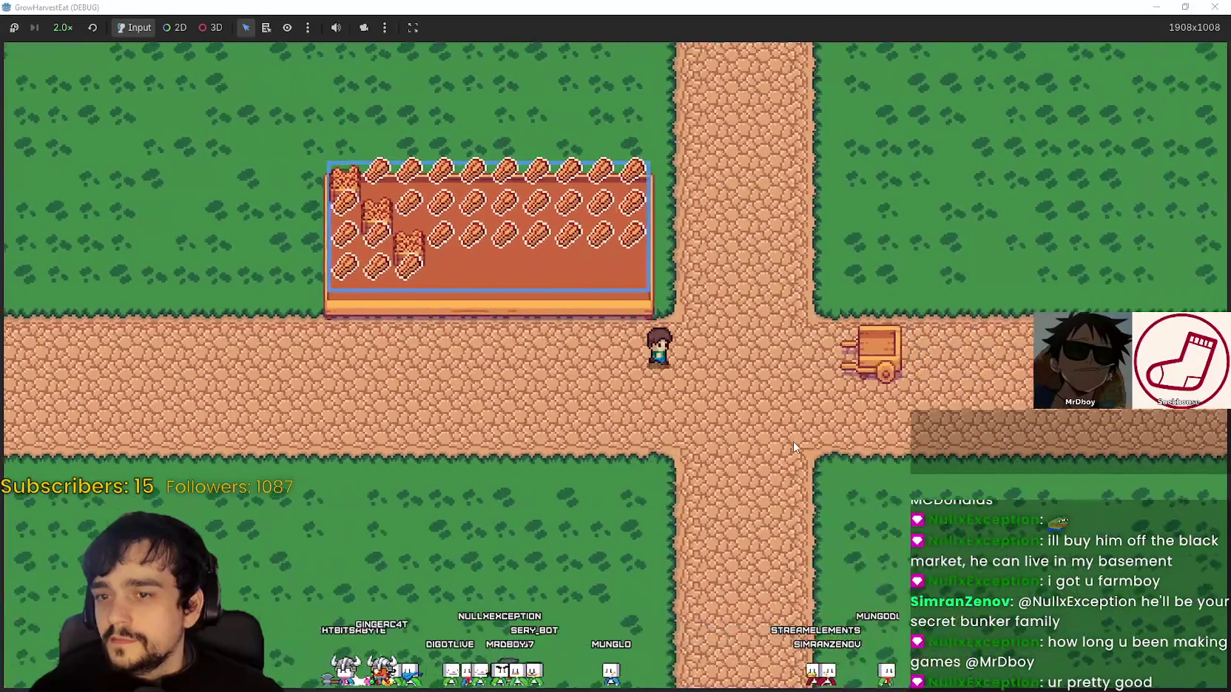
key(w)
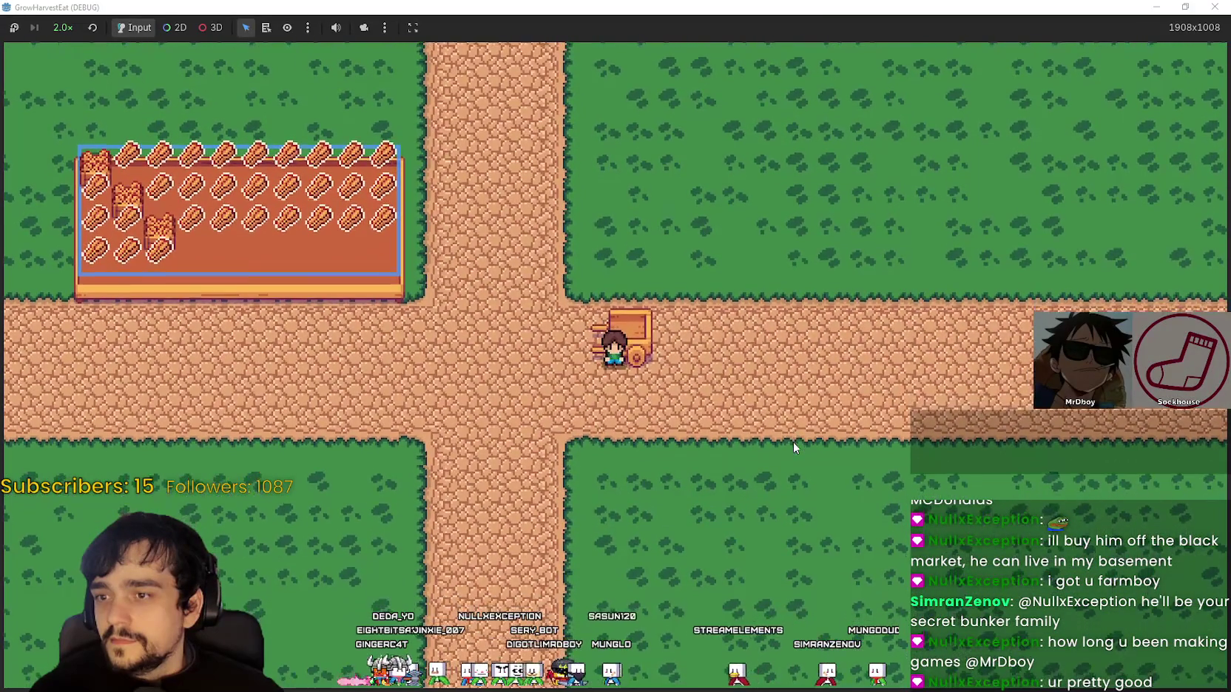
key(d)
key(w)
key(s)
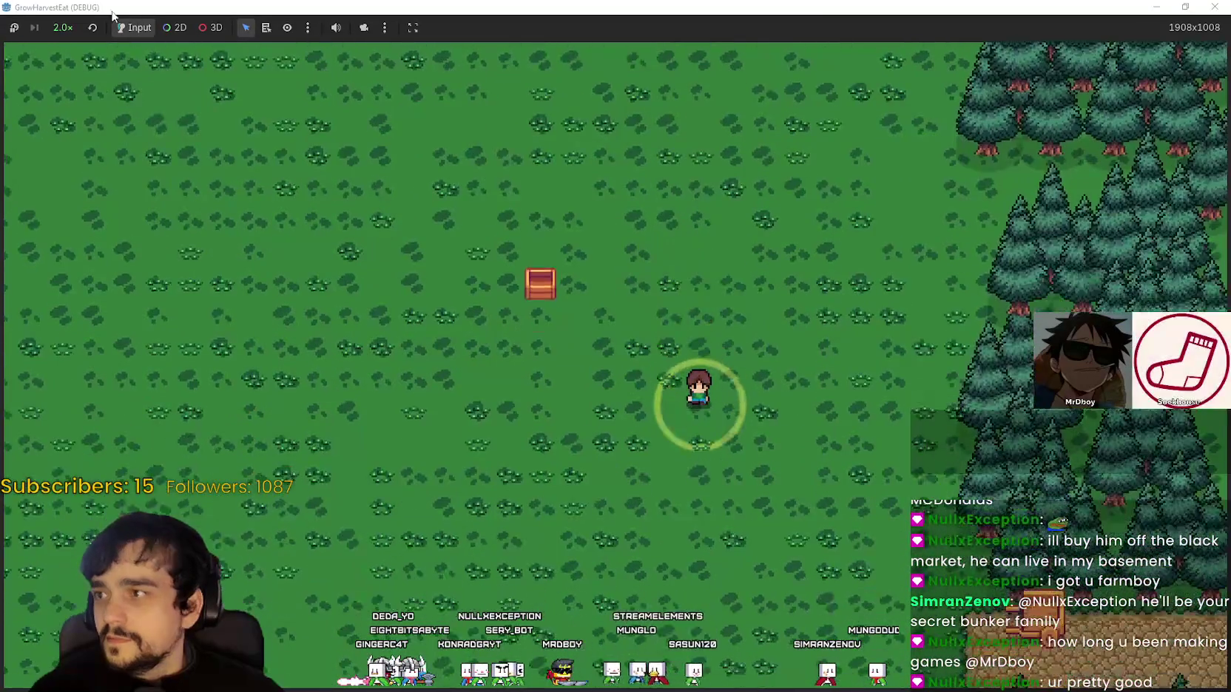
click(63, 28)
click(789, 471)
key(s)
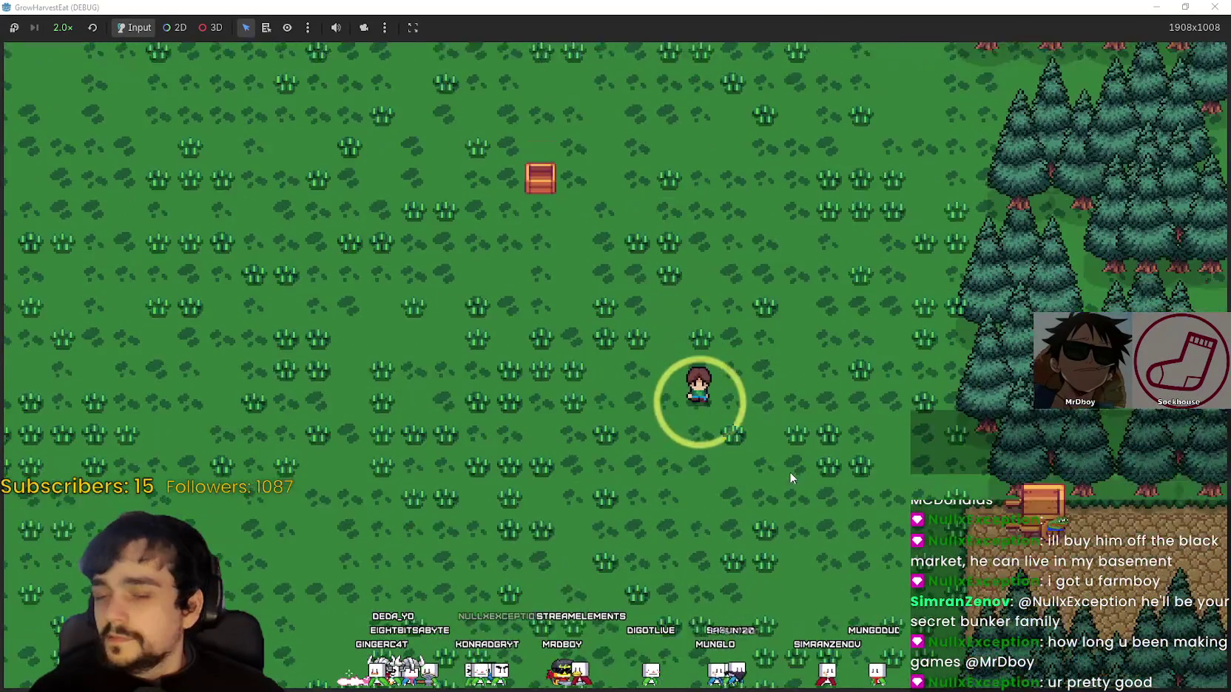
key(d)
key(a)
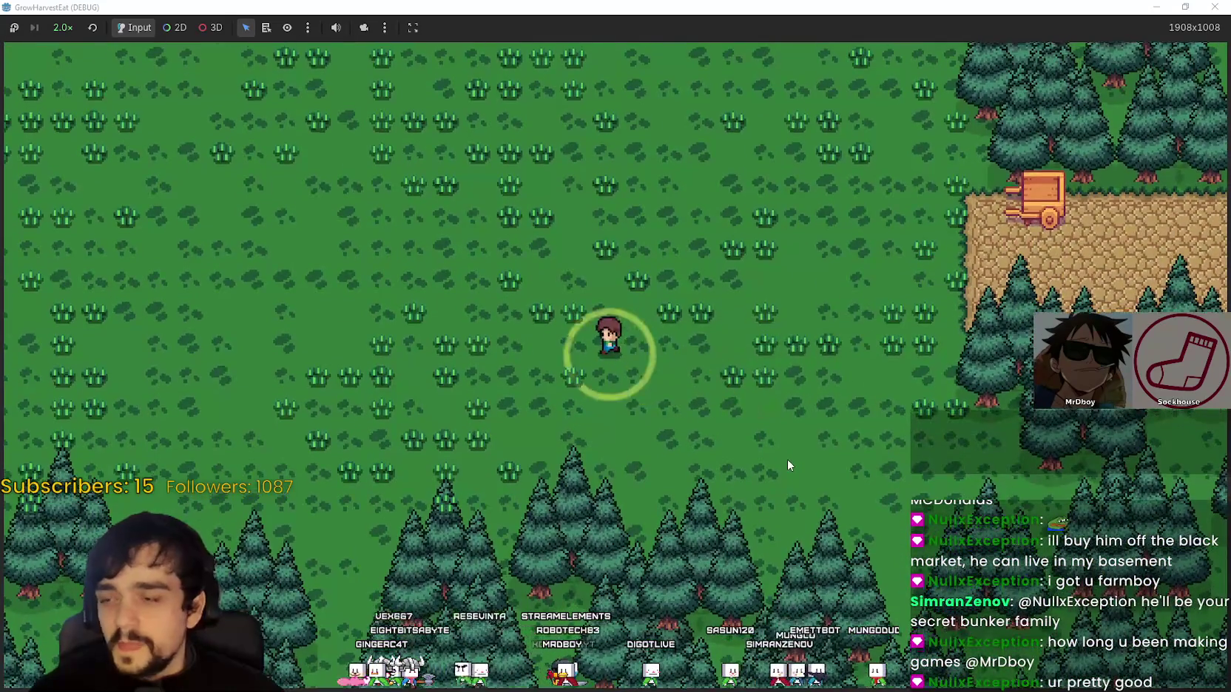
key(s)
key(w)
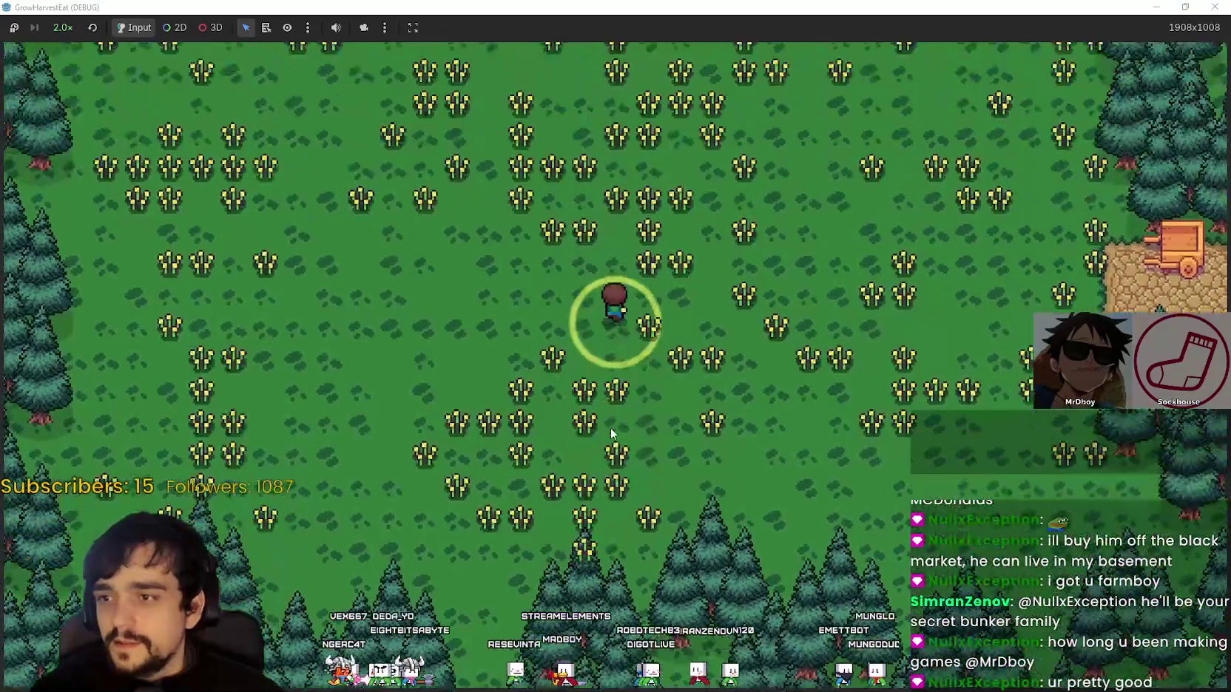
key(d)
key(s)
key(d)
key(d)
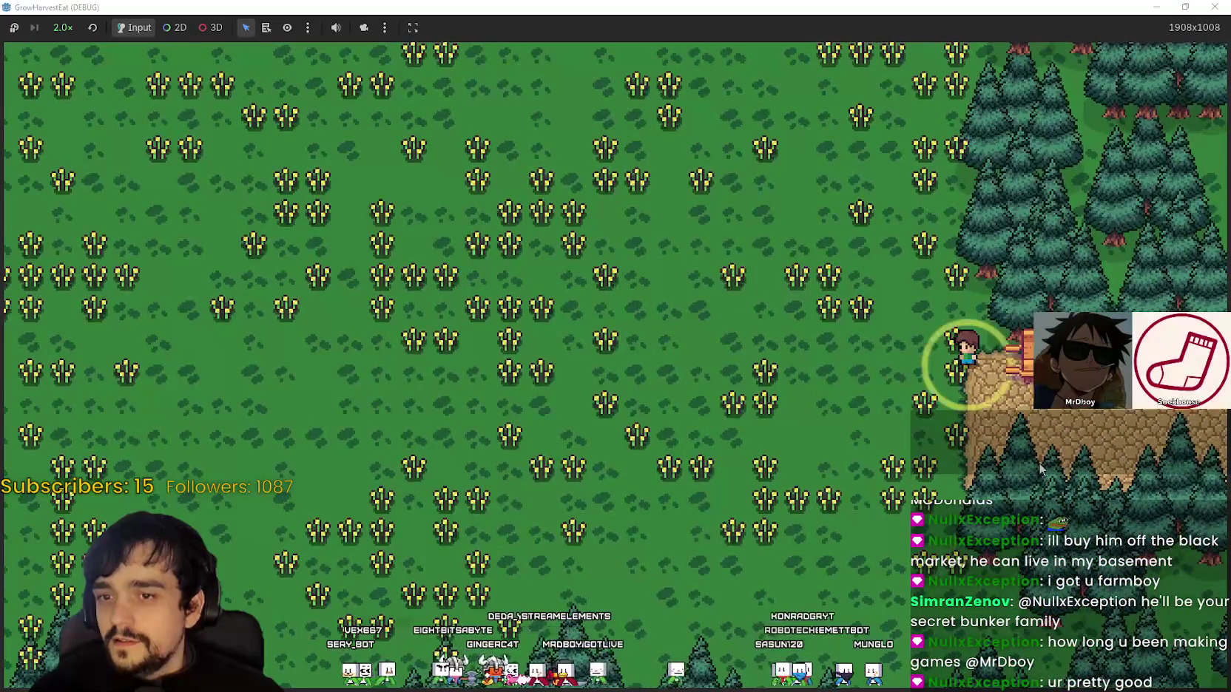
key(d)
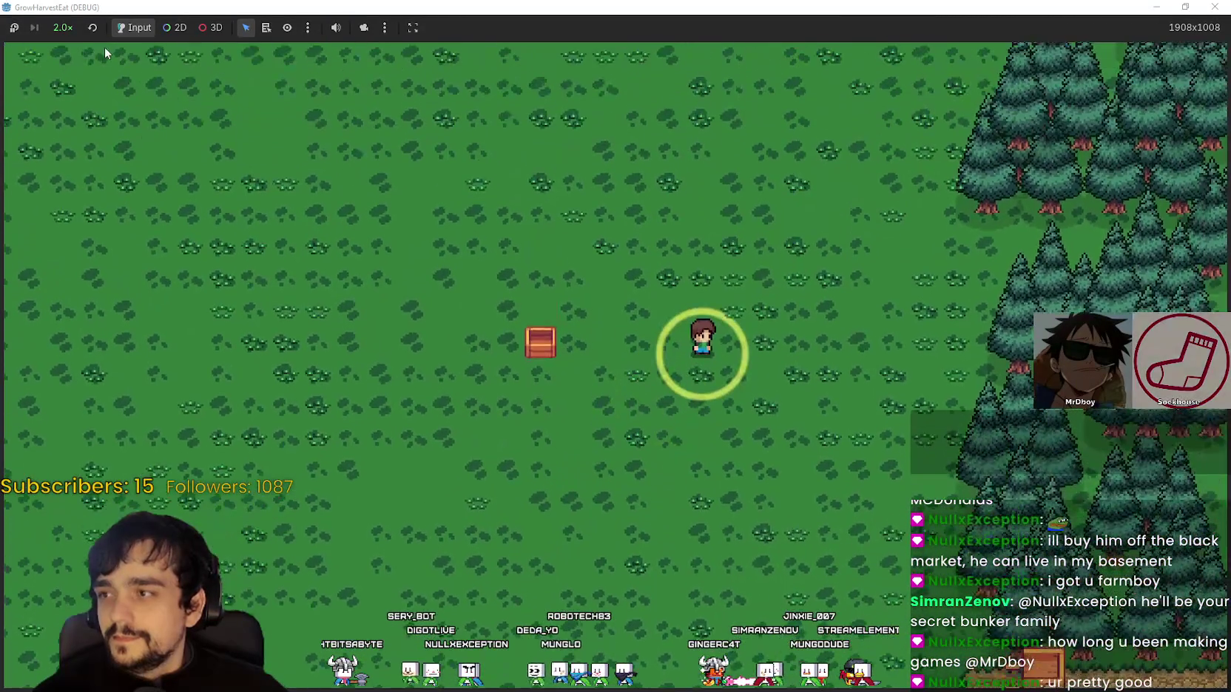
click(64, 28)
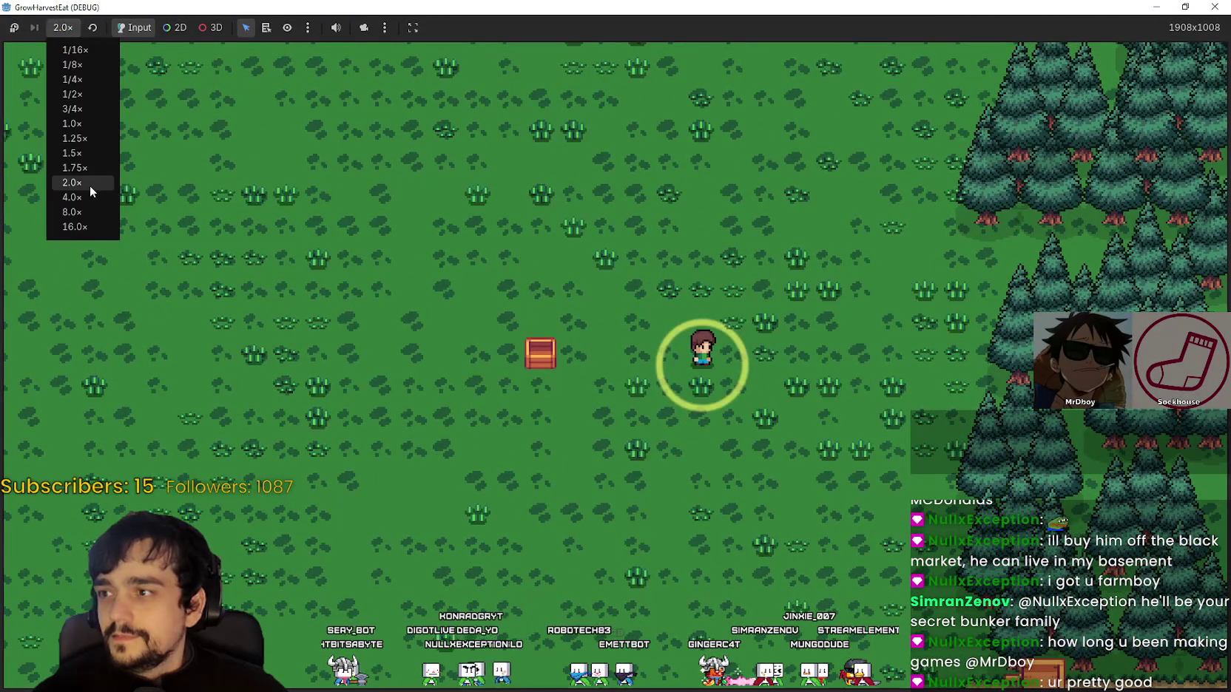
Keep game speed at 2.0×, then restore and re-maximize the game window
click(90, 185)
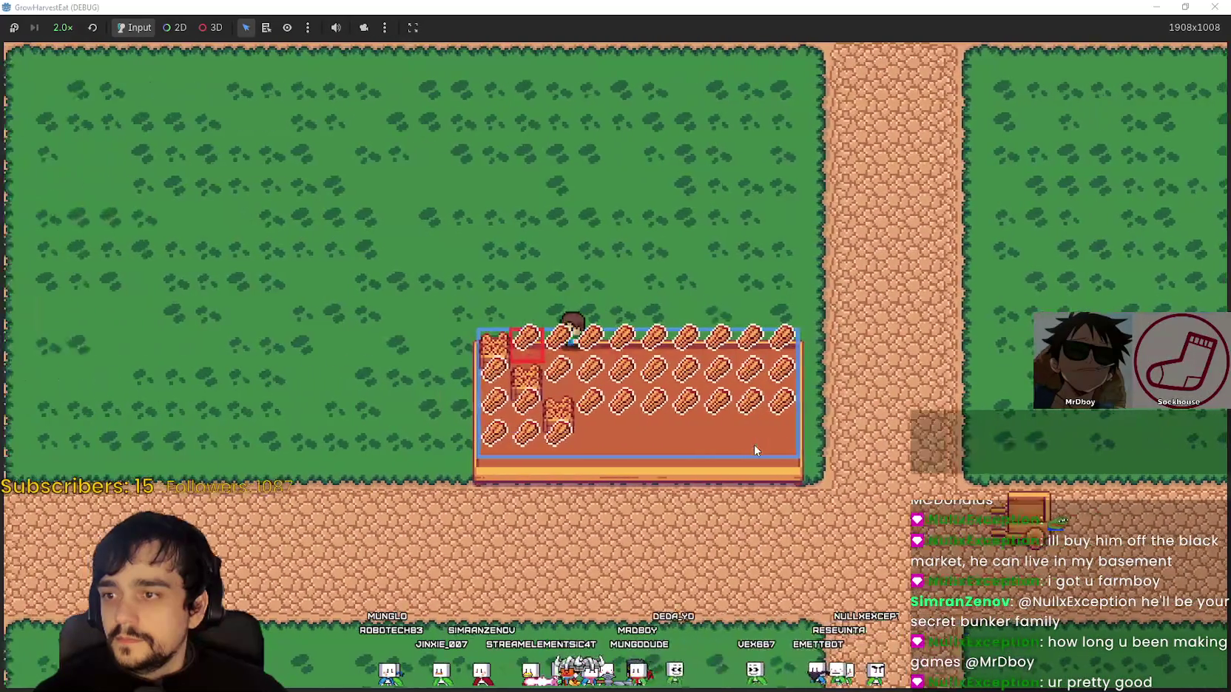
scroll(740, 436, down, 5)
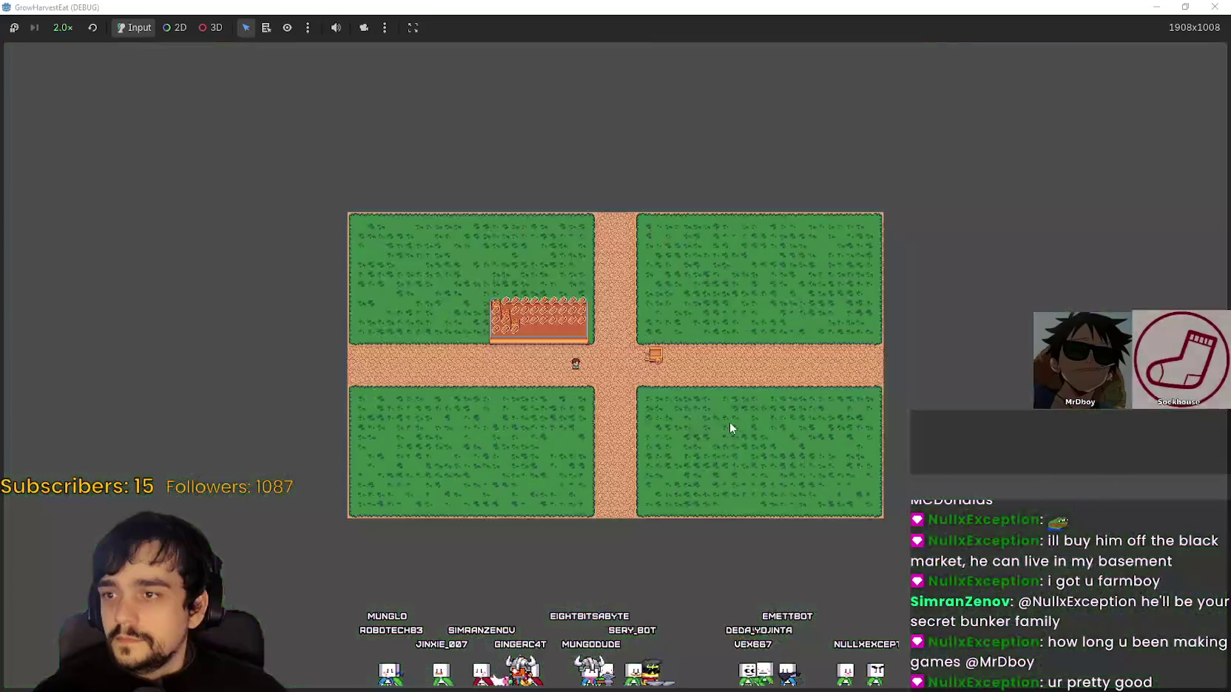
scroll(730, 428, up, 5)
double_click(711, 7)
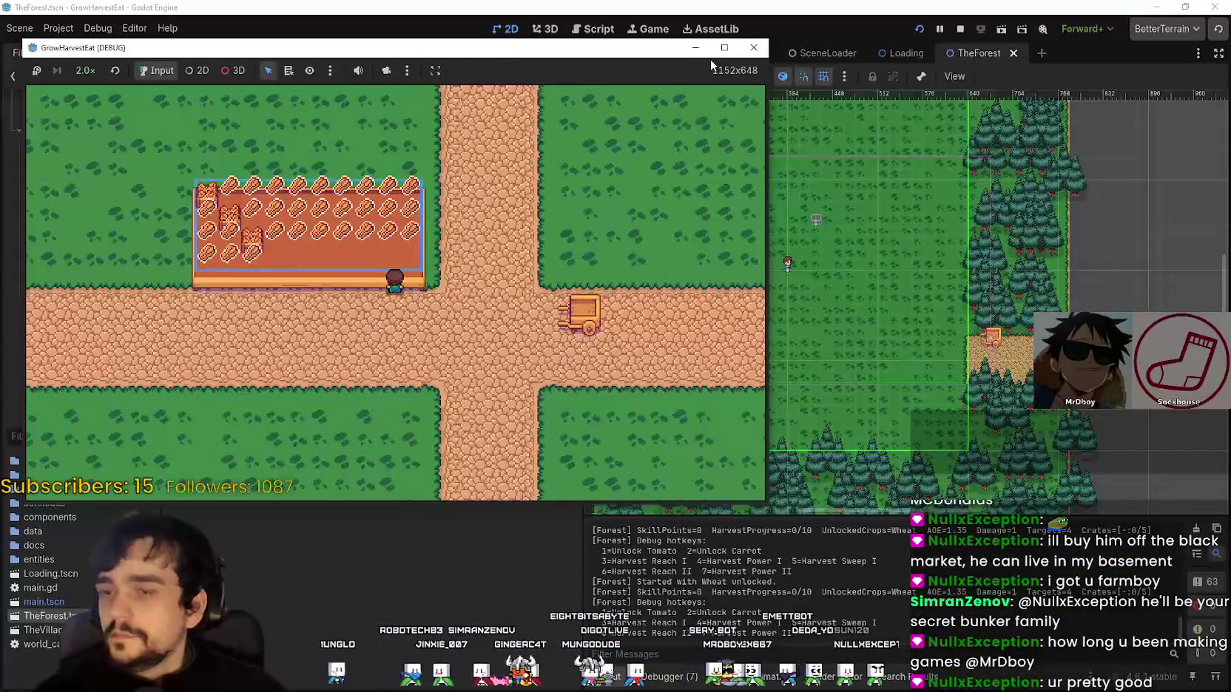
click(724, 48)
Walk along the crop table's top edge and down its west side
scroll(678, 390, up, 5)
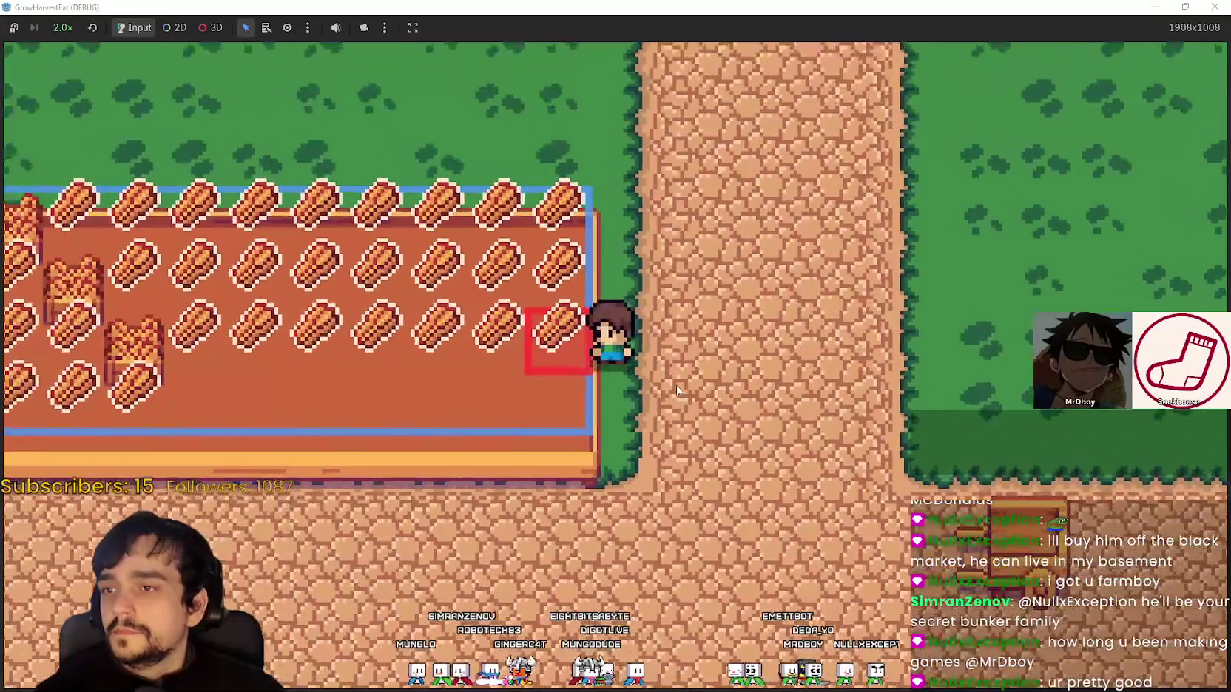
key(Up)
key(Left)
key(Down)
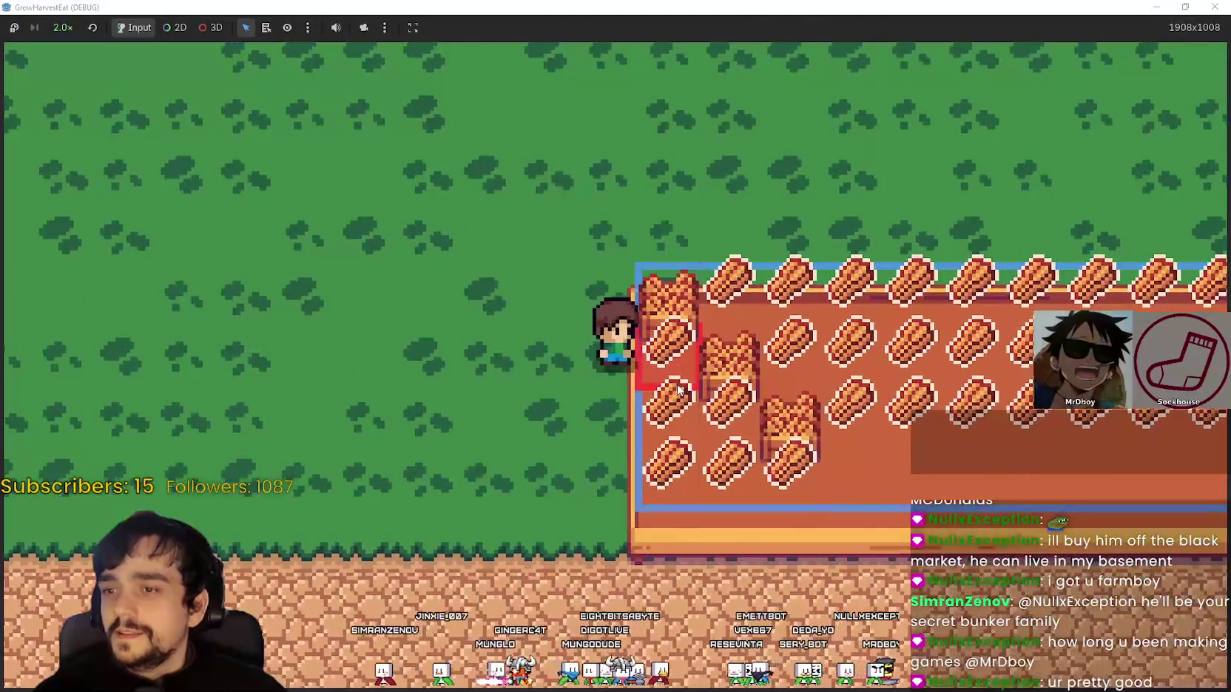
Walk down past the crop table, along the path, and onto the table's right edge
key(Down)
key(Right)
key(Up)
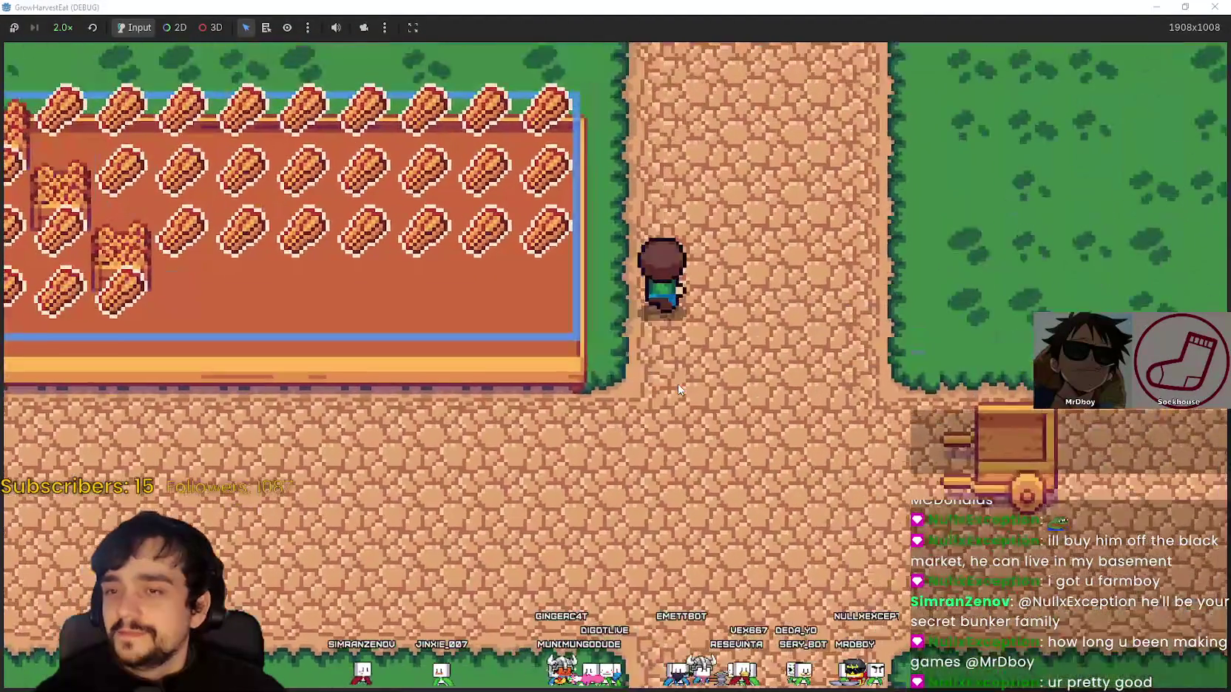
key(Left)
key(Down)
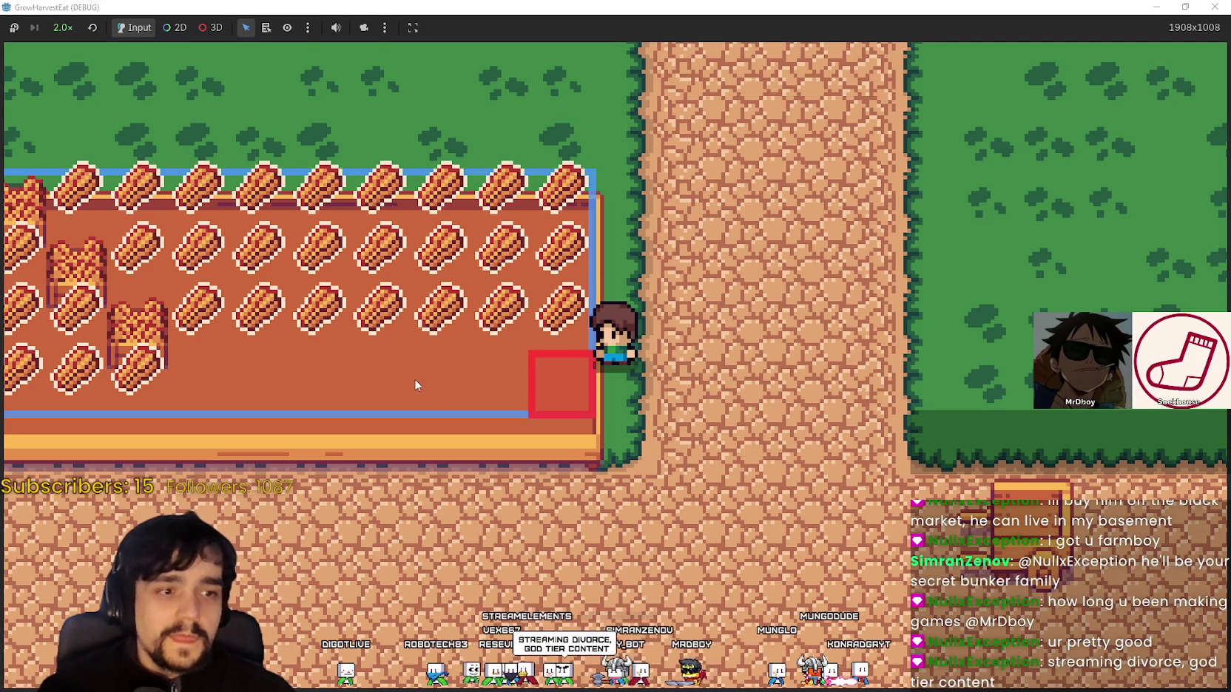
Walk along the village paths to the caravan cart and ride it to The Forest
key(d)
key(s)
key(a)
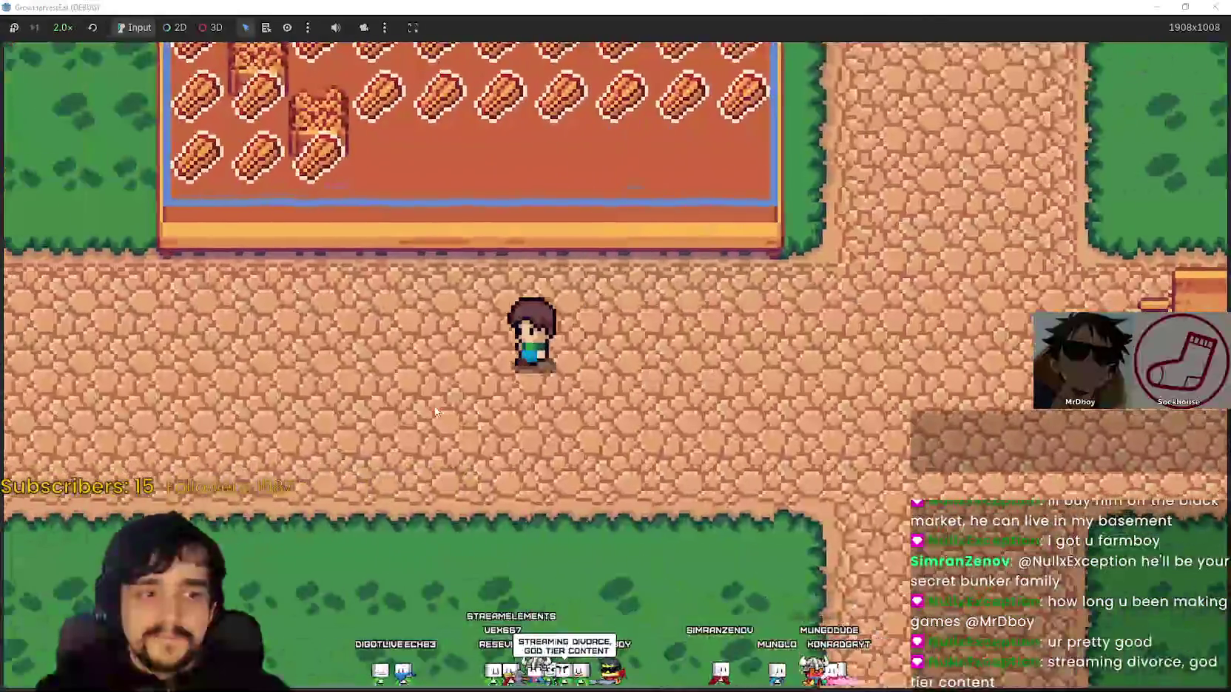
key(w)
key(d)
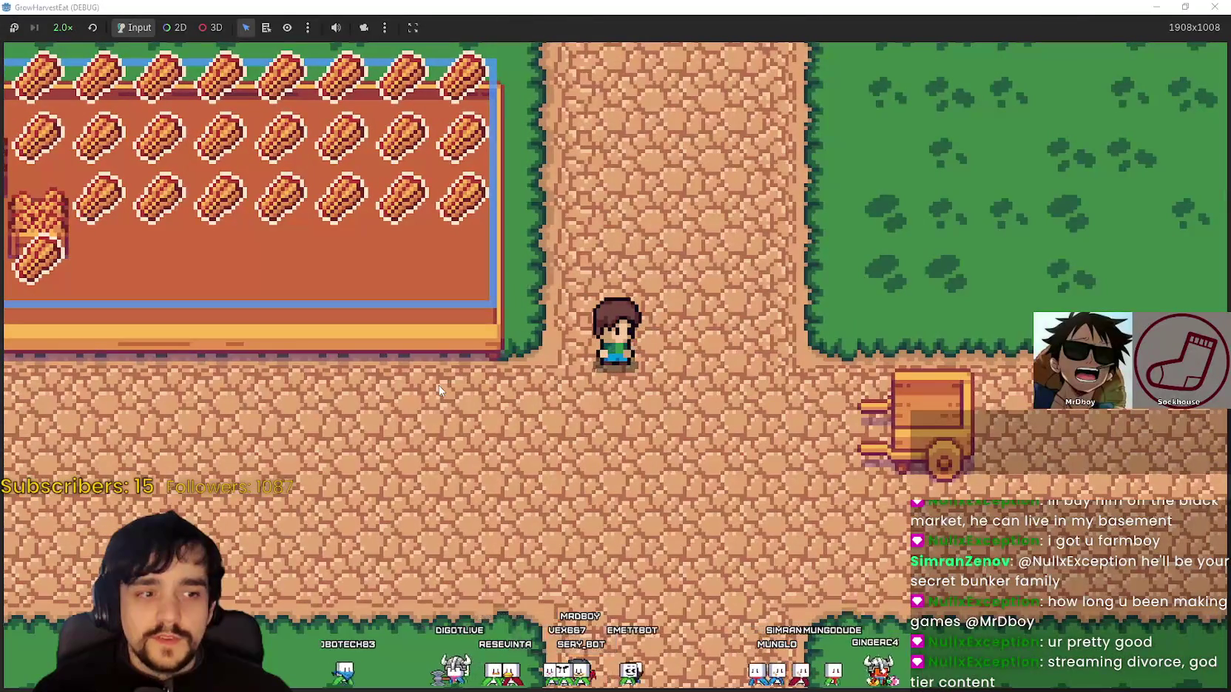
key(a)
key(d)
key(w)
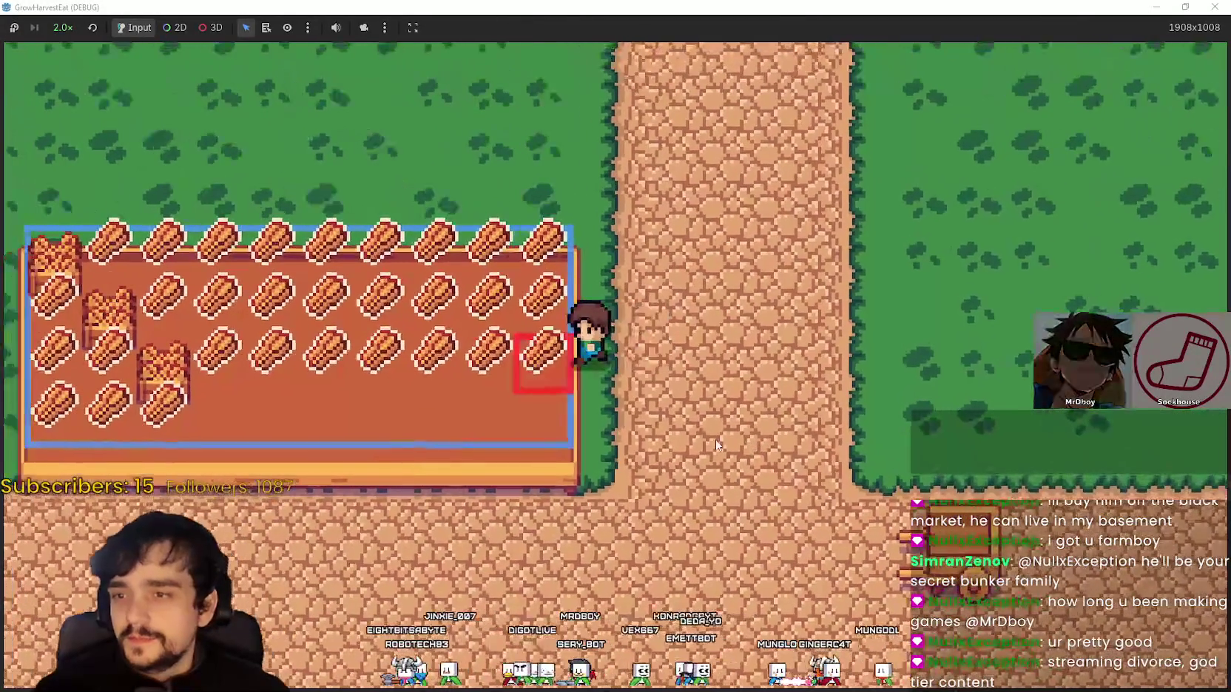
key(s)
key(d)
key(w)
key(s)
key(w)
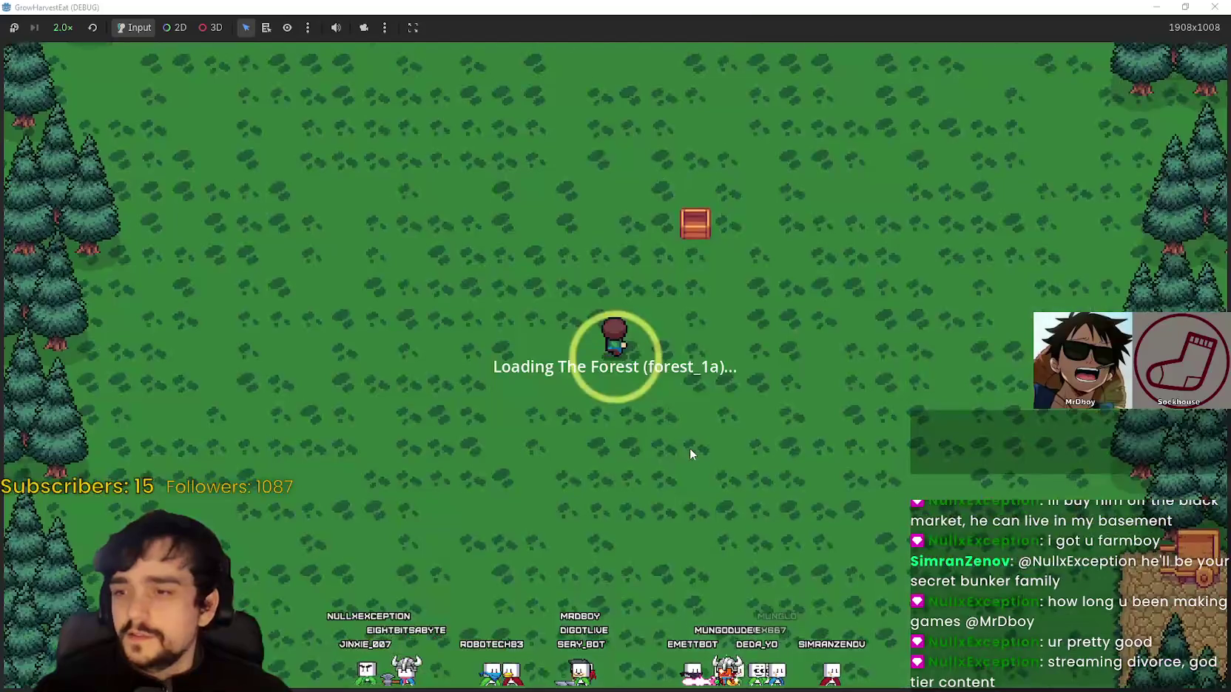
Keep game speed at 2.0× and walk across the clearing into the ripe crop field
key(d)
key(s)
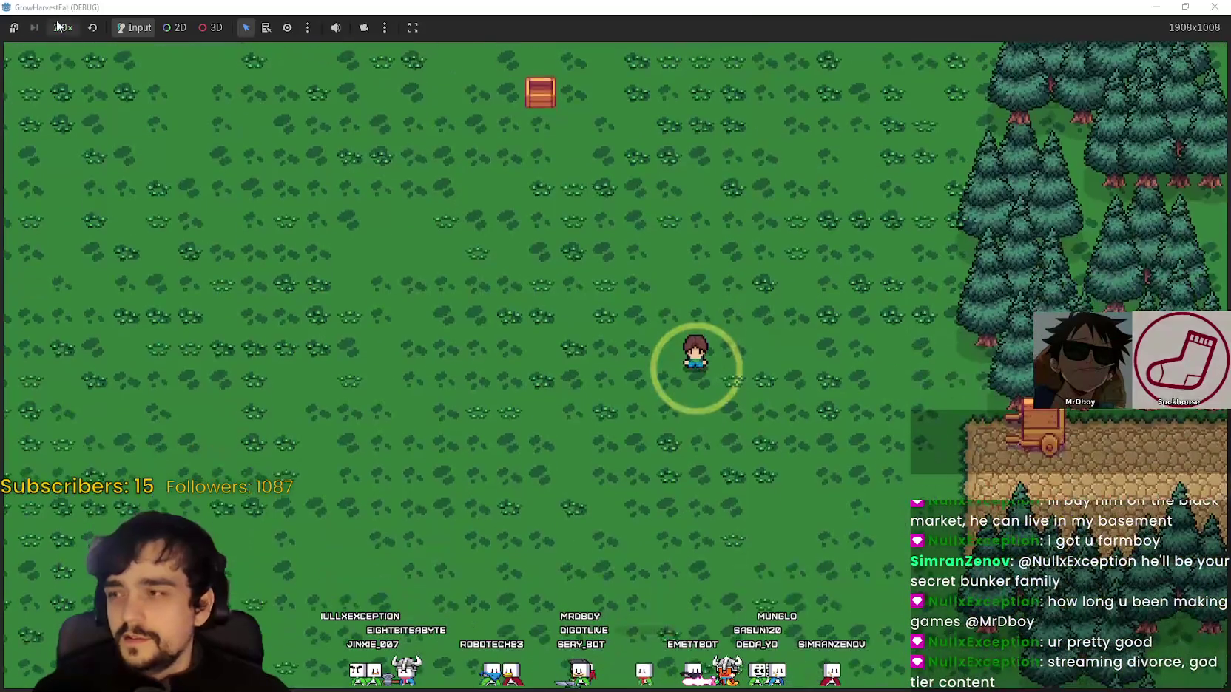
click(63, 27)
click(82, 186)
key(d)
key(w)
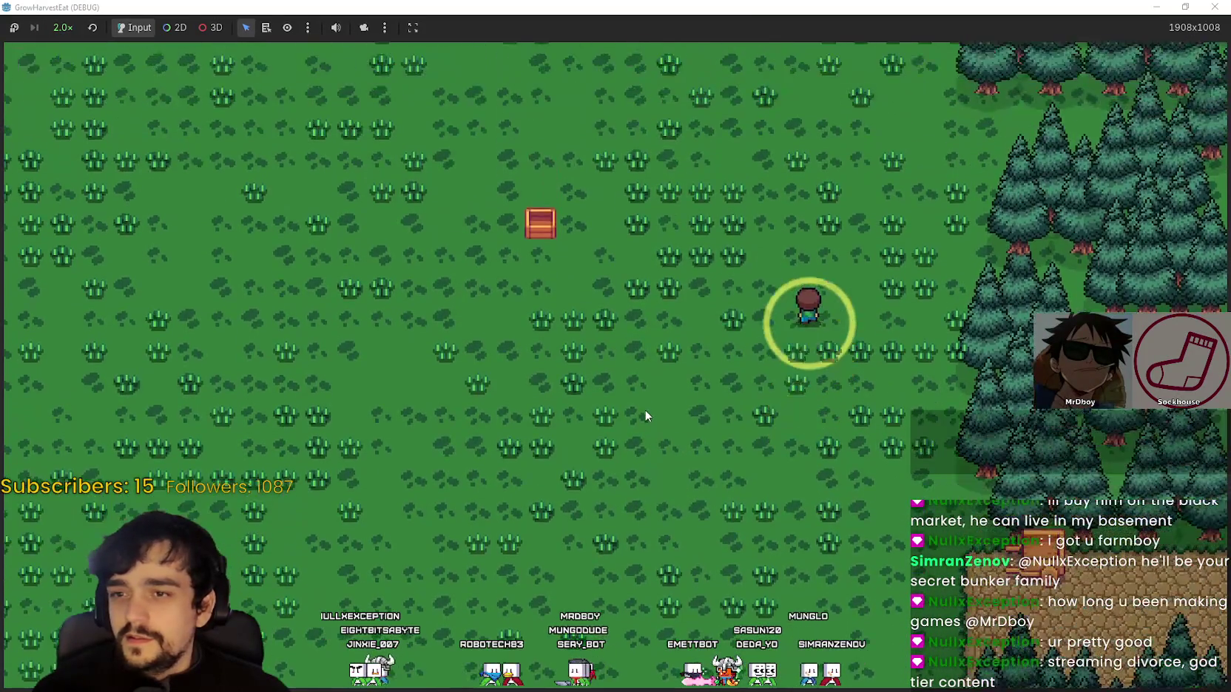
key(a)
key(s)
key(d)
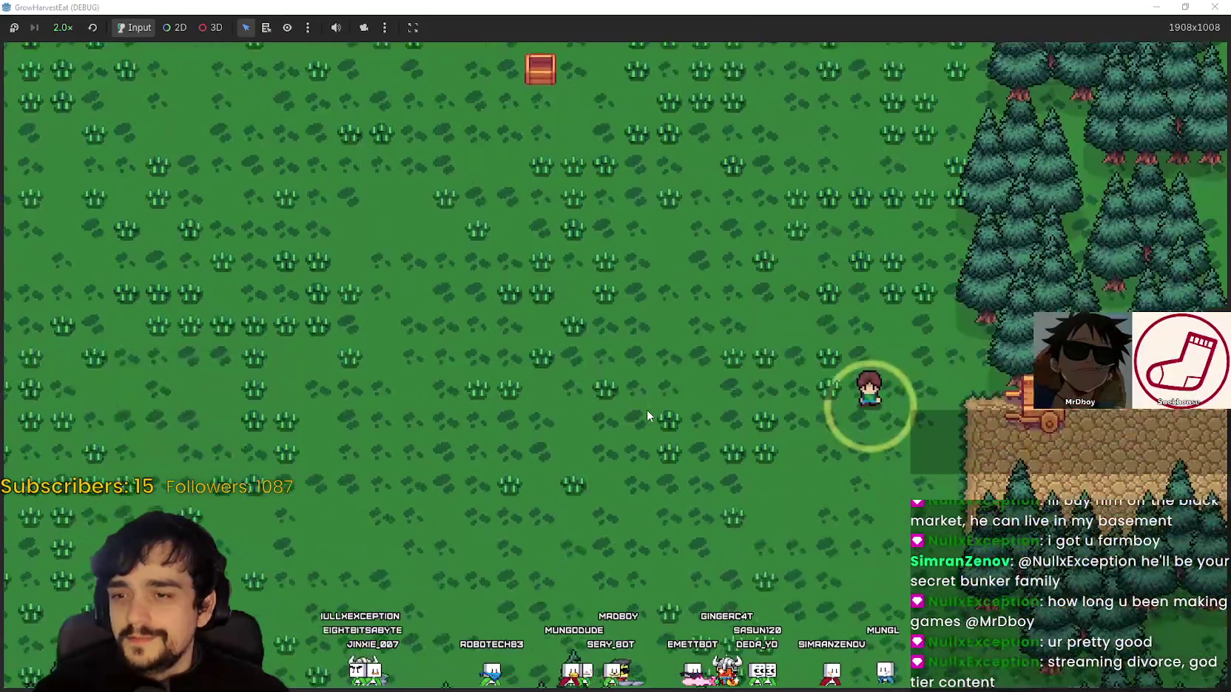
key(d)
key(w)
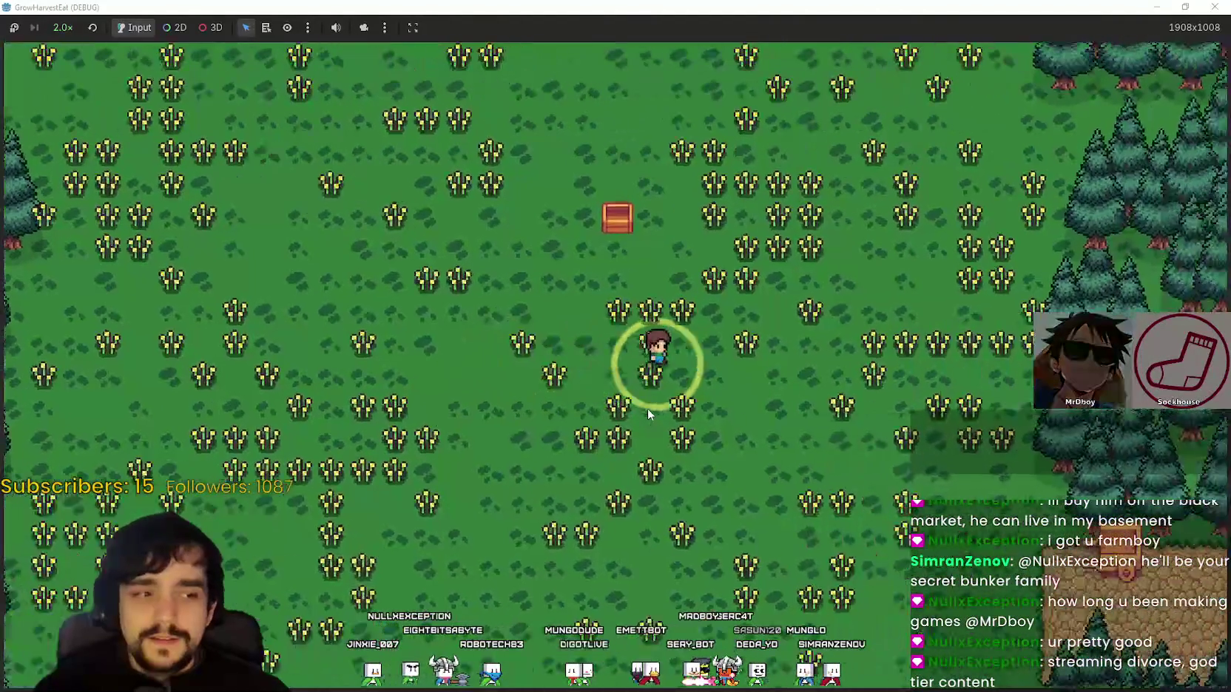
key(a)
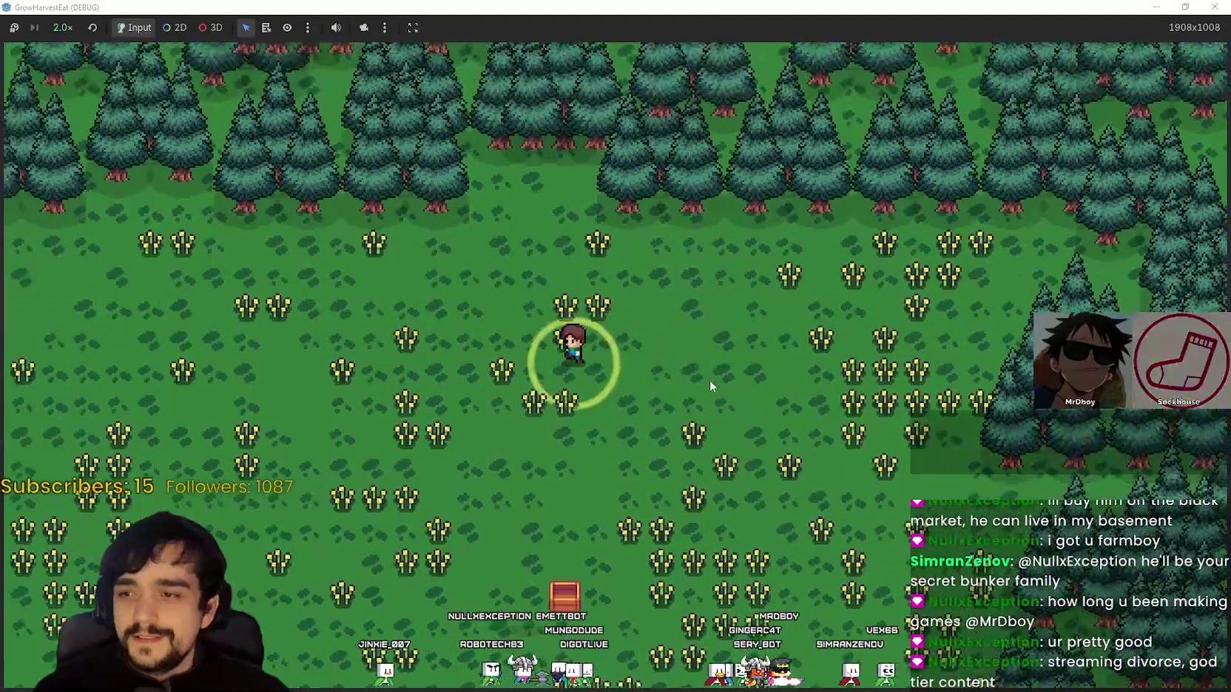
key(s)
key(s)
key(d)
key(w)
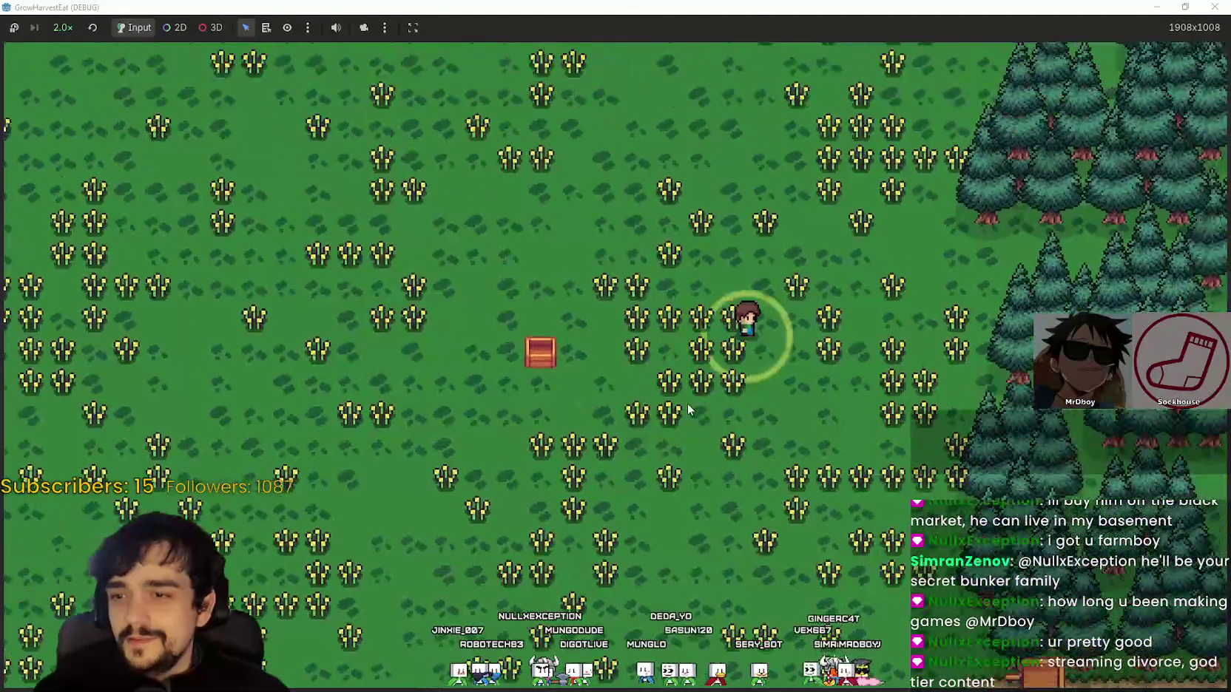
Harvest the surrounding crops into a tall stack and carry it to the cart
key(w)
key(s)
key(d)
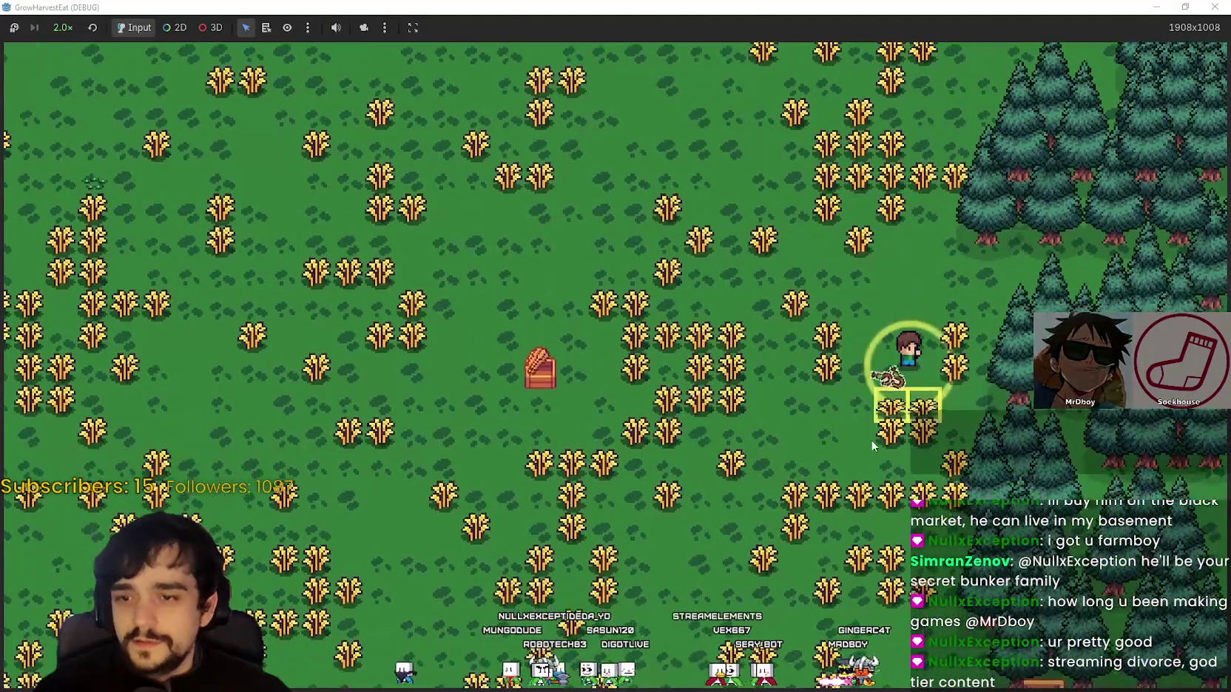
key(s)
key(a)
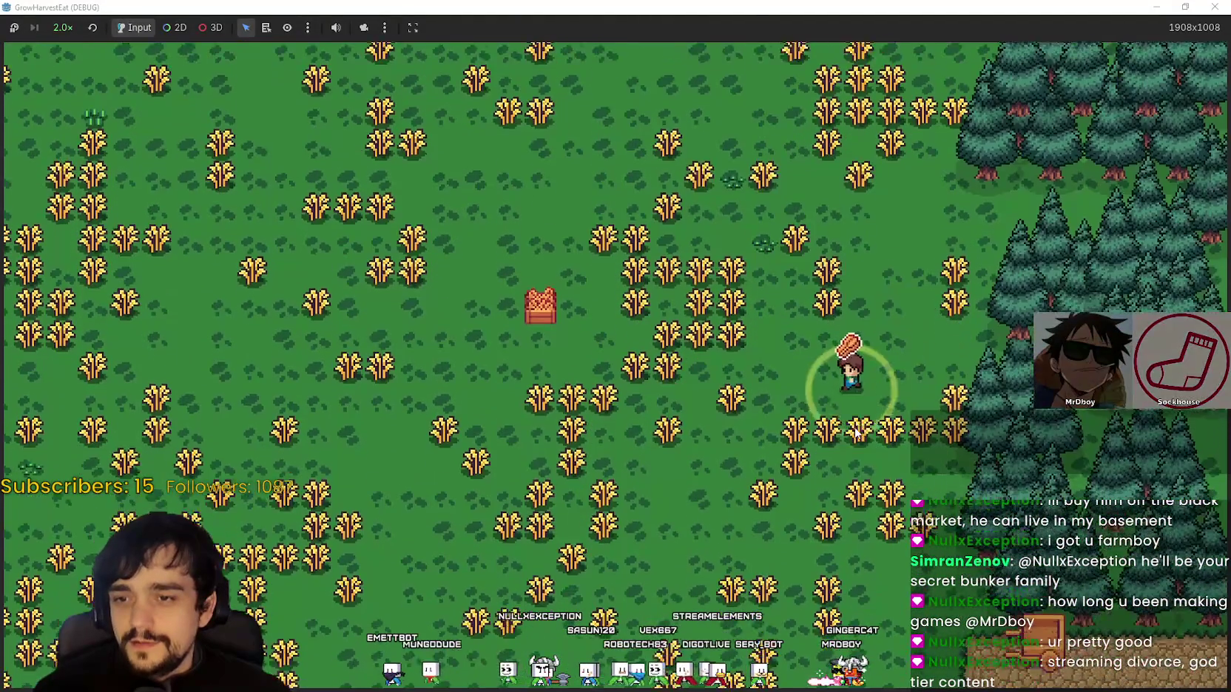
key(s)
key(d)
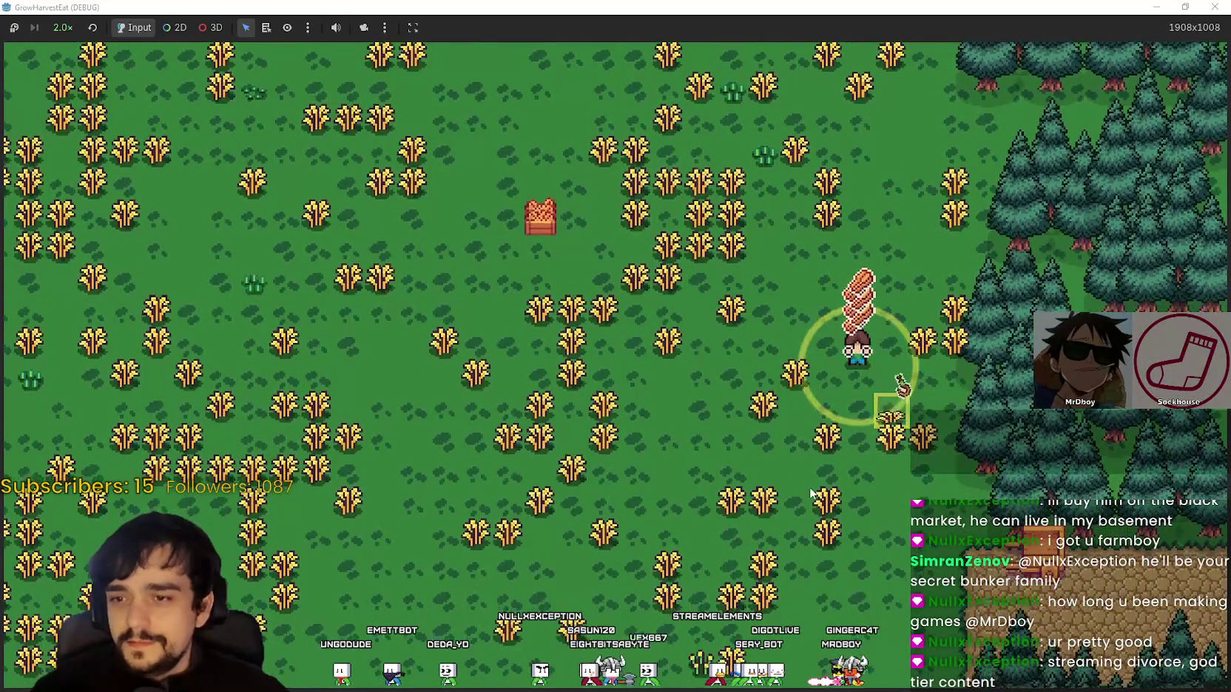
scroll(814, 471, down, 3)
scroll(820, 471, up, 5)
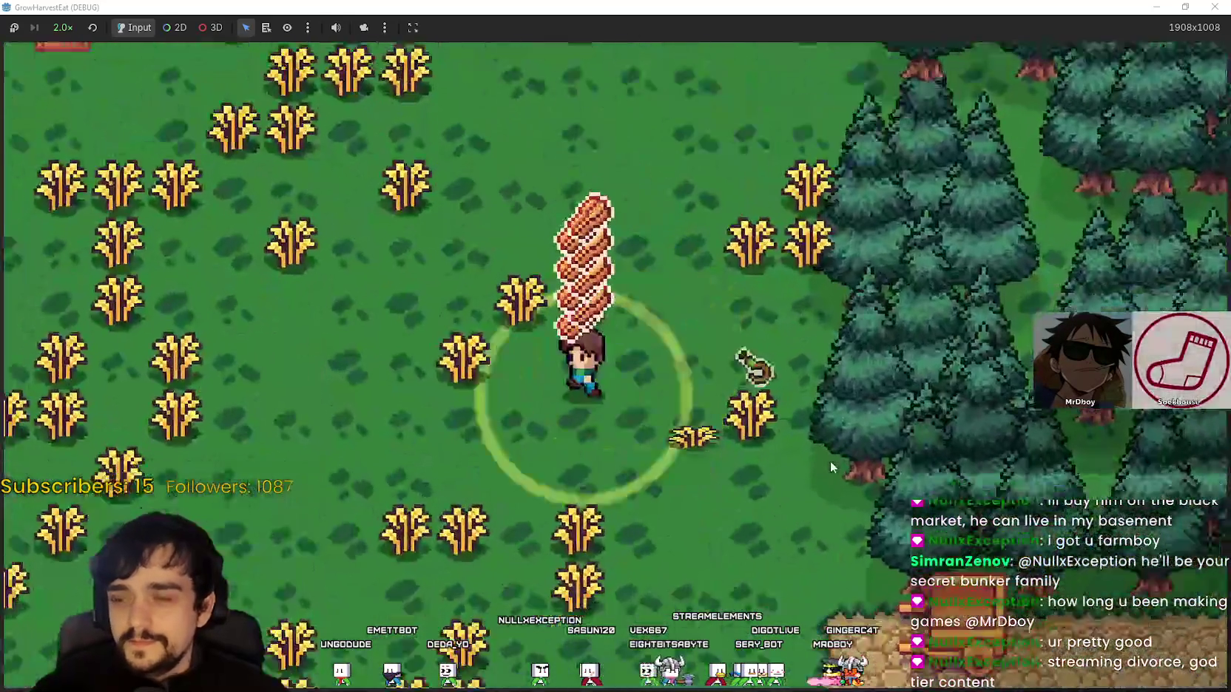
key(d)
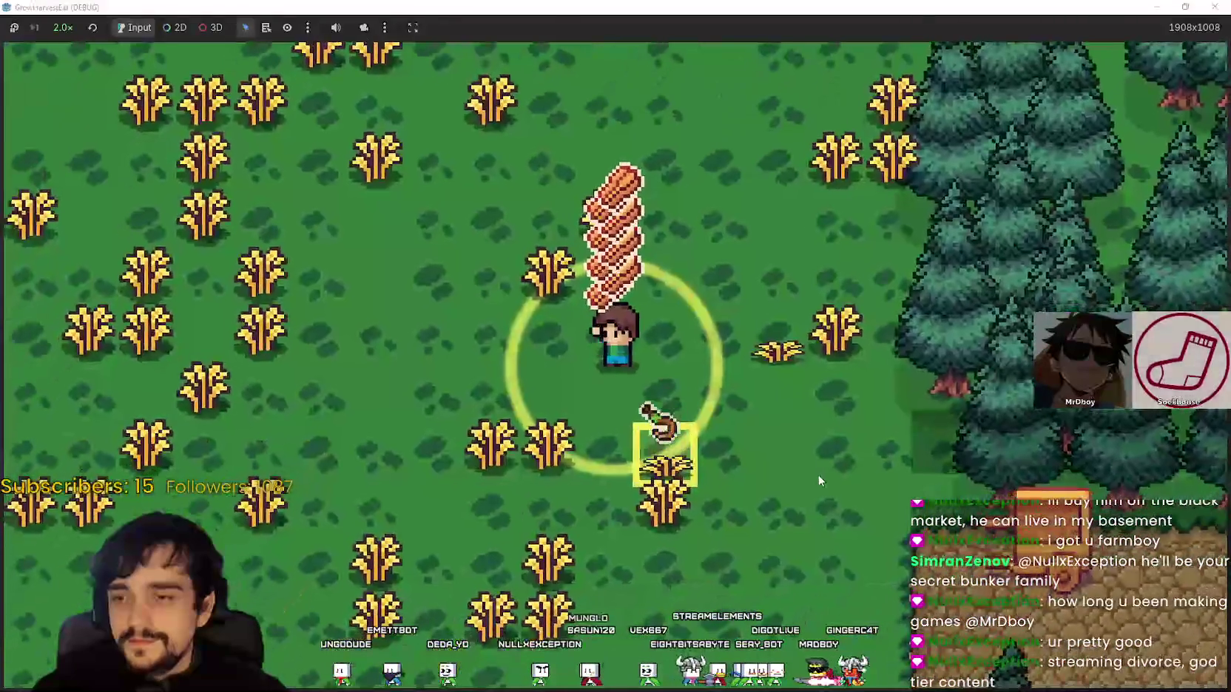
key(a)
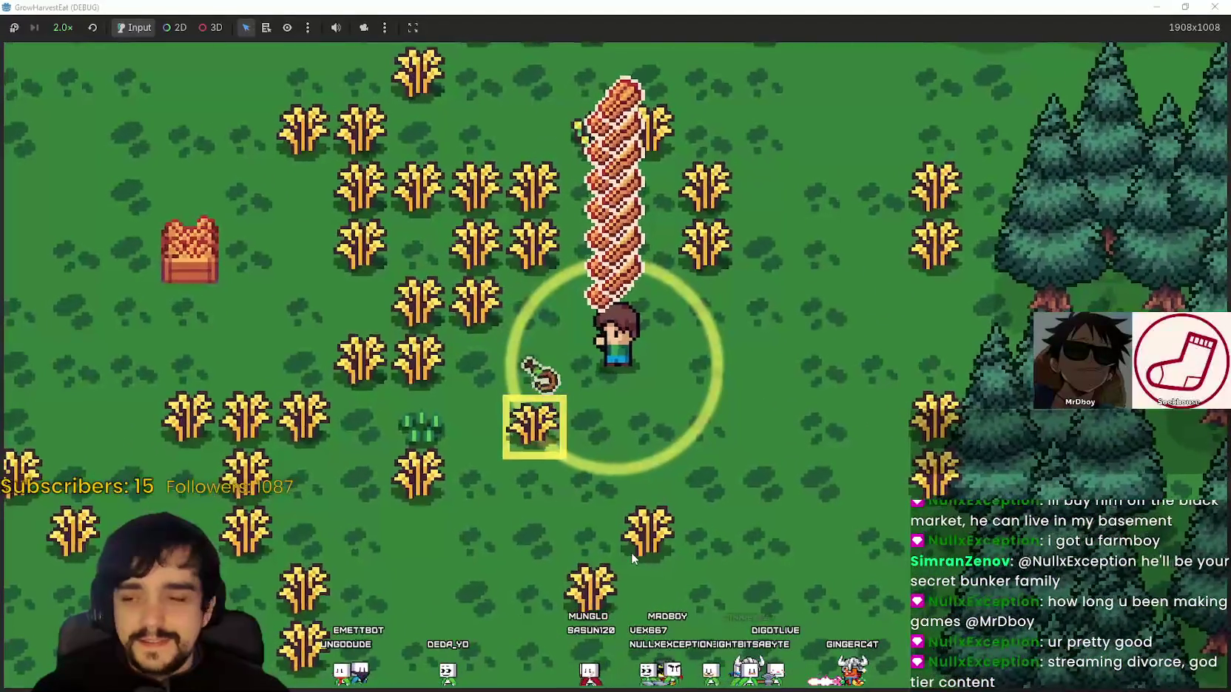
key(s)
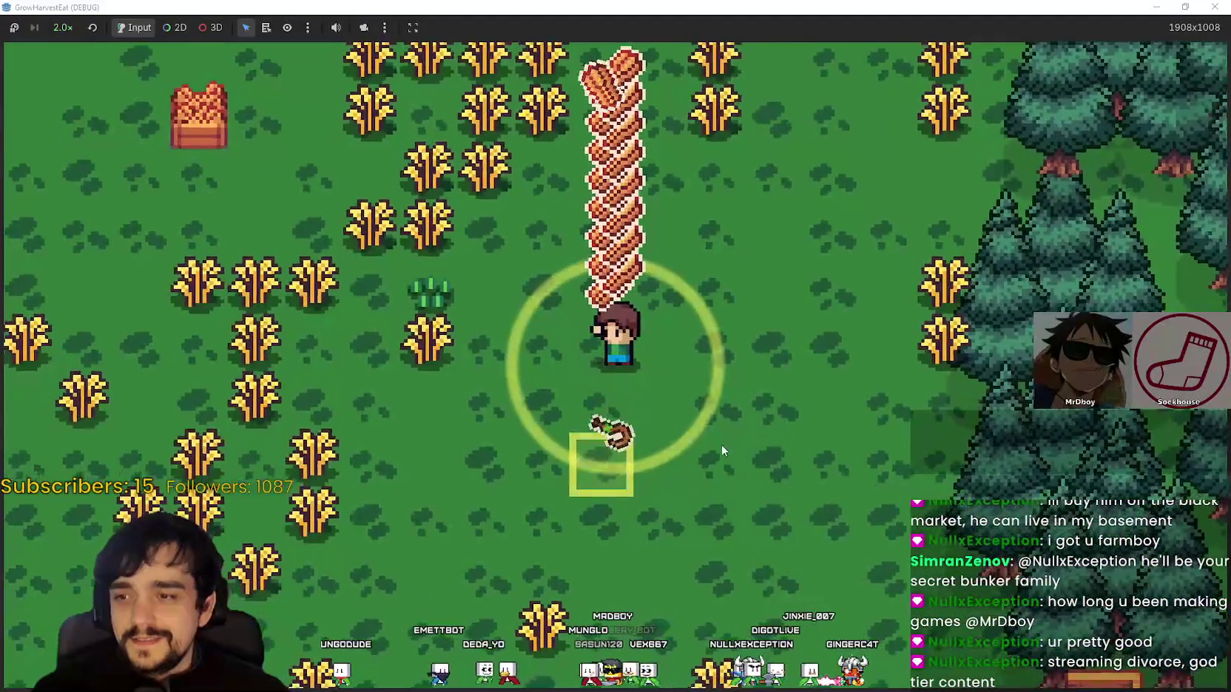
key(d)
key(a)
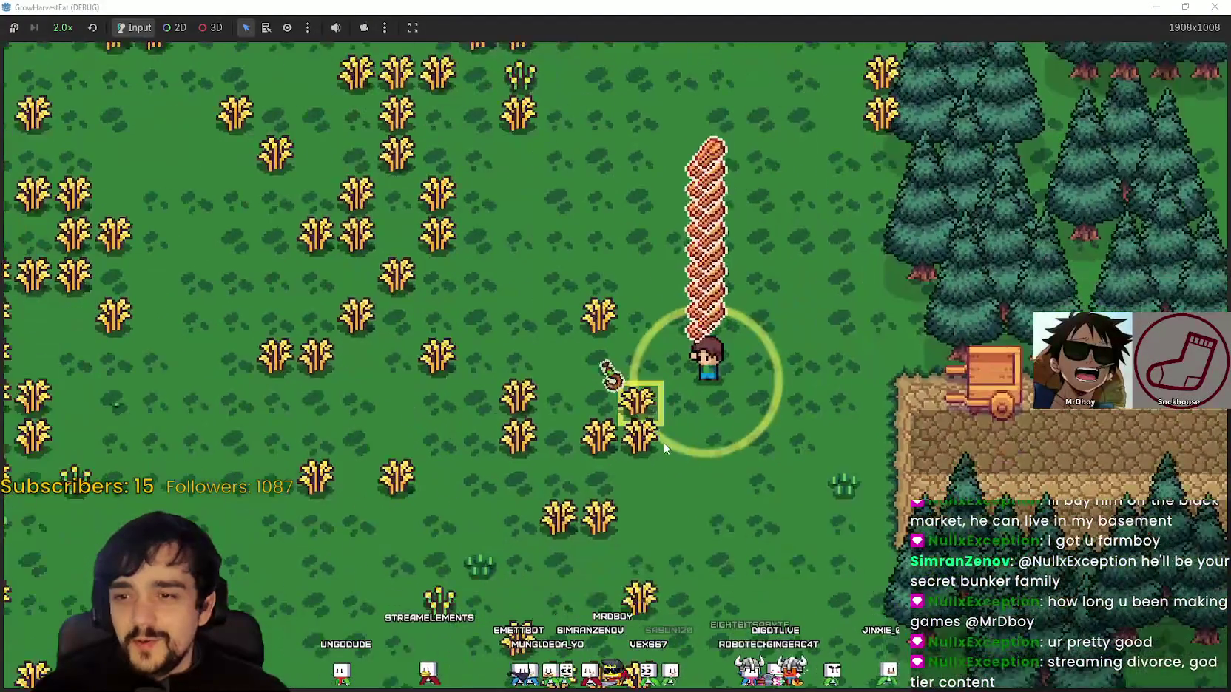
key(d)
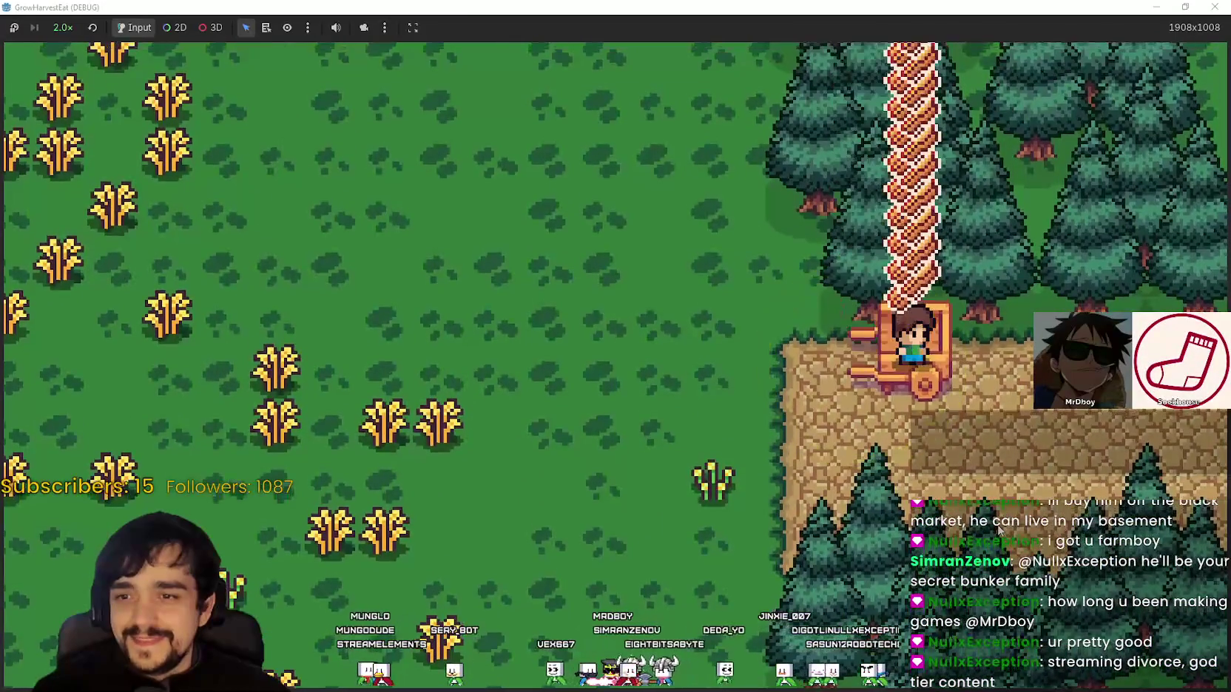
Board the cart back to the village and make the game window fill the screen
key(e)
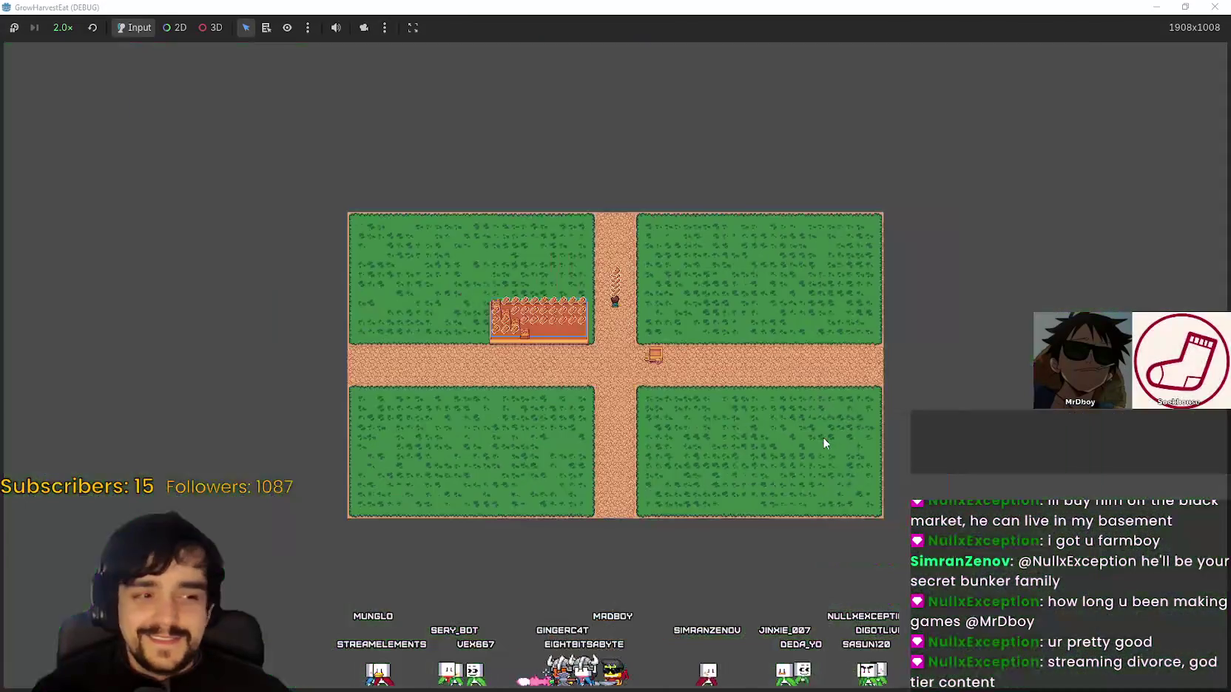
key(super+Down)
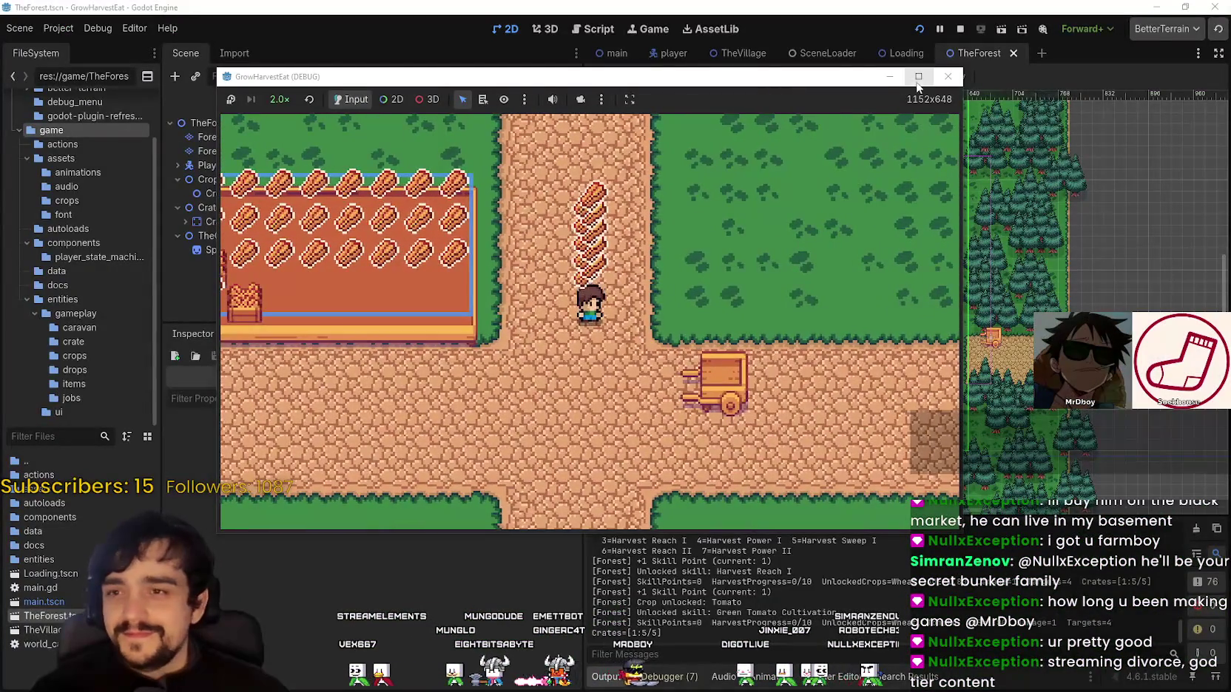
click(918, 76)
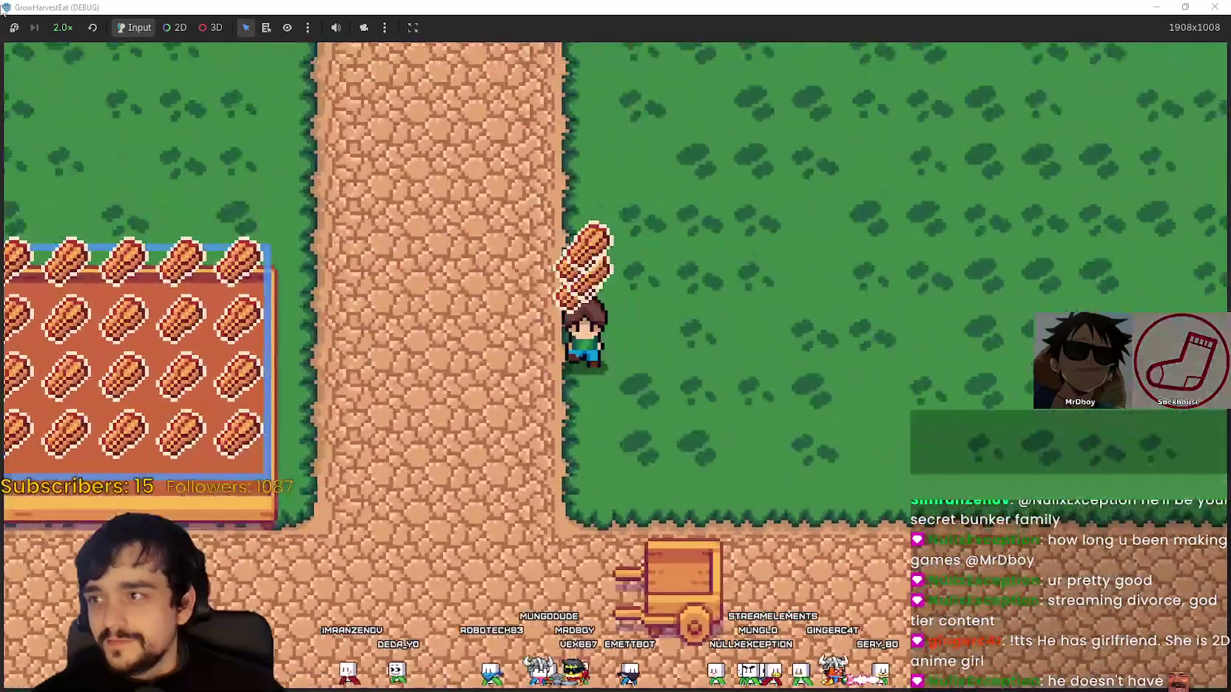
Restore and re-maximize the game window, then walk up beside the crop table
double_click(3, 9)
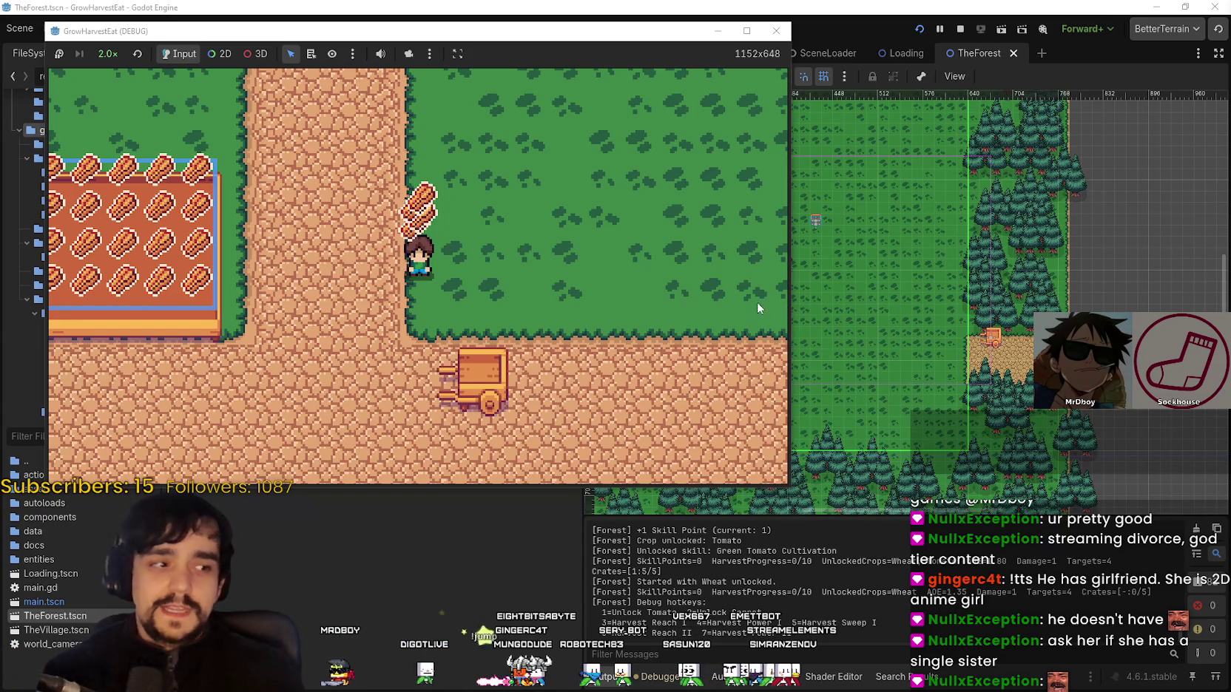
click(745, 31)
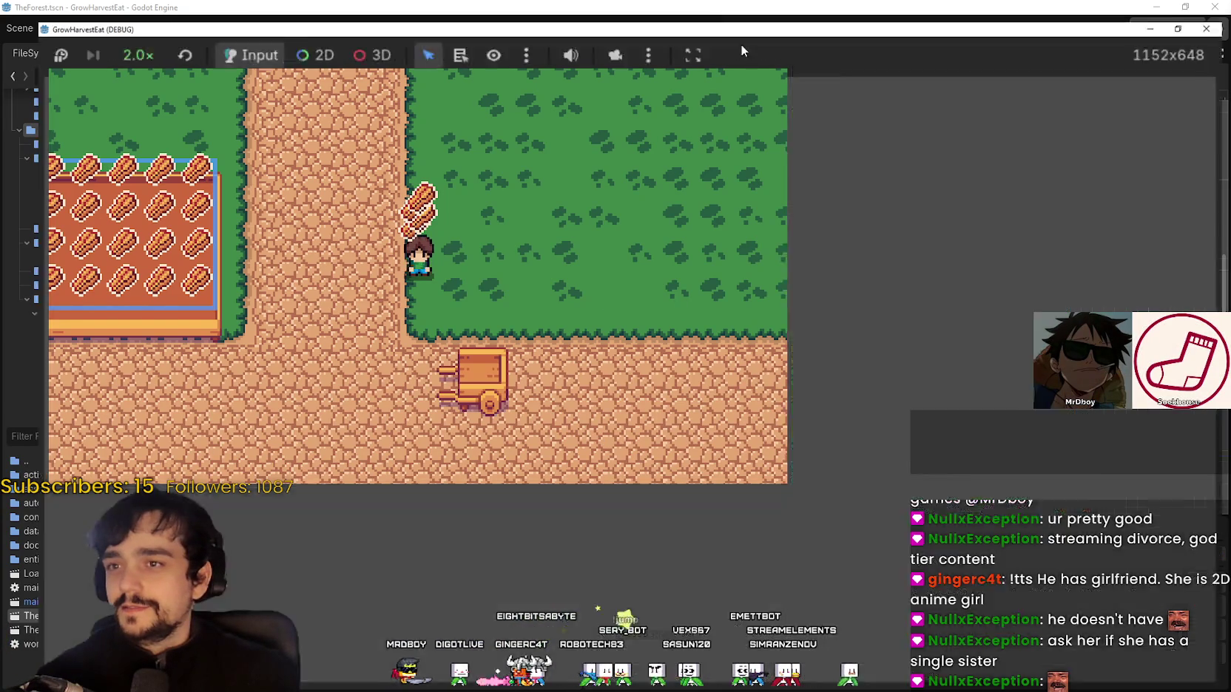
key(Left)
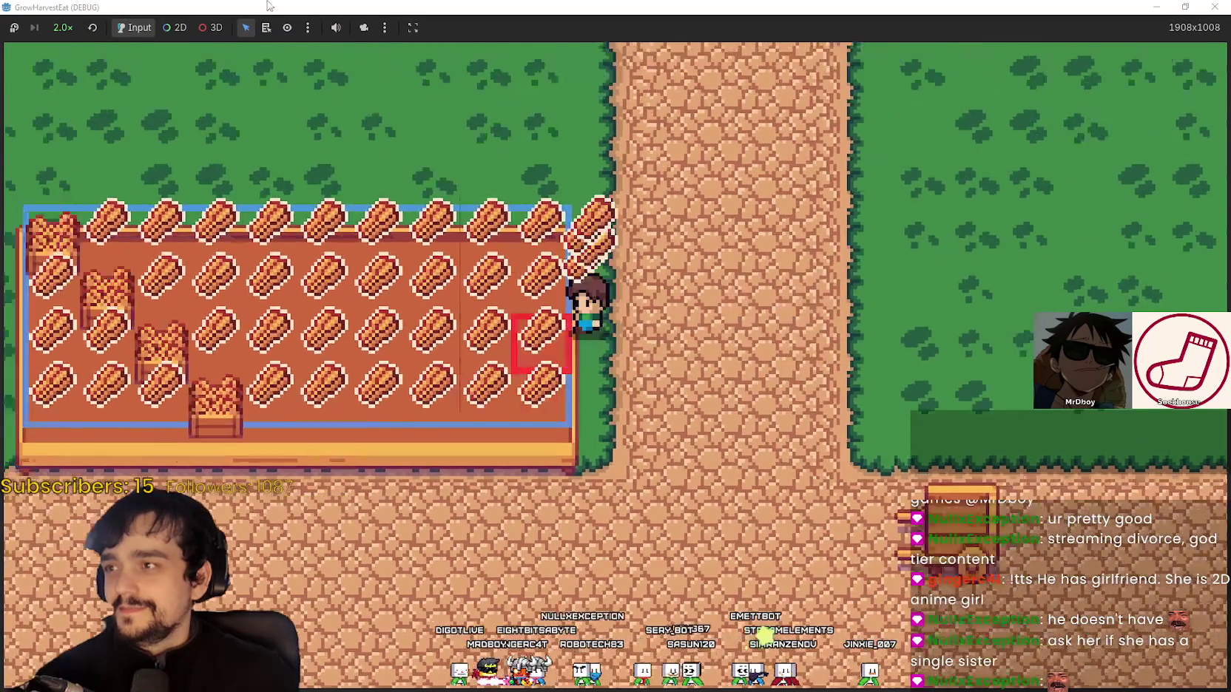
Walk the character between the crop field and the cart and back up beside the field
key(Up)
key(Down)
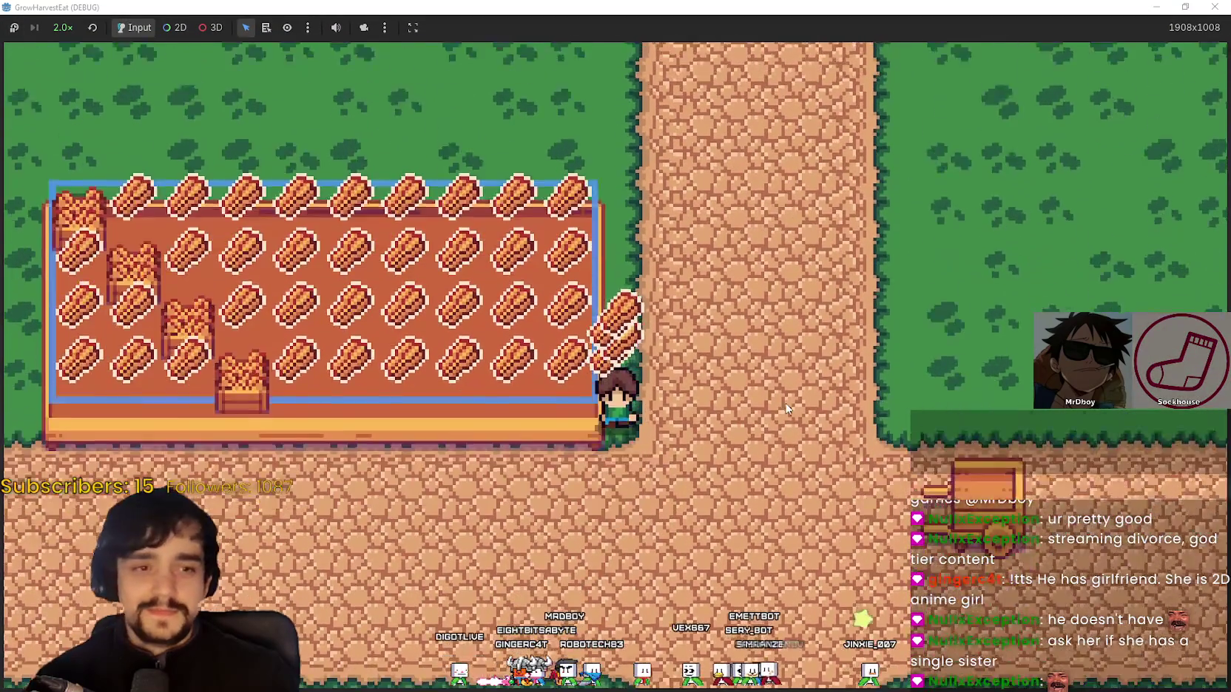
key(Right)
key(Up)
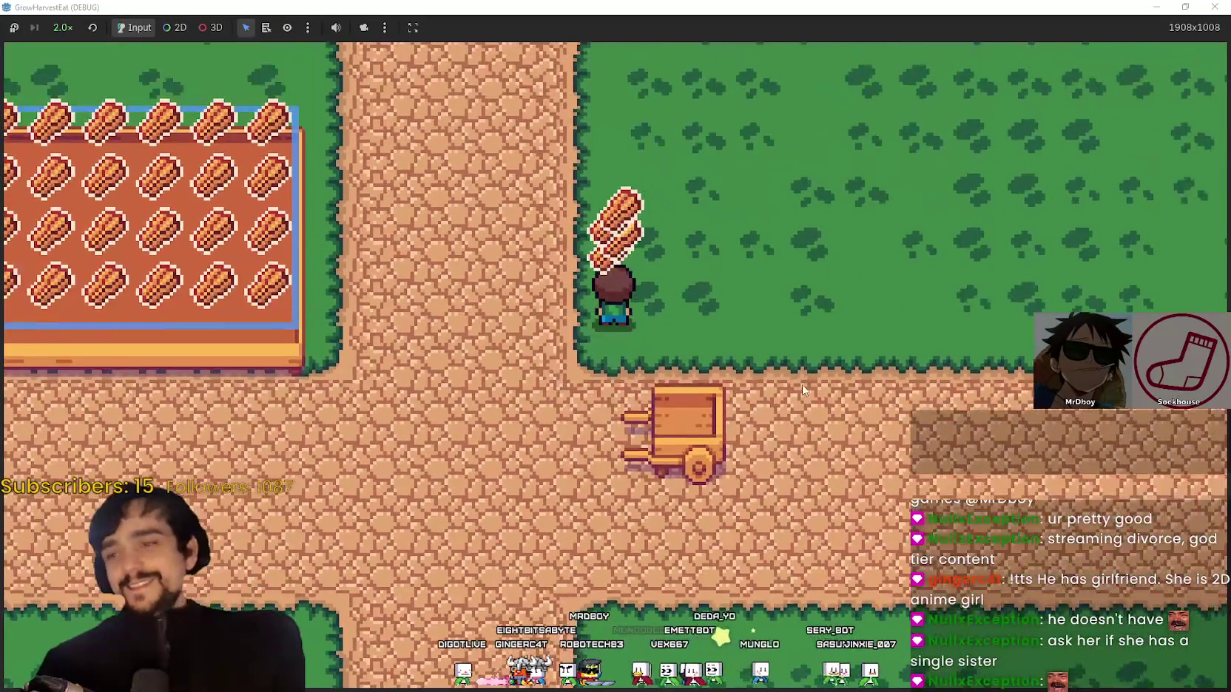
key(Down)
key(Left)
key(Up)
Circle the crop field's left side along the paths and return to the cart at the junction
key(Left)
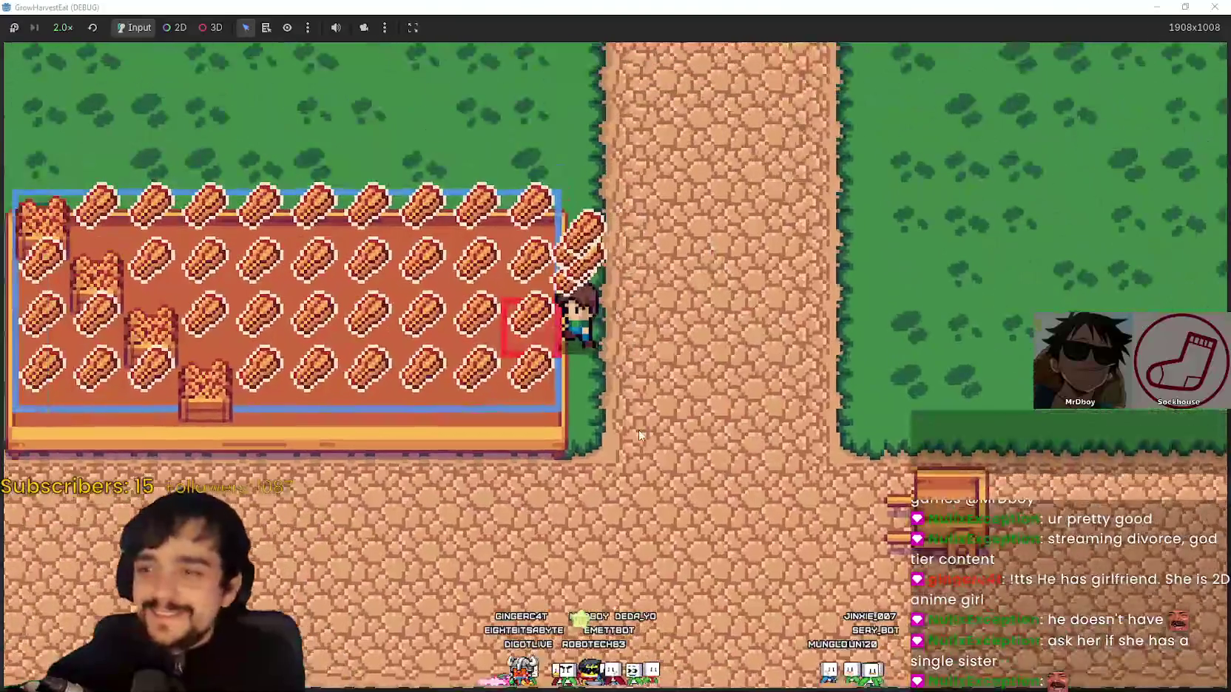
key(Down)
key(Up)
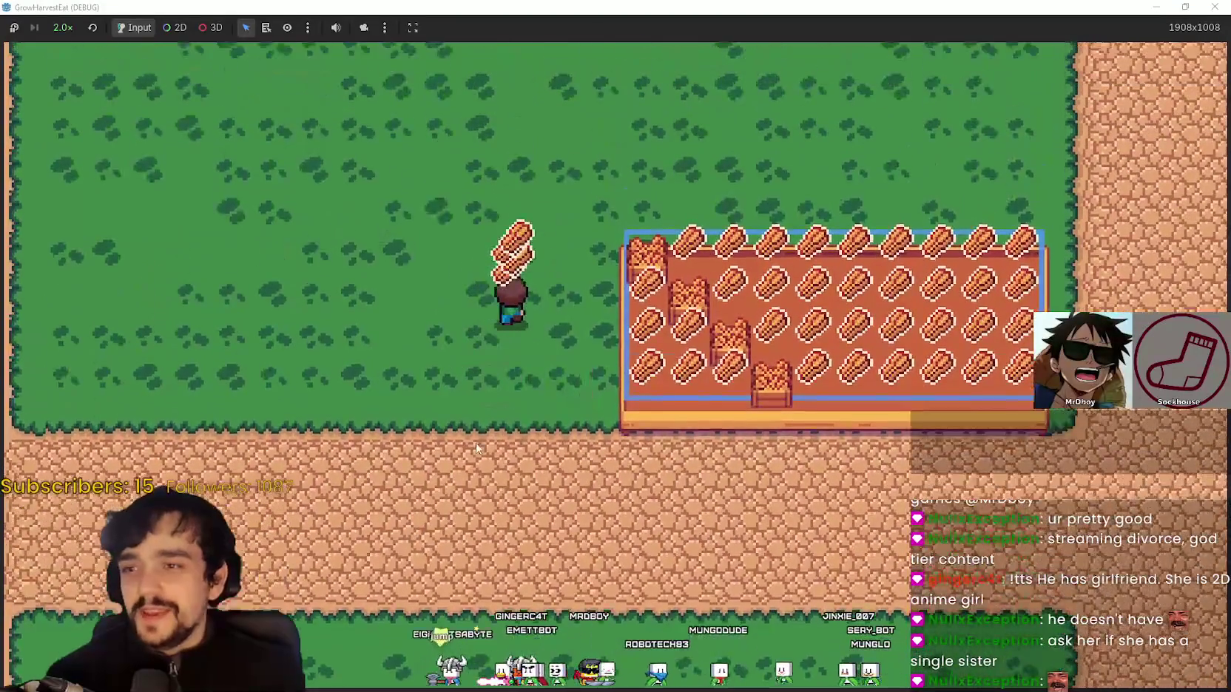
key(Right)
key(Down)
key(Right)
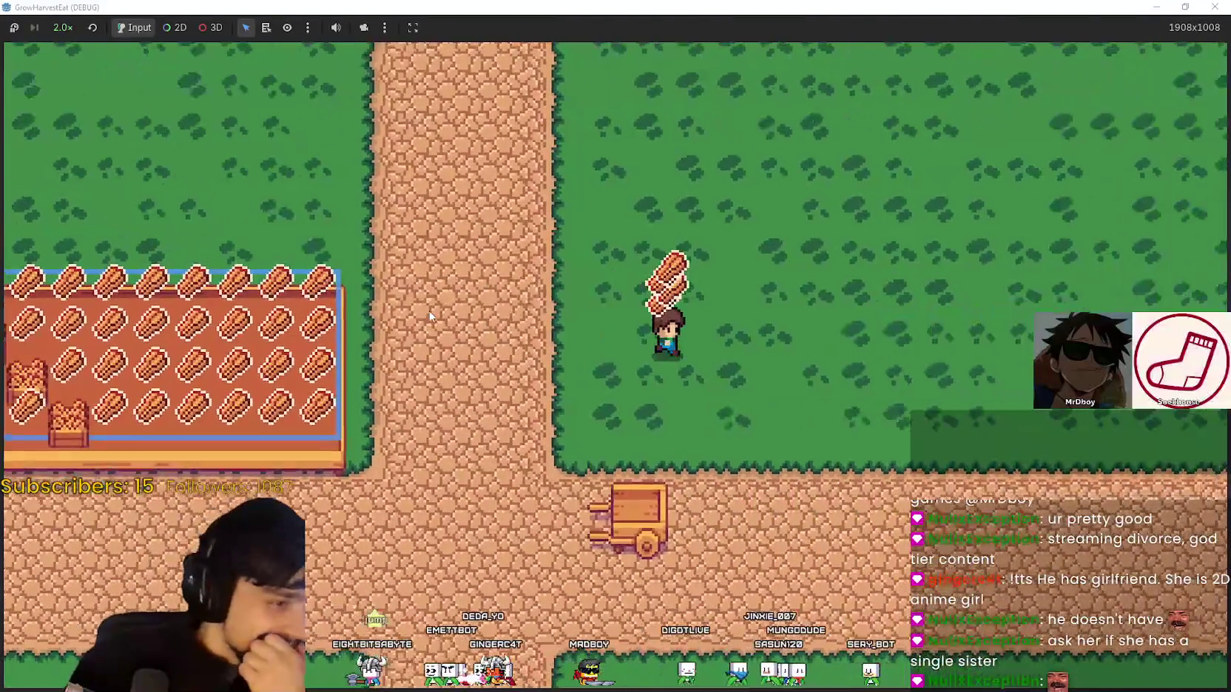
key(Down)
key(Left)
key(Left)
key(Right)
key(Up)
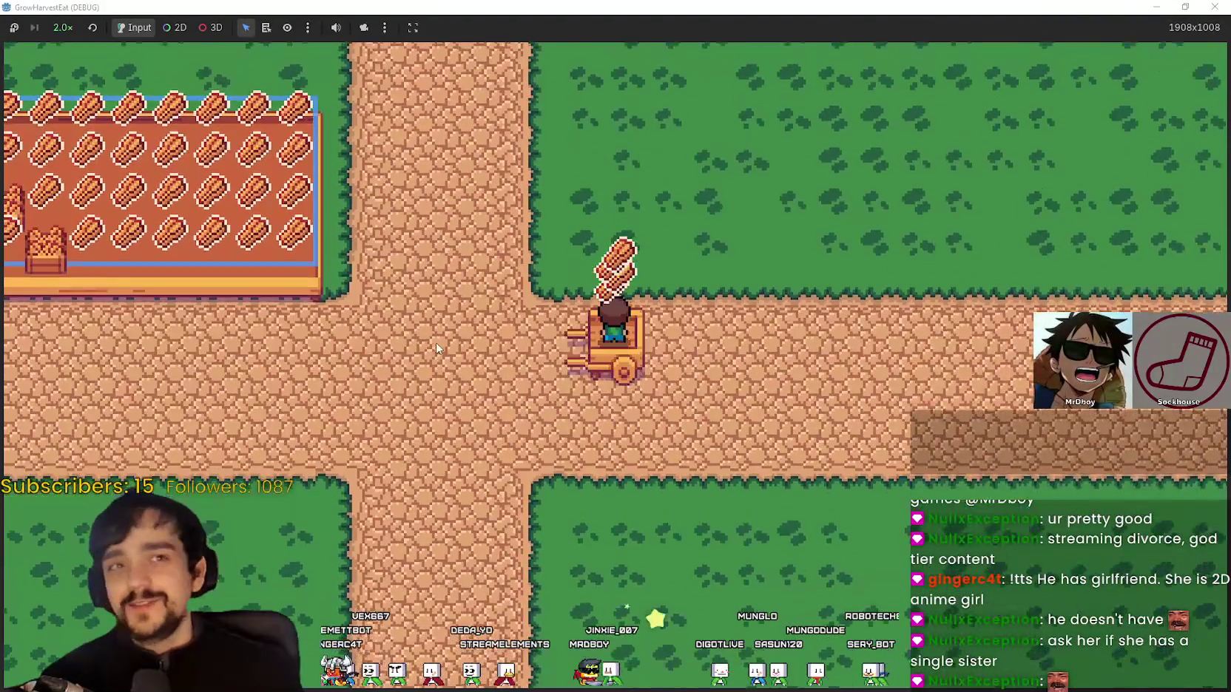
Cross the clearing, ride the cart to The Forest, and return to the village crossroads
key(Right)
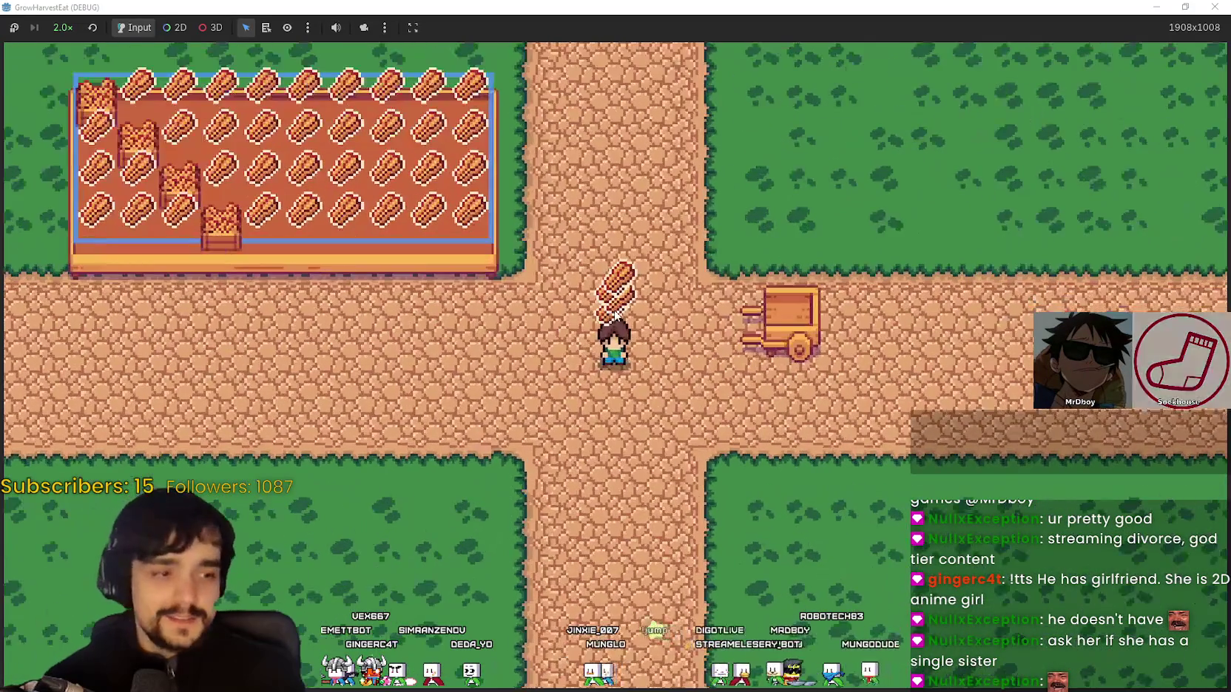
key(Right)
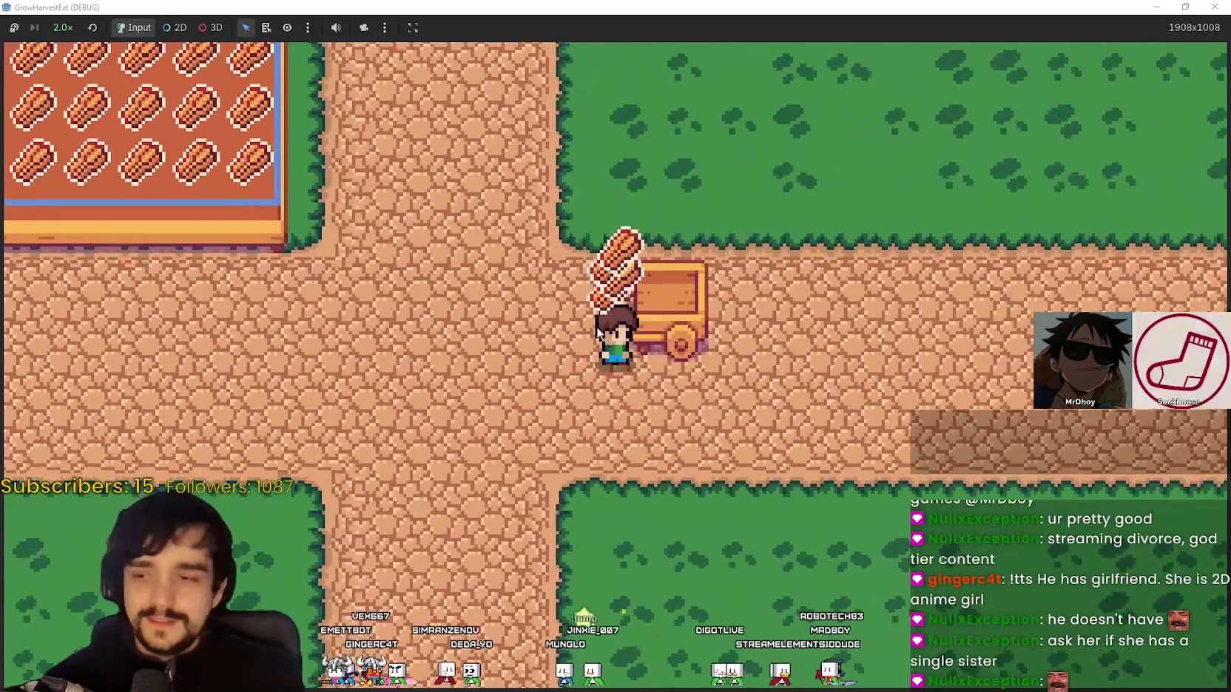
key(Up)
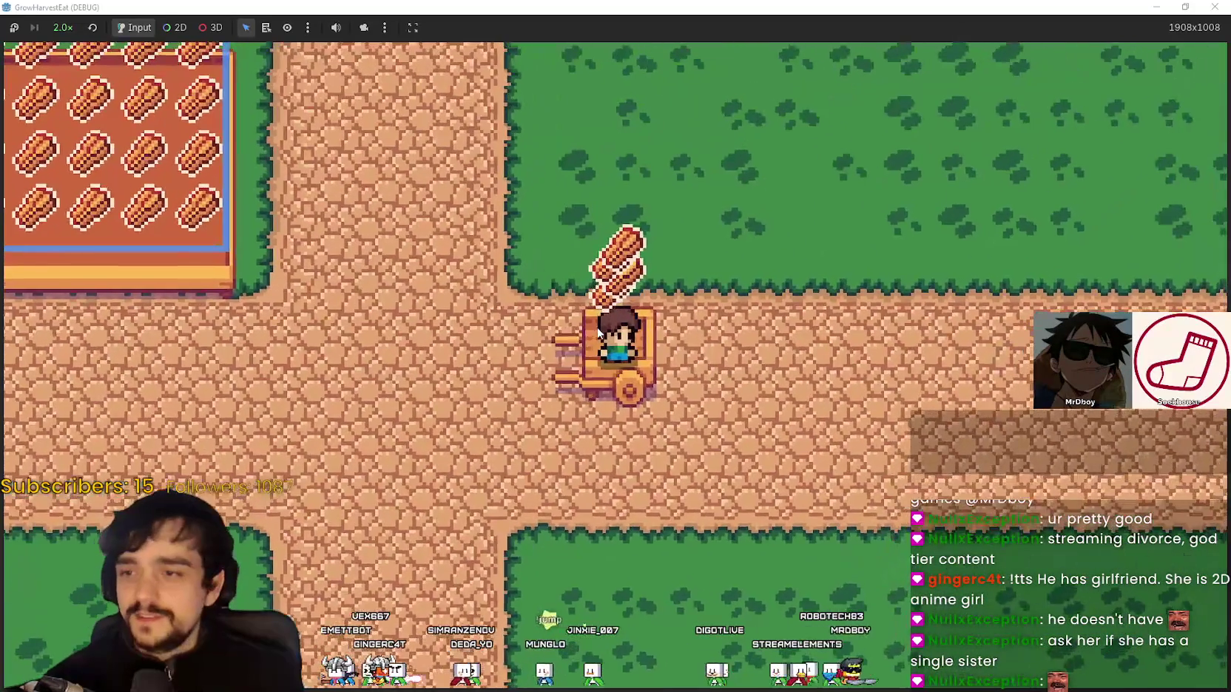
key(Up)
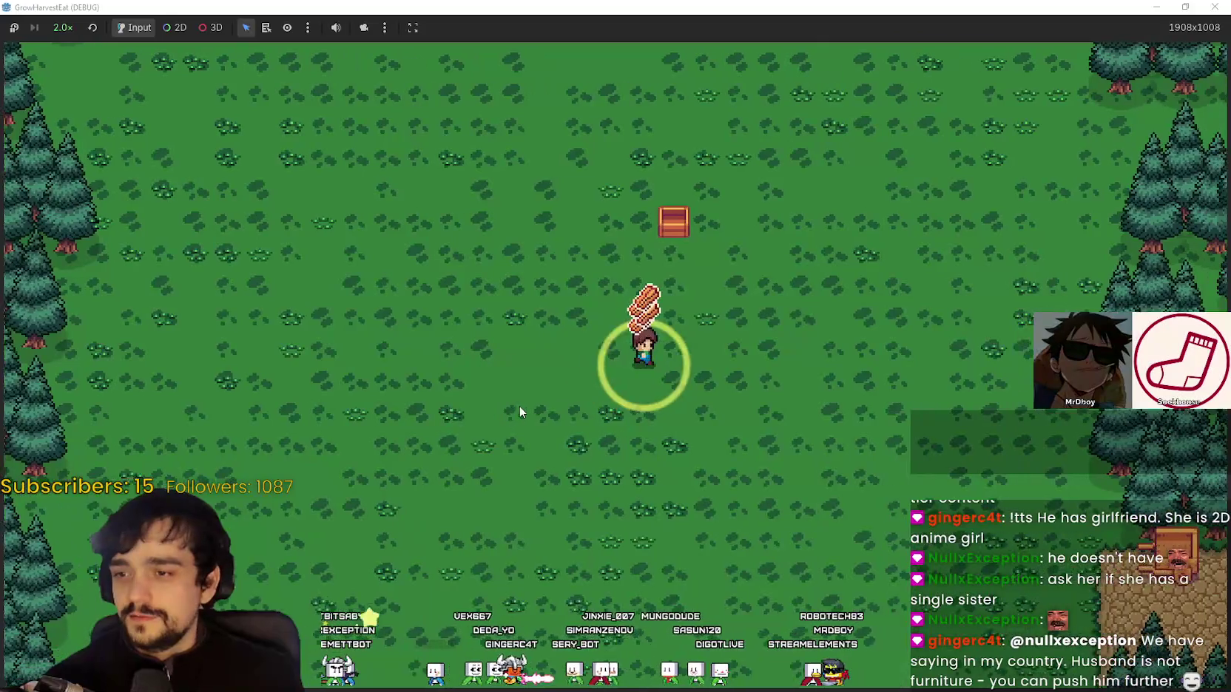
key(Right)
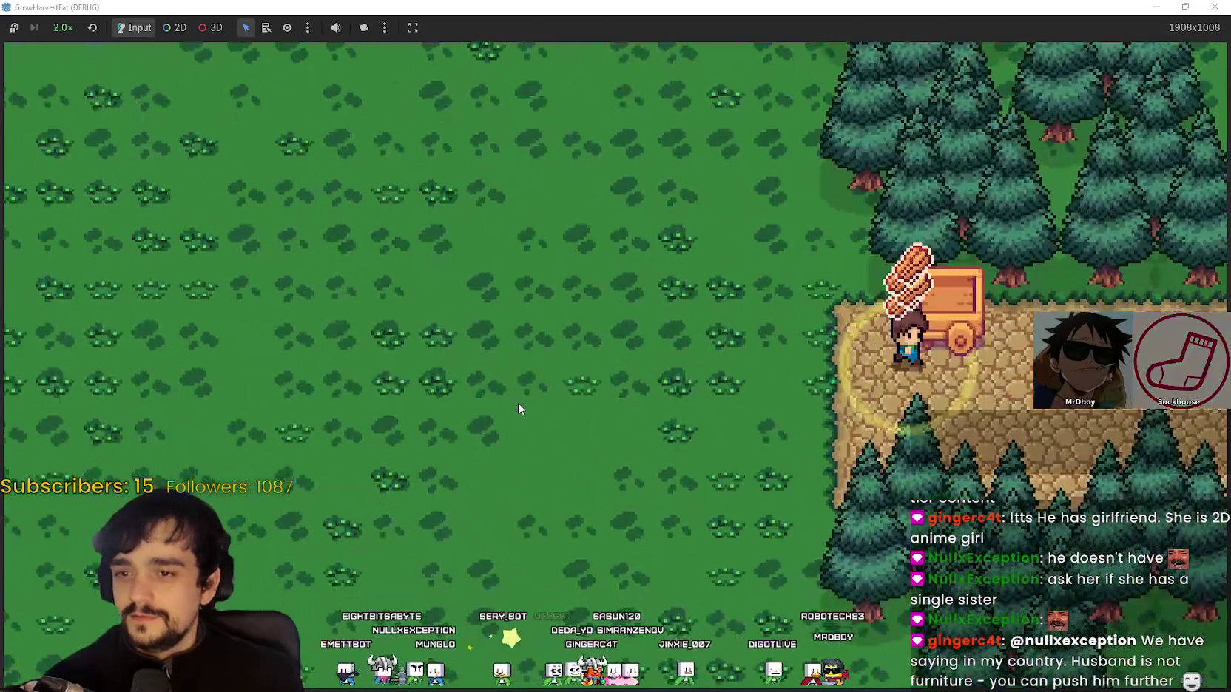
key(Down)
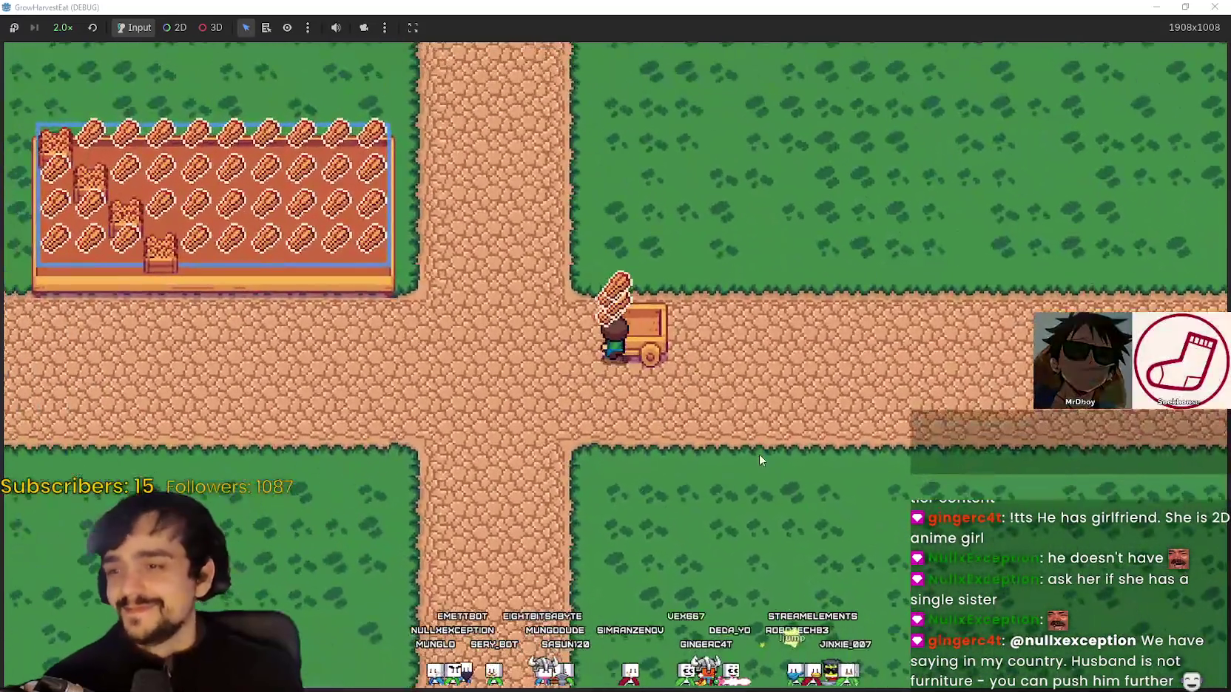
Walk north from the crossroads into the forest meadow and head back to the crossroads
key(Up)
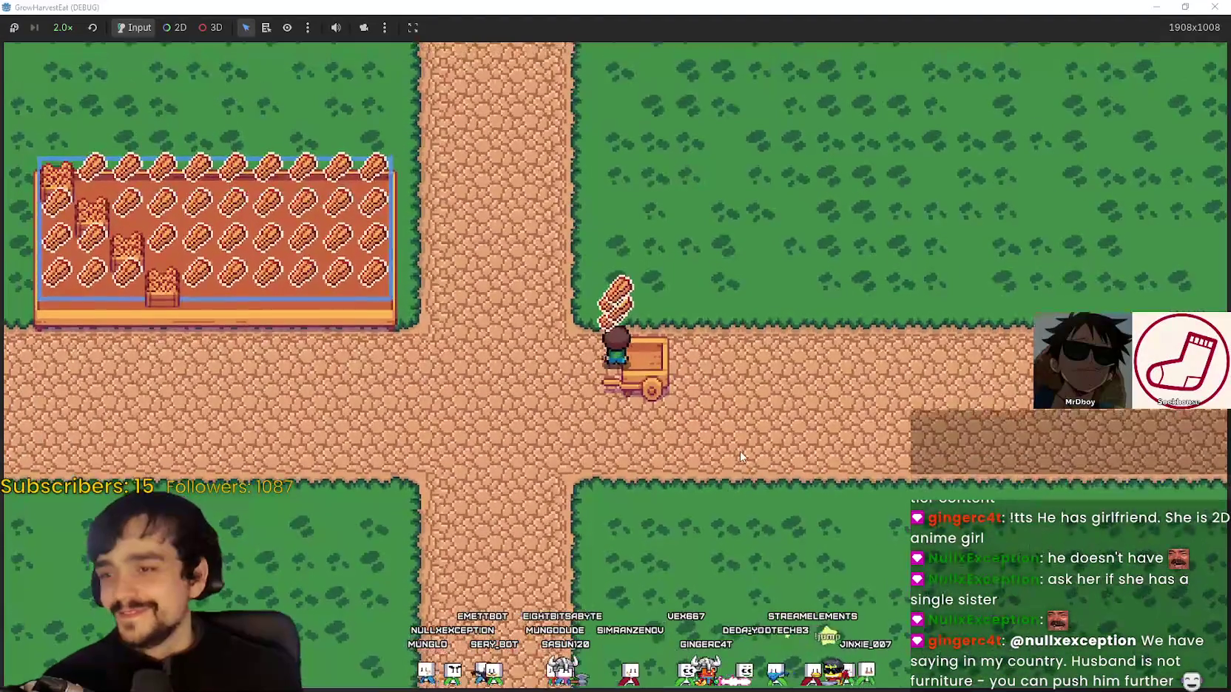
key(Up)
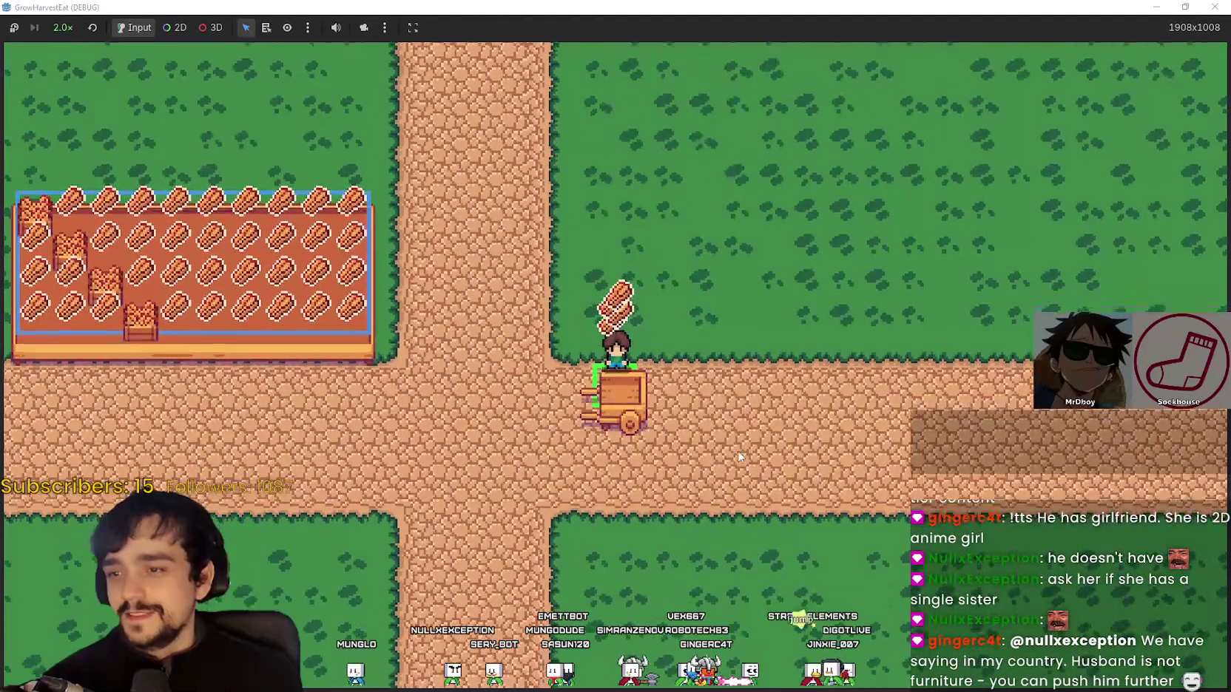
key(Right)
key(Right)
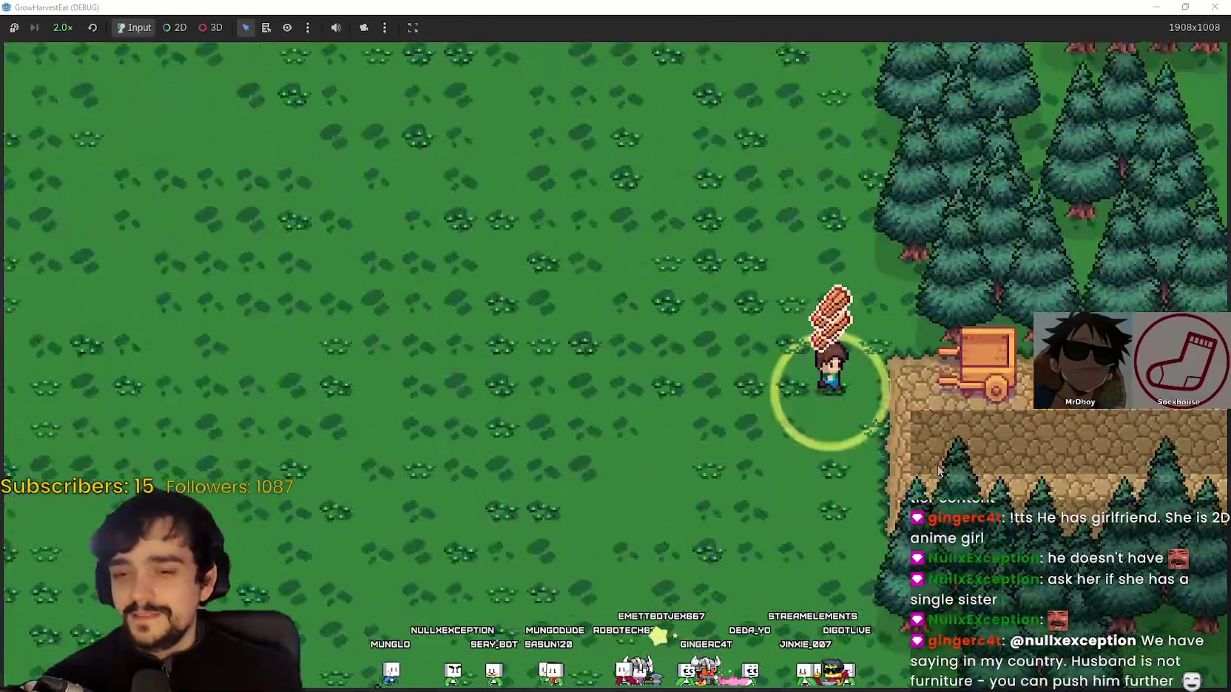
key(Down)
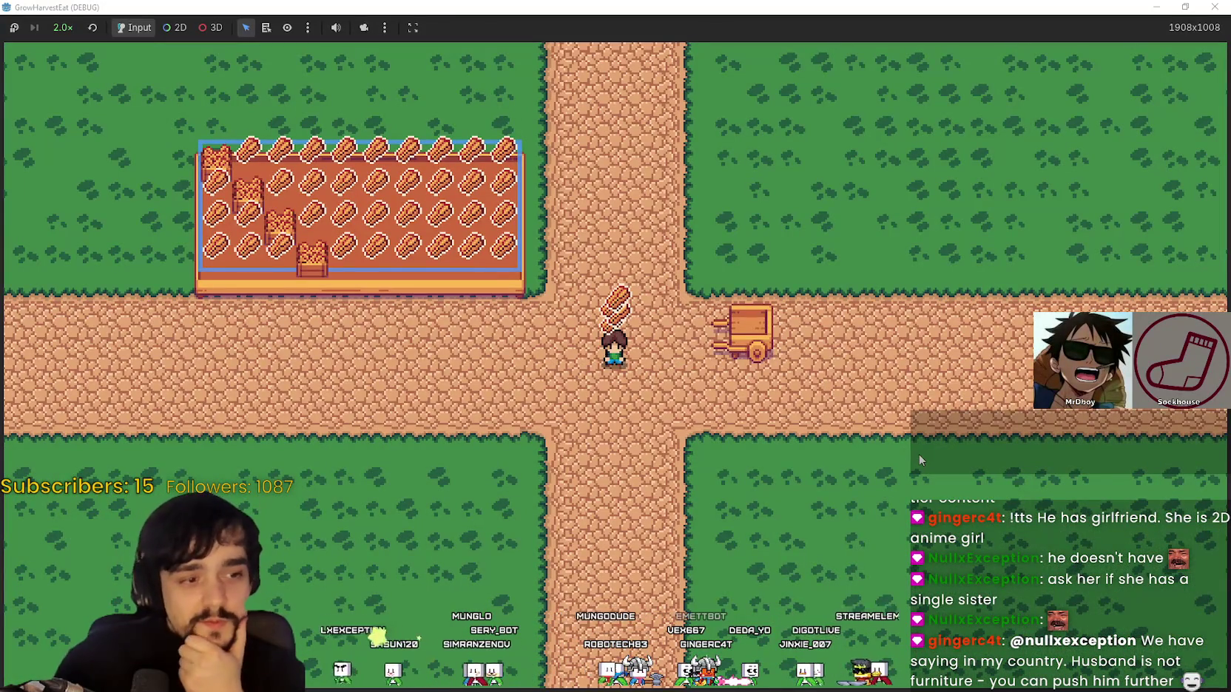
Walk along the crop field's edge to the cart, stepping on and off it
key(Up)
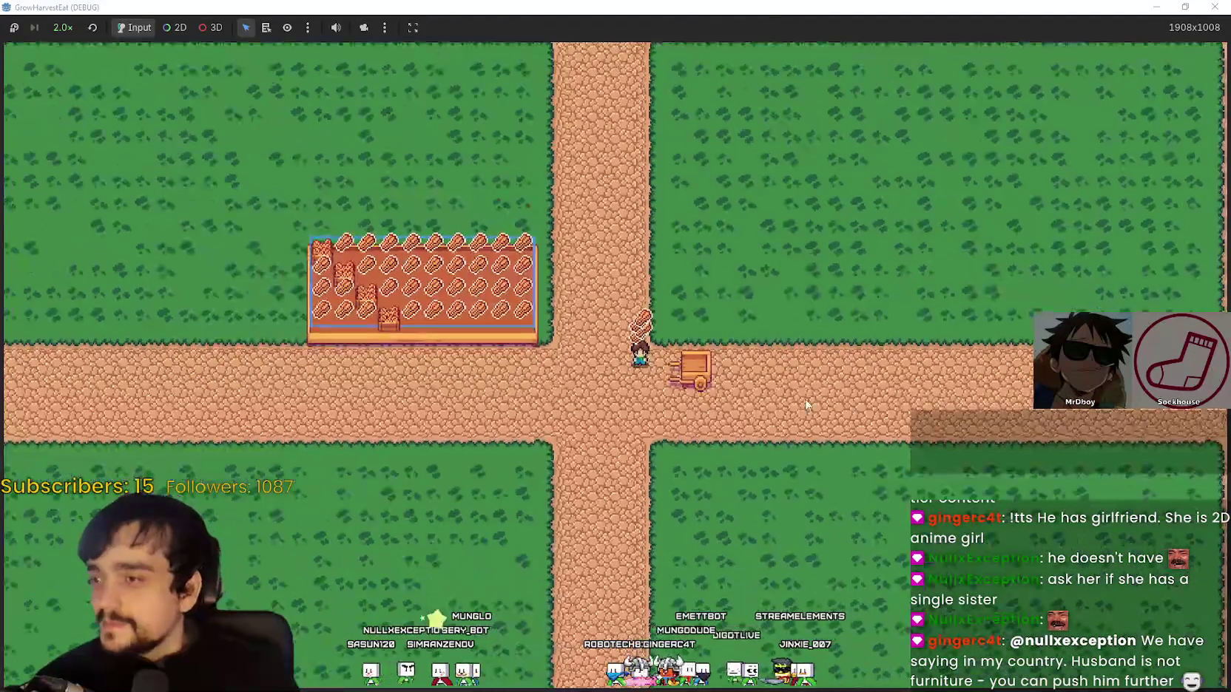
key(Left)
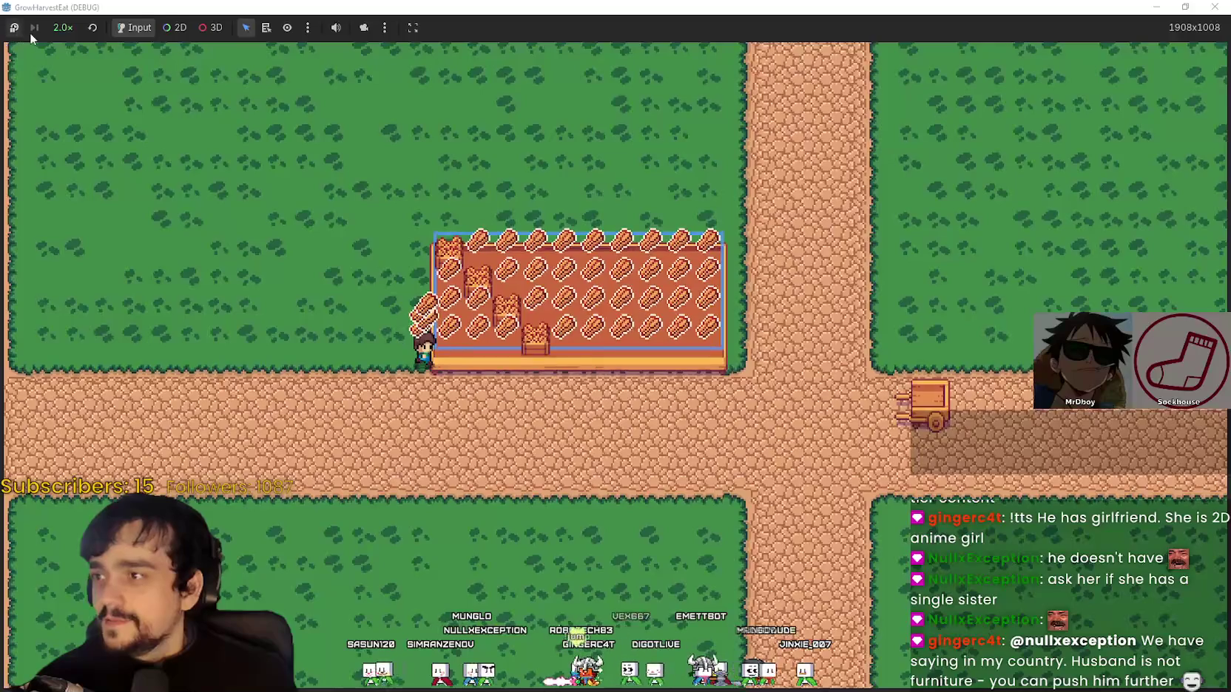
key(Right)
key(Right)
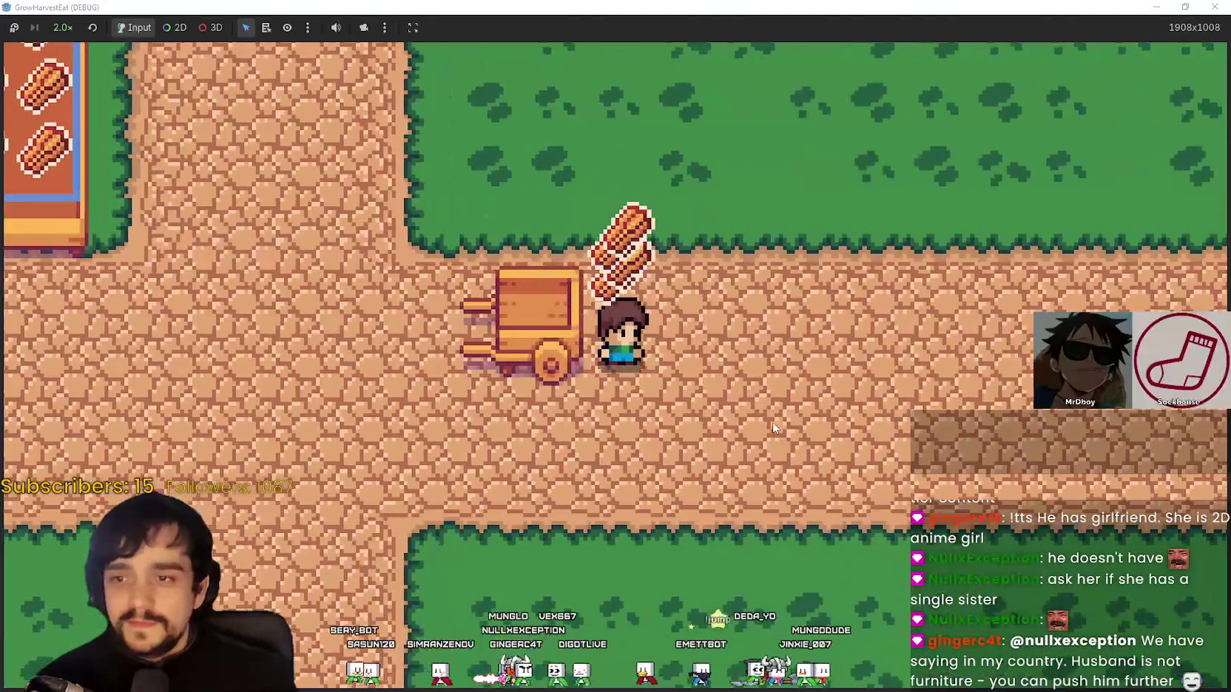
key(Up)
key(Down)
key(Left)
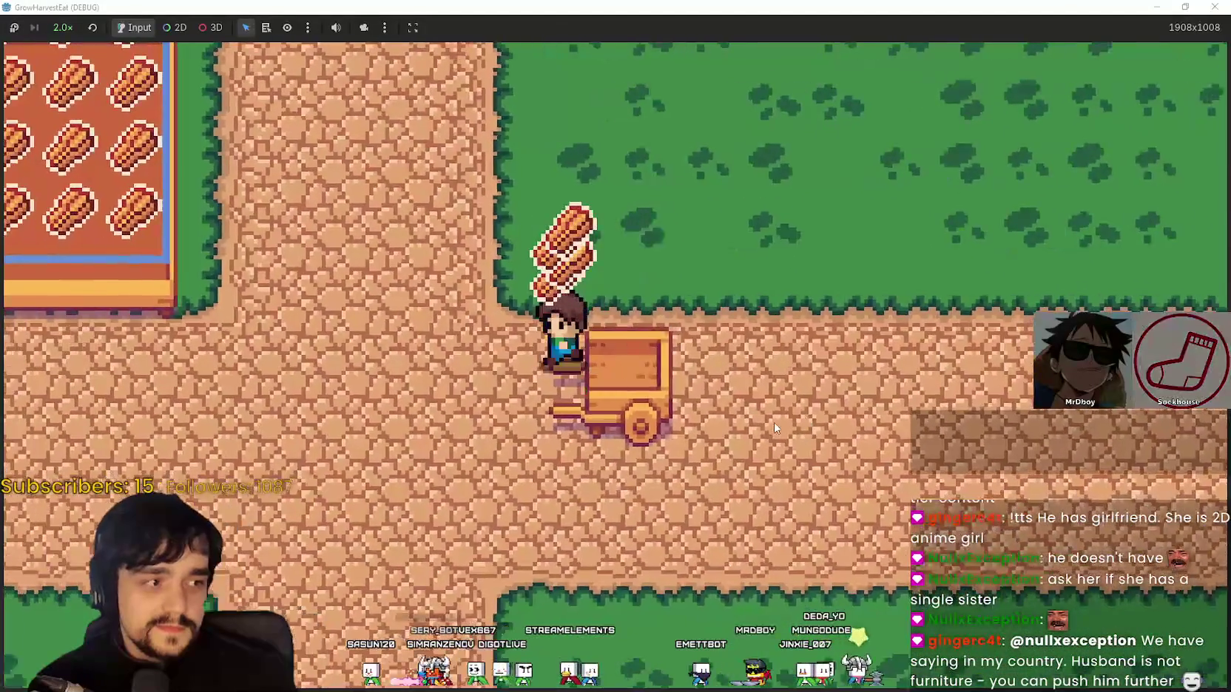
key(Right)
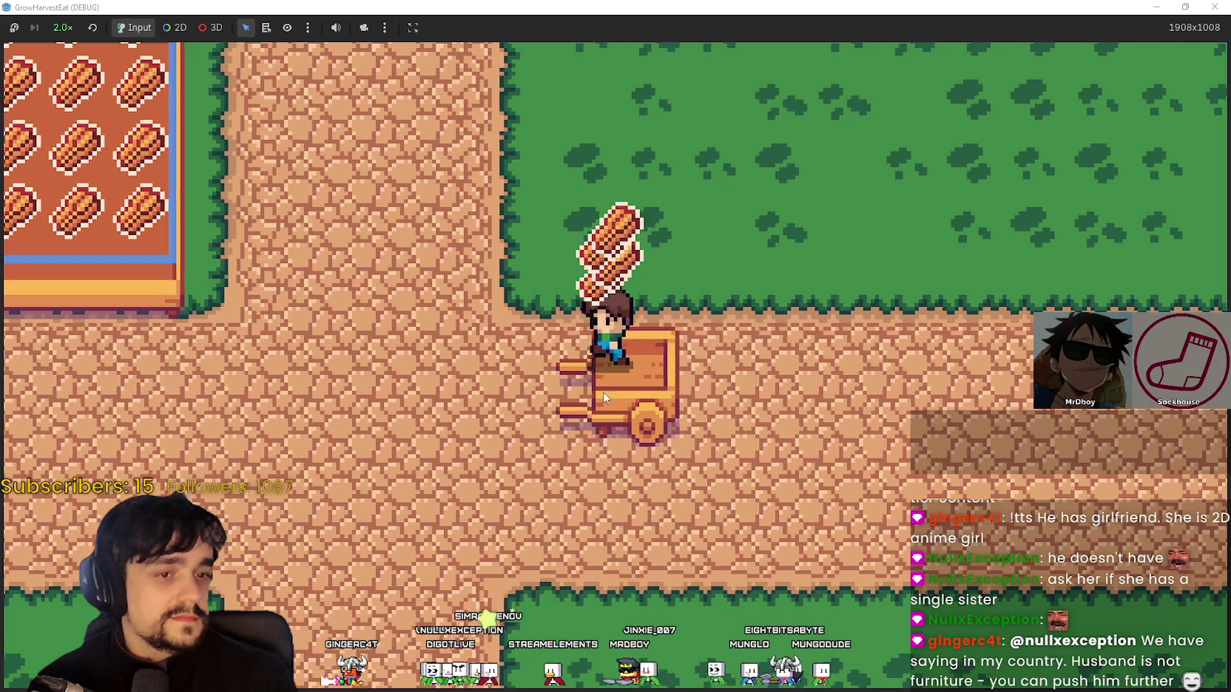
Walk up the road and come back to stand at the cart
key(Left)
key(Up)
key(Right)
key(Down)
key(Up)
key(Down)
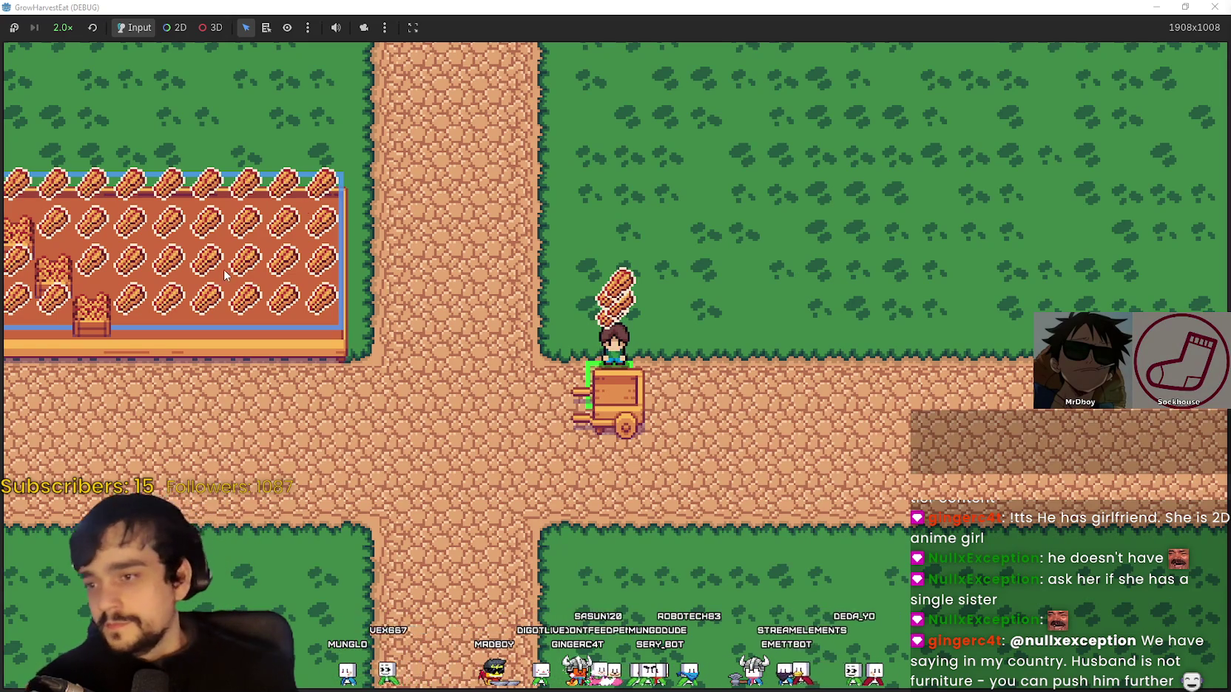
Reach the cart in the forest clearing, travel back to the village, and step onto the crossroads
key(d)
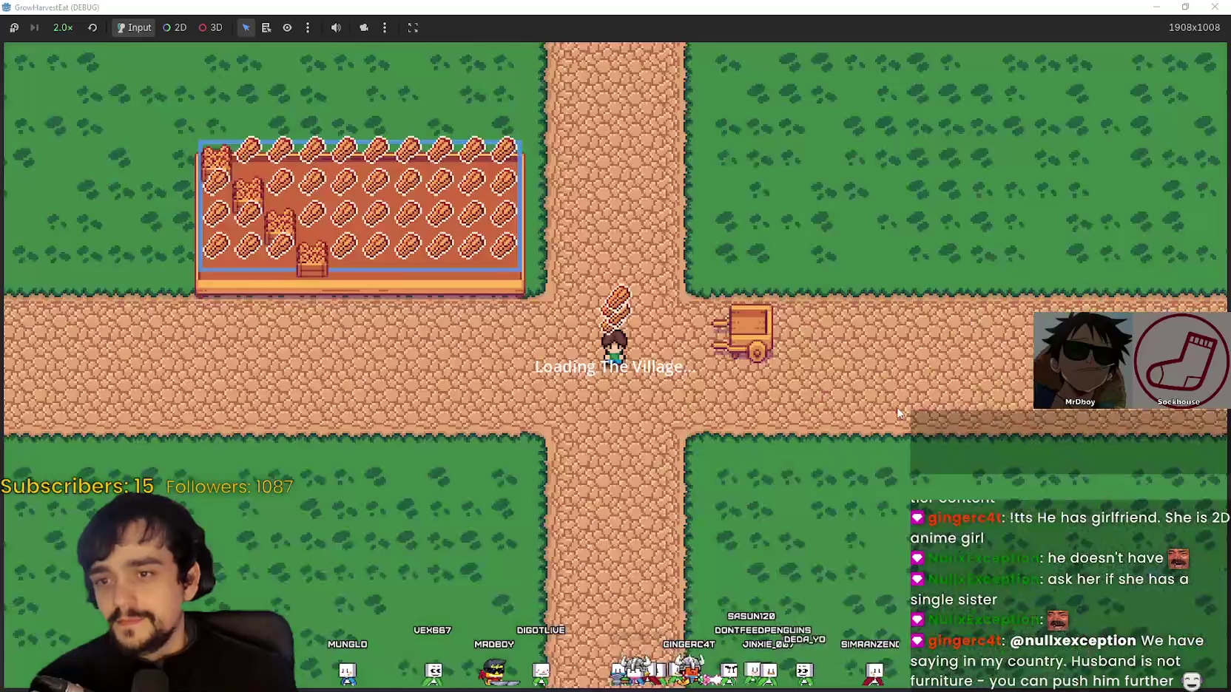
key(a)
key(d)
key(s)
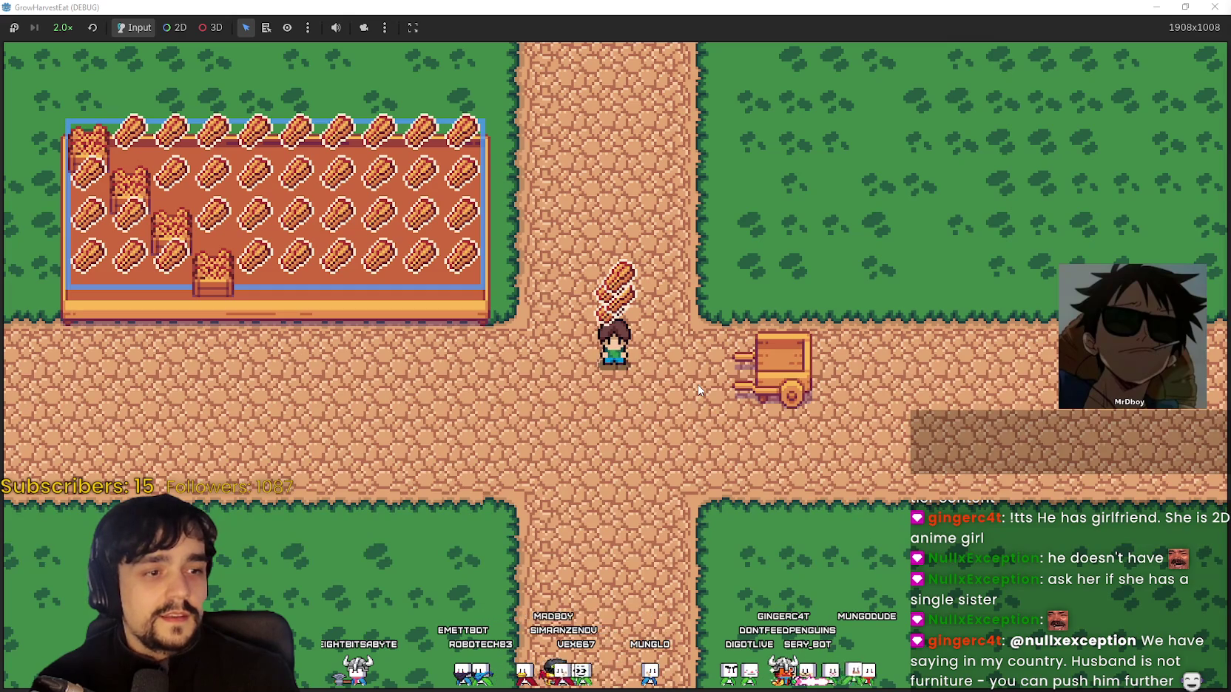
Walk around the crossroads onto the cart and ride it to the forest map
key(w)
key(s)
key(d)
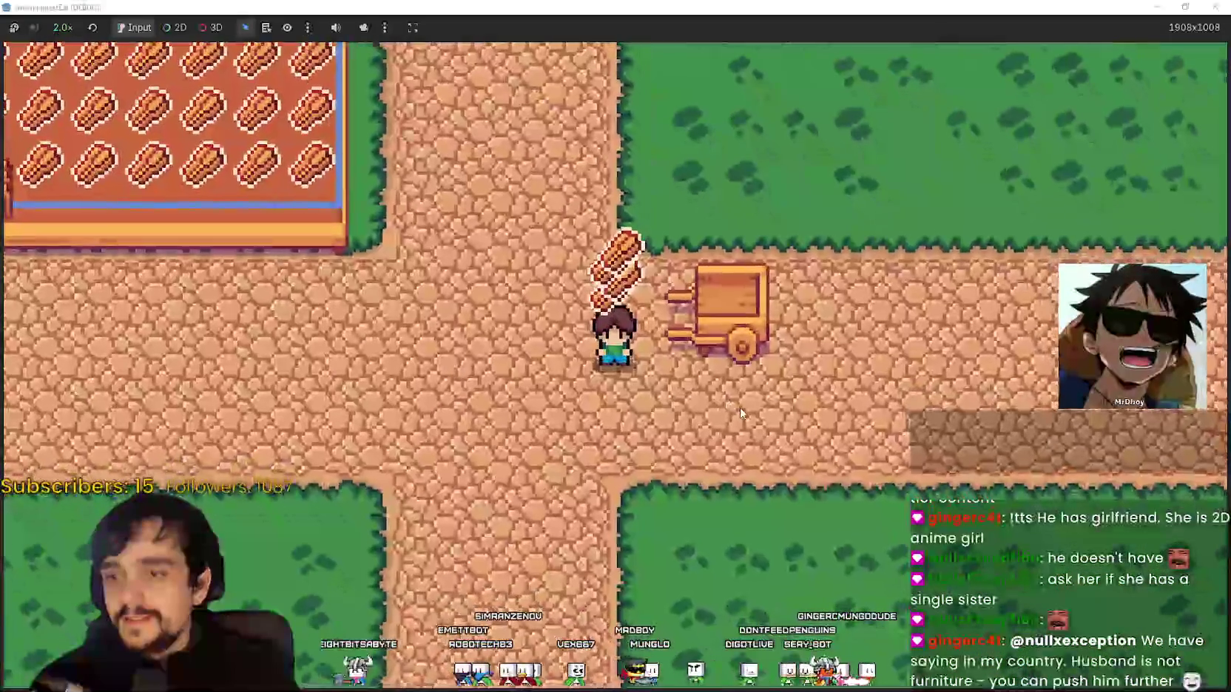
key(w)
key(d)
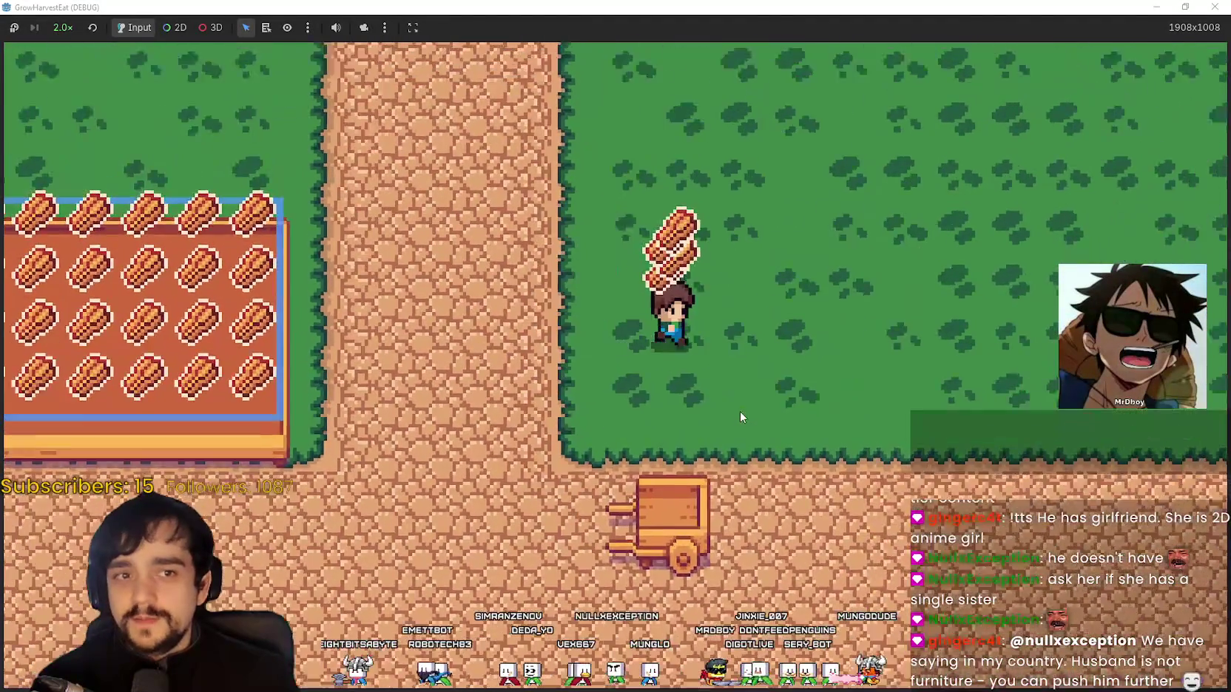
key(s)
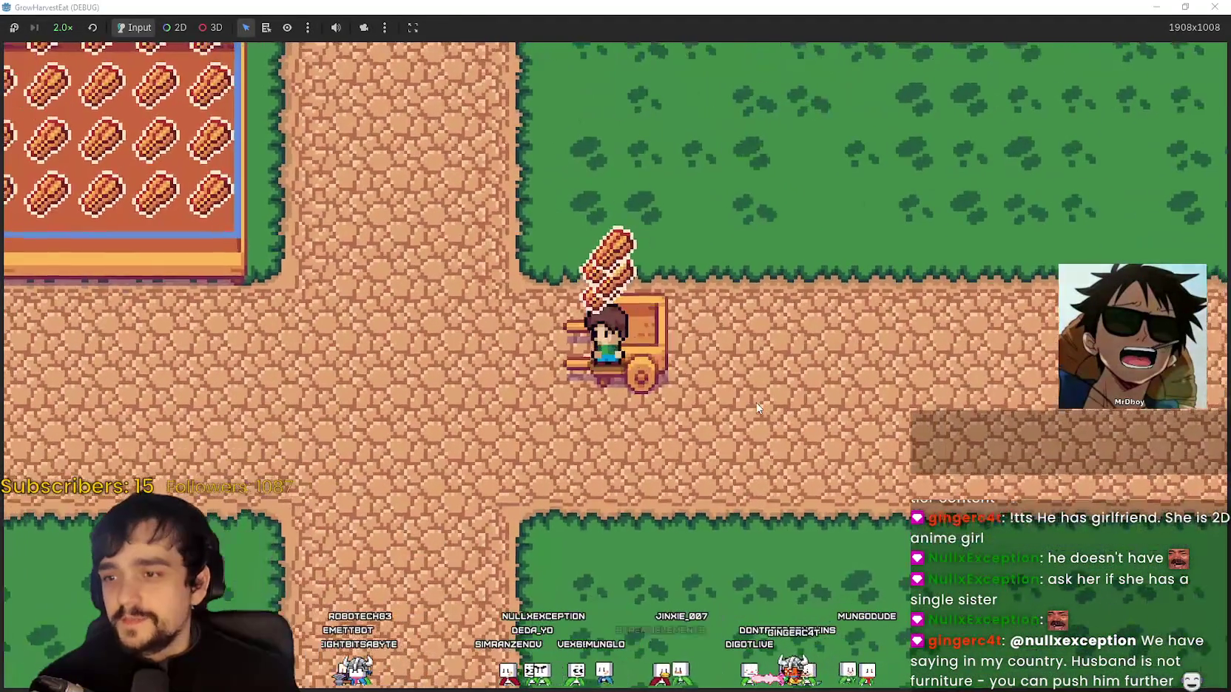
key(e)
Take the cart from the forest path back to the village and maximize the game window
key(d)
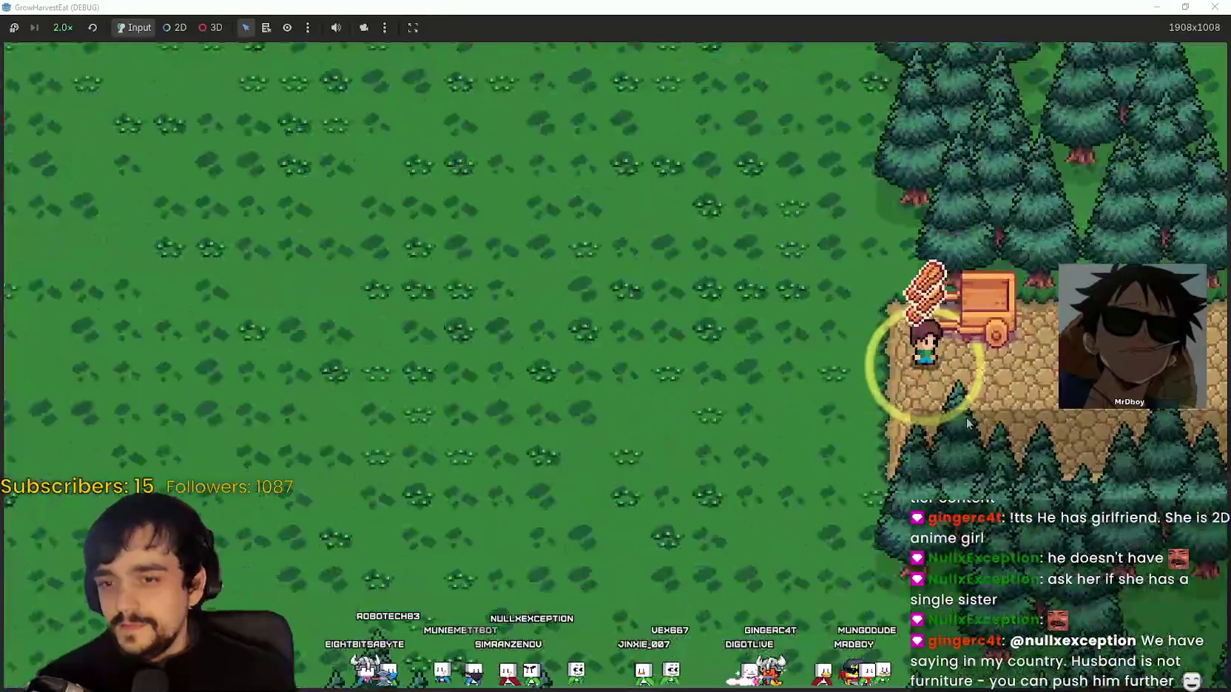
key(e)
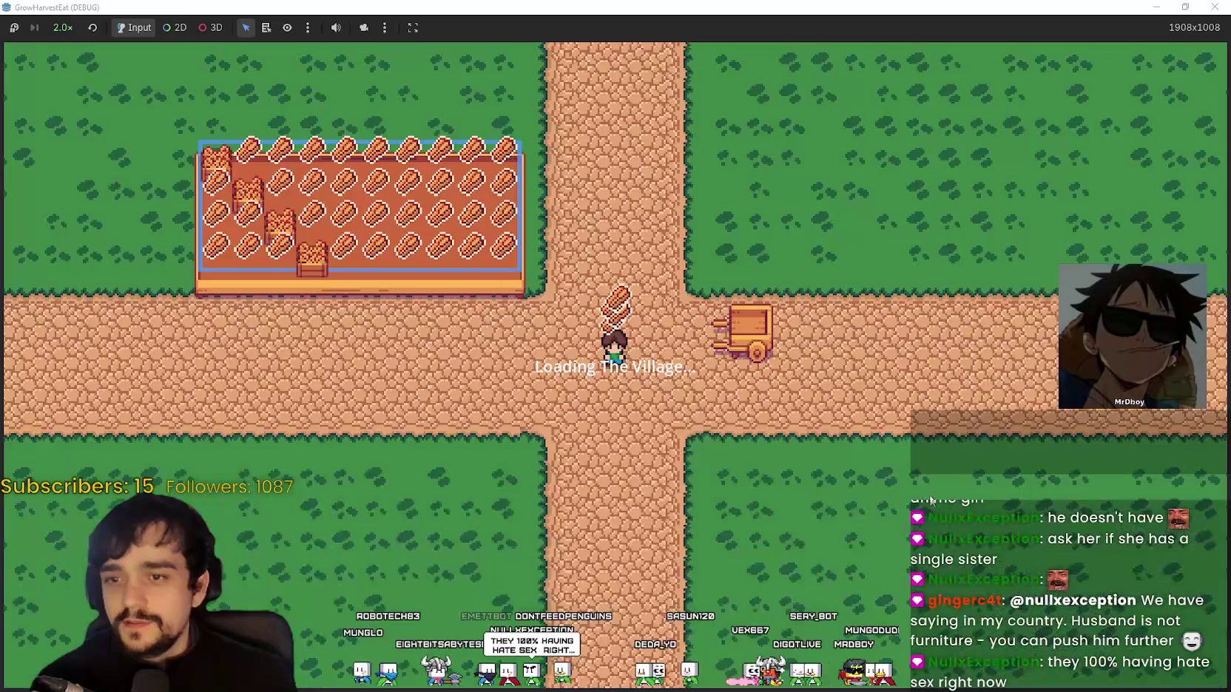
key(w)
key(super+Down)
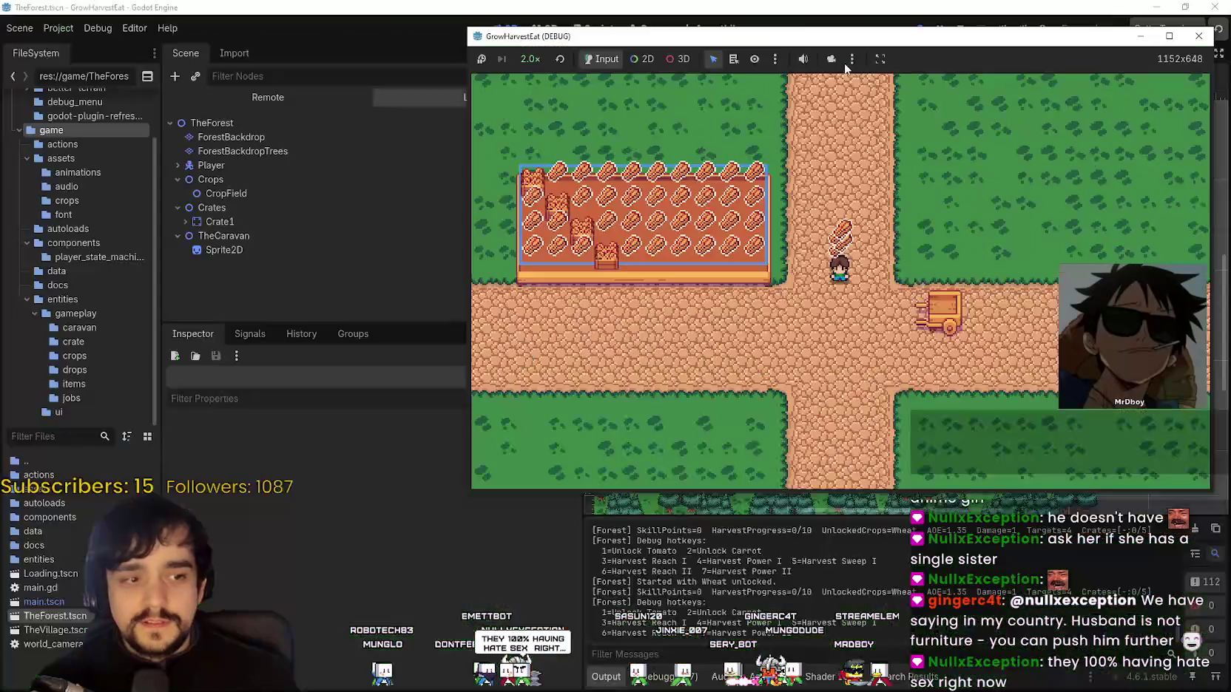
click(1168, 37)
Walk around the village crop field to the crossroads cart and travel to the forest field
key(a)
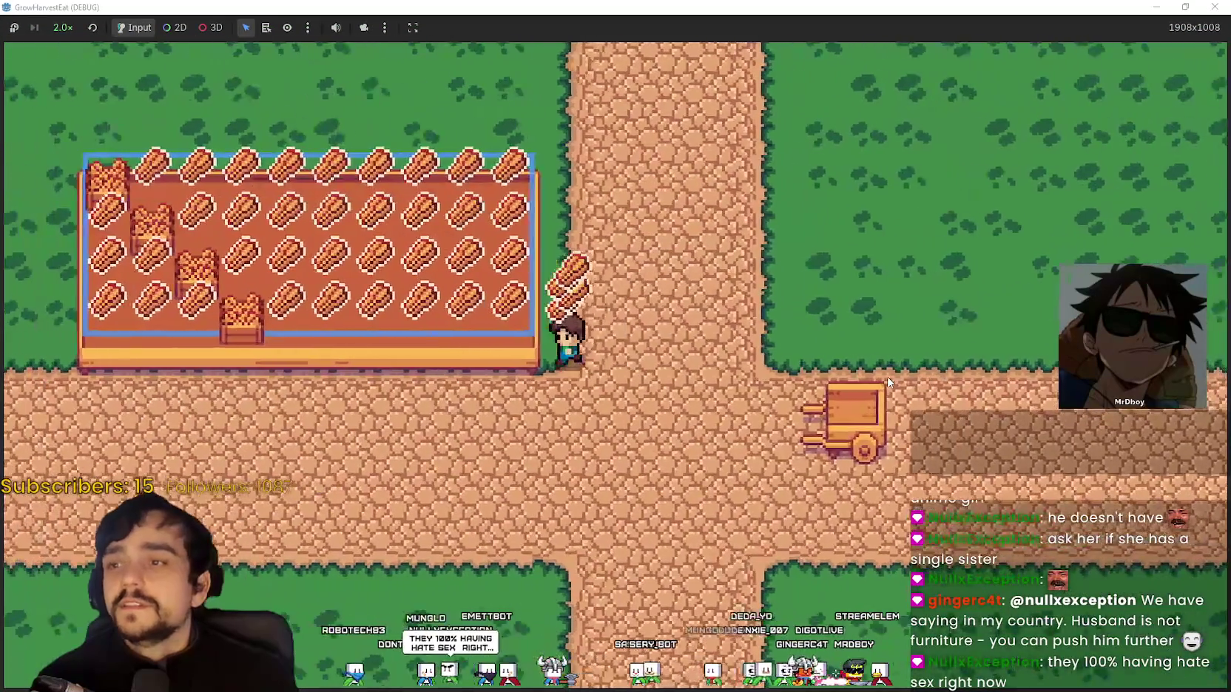
key(w)
key(a)
key(s)
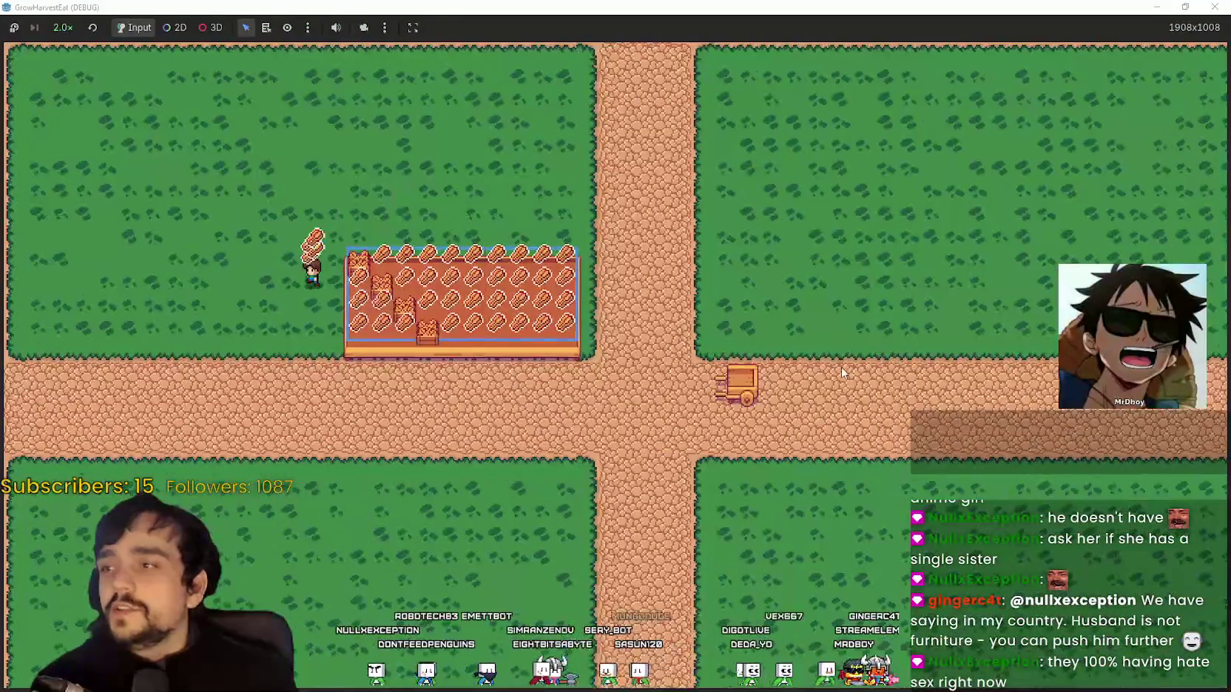
key(d)
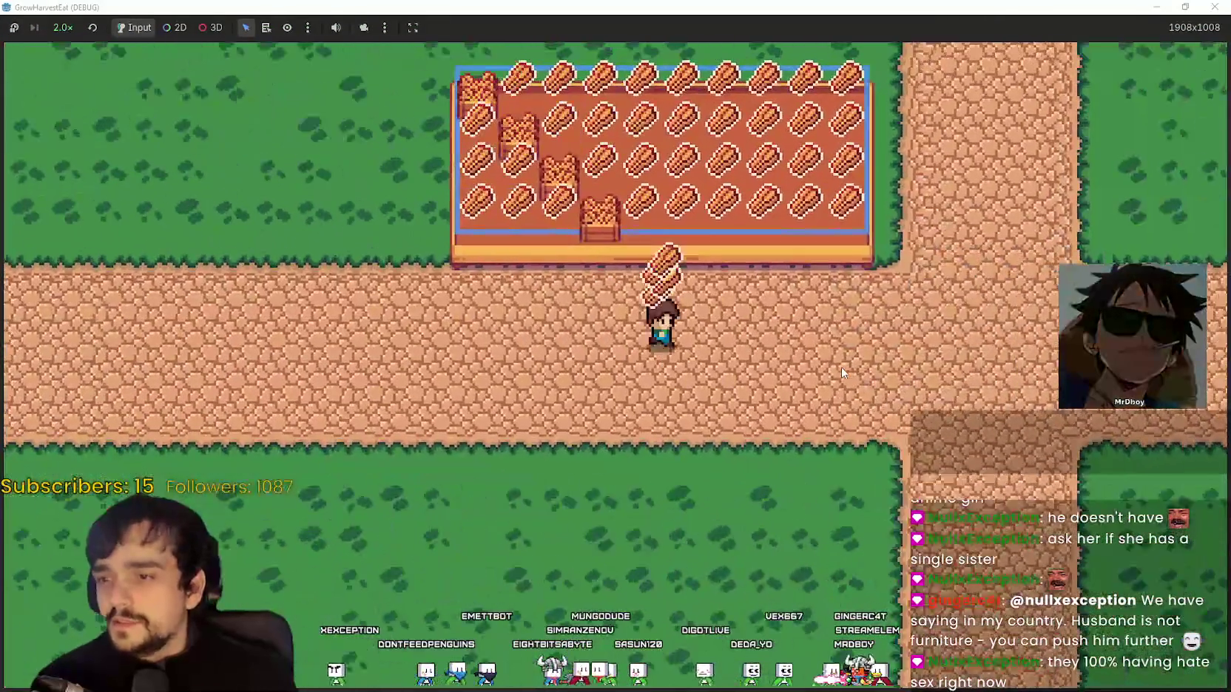
key(d)
key(w)
key(w)
key(s)
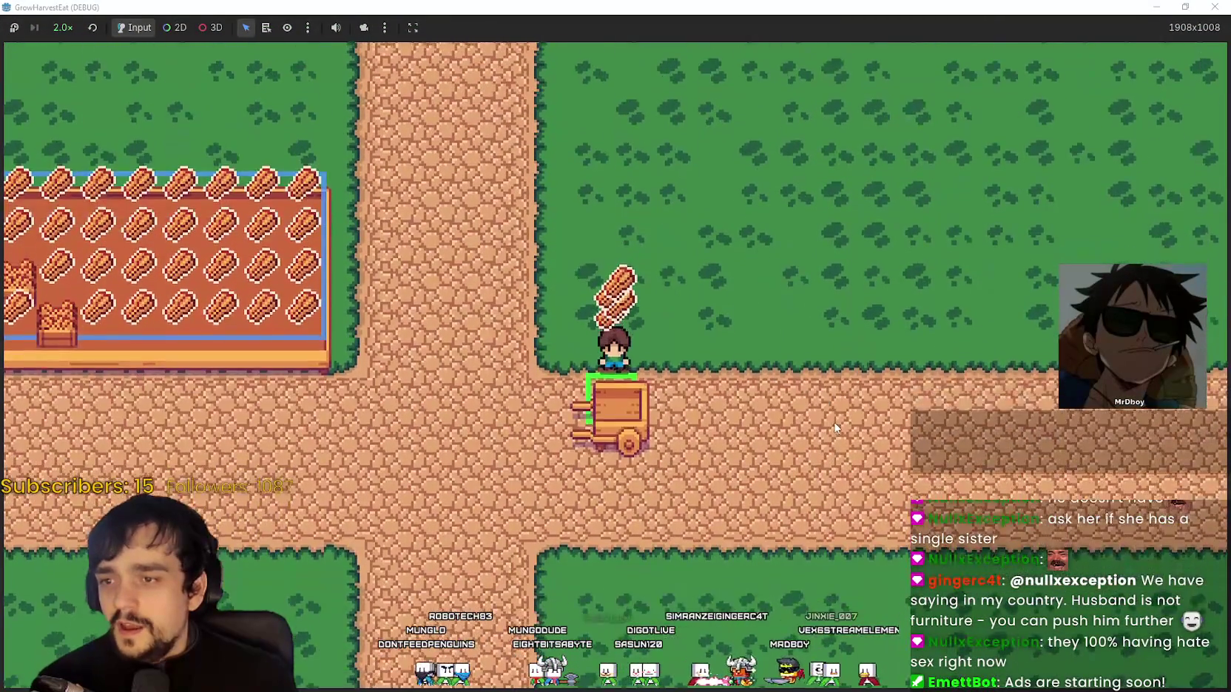
Cross the forest field to the cart and return to the village carrying wheat
key(d)
key(s)
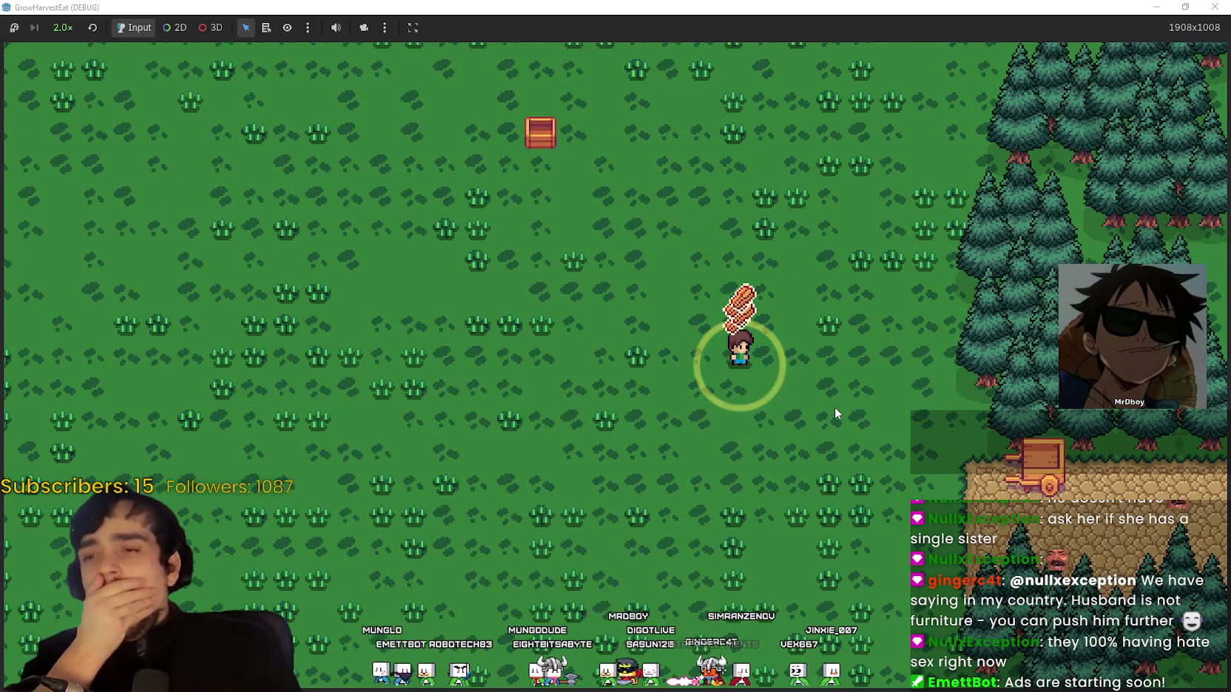
scroll(834, 407, down, 2)
scroll(832, 402, up, 3)
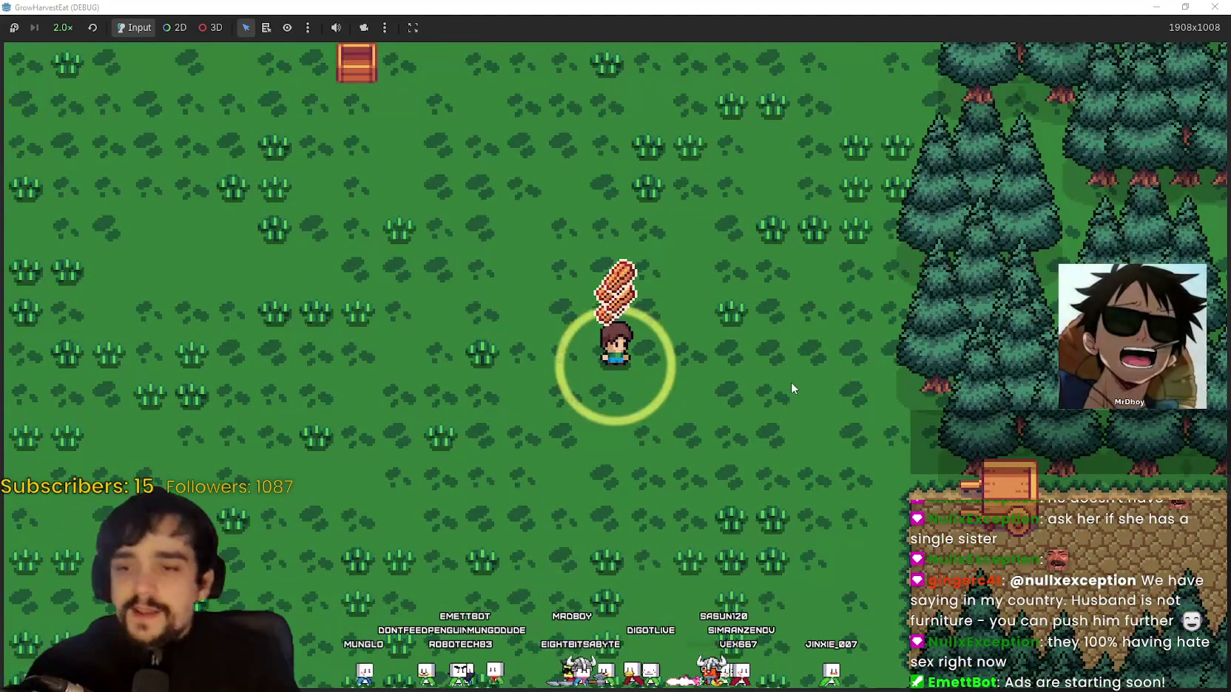
key(d)
key(s)
key(d)
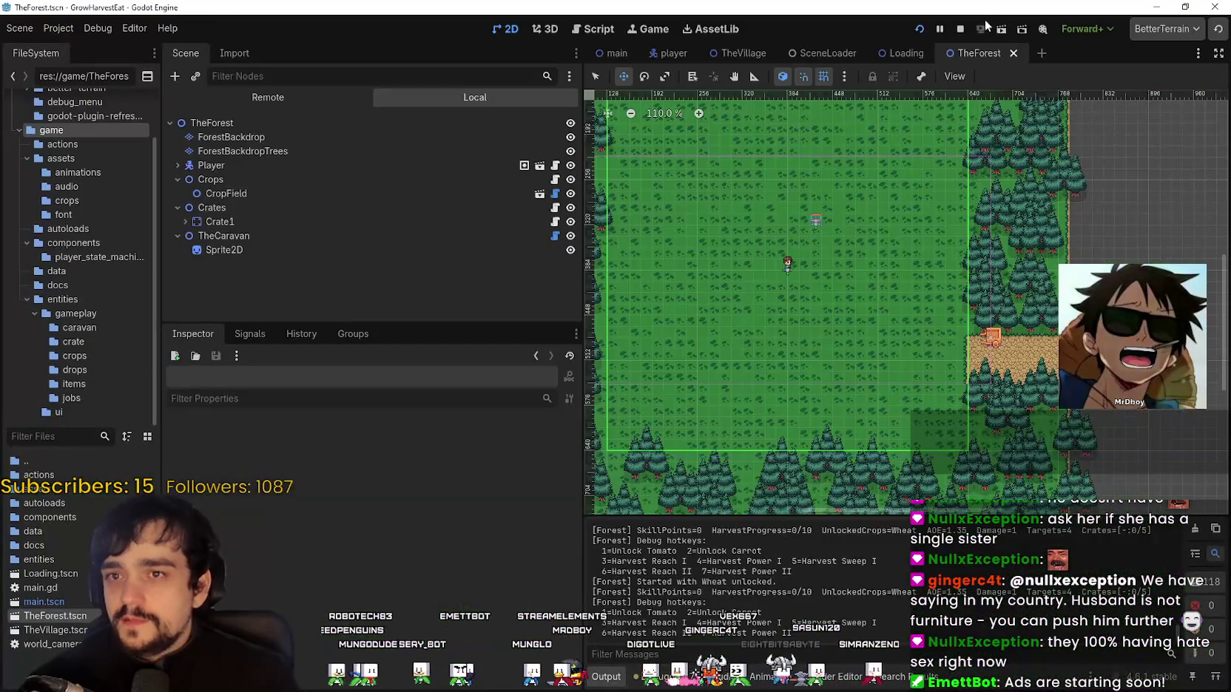
Stop the game, delete the Crates node and its Crate1 child from TheForest, and save the scene
click(960, 28)
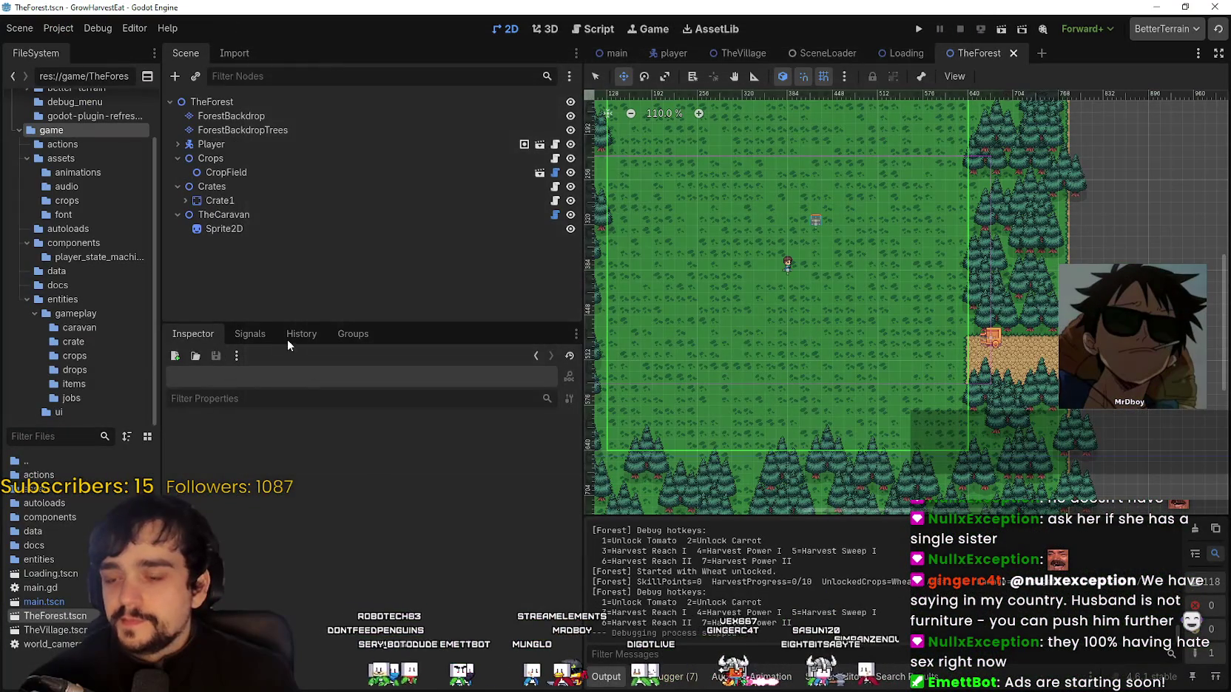
click(340, 186)
right_click(334, 192)
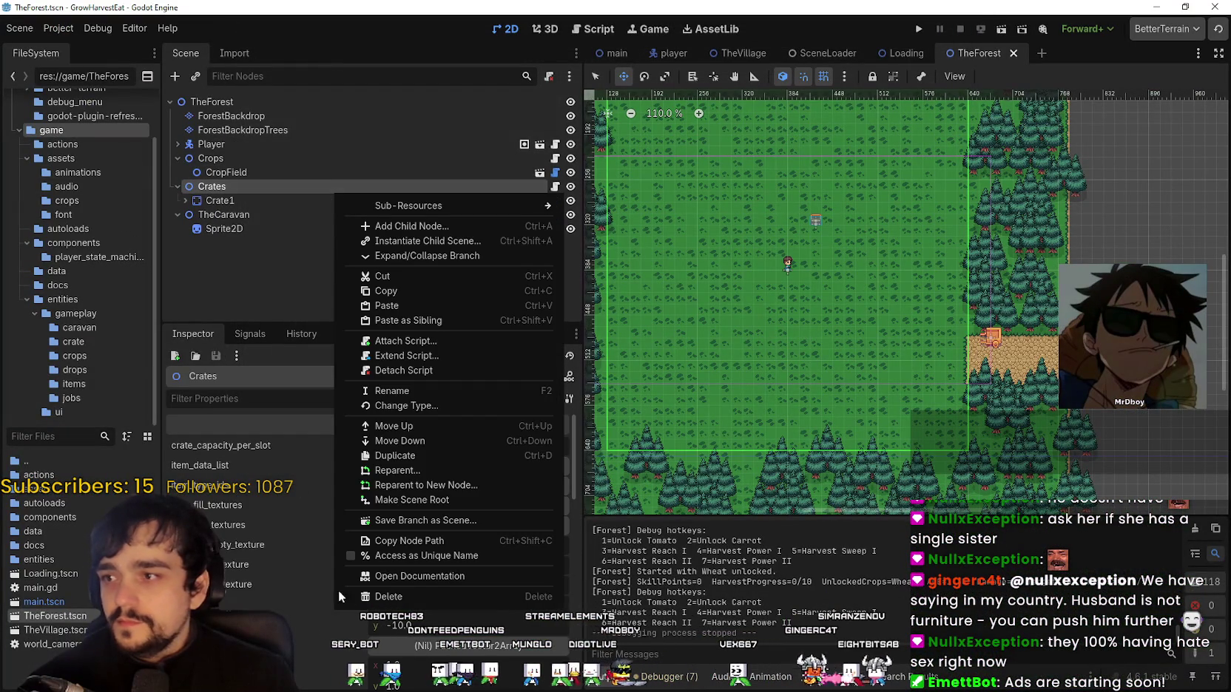
click(426, 589)
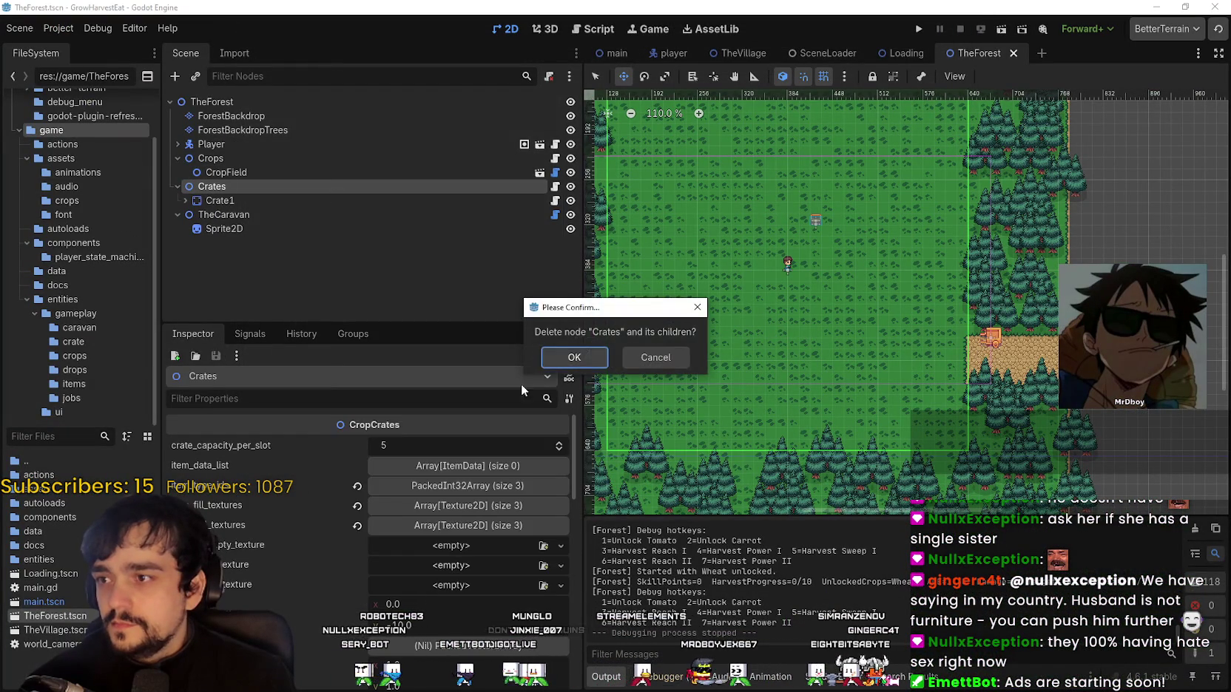
click(580, 353)
key(ctrl+s)
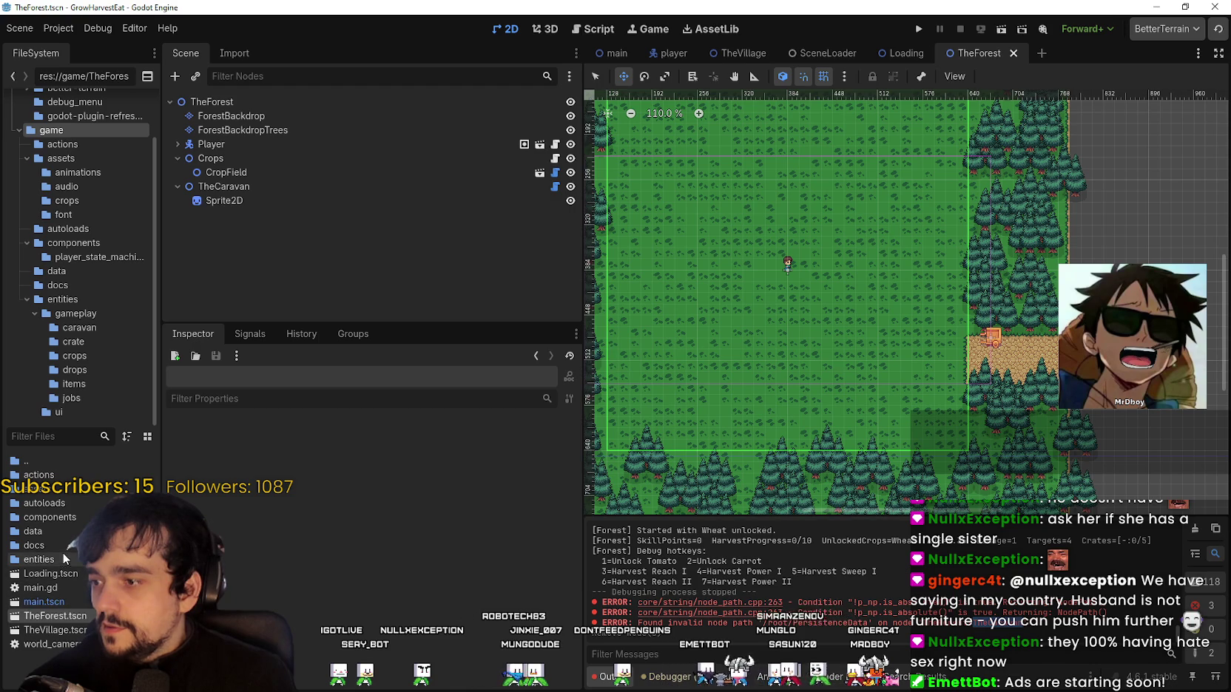
double_click(55, 526)
key(ctrl+F3)
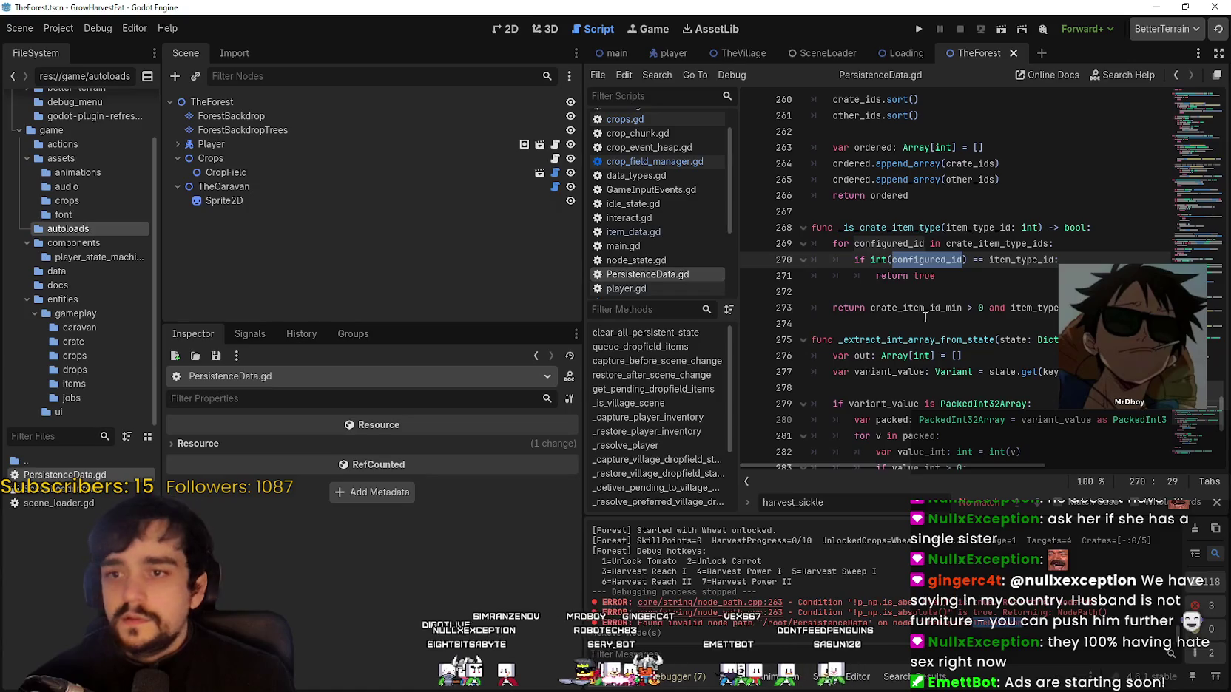
drag(569, 239, 333, 239)
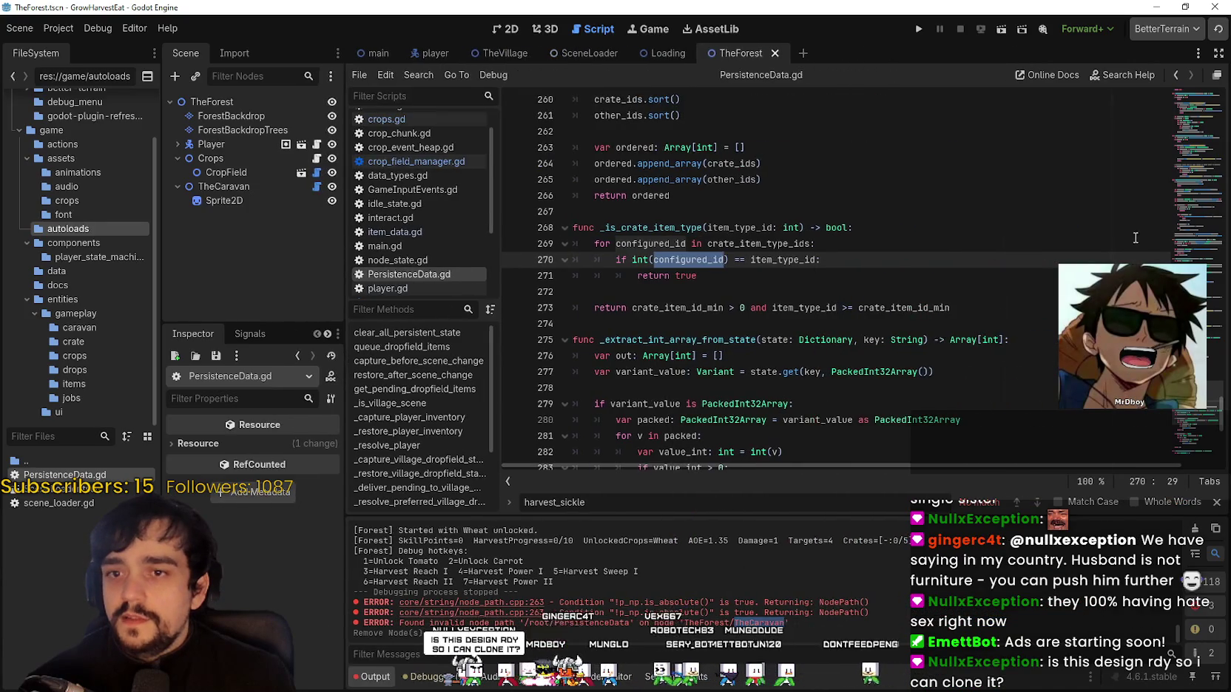
scroll(1184, 412, up, 20)
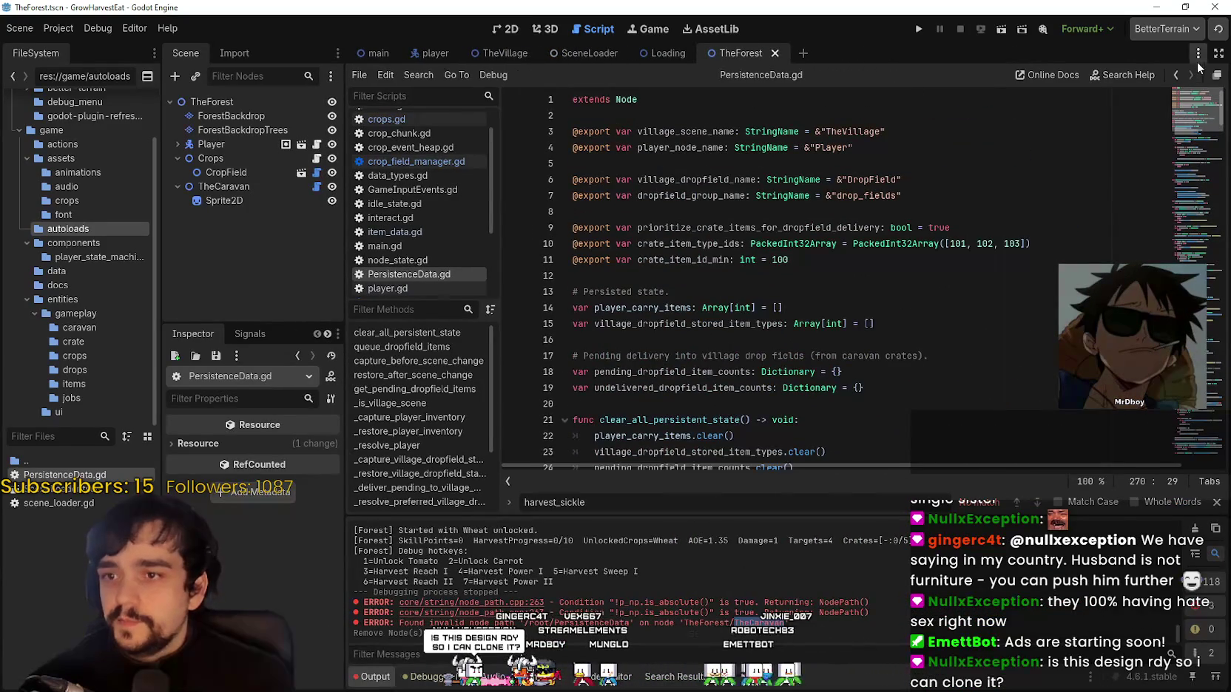
click(1018, 191)
click(969, 323)
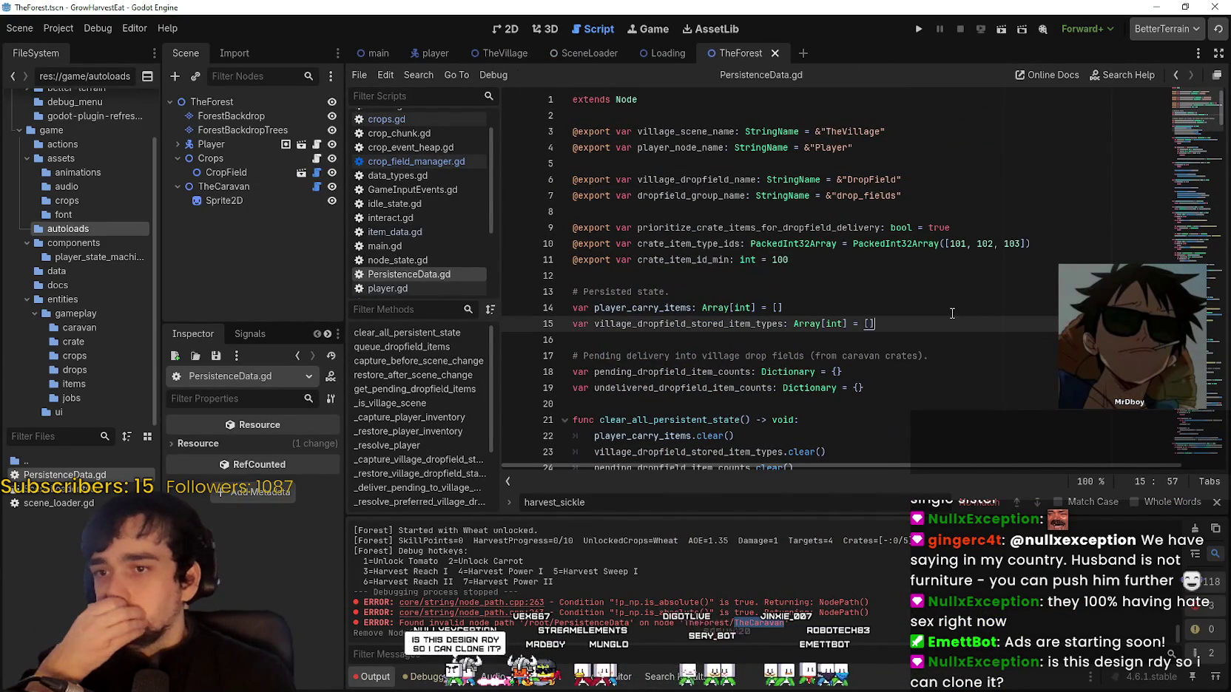
click(925, 260)
scroll(889, 306, down, 6)
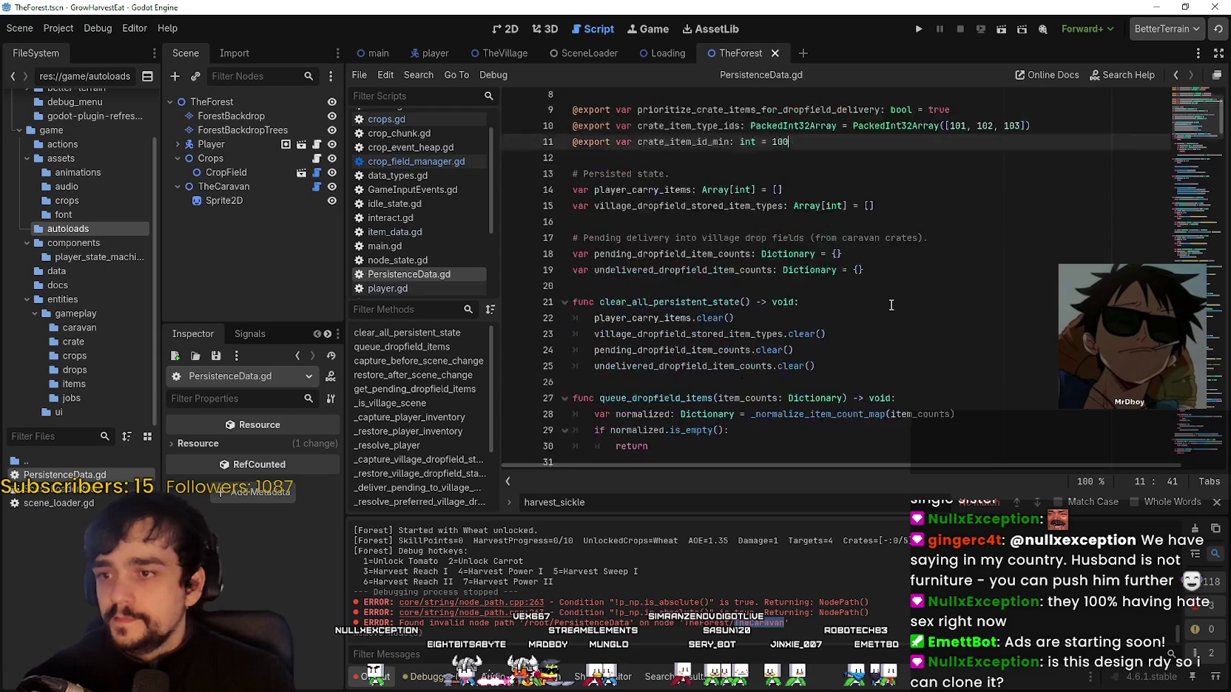
scroll(889, 306, down, 3)
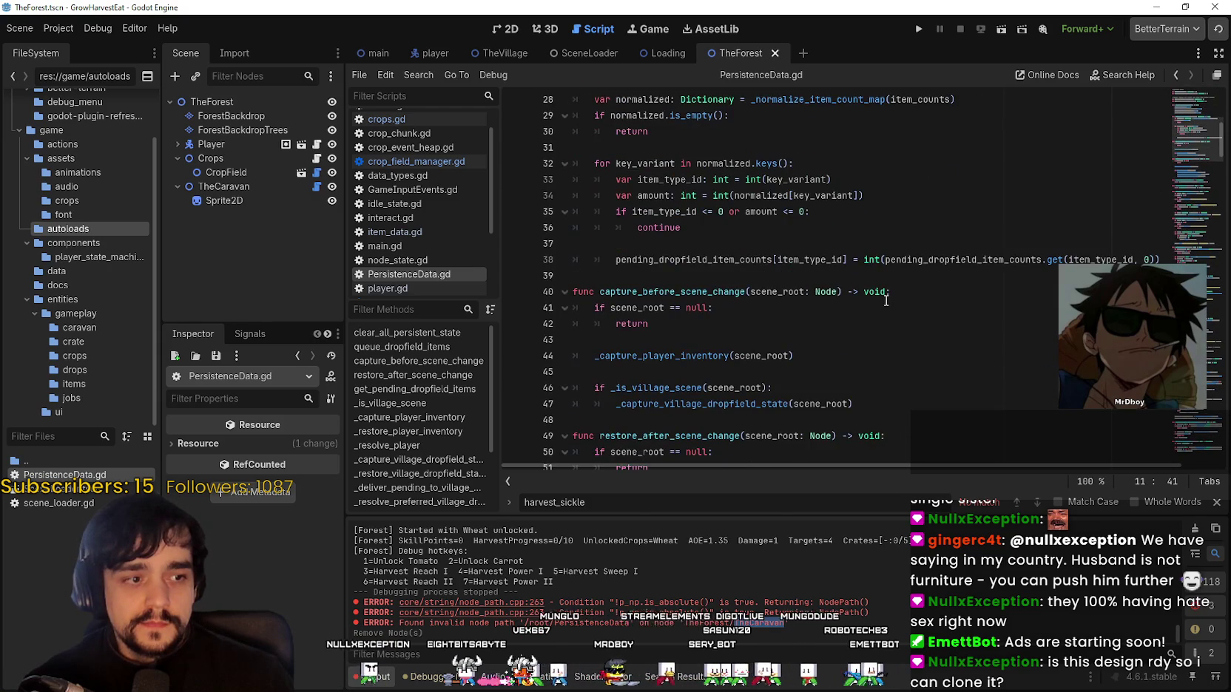
scroll(885, 301, down, 4)
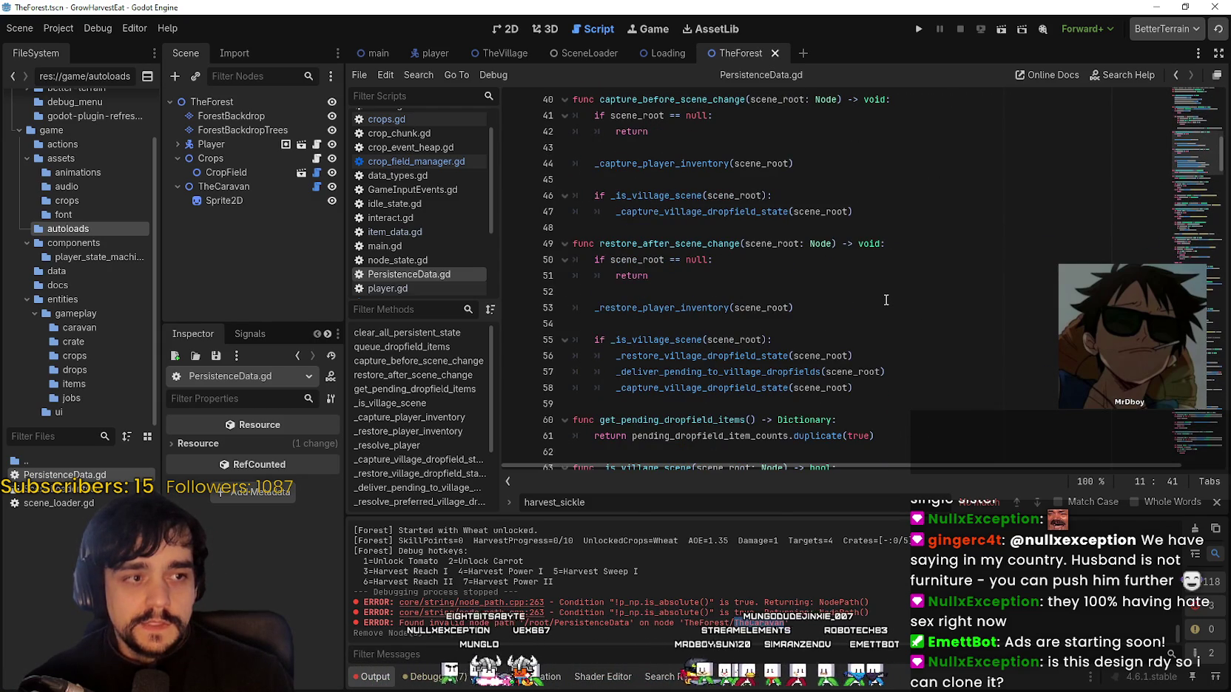
click(885, 306)
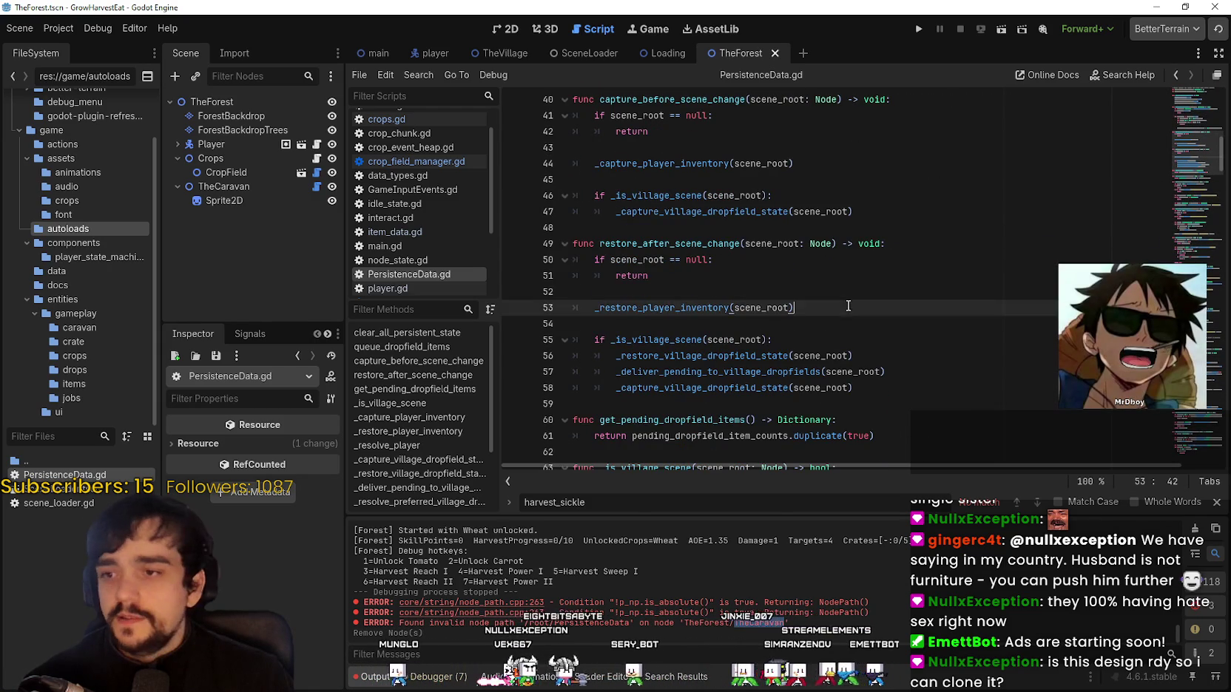
drag(1186, 139, 1192, 188)
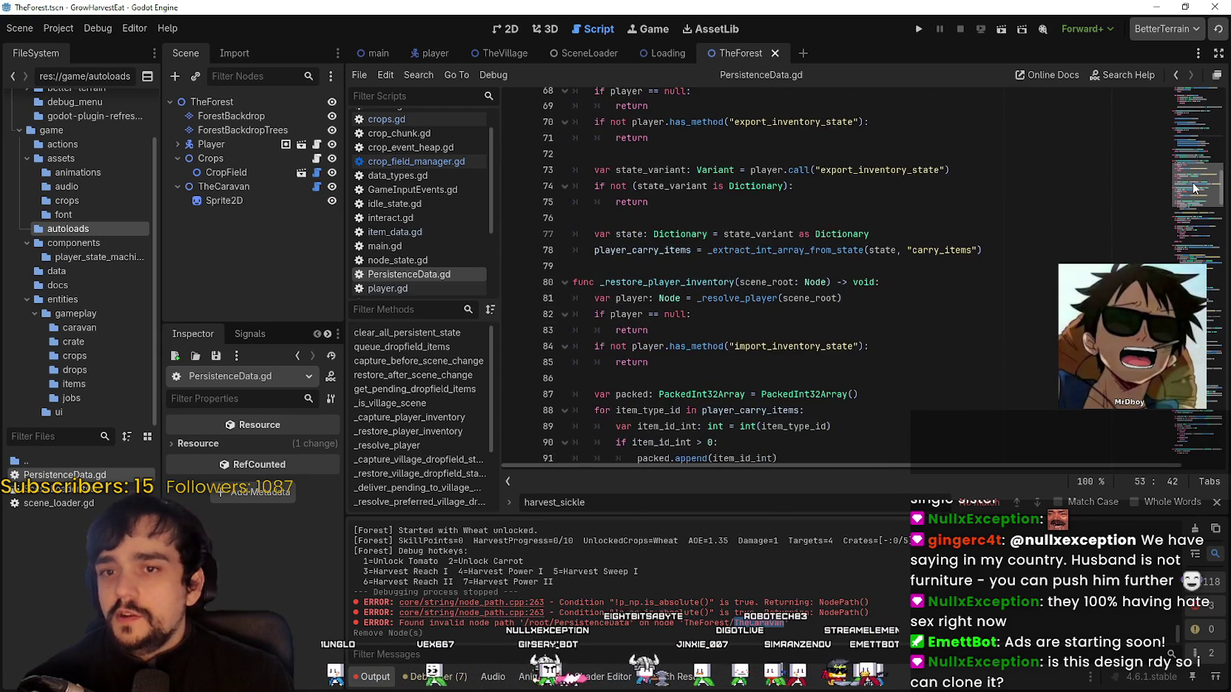
click(724, 218)
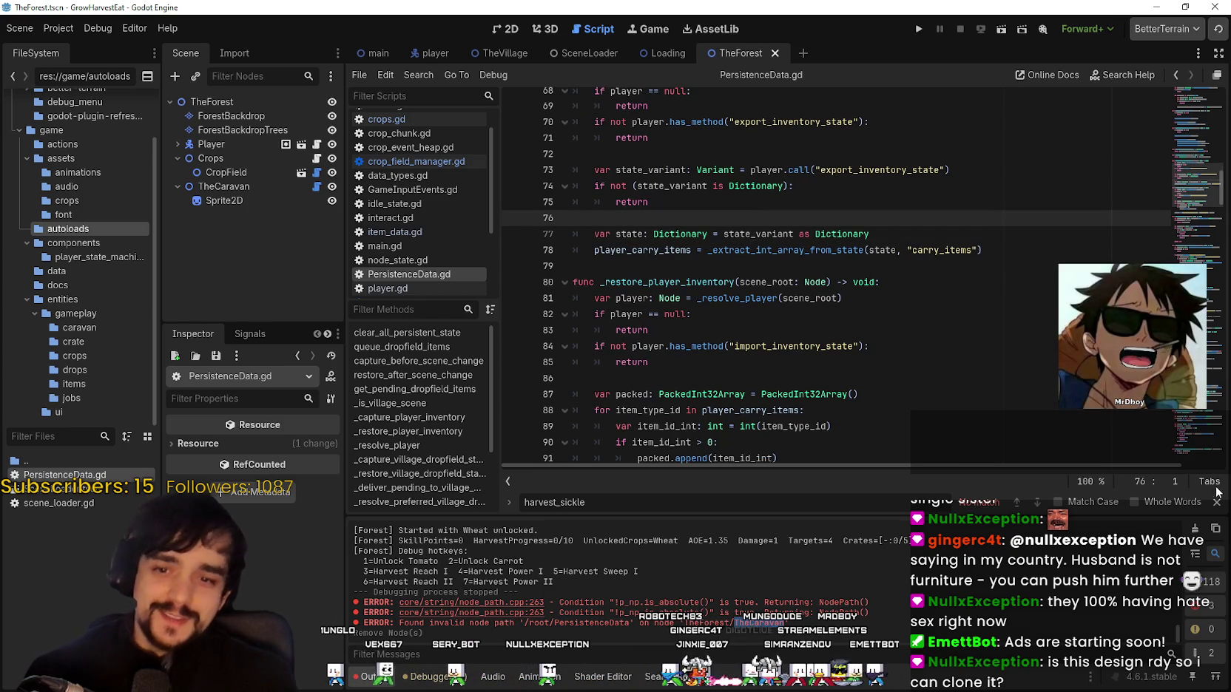
click(1217, 502)
click(821, 324)
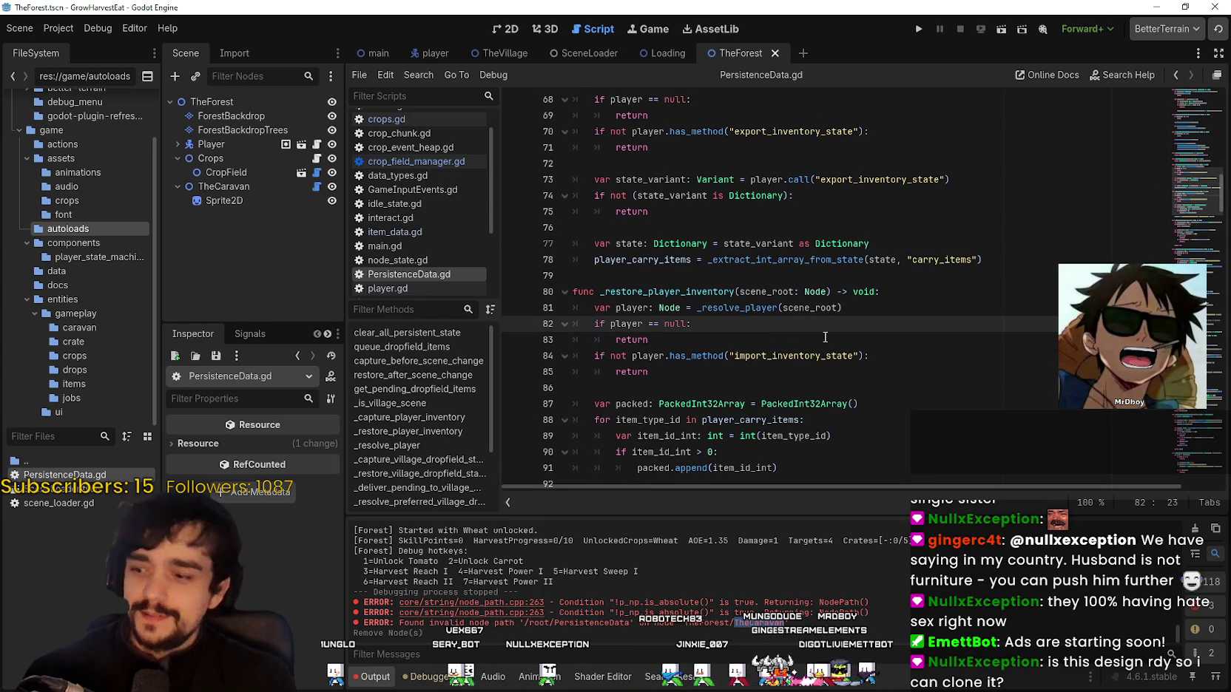
key(ctrl+z)
scroll(801, 378, up, 1)
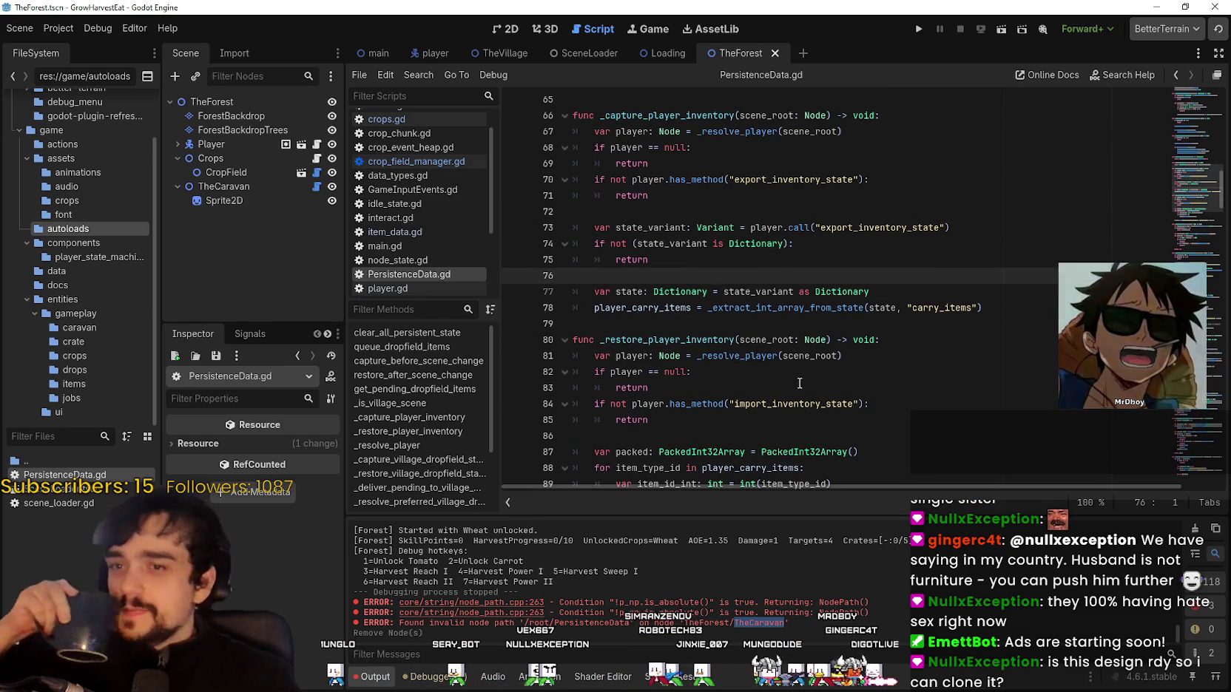
scroll(801, 378, up, 1)
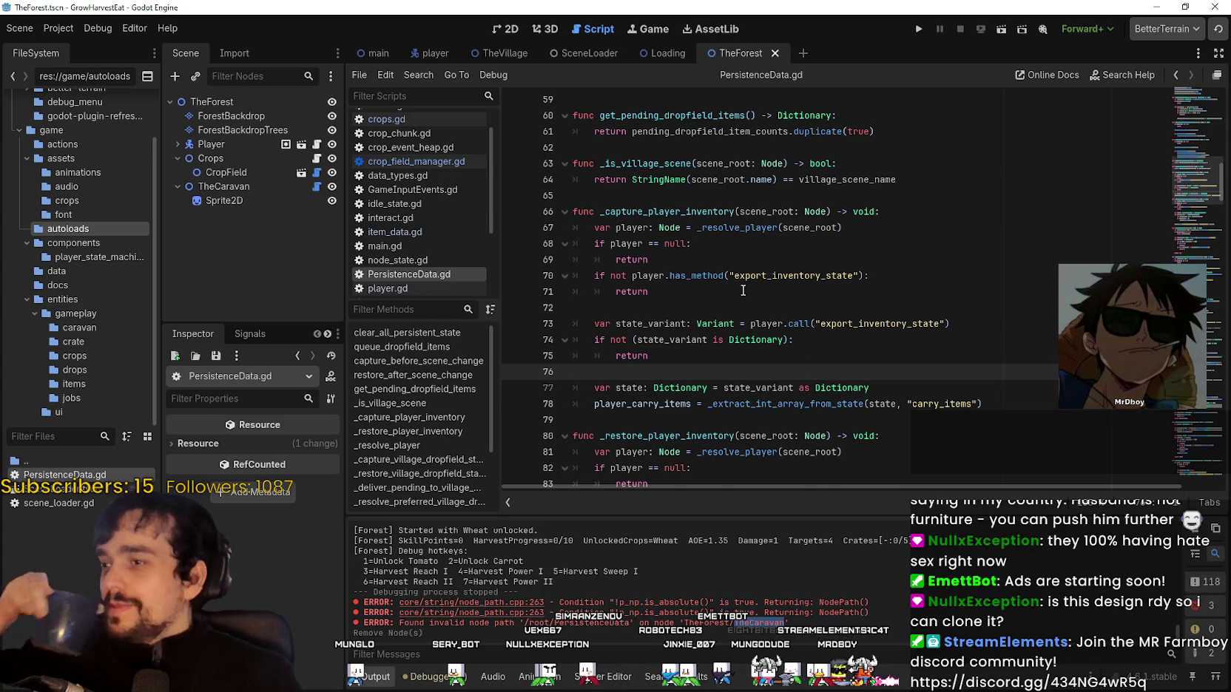
scroll(744, 290, down, 3)
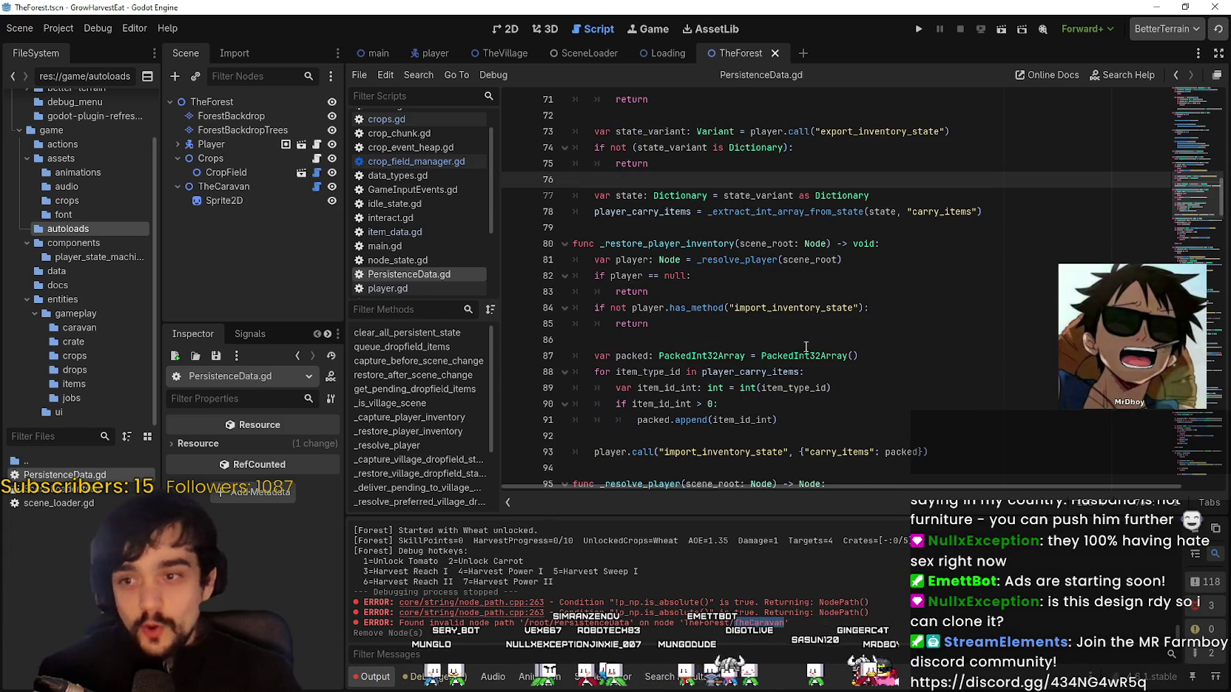
click(814, 346)
drag(1173, 137, 1188, 165)
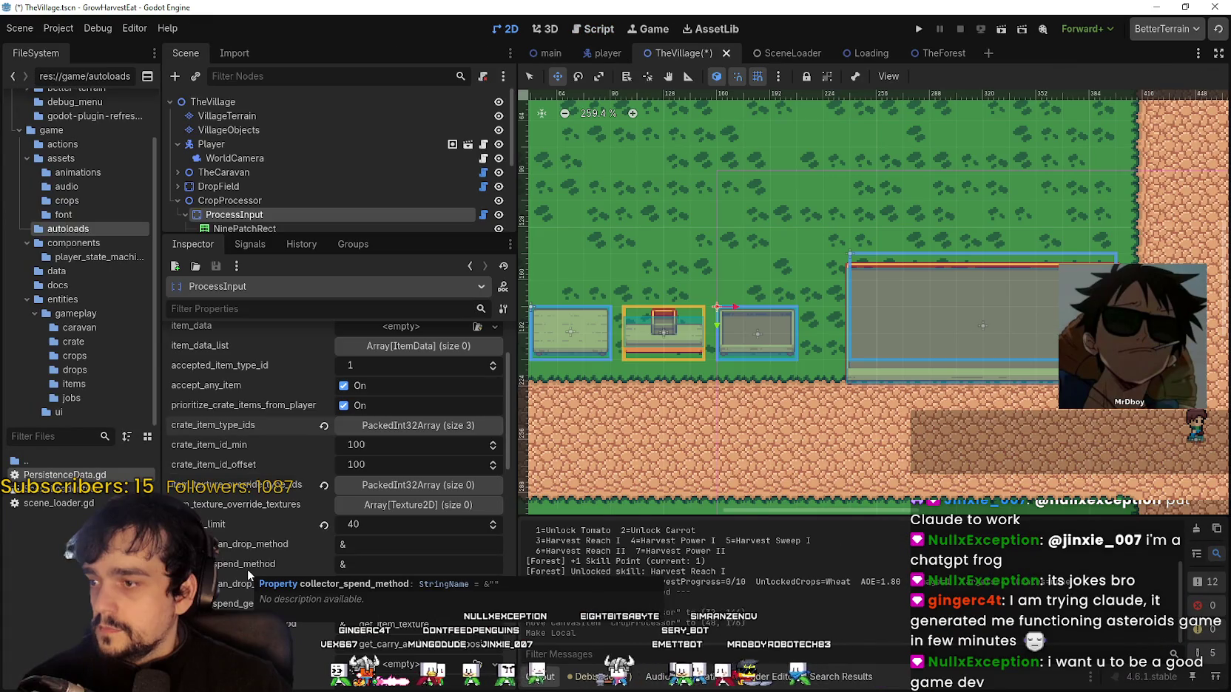
Check ProcessInput's Inspector: storage limit 40, crate item ID minimum and offset both 100
scroll(485, 611, down, 2)
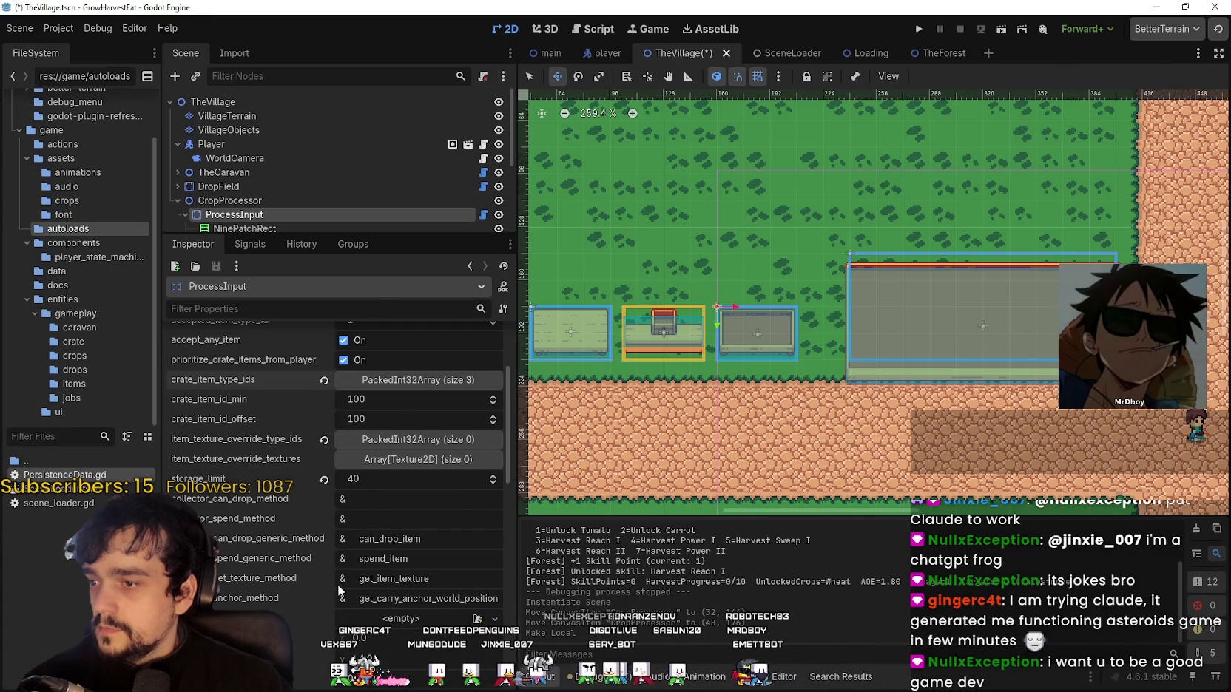
scroll(339, 590, up, 5)
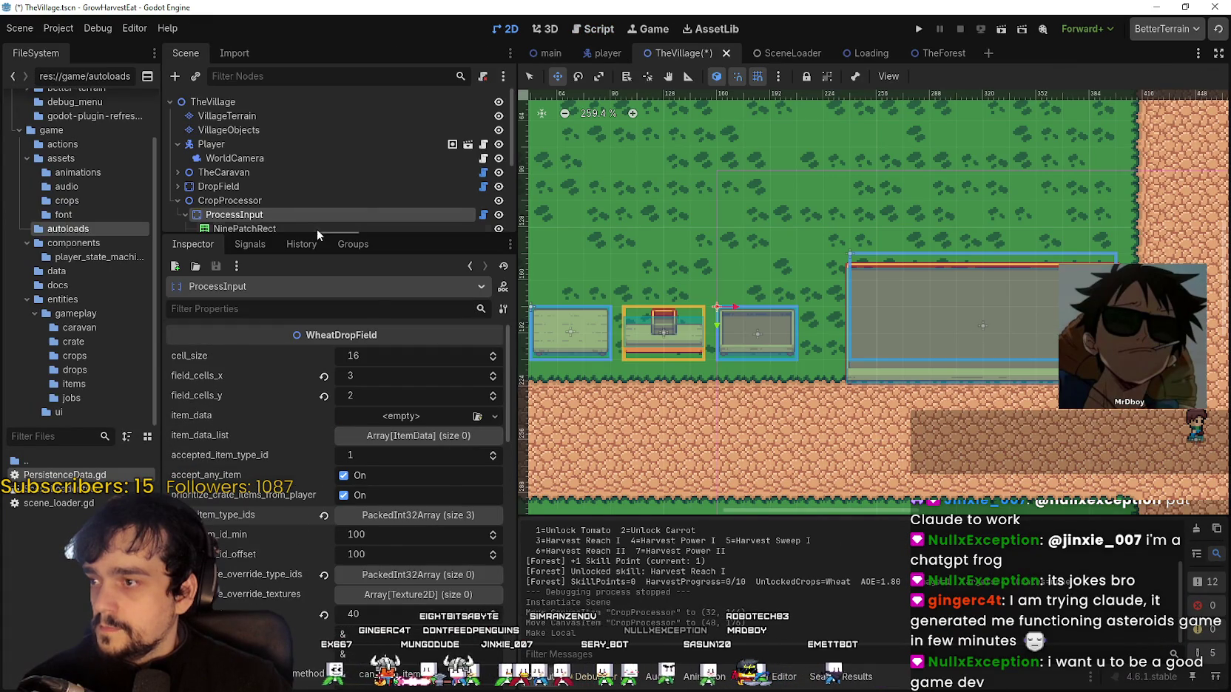
Enlarge the scene tree and delete the DropField node from TheVillage
drag(316, 232, 317, 398)
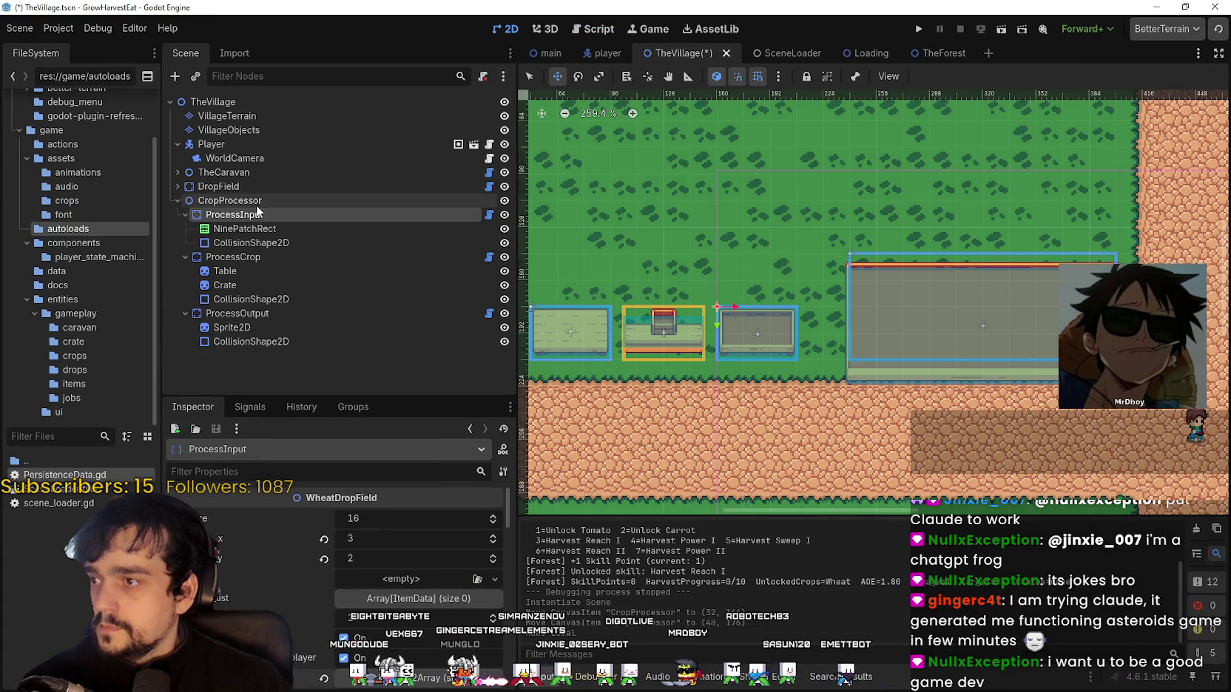
right_click(243, 188)
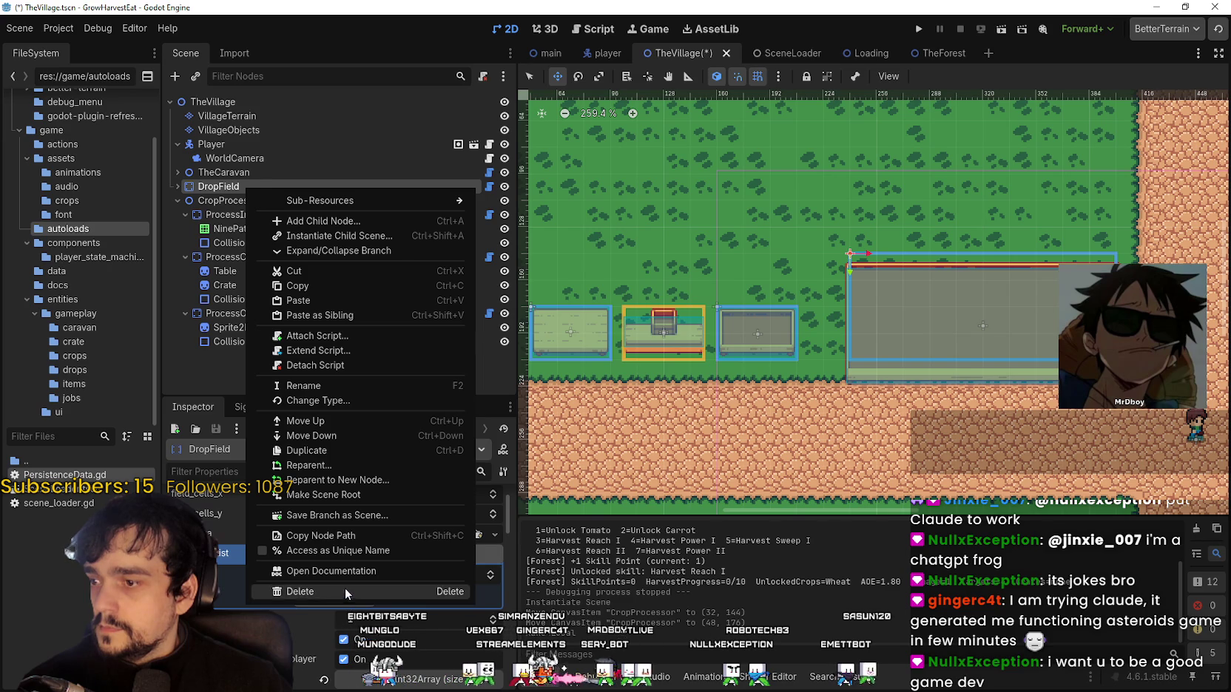
click(343, 590)
key(Return)
Drag the CropProcessor group toward the crossroads, save TheVillage, and run the project
click(229, 186)
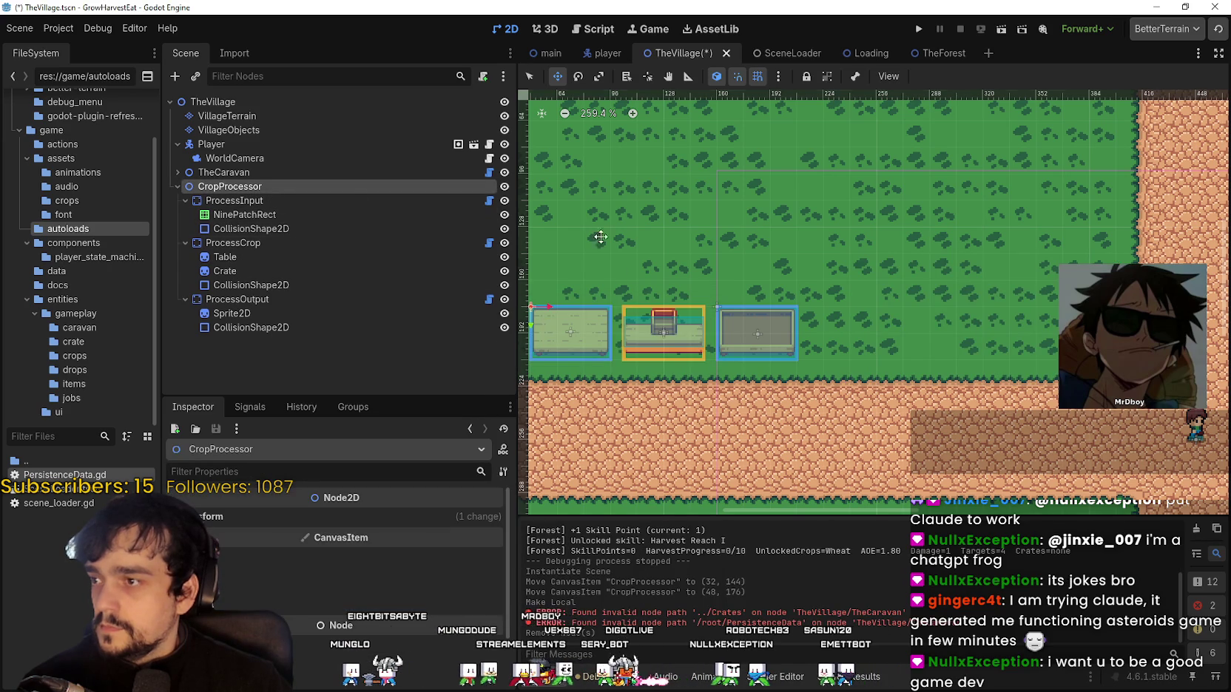
drag(650, 320, 968, 327)
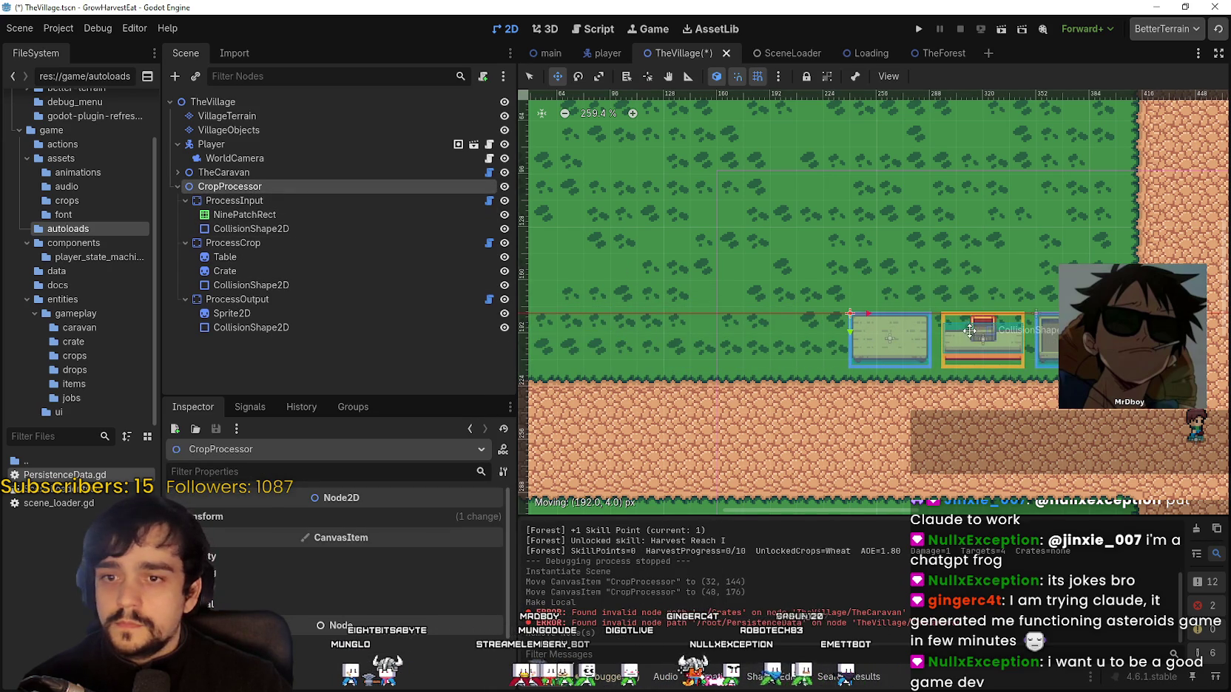
key(ctrl+s)
scroll(887, 337, up, 3)
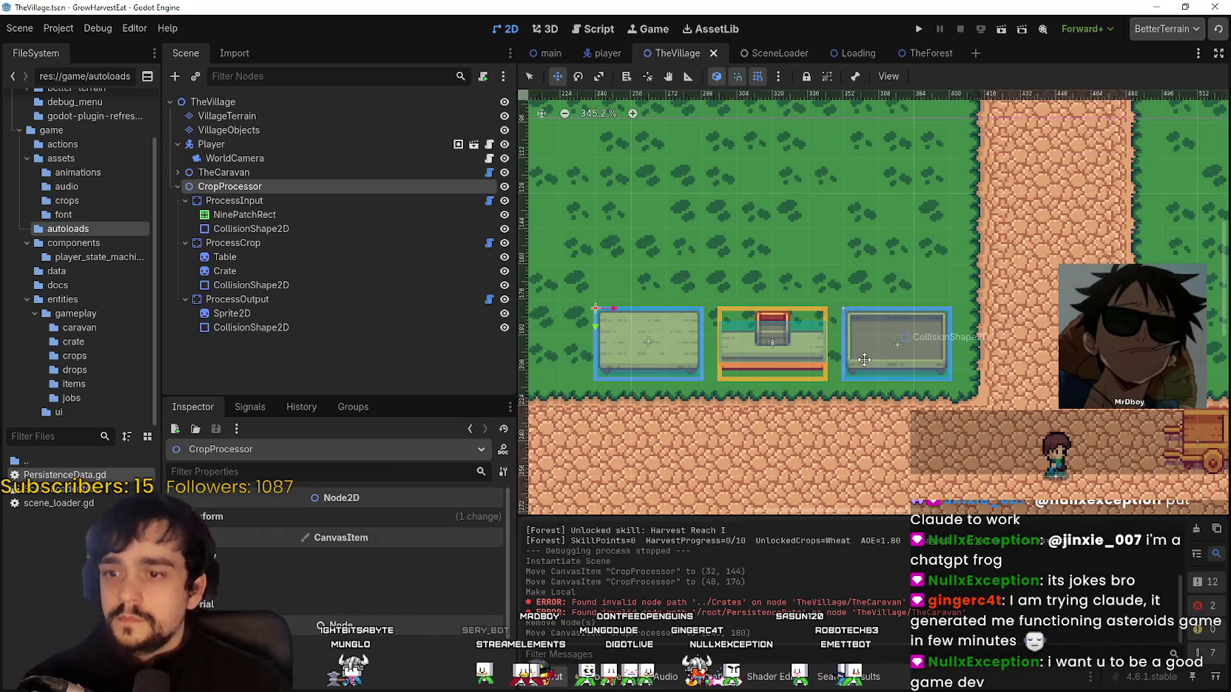
scroll(864, 359, down, 2)
click(919, 28)
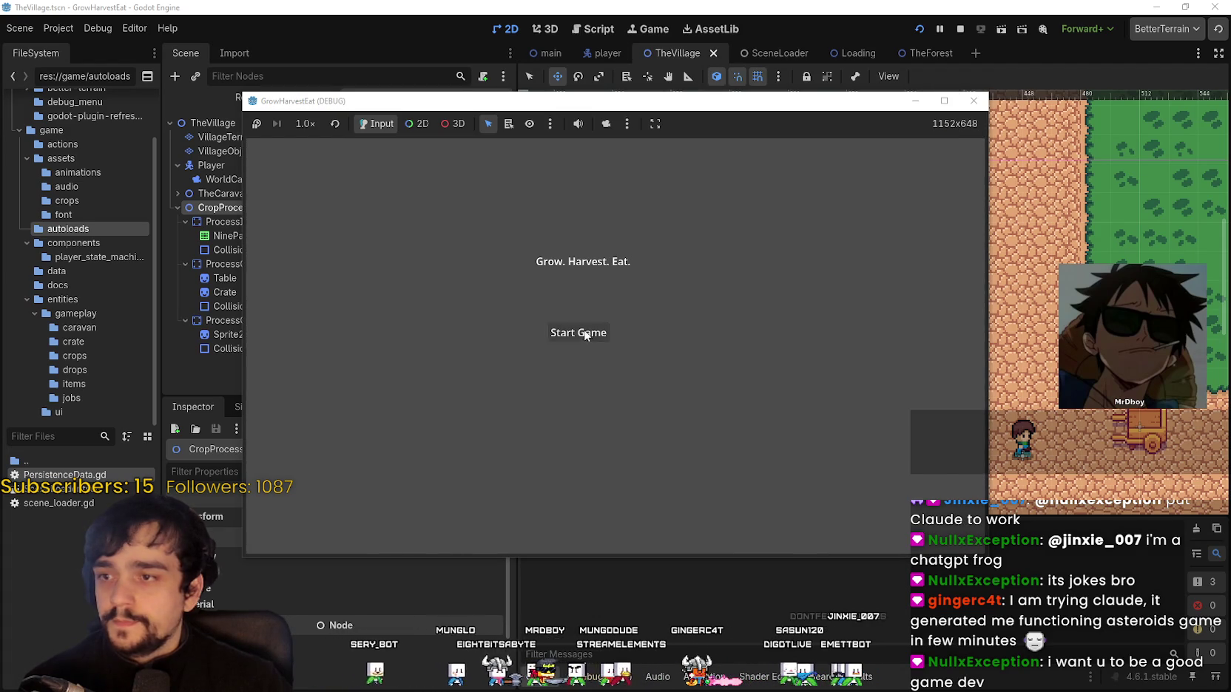
Start the game fullscreen, walk to the cart, and set game speed to 8.0×
click(578, 333)
click(944, 101)
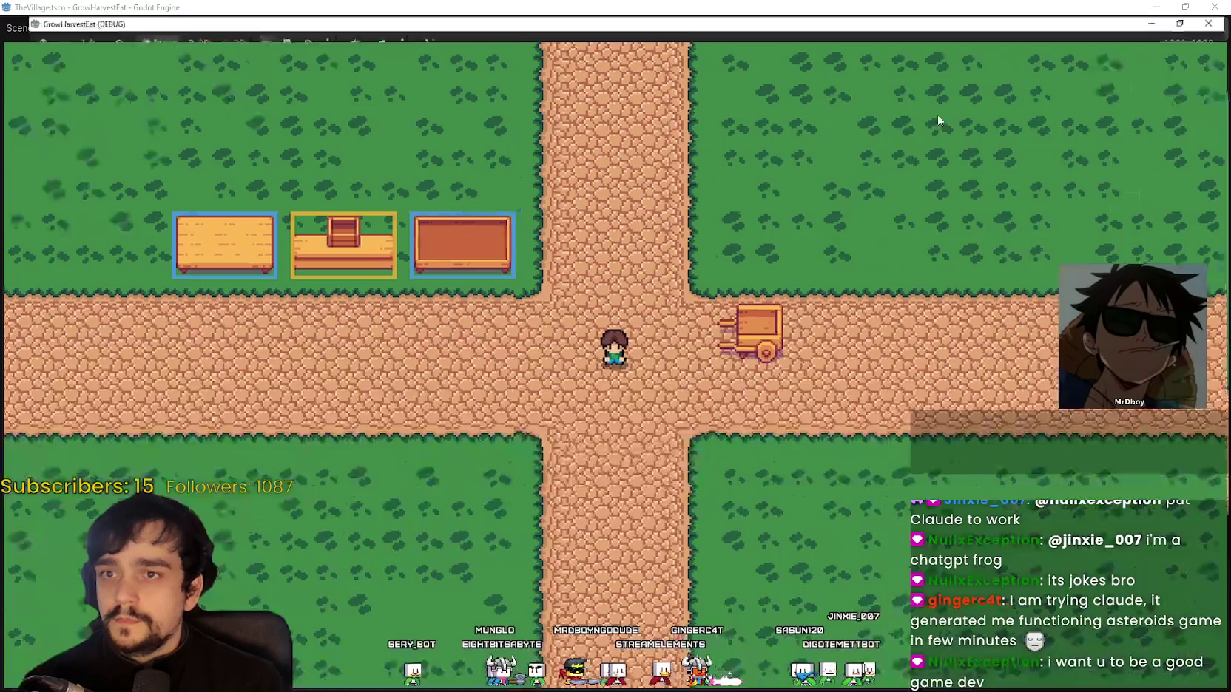
key(d)
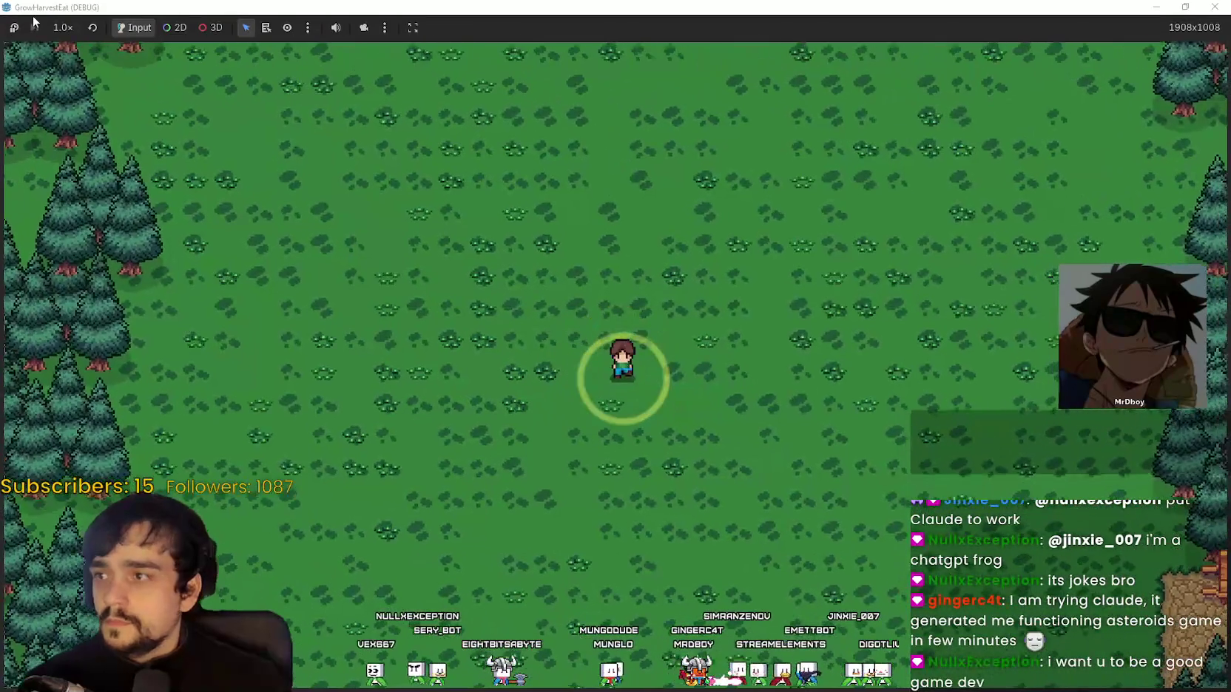
click(53, 30)
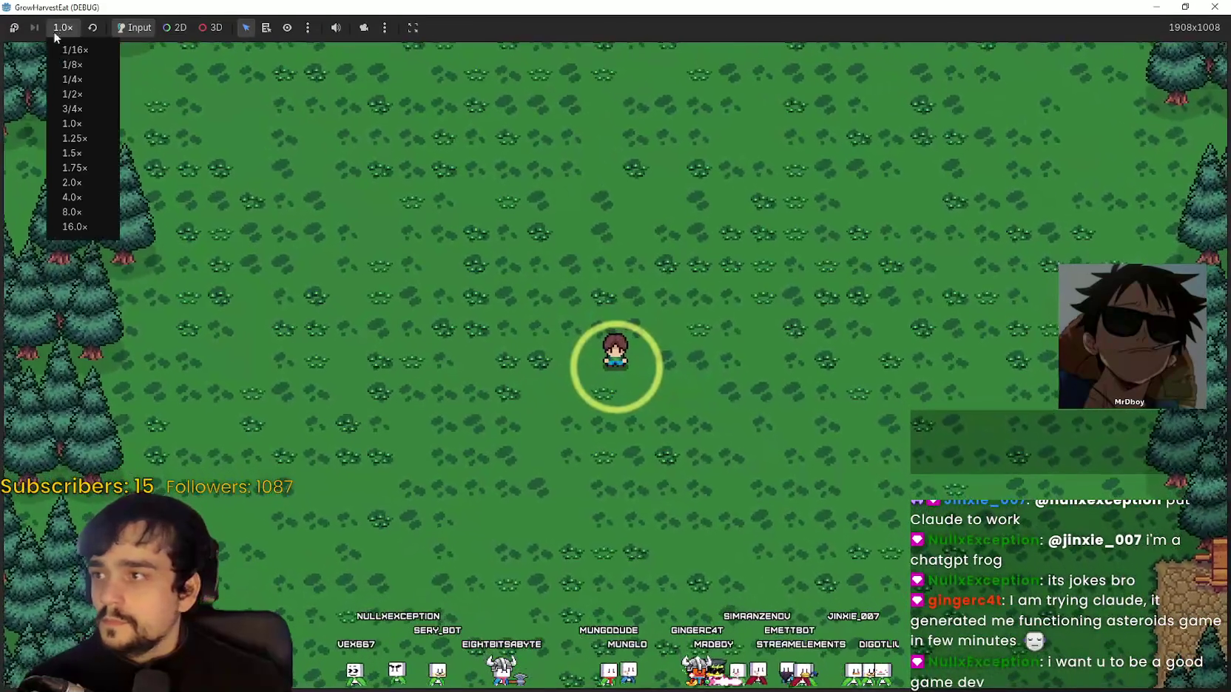
click(85, 207)
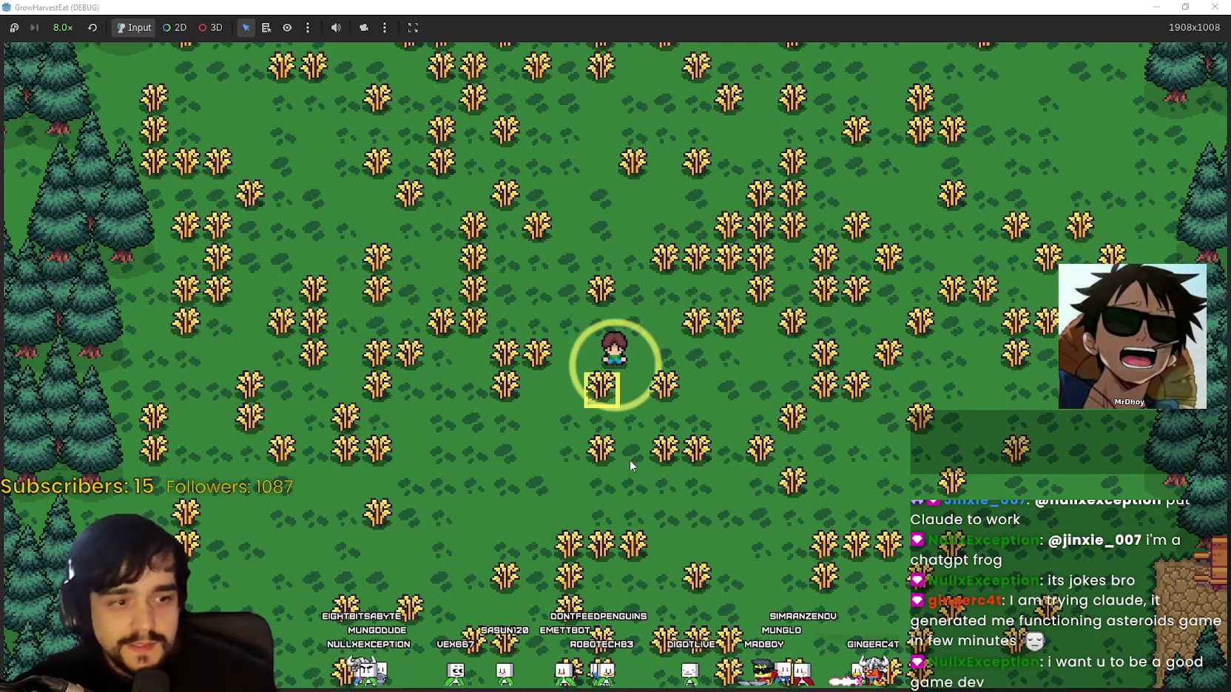
Once the wheat has grown, set game speed back to 1.0× and restore the game window size
scroll(630, 460, down, 2)
scroll(630, 459, up, 3)
scroll(680, 407, down, 3)
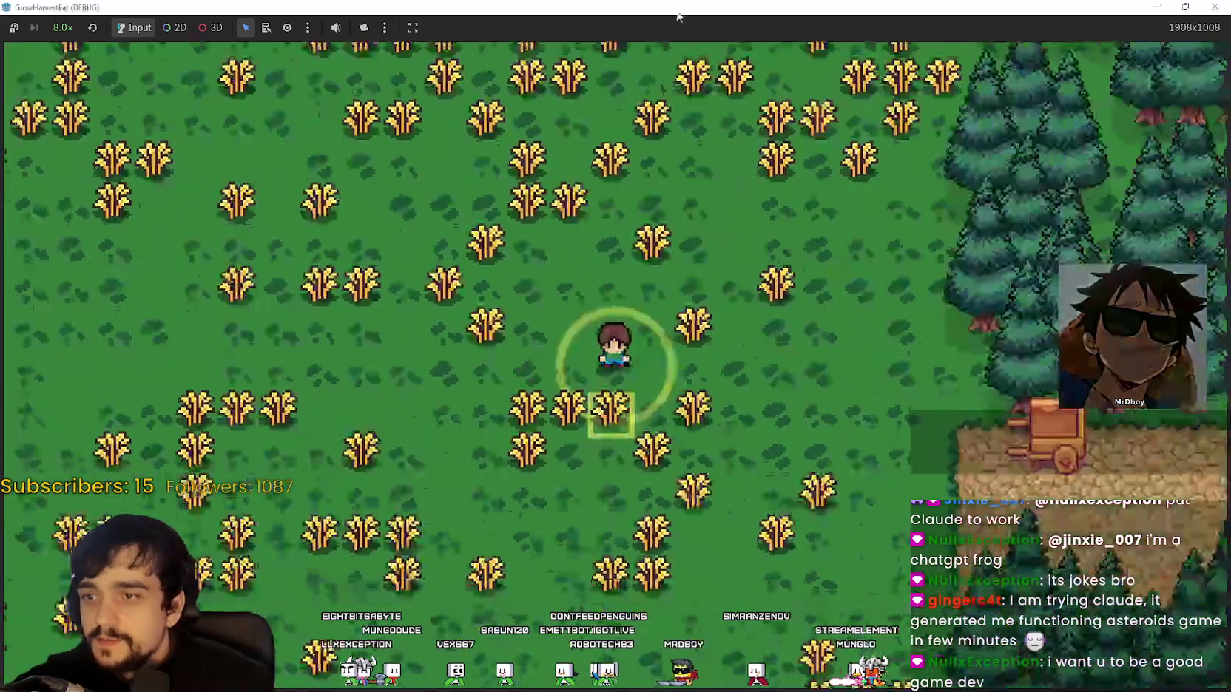
key(F11)
click(998, 45)
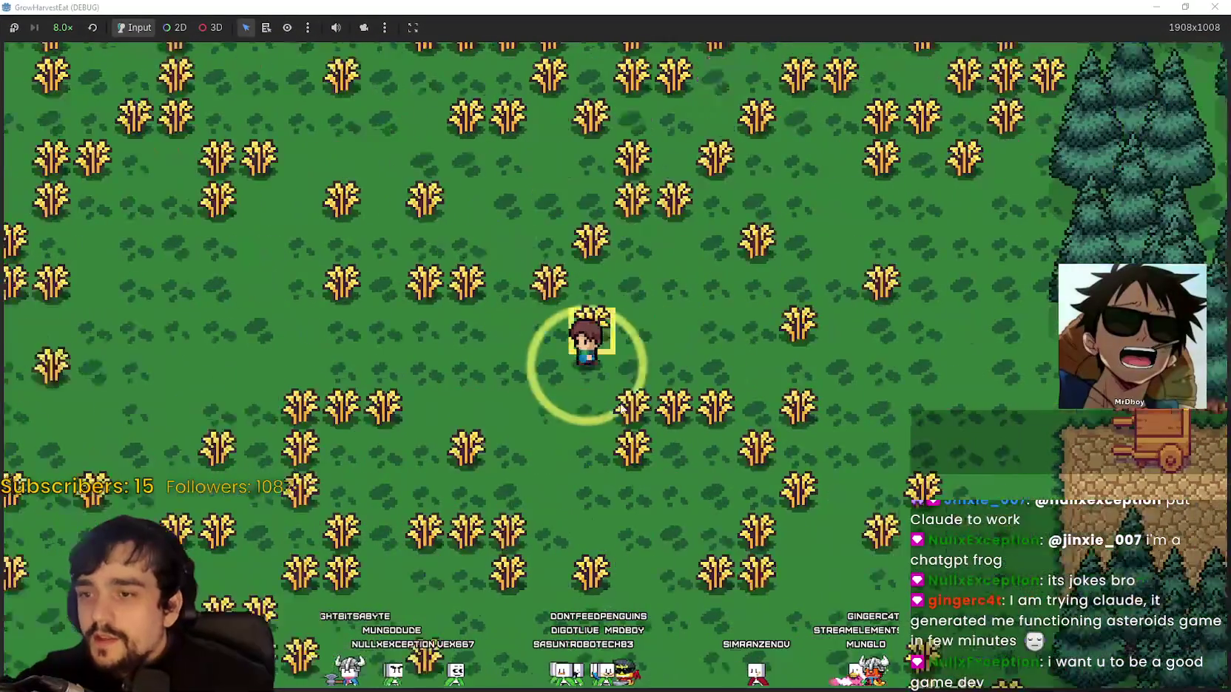
scroll(588, 400, down, 3)
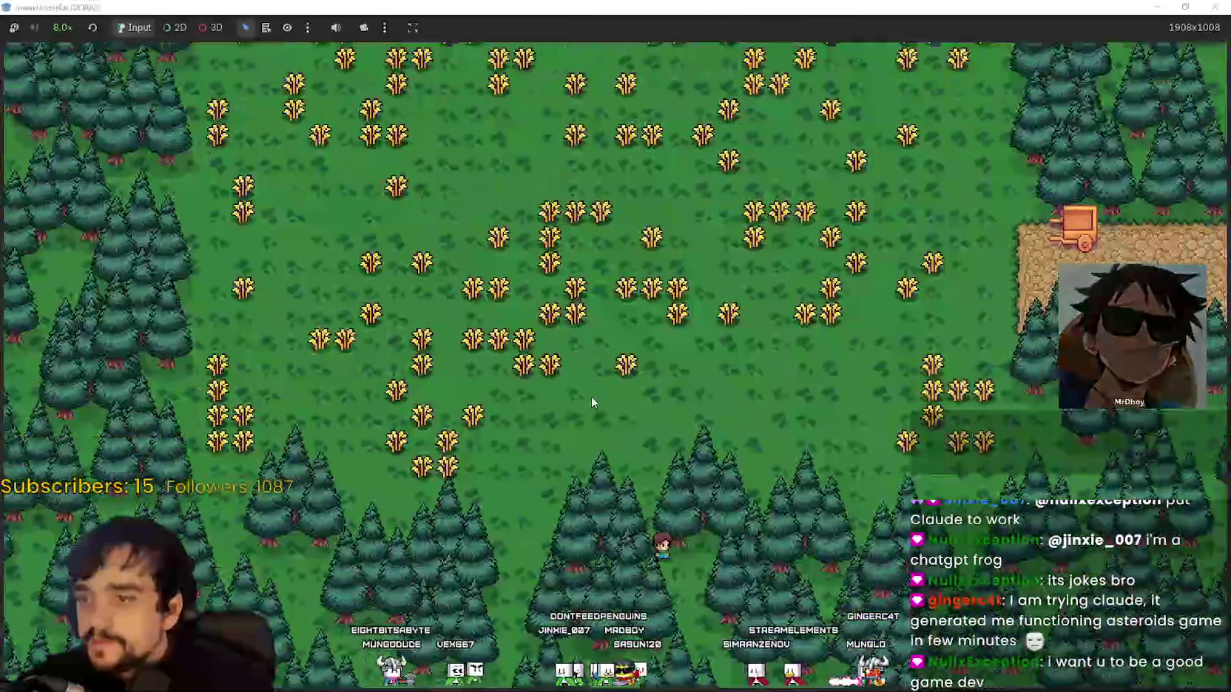
scroll(592, 397, up, 3)
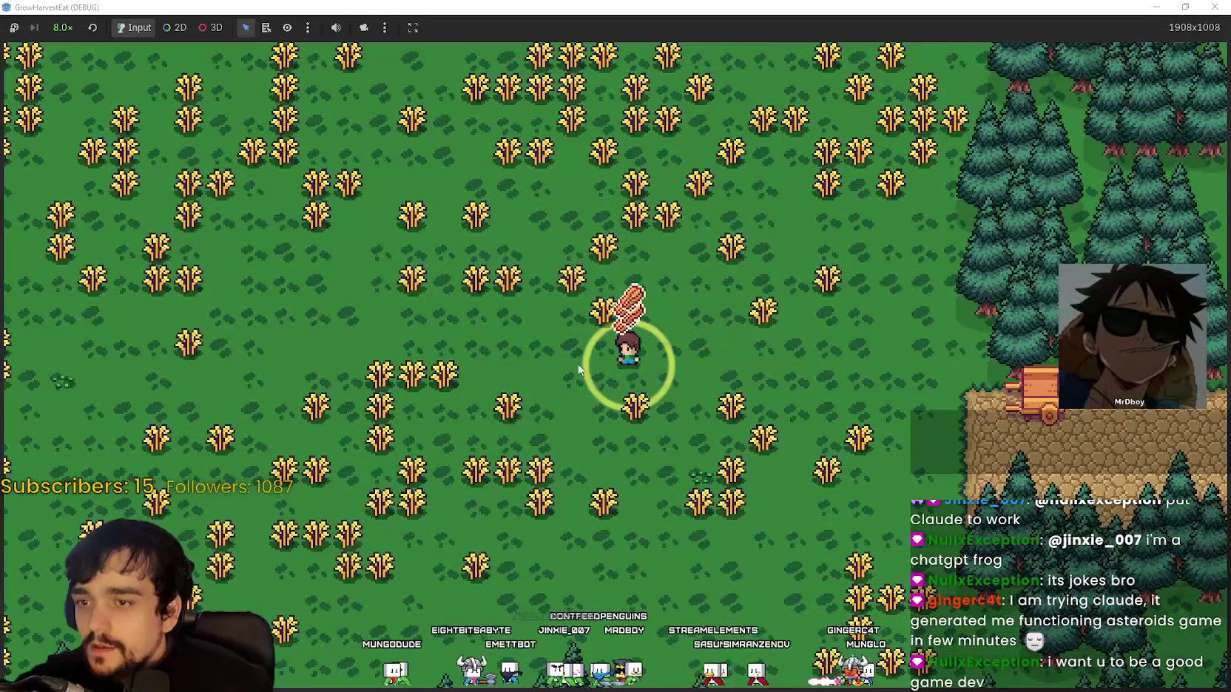
click(68, 26)
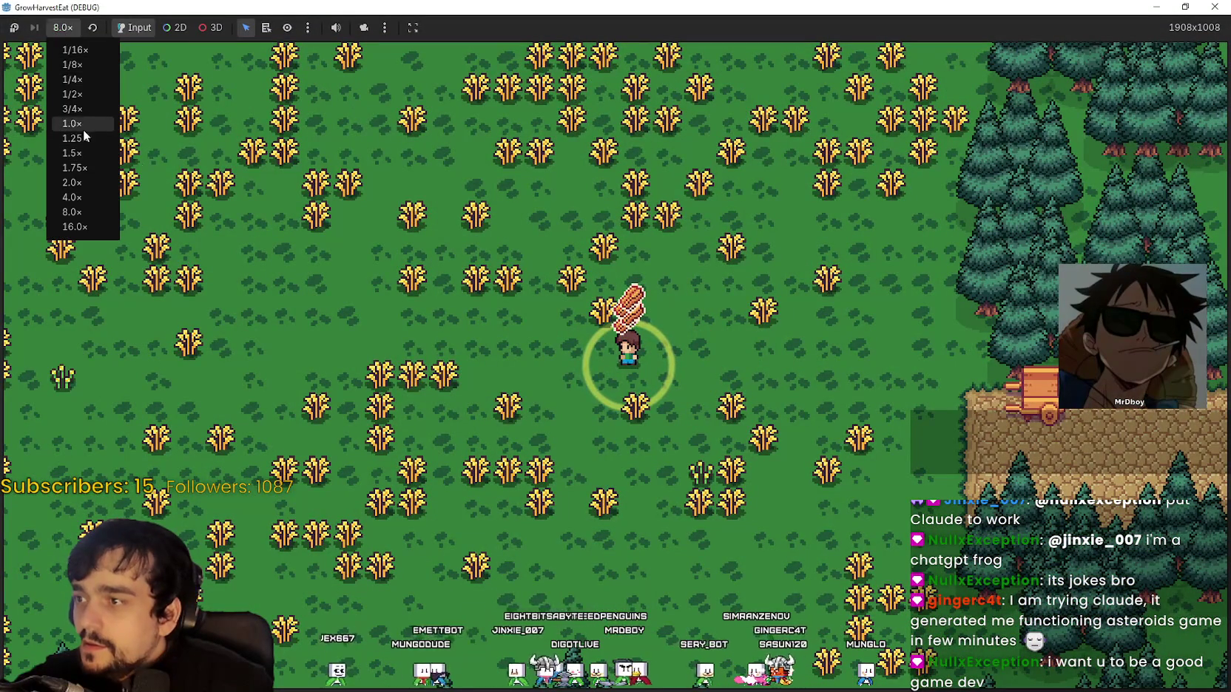
click(83, 128)
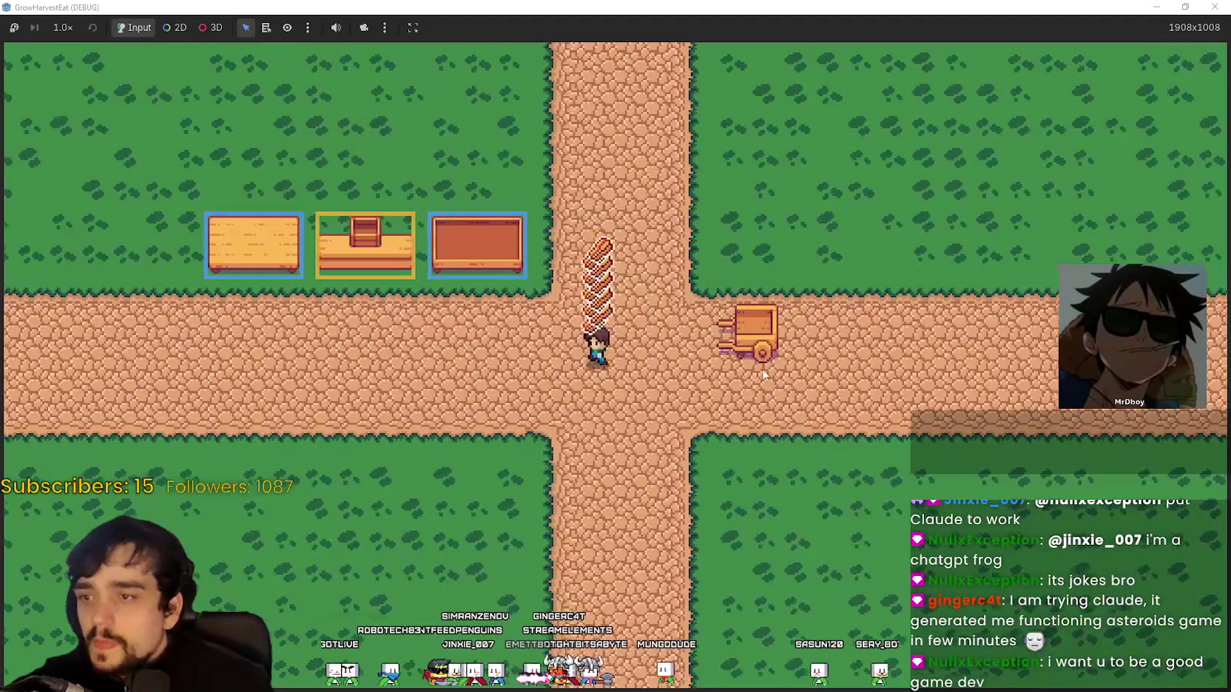
double_click(577, 7)
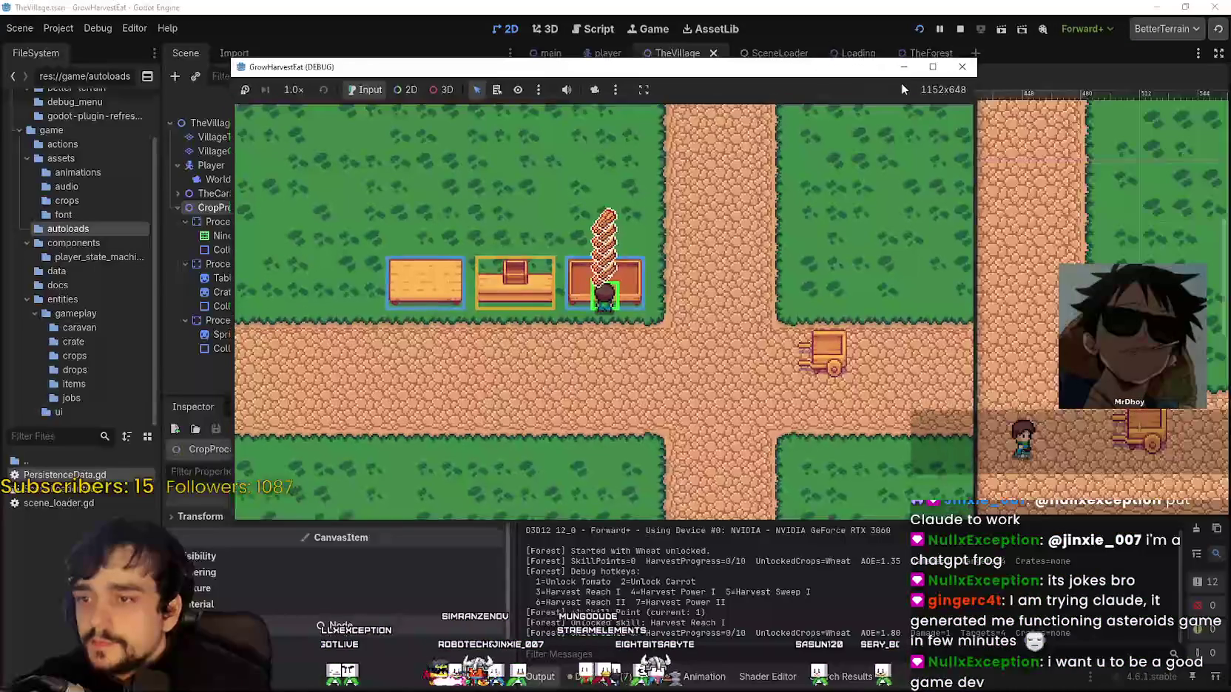
Maximize the game window and watch the delivered wheat turn into four loaves on the output station
click(925, 70)
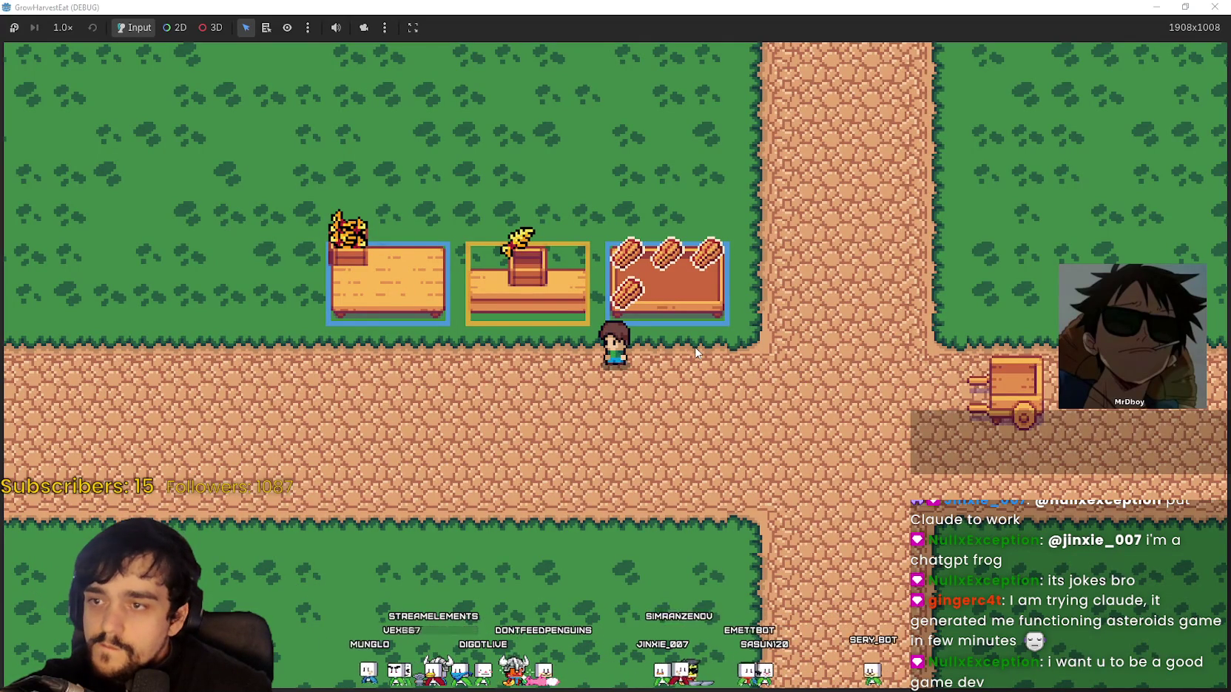
scroll(697, 351, up, 1)
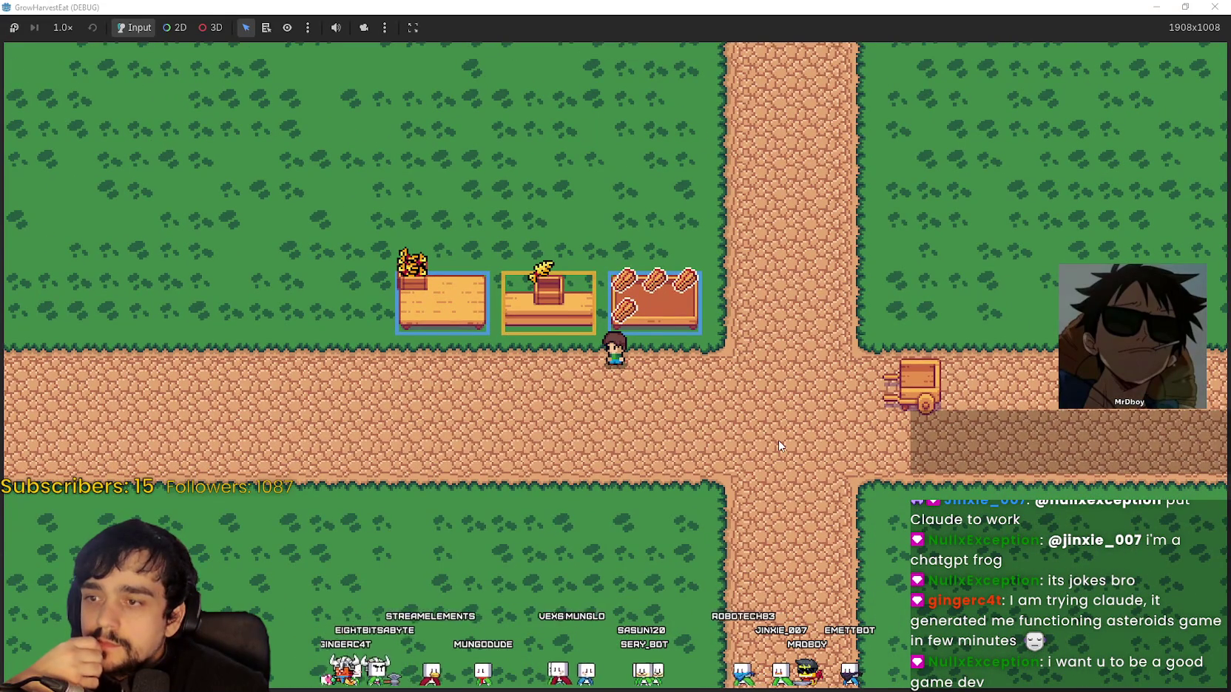
Walk the character around the three processing tables to stand beside the output table
key(Right)
key(Down)
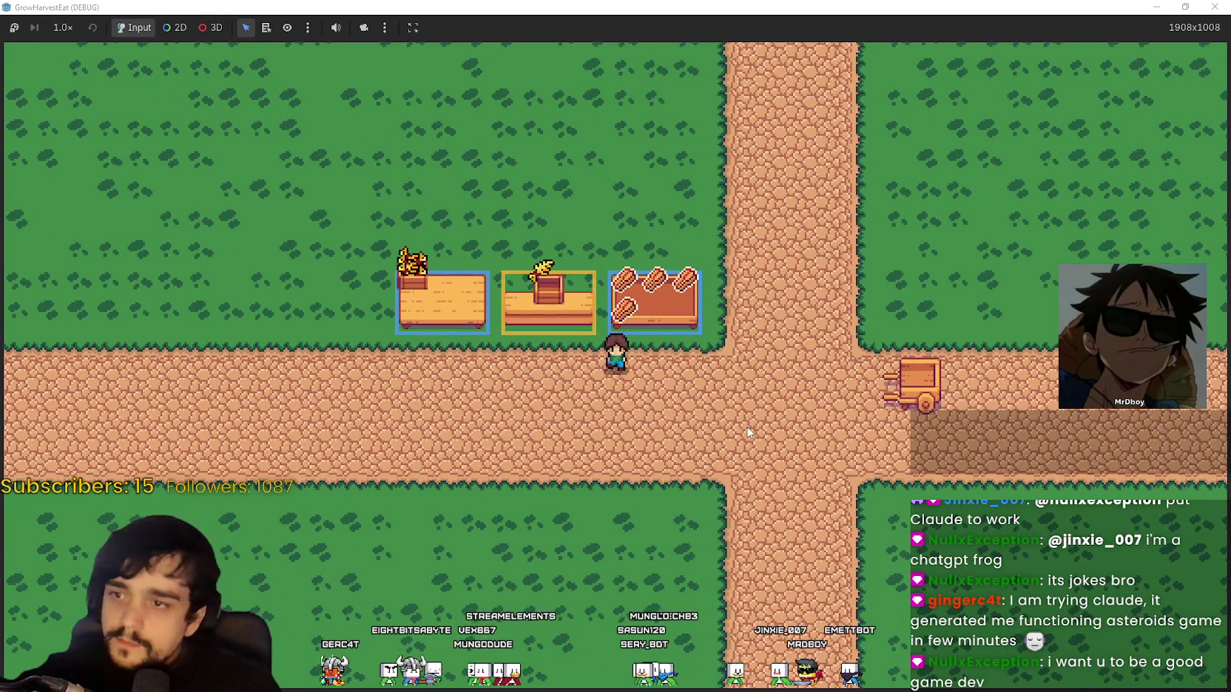
key(Up)
key(Left)
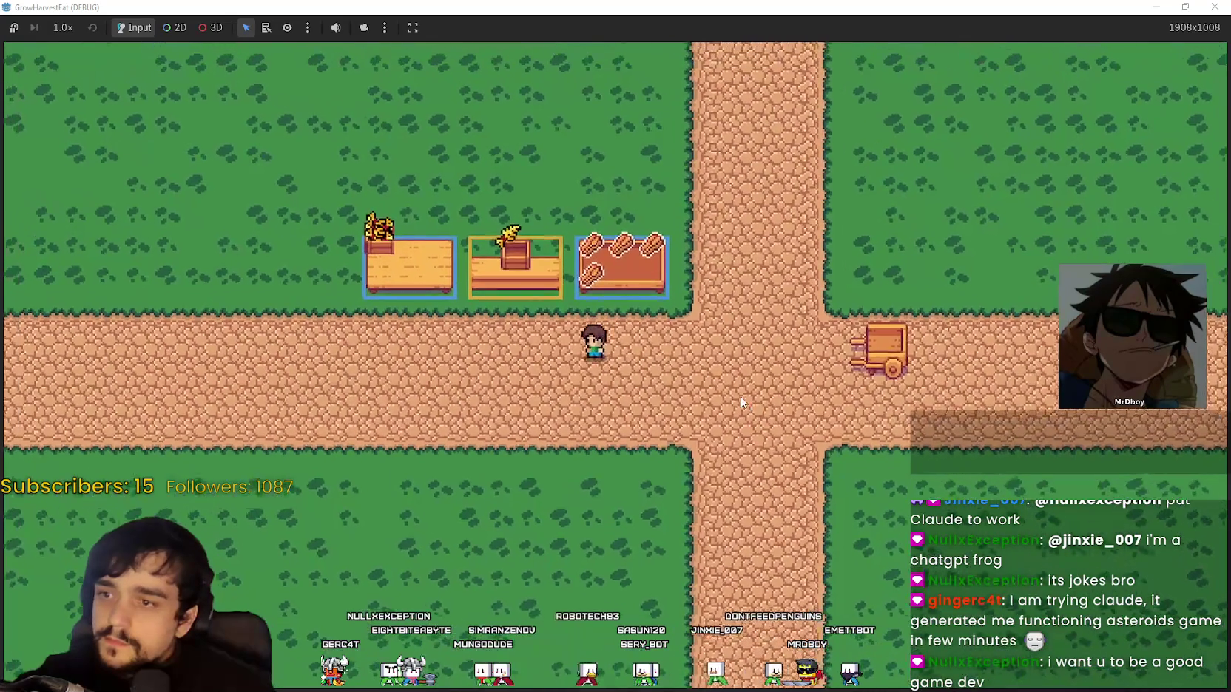
key(Right)
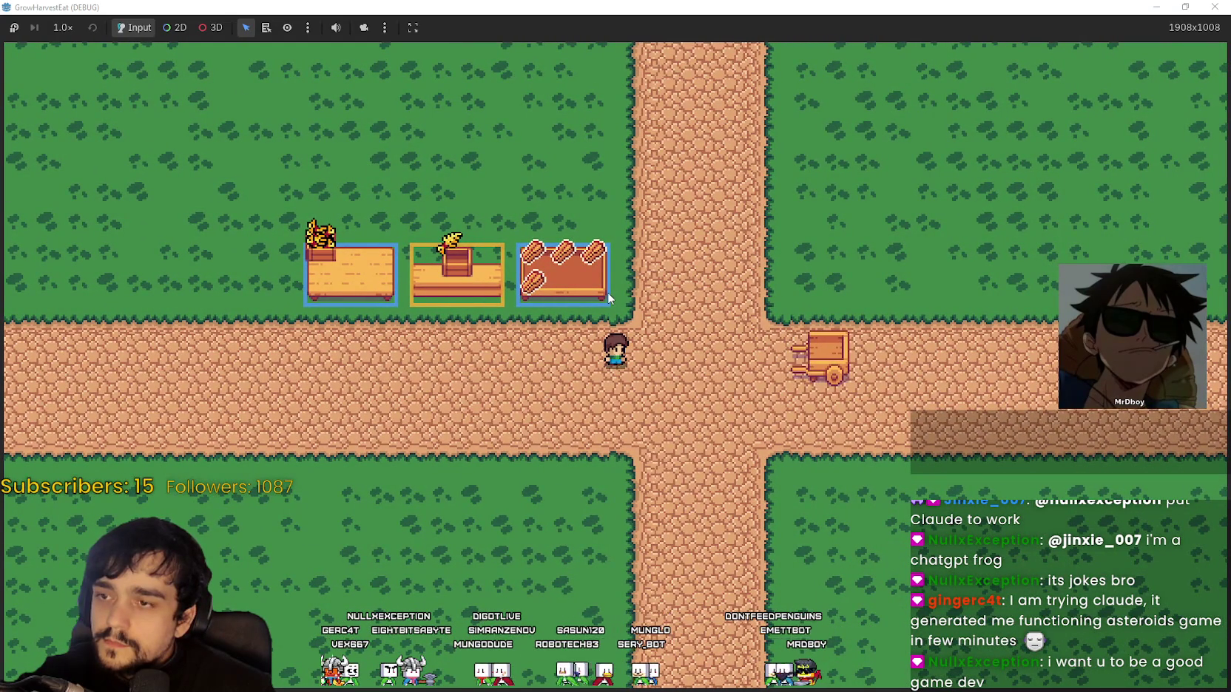
key(Up)
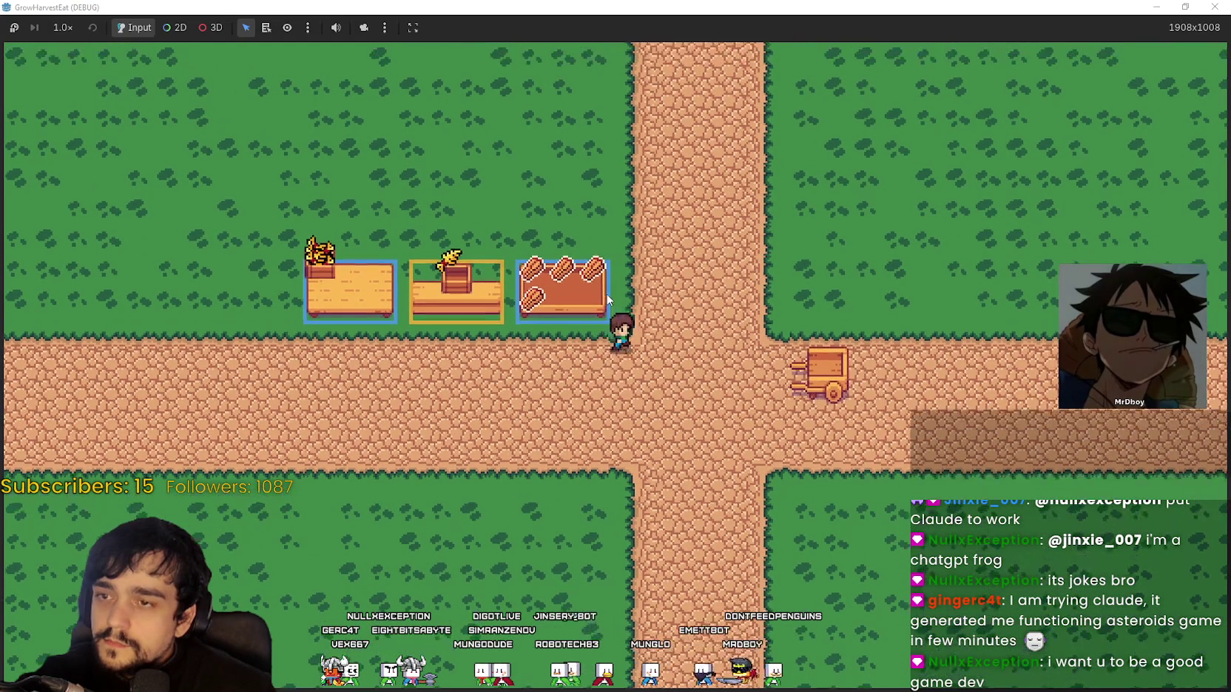
key(Right)
key(Down)
key(Left)
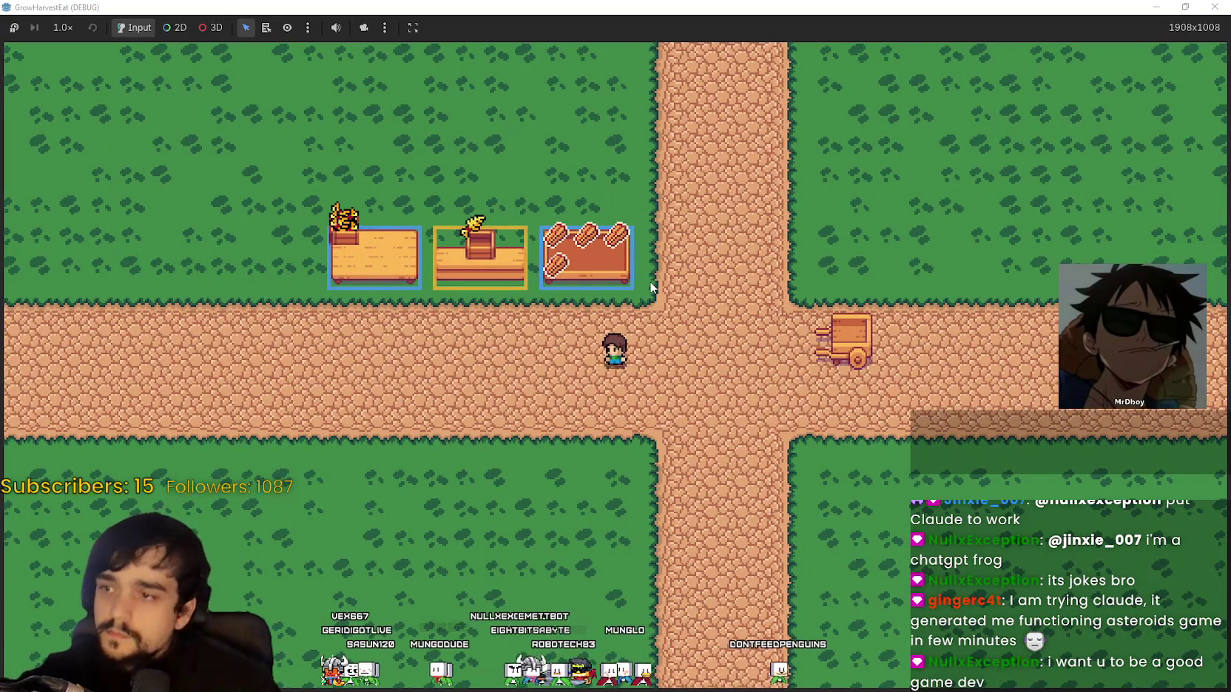
key(Up)
key(Right)
key(Down)
key(Left)
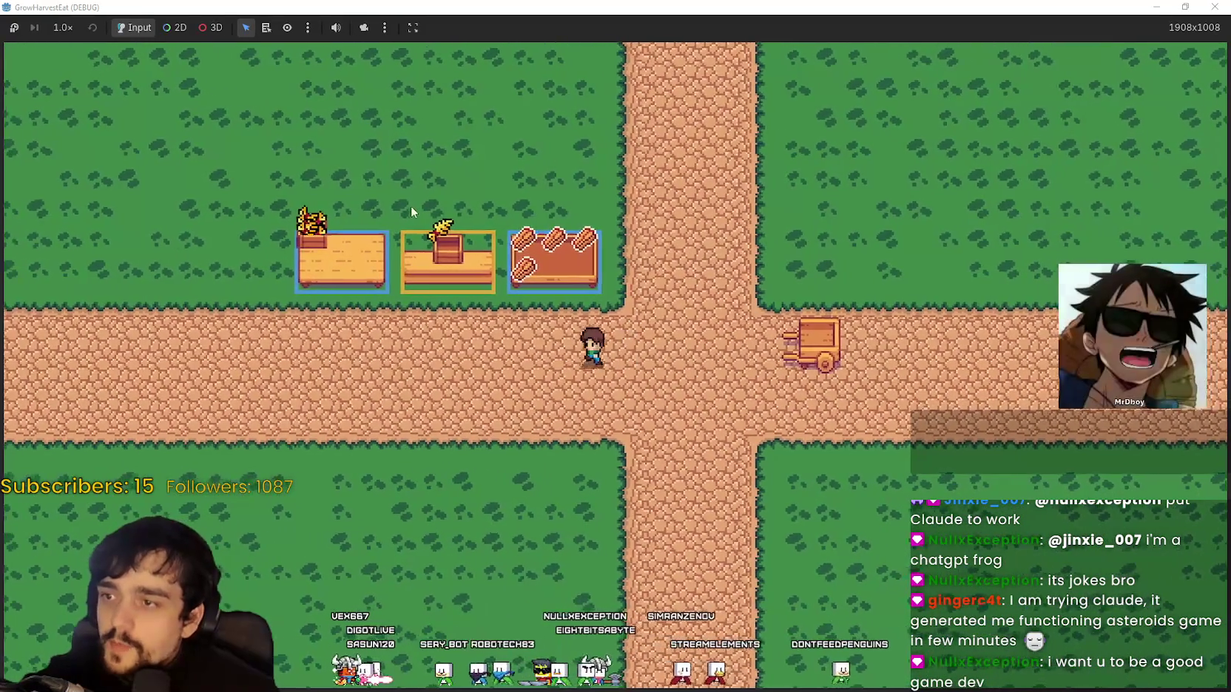
Step onto the middle crop table, then walk past the output table and zoom out
key(Left)
key(Up)
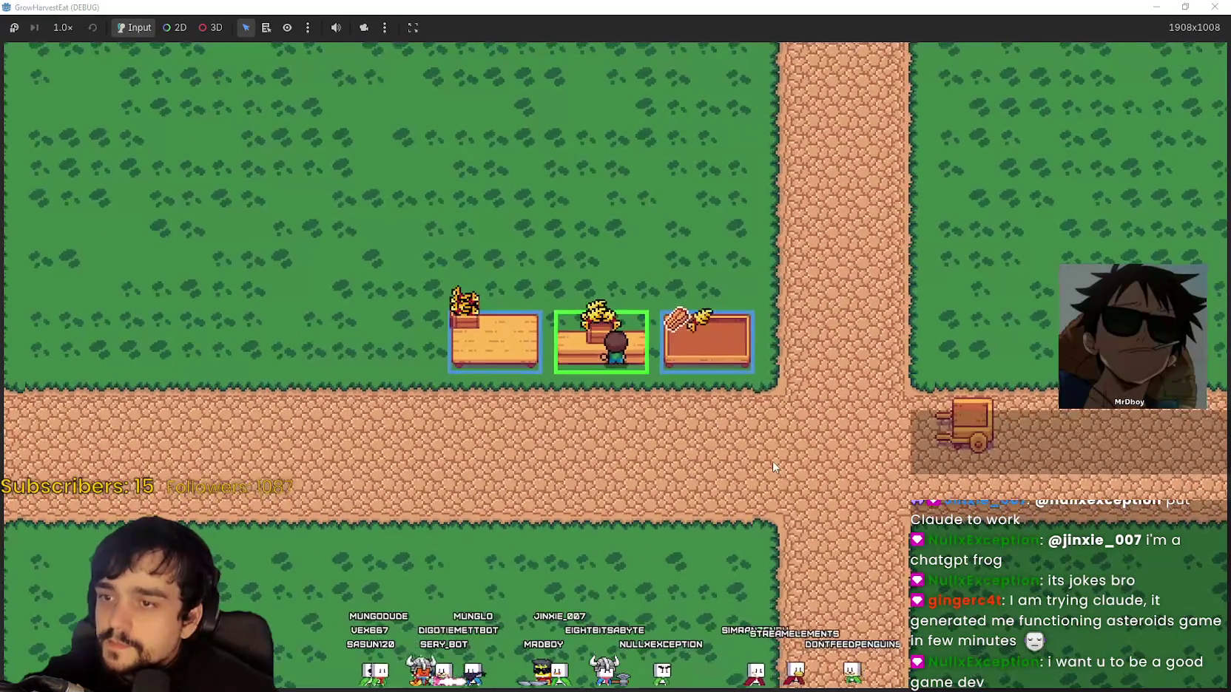
key(Down)
key(Right)
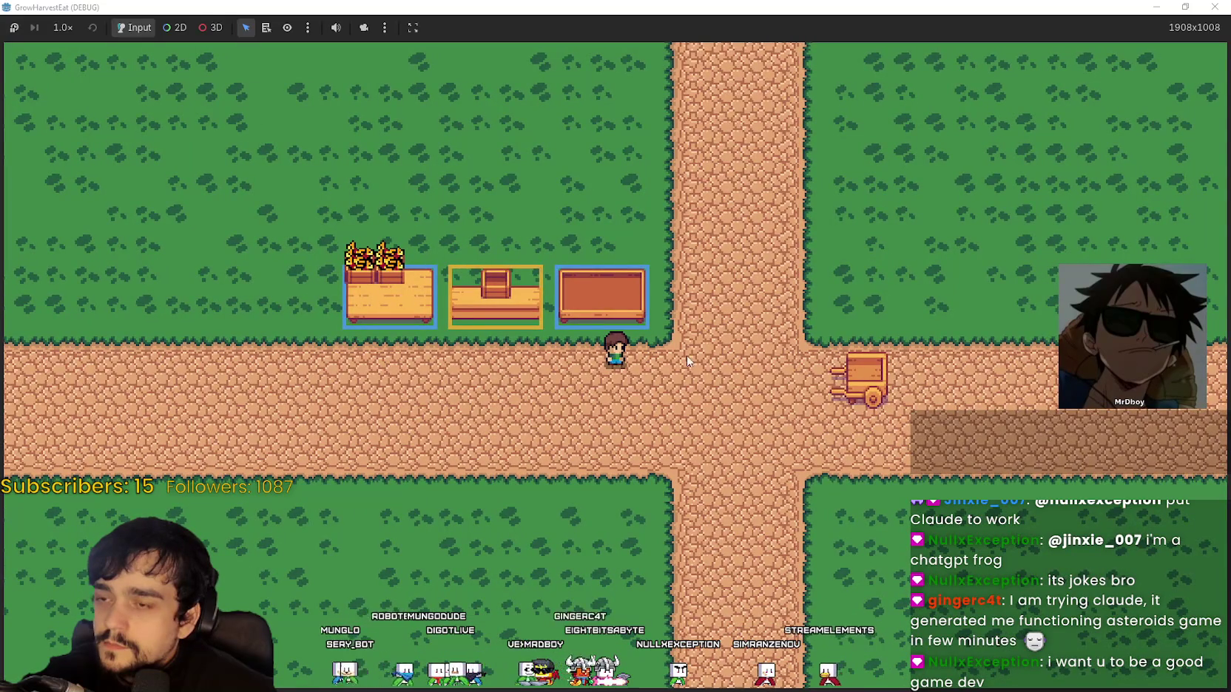
key(Right)
key(Left)
key(Right)
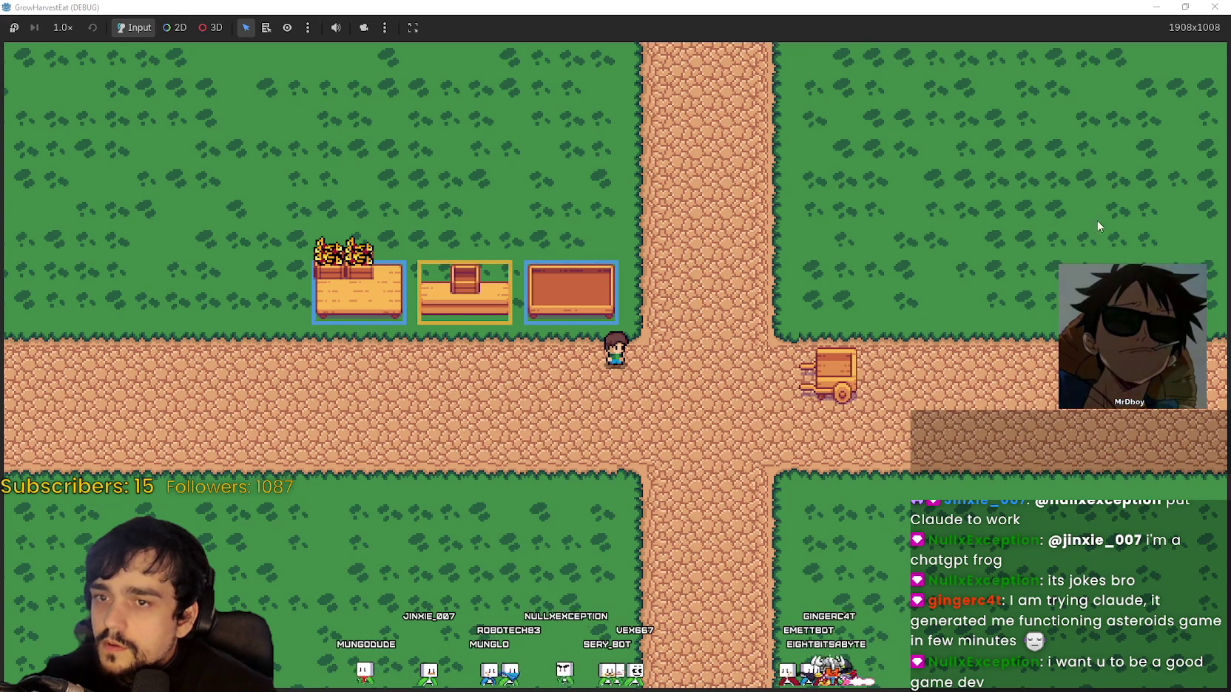
scroll(990, 254, down, 2)
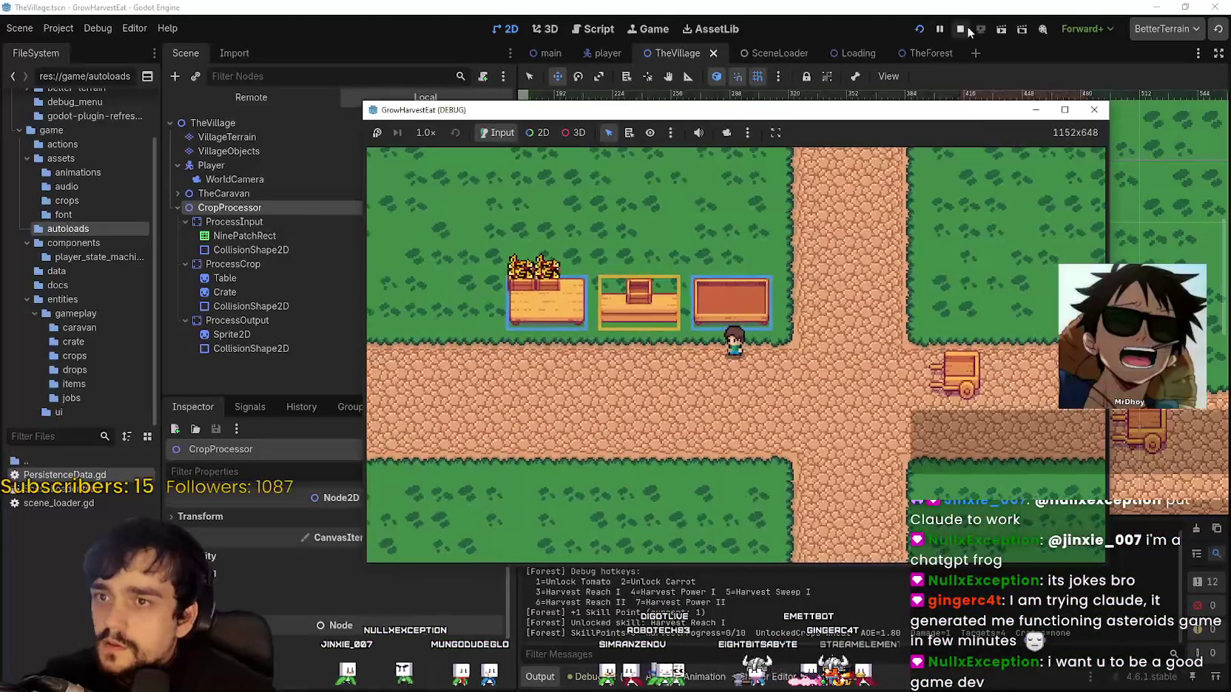
Stop the running game and frame the ProcessCrop and ProcessOutput stations in the viewport
click(964, 29)
scroll(943, 480, up, 3)
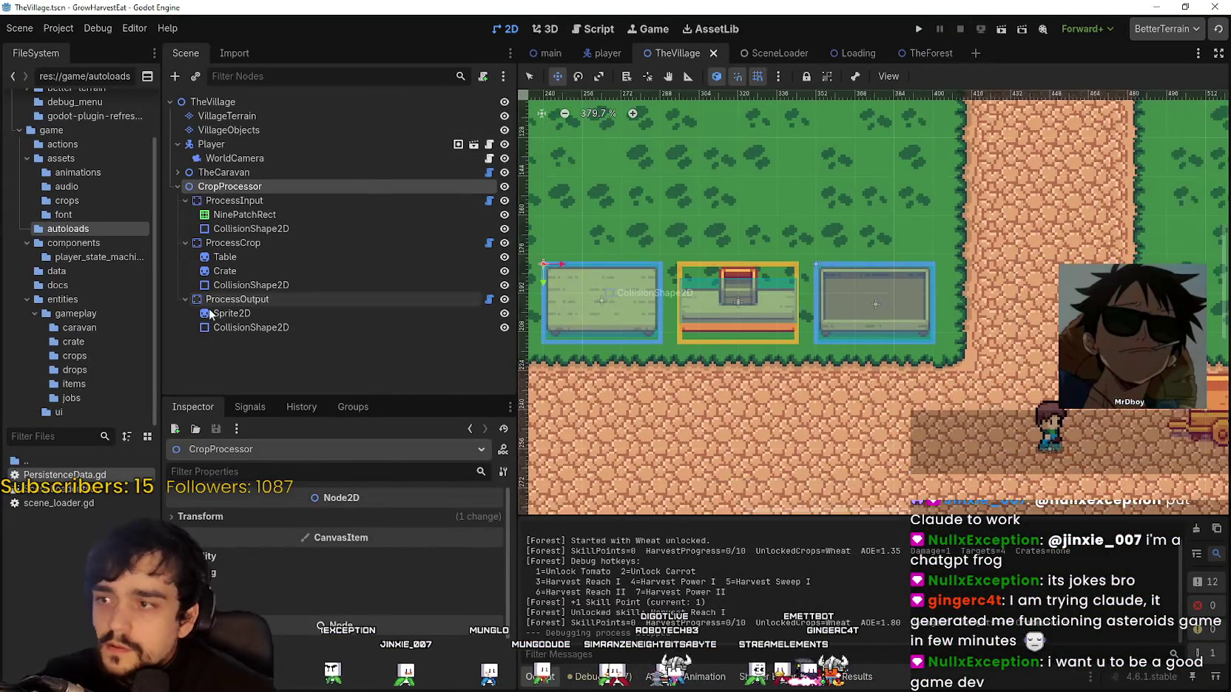
double_click(242, 245)
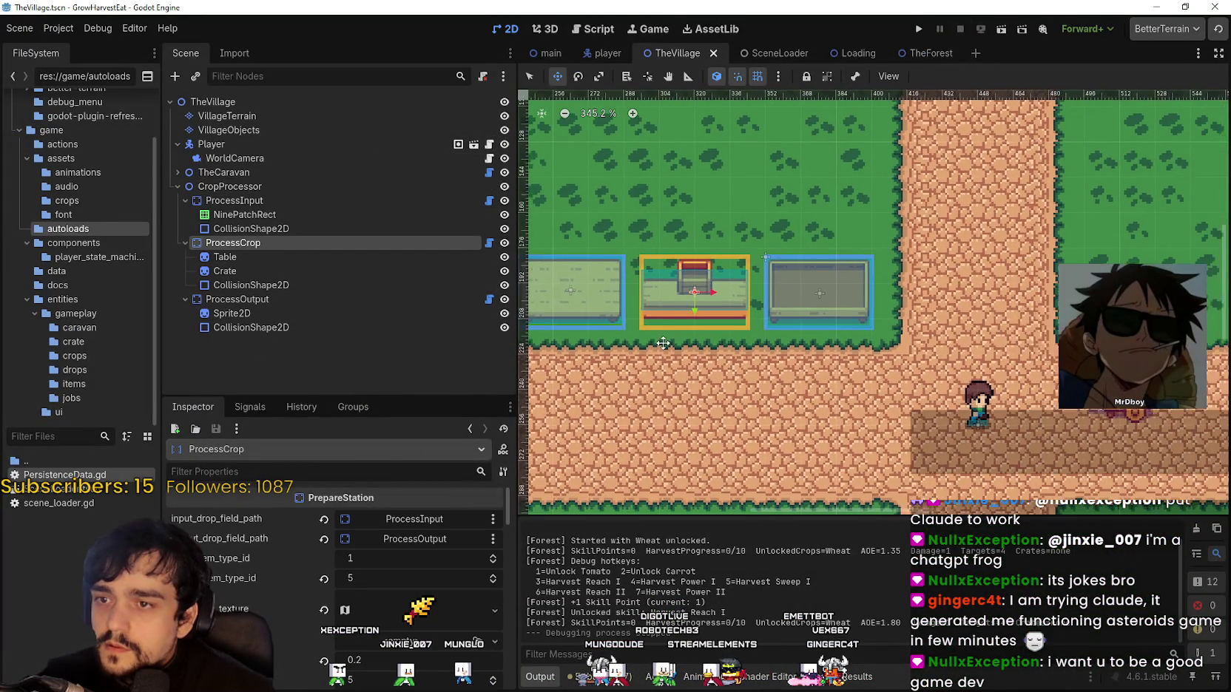
double_click(224, 298)
Move ProcessOutput to the right side of the path, then shift it 16 px left and raise it slightly
drag(600, 296, 1044, 317)
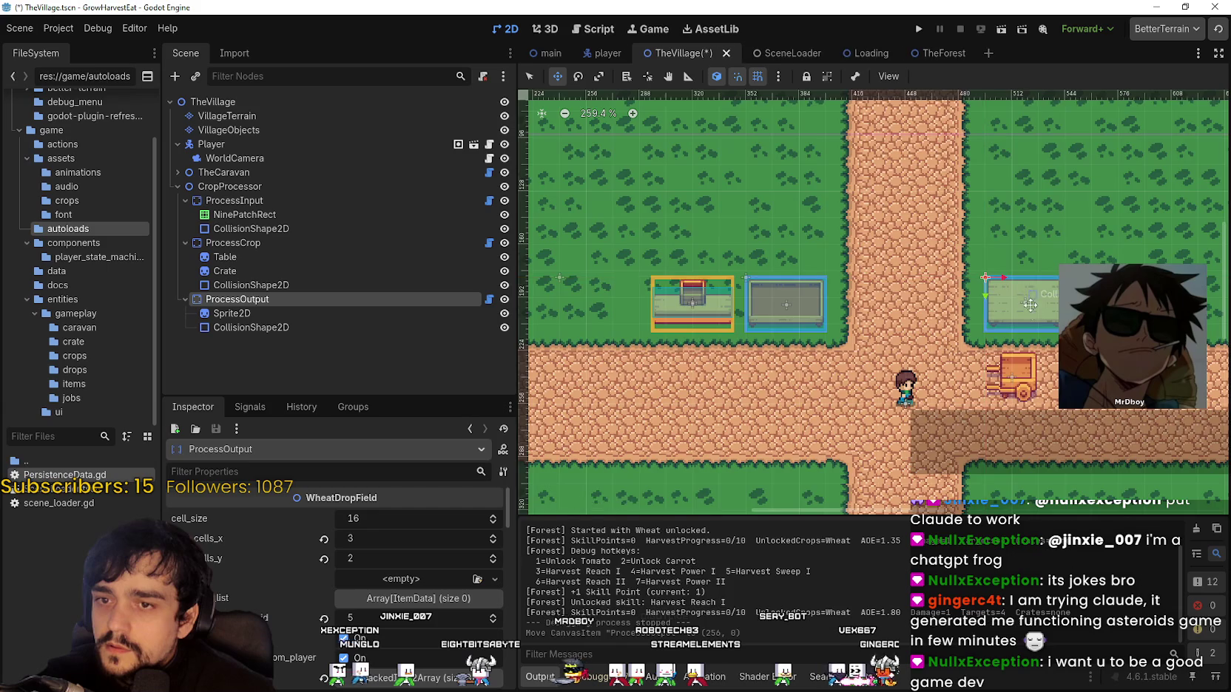
scroll(1017, 320, up, 3)
scroll(950, 309, up, 2)
drag(1035, 272, 1035, 272)
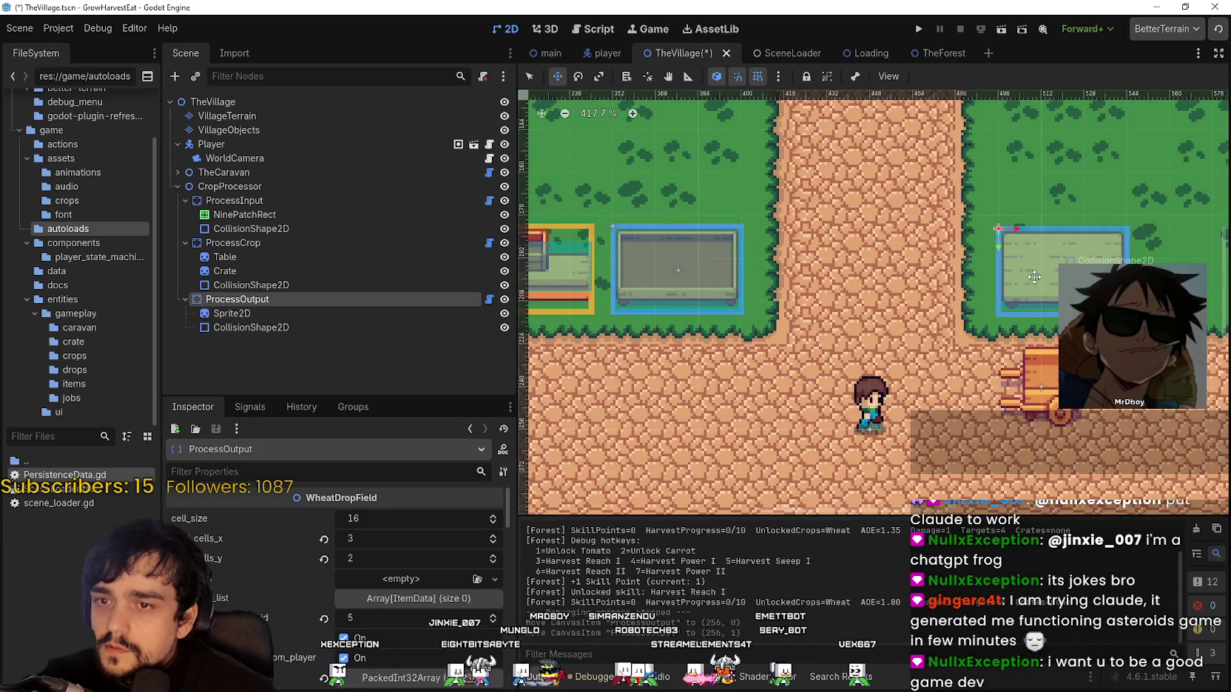
scroll(1028, 222, up, 6)
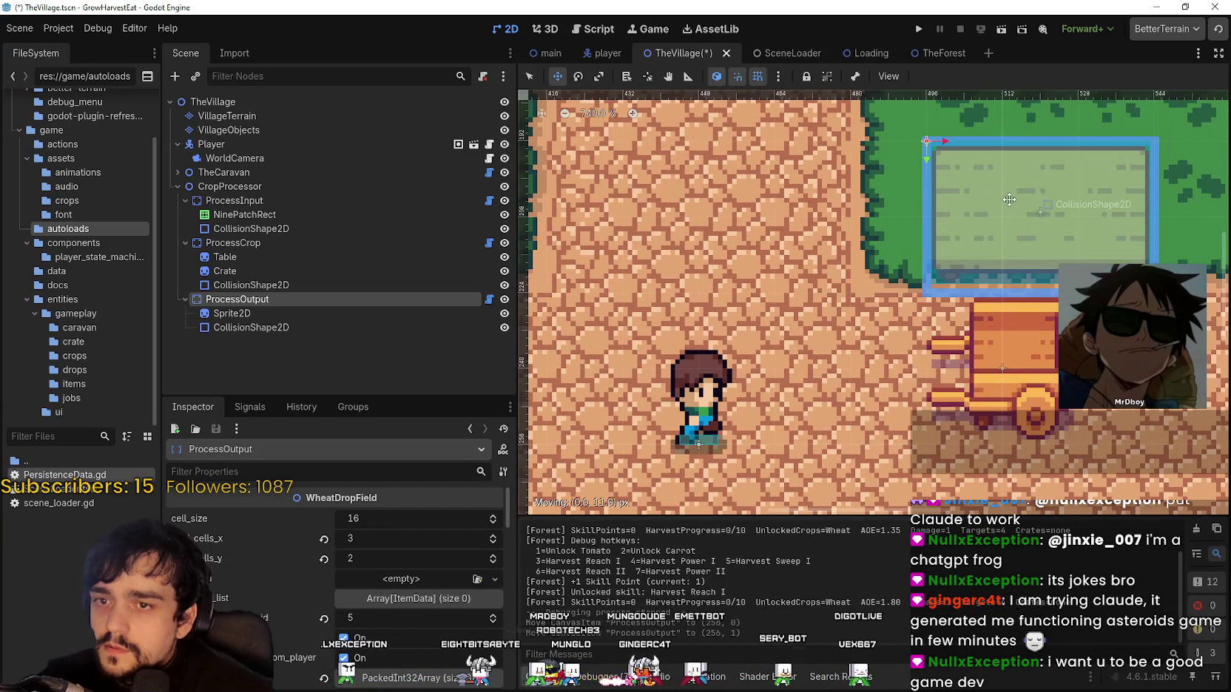
scroll(961, 222, down, 2)
mouse_move(961, 221)
mouse_down()
mouse_move(994, 221)
mouse_move(985, 188)
mouse_move(973, 199)
mouse_up()
scroll(893, 392, down, 4)
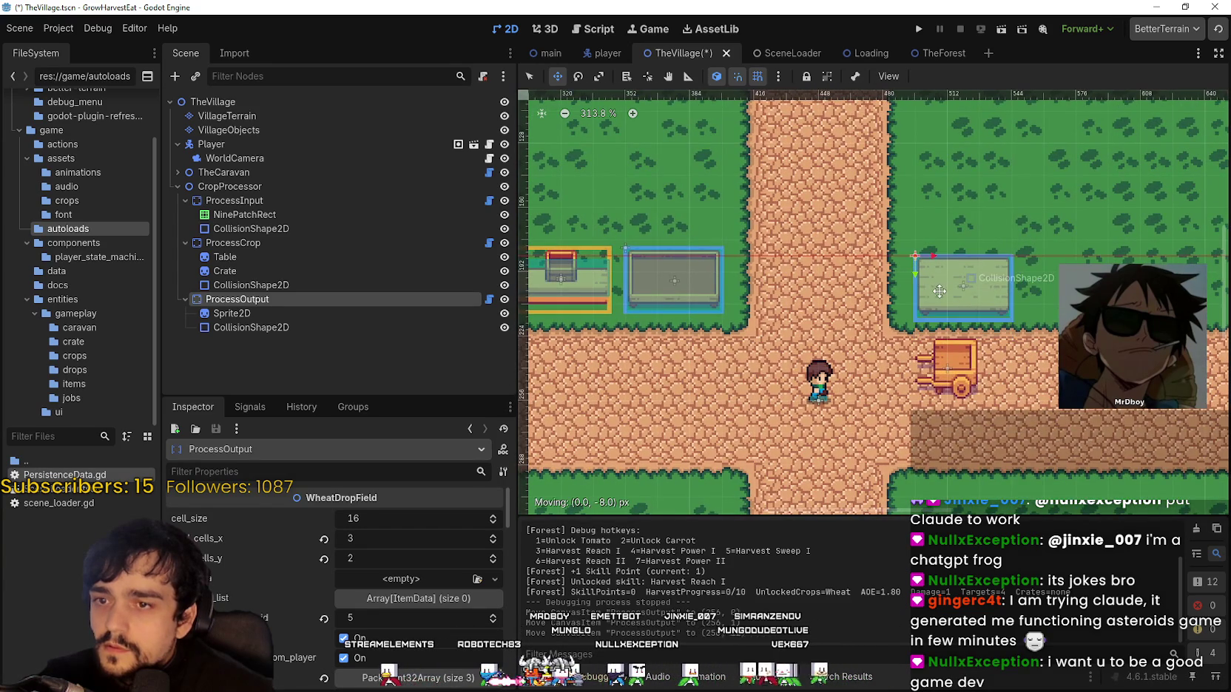
scroll(865, 325, down, 1)
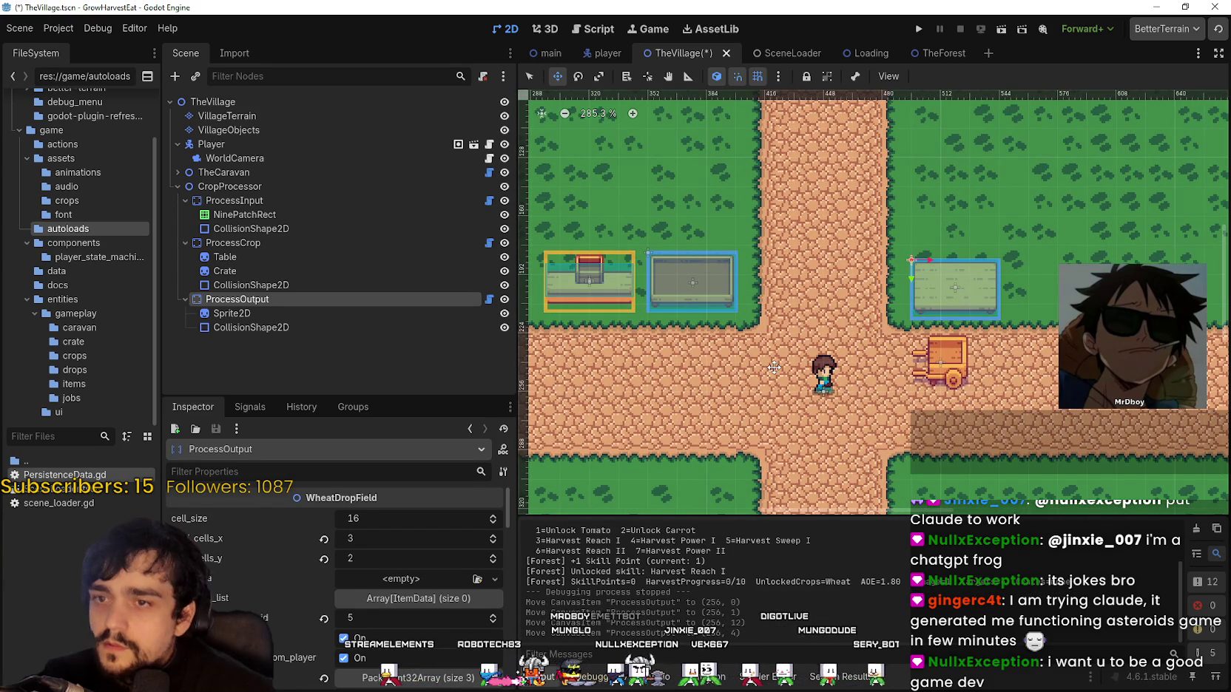
scroll(985, 238, up, 5)
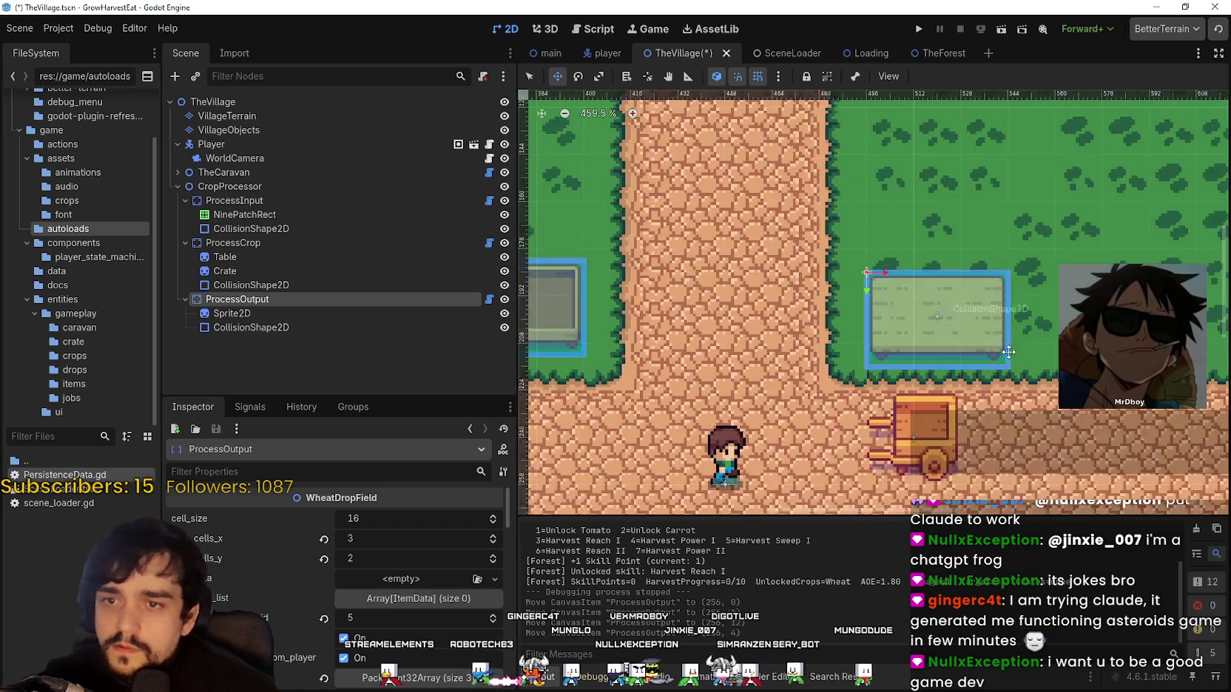
scroll(1005, 327, up, 5)
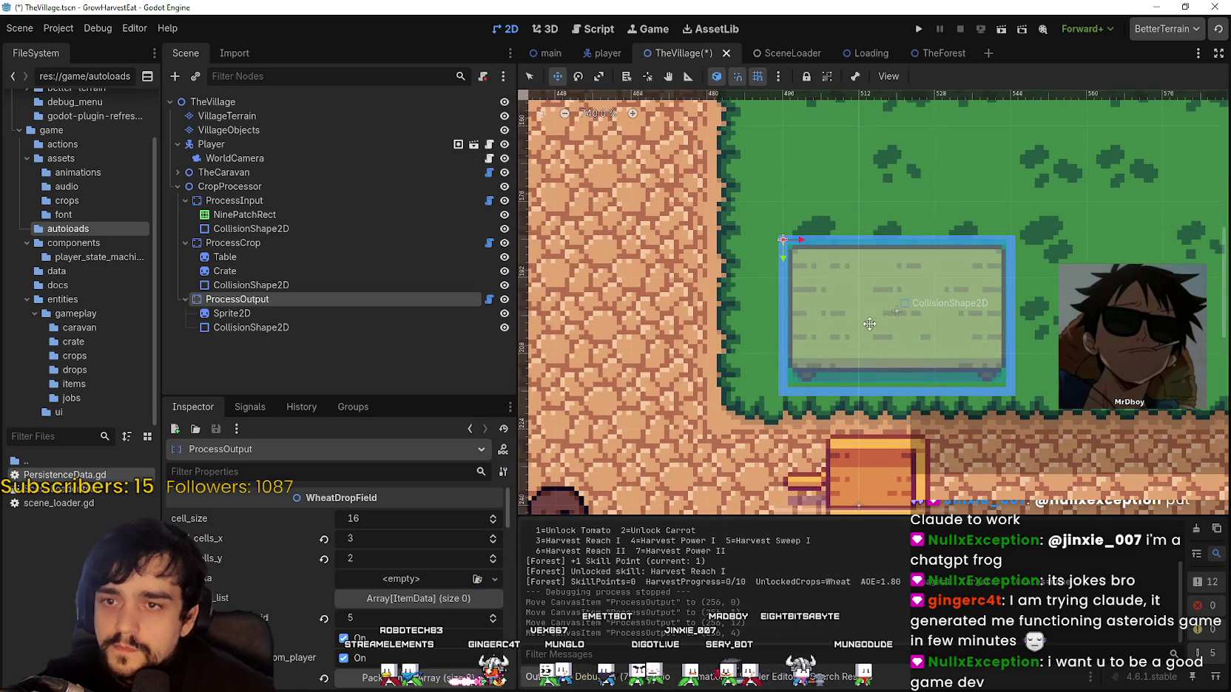
drag(876, 340, 873, 298)
Reselect the ProcessOutput station and nudge it down about 5 px
scroll(880, 326, down, 7)
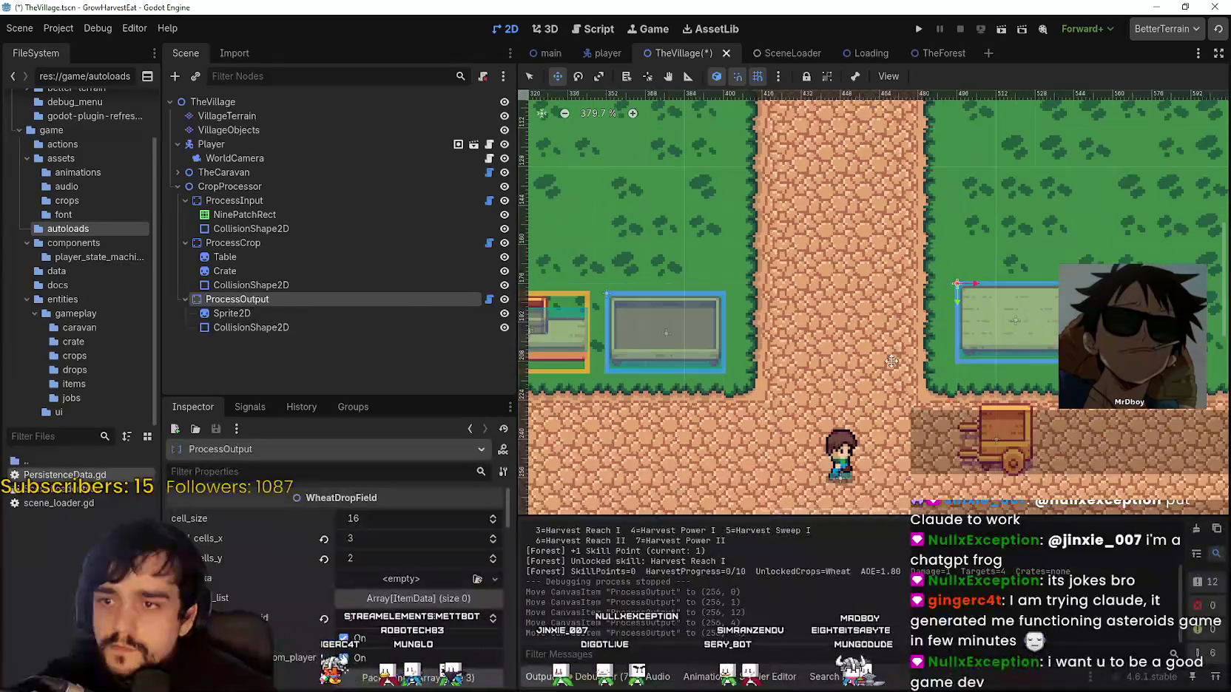
scroll(892, 361, left, 3)
click(245, 243)
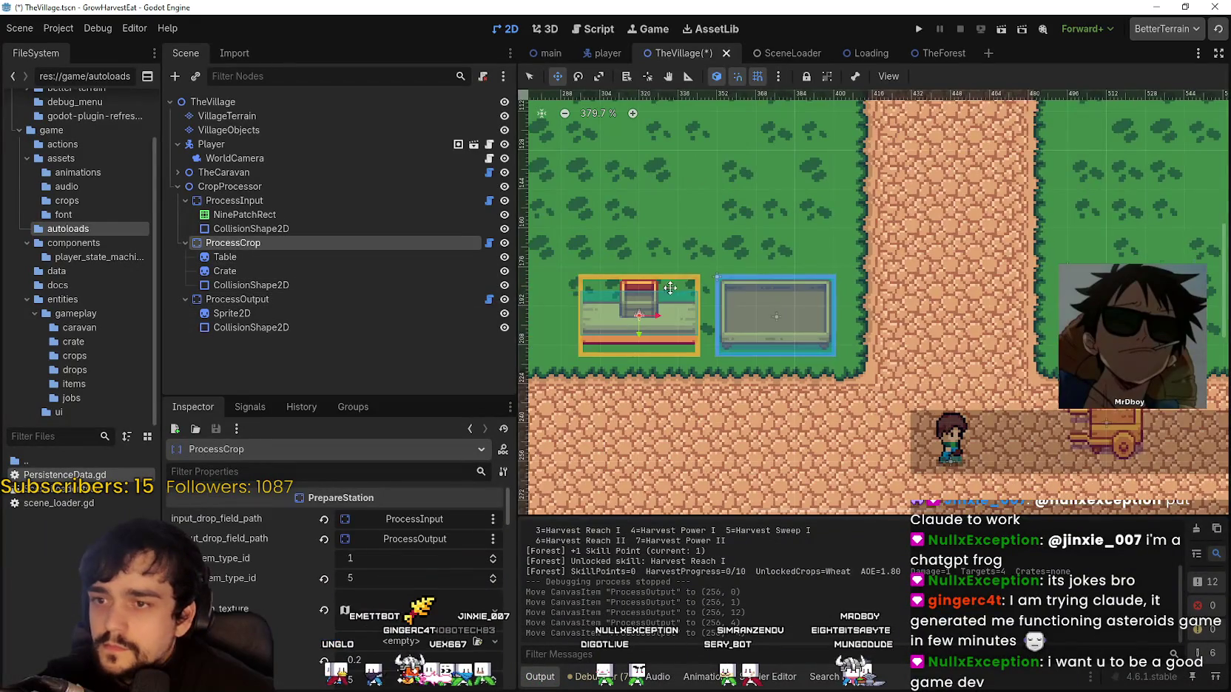
scroll(669, 288, up, 2)
scroll(695, 347, up, 2)
scroll(694, 347, up, 1)
scroll(666, 318, right, 1)
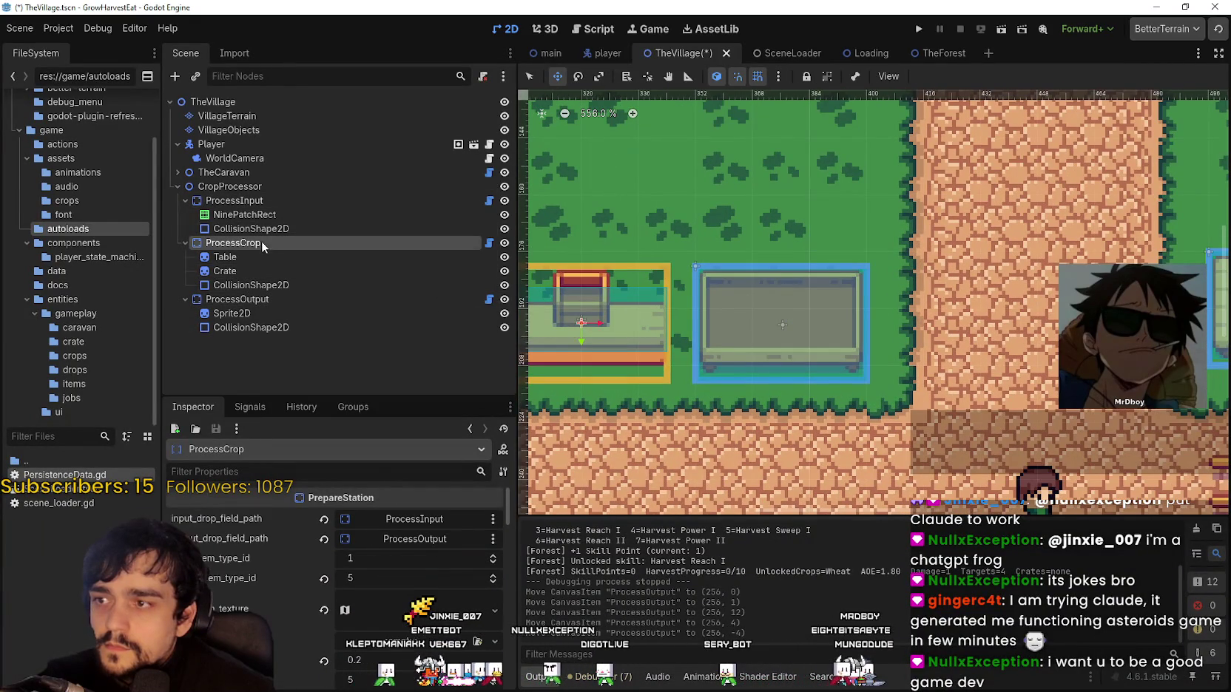
scroll(740, 311, down, 2)
scroll(896, 319, right, 2)
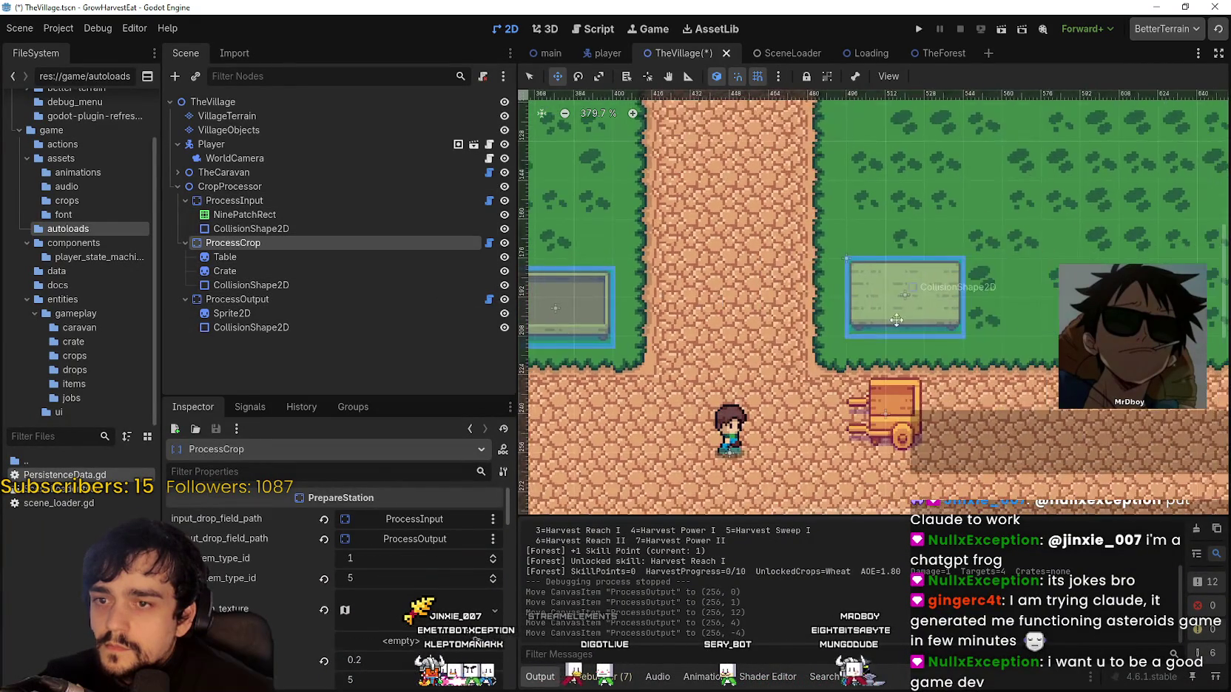
scroll(897, 320, up, 1)
click(269, 299)
drag(891, 283, 902, 295)
Move the crop processor up 4 px
scroll(1091, 241, down, 2)
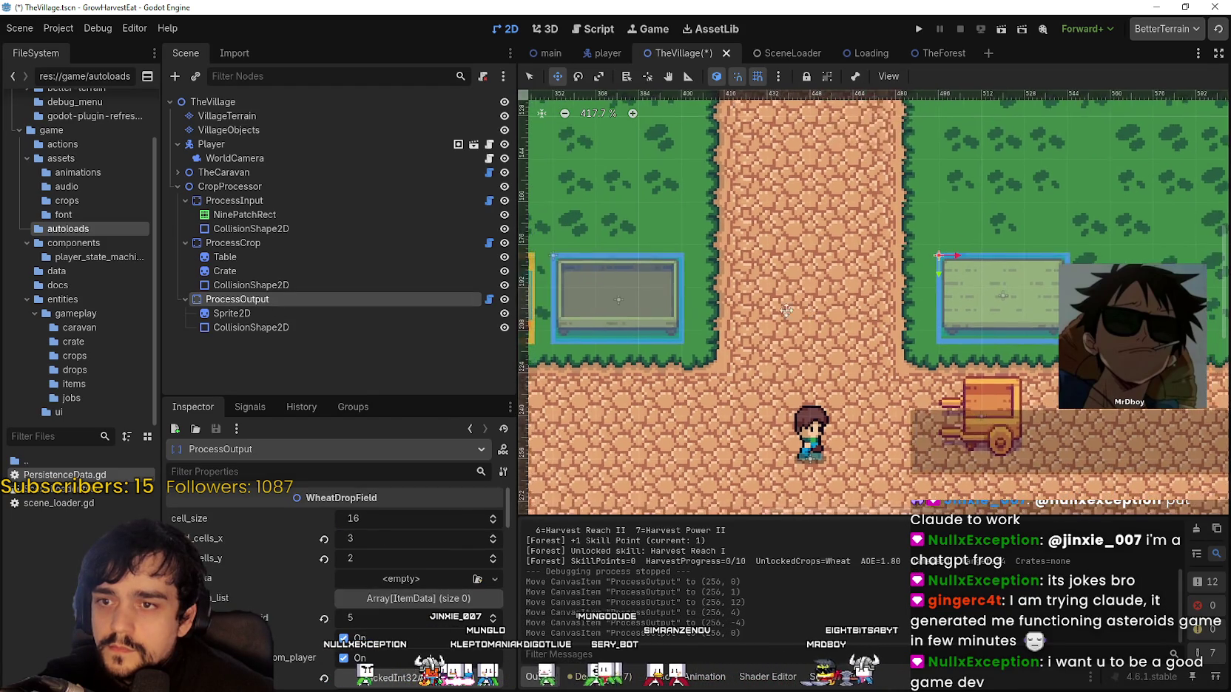
scroll(812, 316, up, 1)
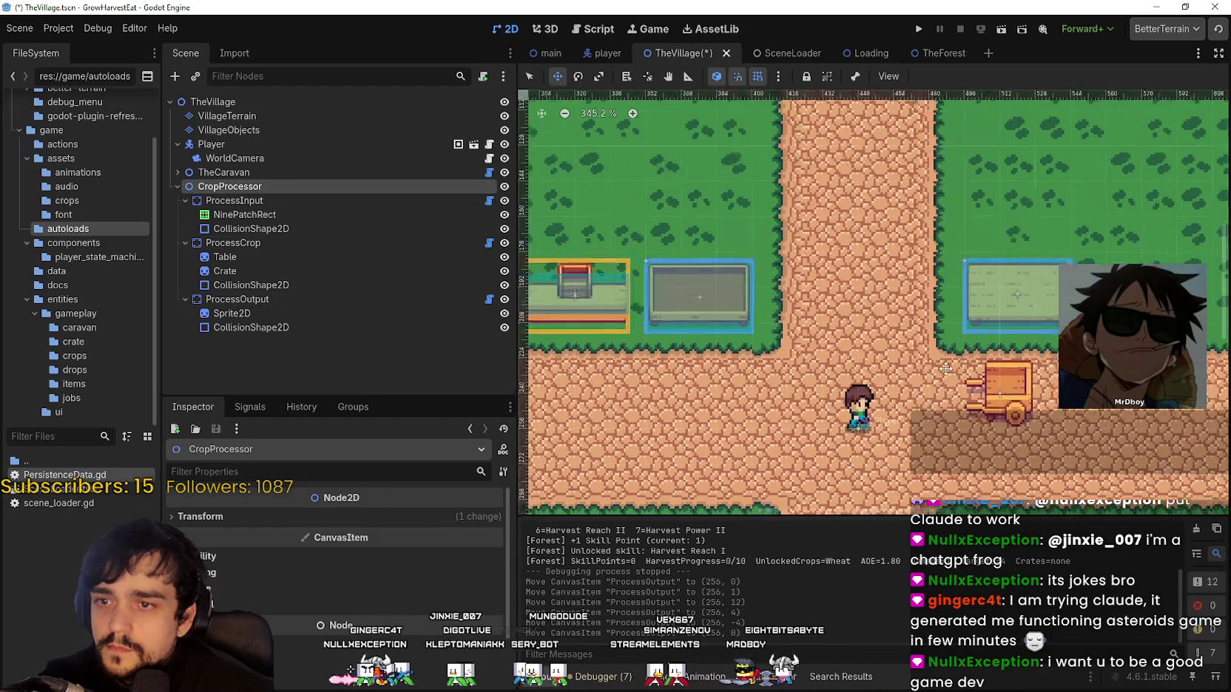
scroll(812, 315, down, 2)
scroll(812, 316, up, 2)
drag(816, 311, 814, 309)
scroll(723, 346, up, 1)
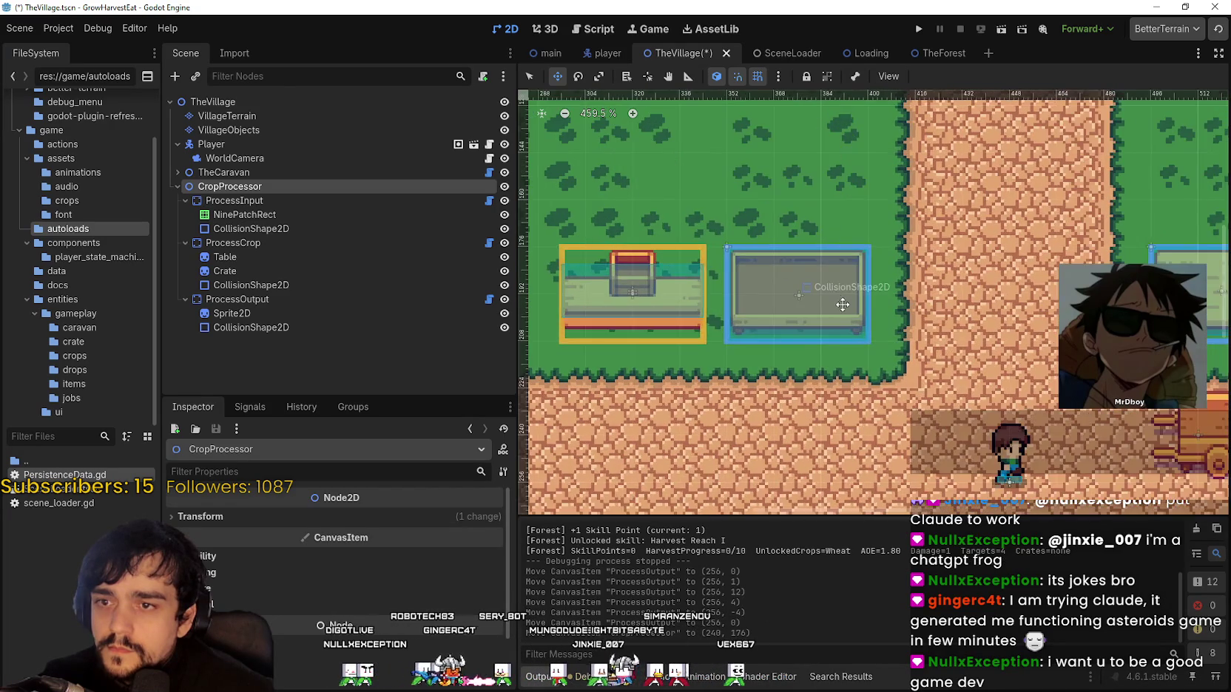
scroll(722, 346, down, 3)
scroll(722, 346, up, 2)
Bring the stations and cart into view and drag ProcessOutput onto the lower-left path
click(233, 242)
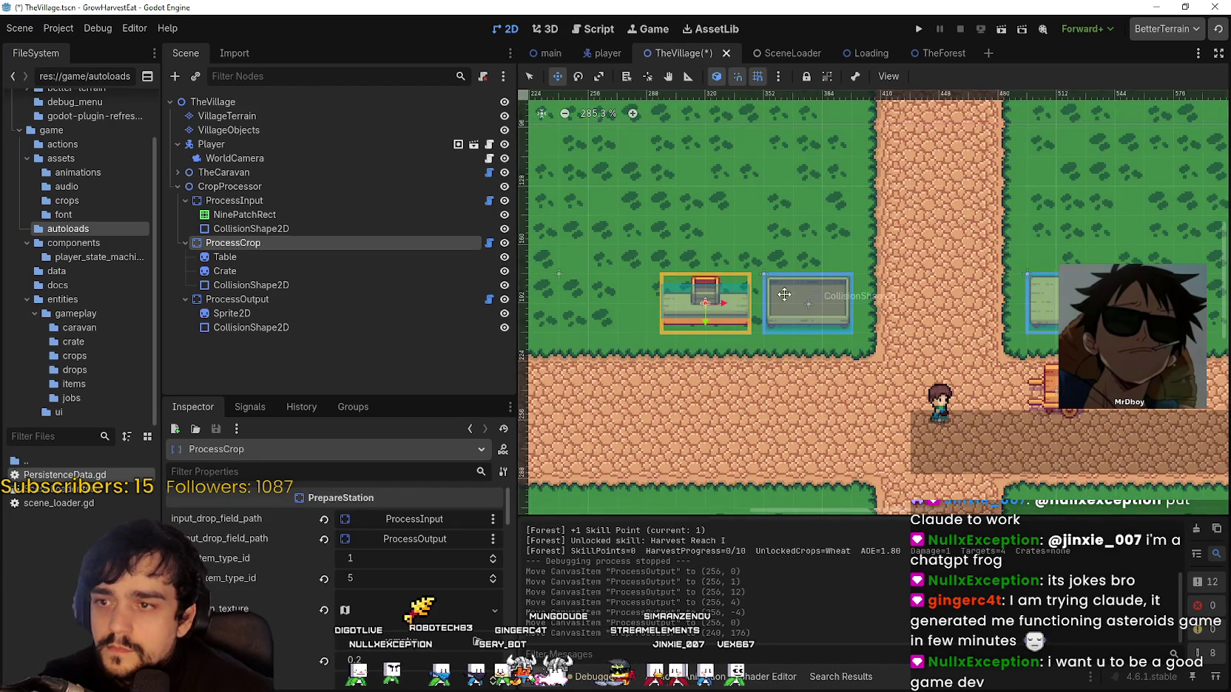
click(278, 299)
scroll(752, 319, down, 1)
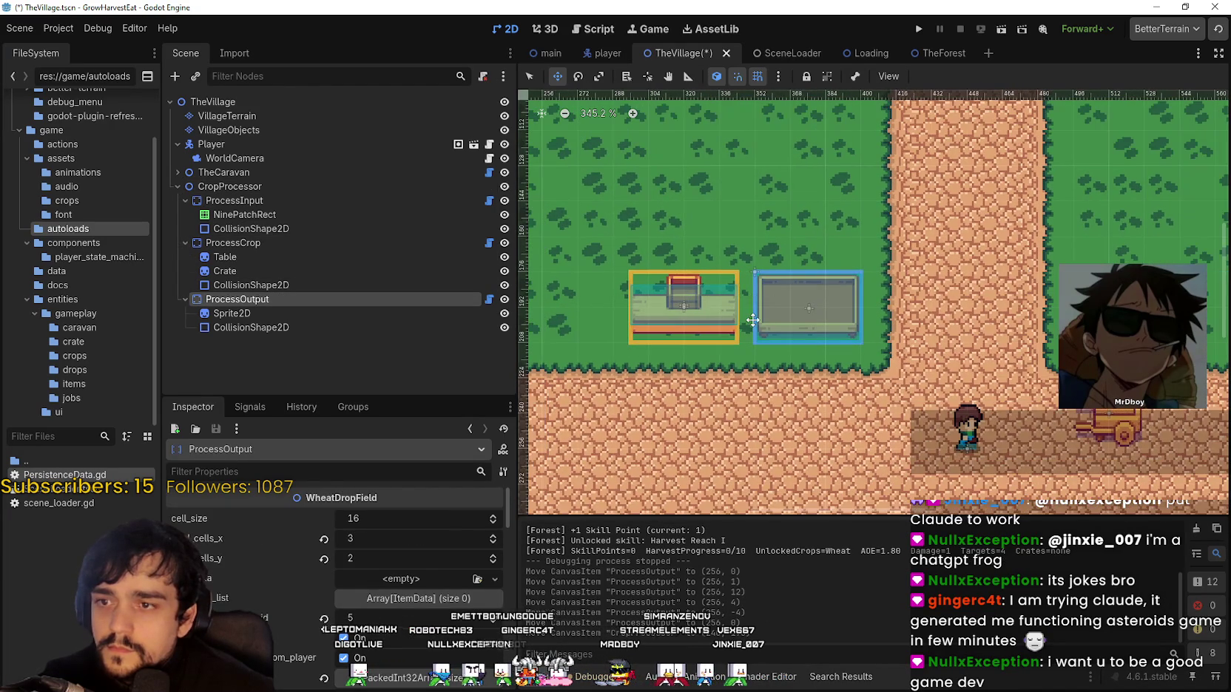
click(248, 242)
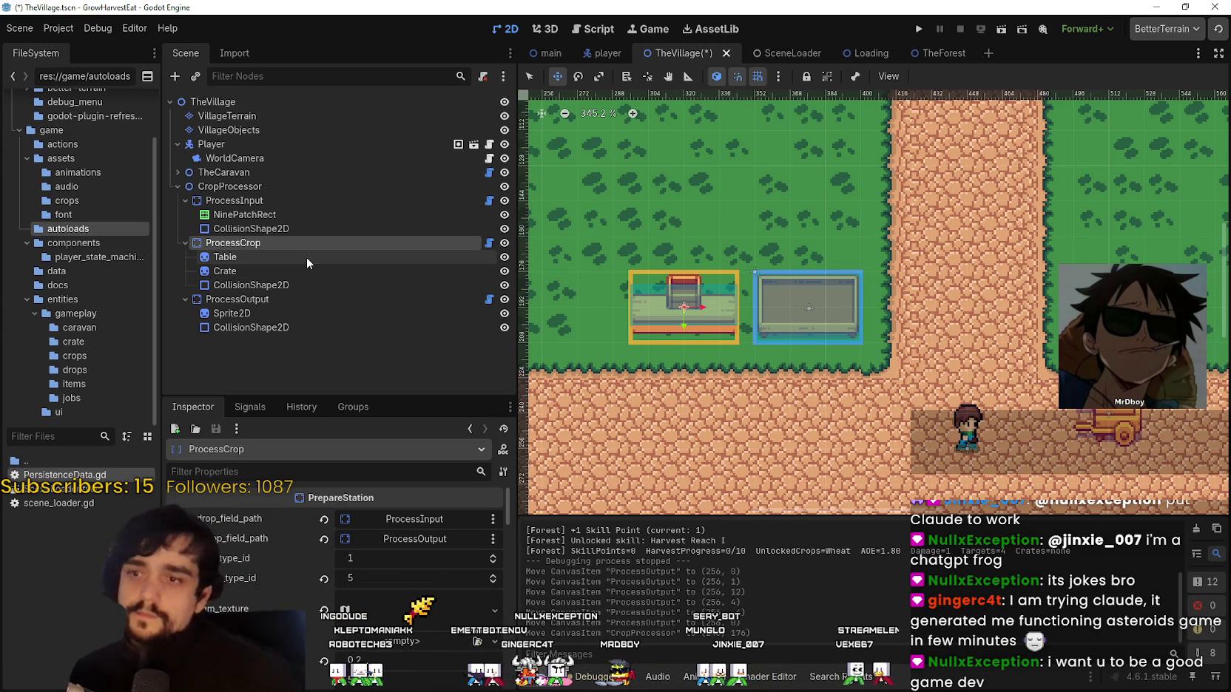
drag(670, 370, 619, 361)
scroll(641, 306, down, 1)
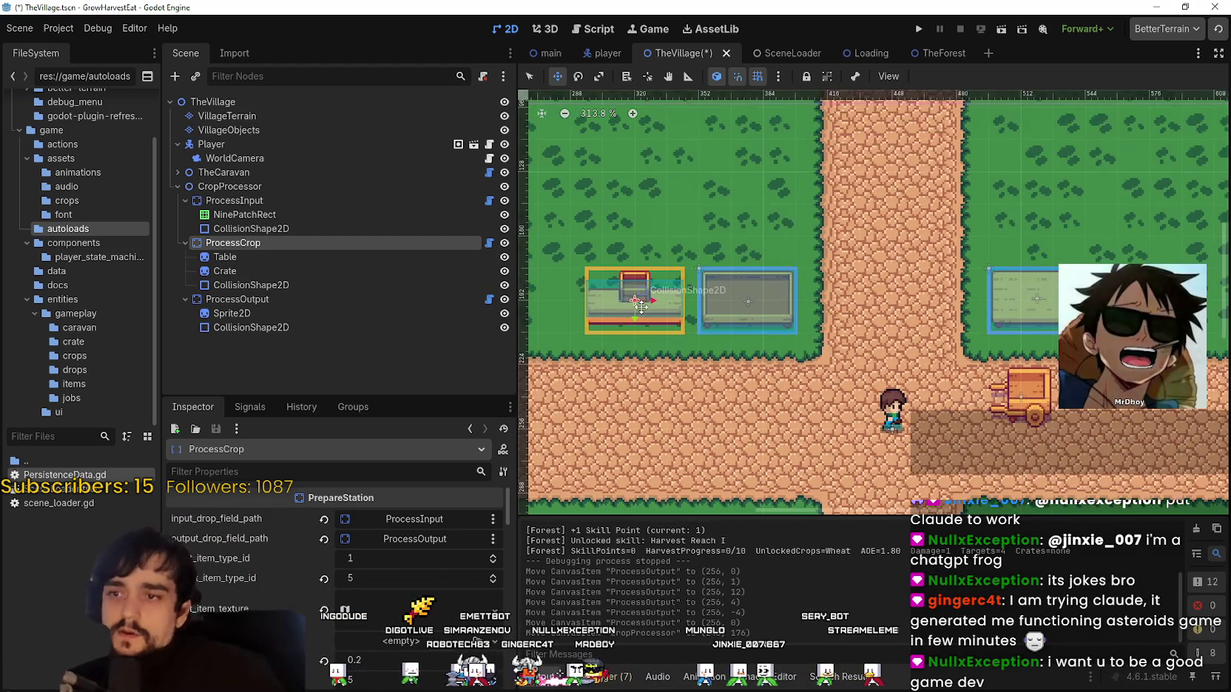
scroll(629, 293, down, 1)
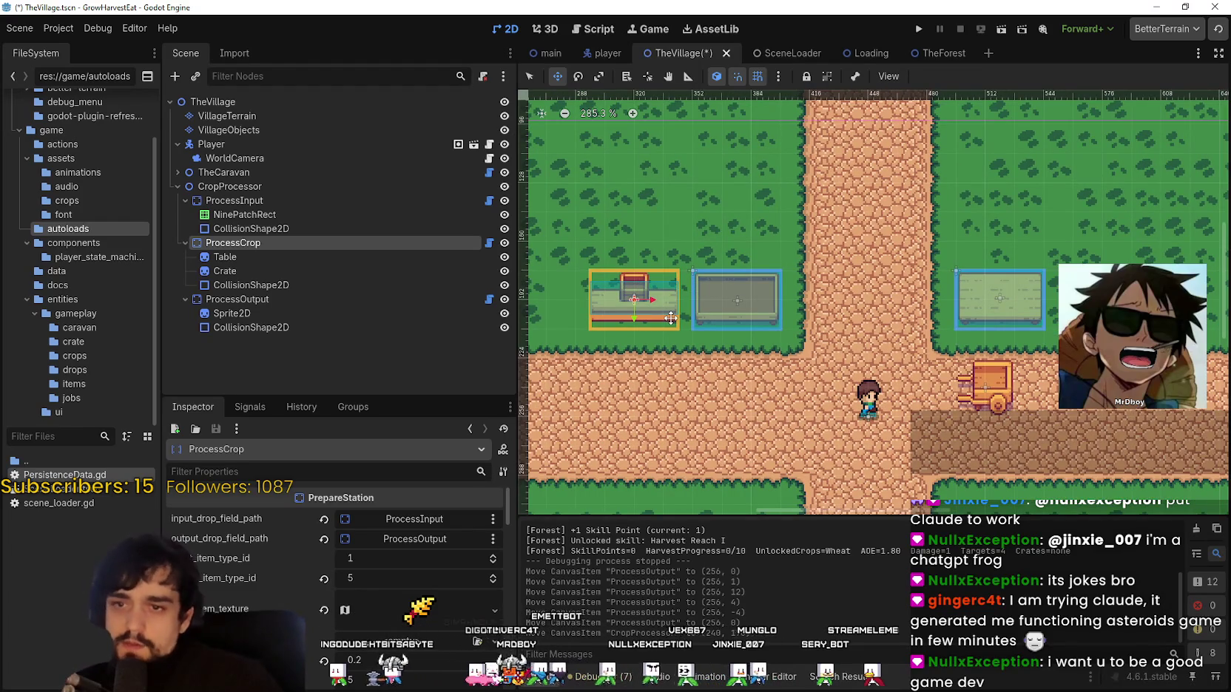
key(Down)
key(Down)
key(Down)
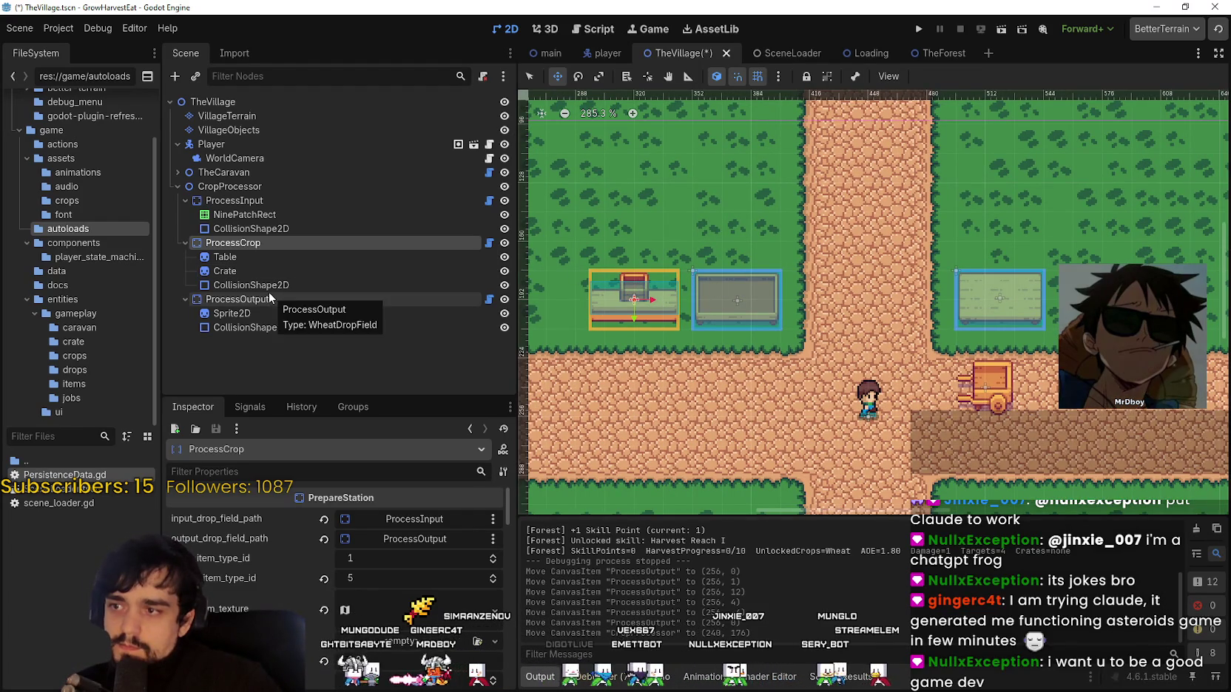
mouse_move(983, 293)
mouse_down()
mouse_move(599, 377)
mouse_move(561, 371)
mouse_up()
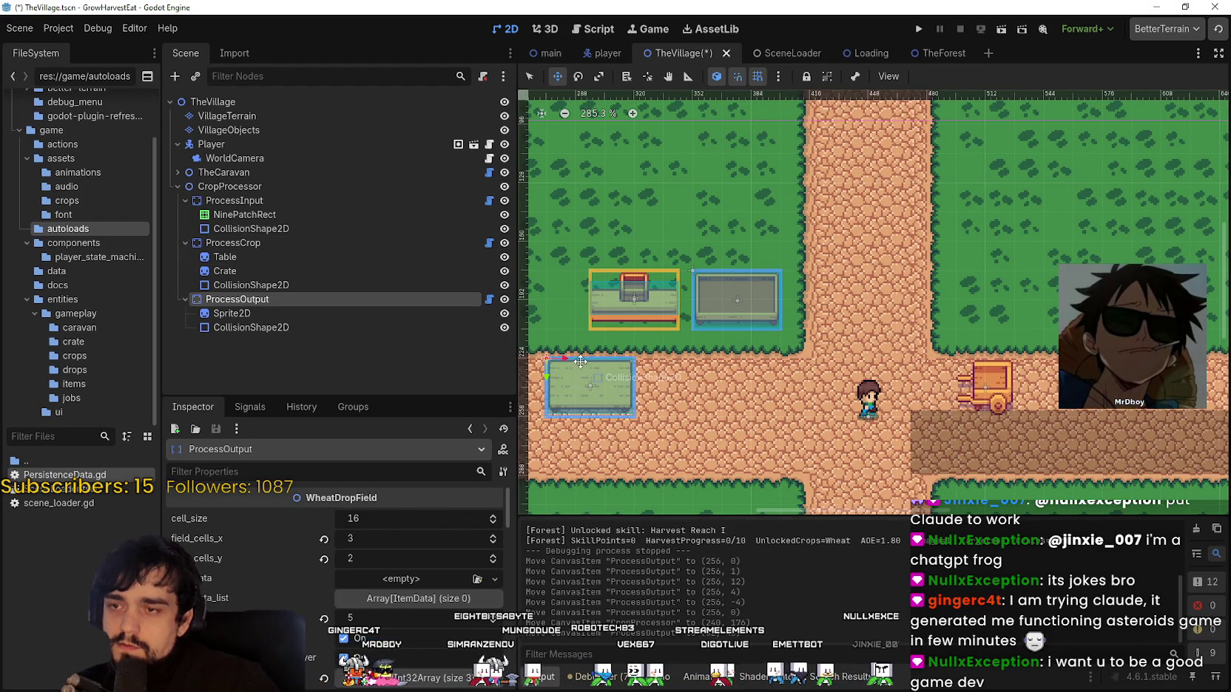
scroll(655, 318, down, 3)
Move the whole CropProcessor group back to the map's top-left origin
click(244, 187)
scroll(751, 295, down, 8)
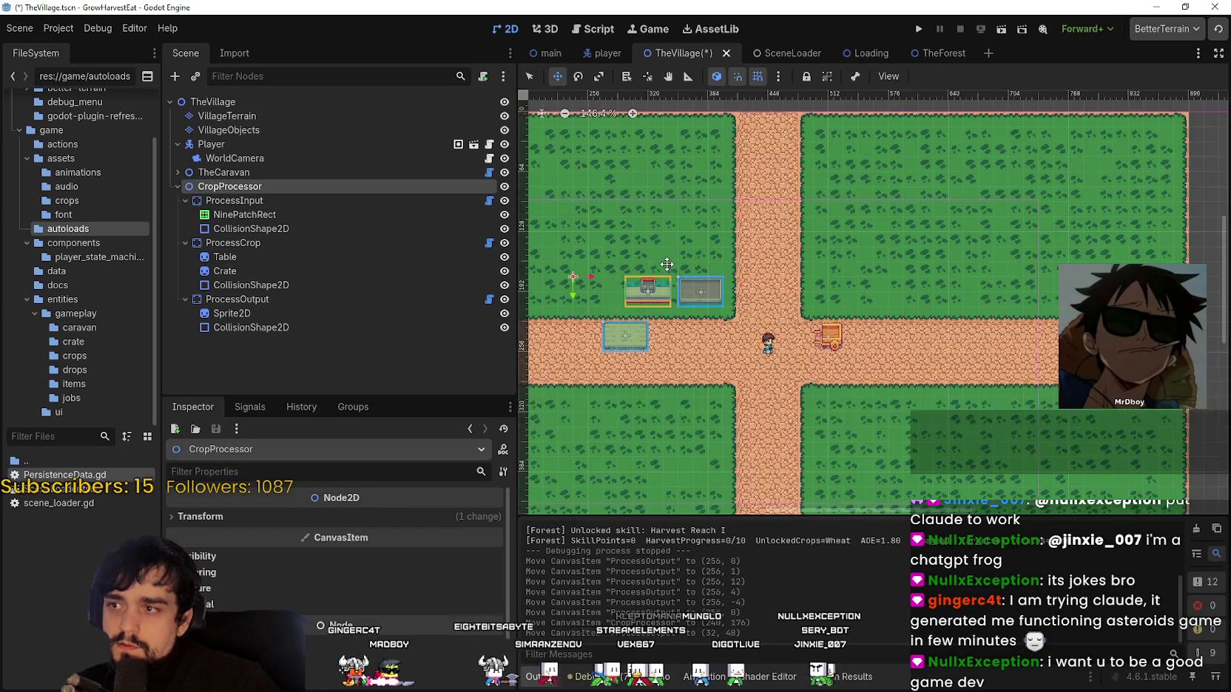
scroll(693, 300, down, 1)
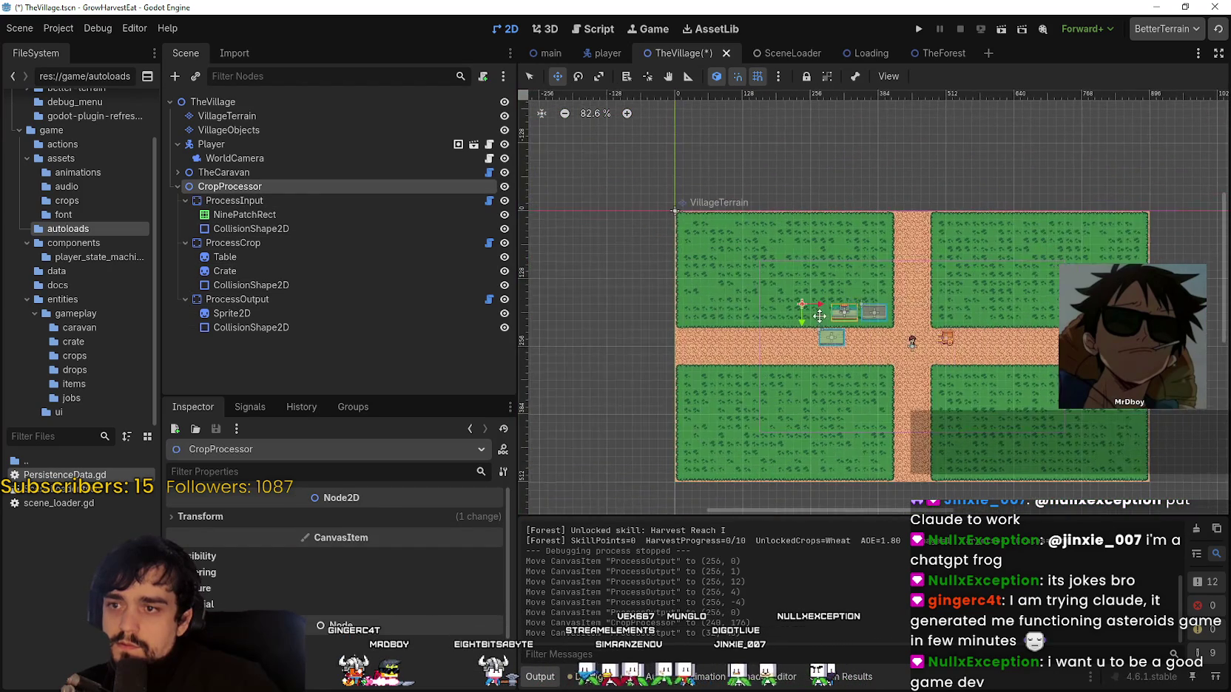
mouse_move(740, 281)
mouse_down()
mouse_move(709, 249)
mouse_move(699, 202)
mouse_move(738, 203)
mouse_up()
scroll(708, 249, up, 6)
Place the ProcessInput box near the caravan
click(325, 200)
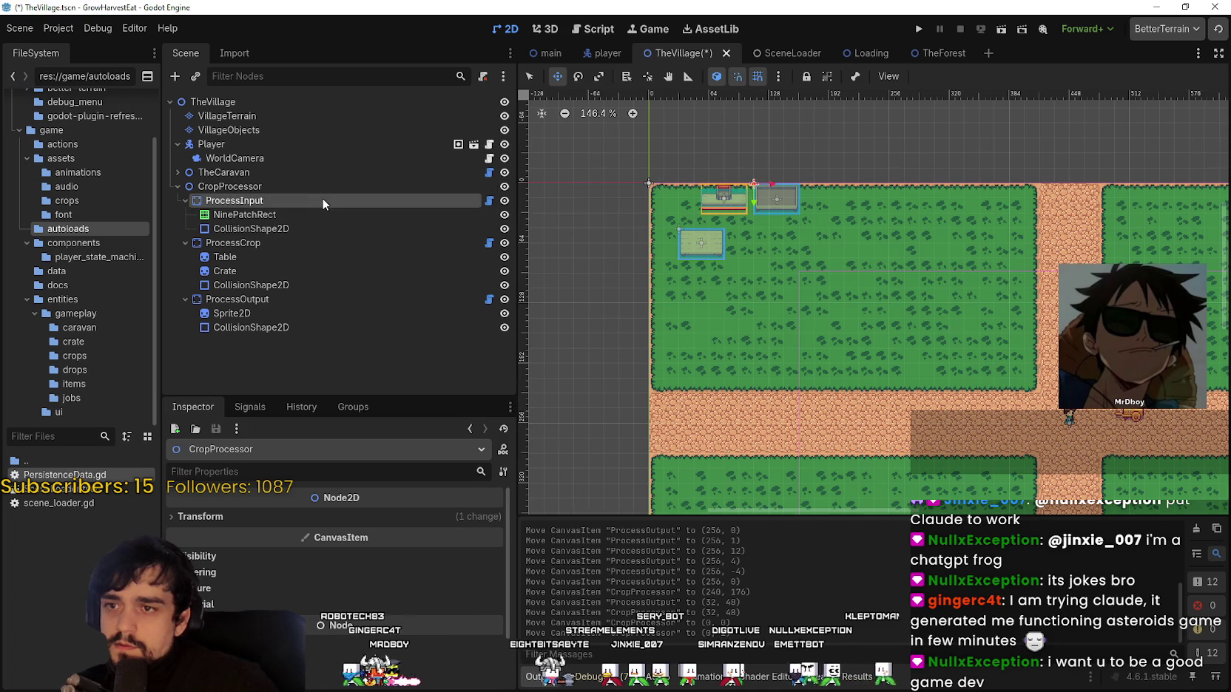
scroll(1035, 388, up, 3)
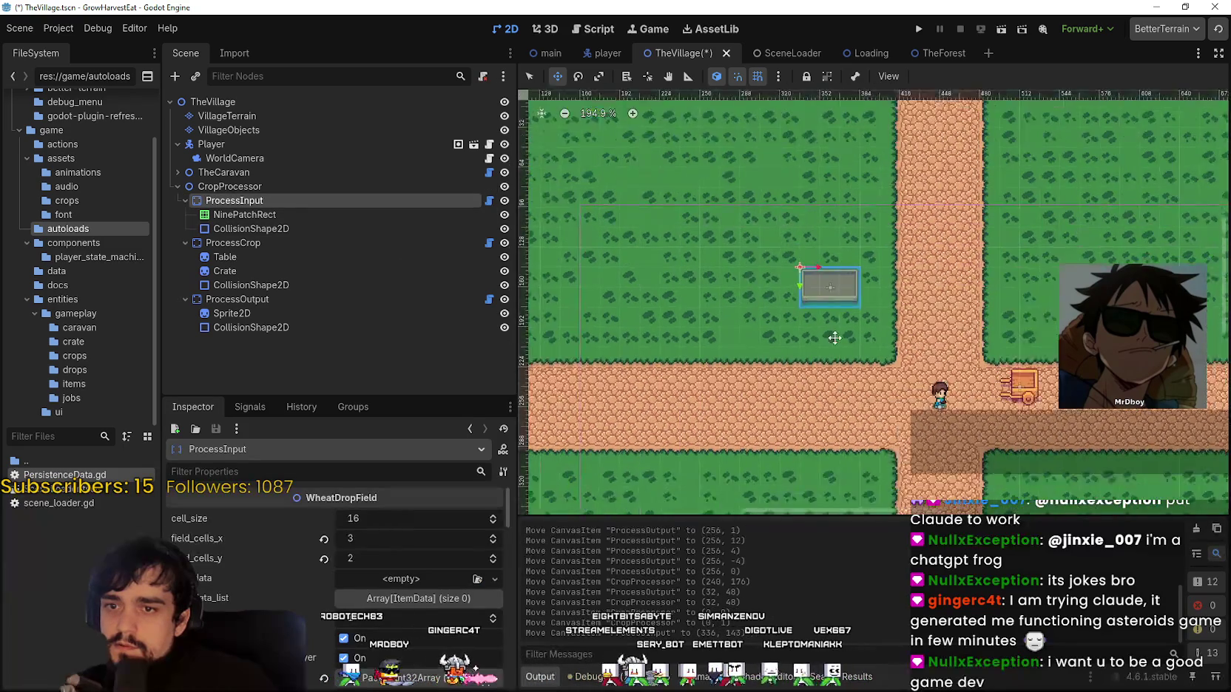
mouse_move(787, 269)
mouse_down()
mouse_move(779, 313)
mouse_move(743, 331)
mouse_move(1035, 328)
mouse_up()
scroll(946, 322, down, 4)
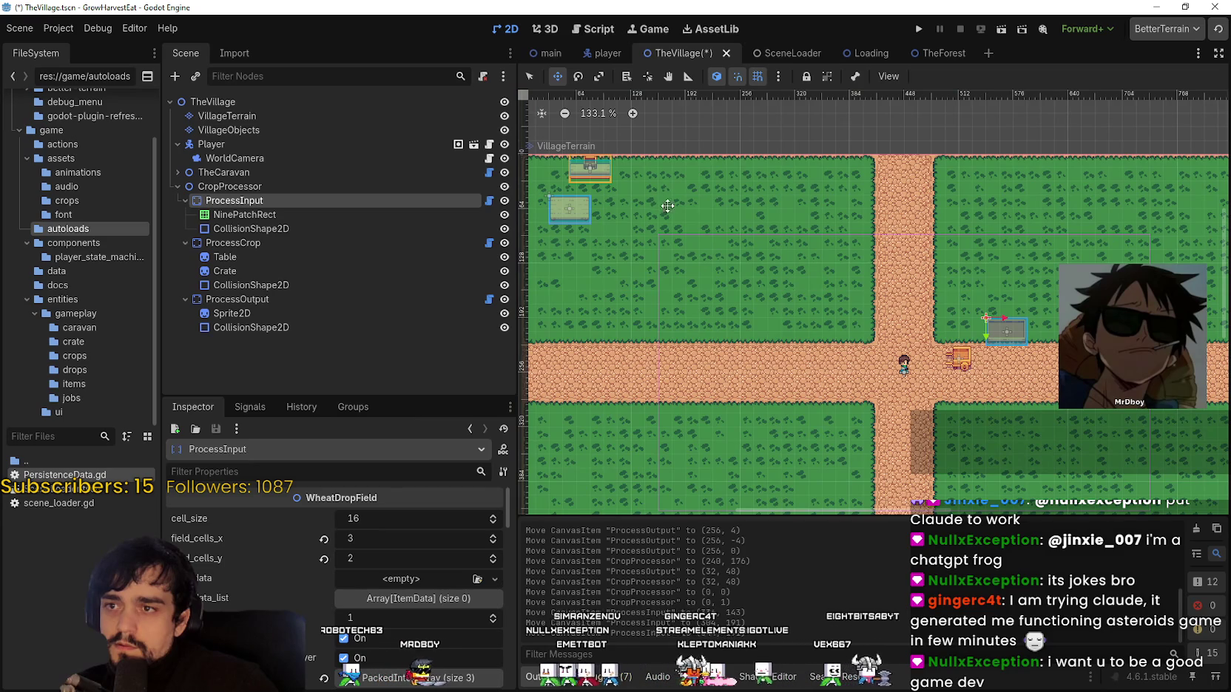
scroll(667, 206, up, 1)
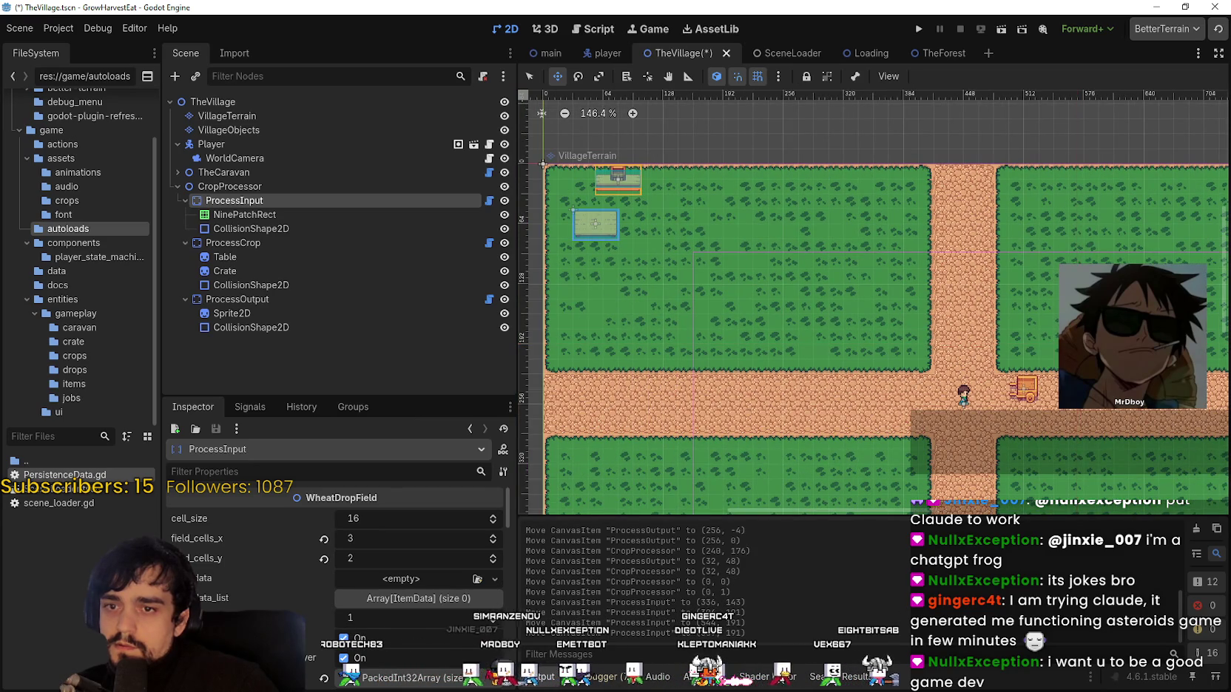
Nudge the ProcessCrop table next to the input box
click(258, 242)
scroll(1039, 375, up, 1)
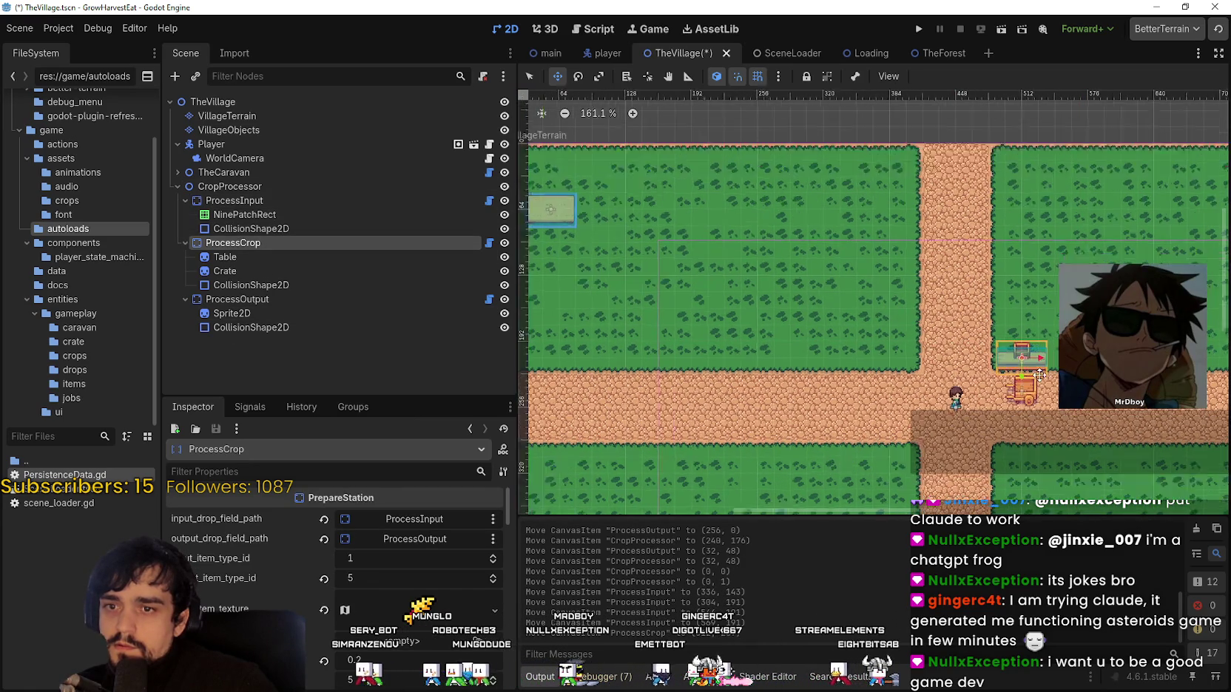
scroll(1039, 375, up, 13)
mouse_move(988, 318)
mouse_down()
mouse_move(958, 314)
mouse_move(1002, 315)
mouse_move(988, 323)
mouse_up()
scroll(971, 319, up, 1)
scroll(988, 323, down, 3)
scroll(988, 323, down, 4)
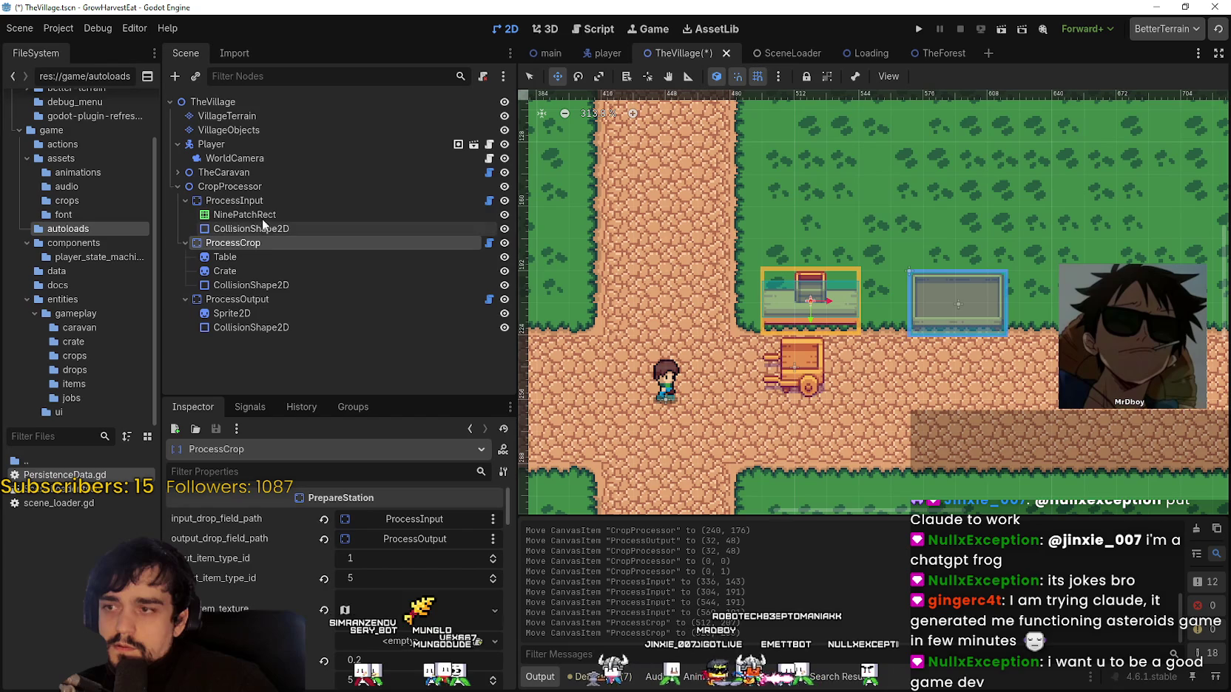
Shift the input box slightly left and fine-tune its position beside the table
click(244, 200)
drag(953, 296, 933, 296)
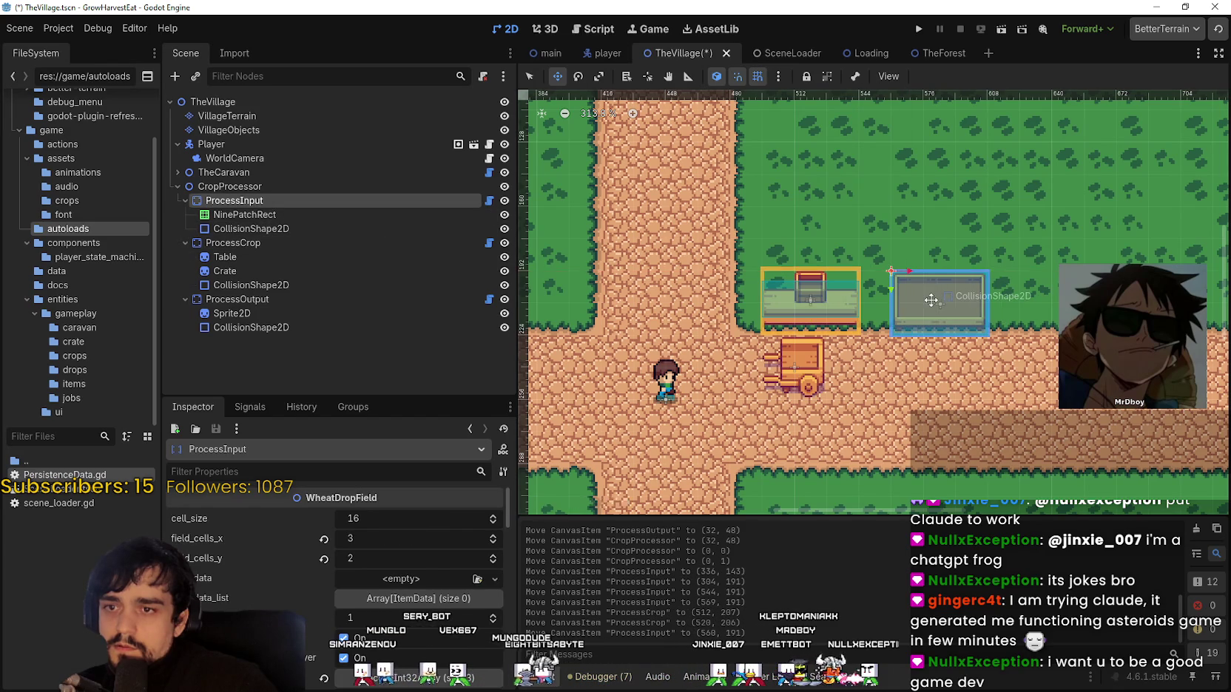
scroll(931, 299, up, 8)
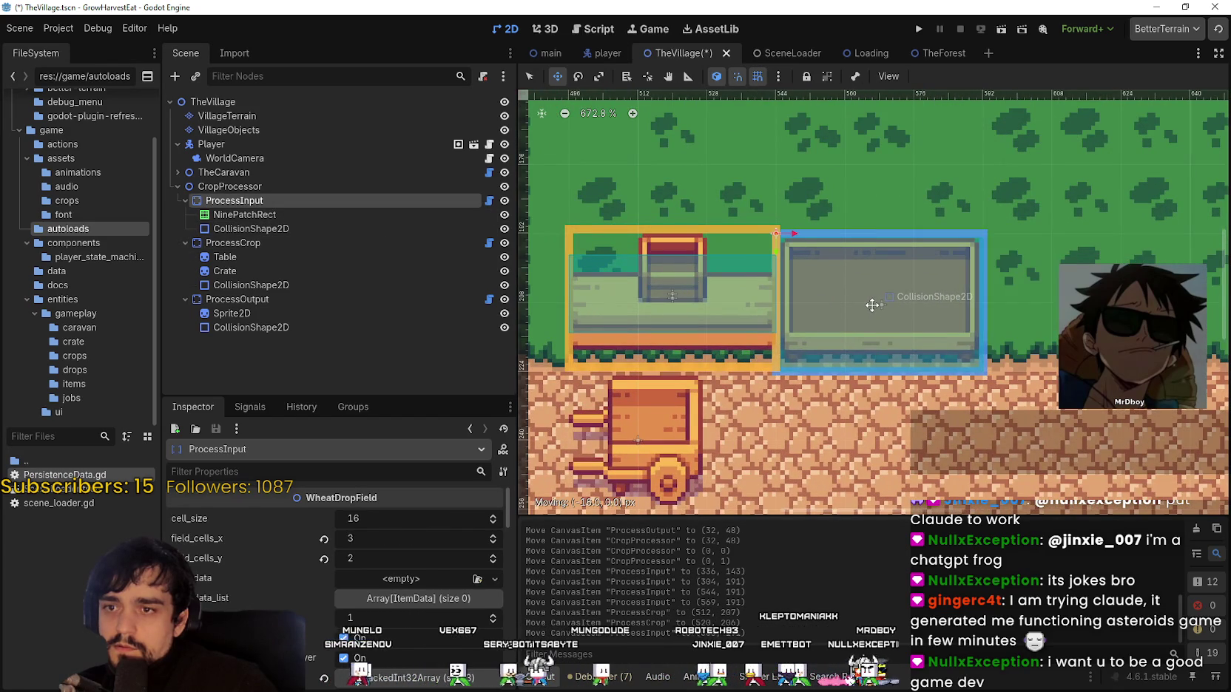
scroll(887, 304, down, 2)
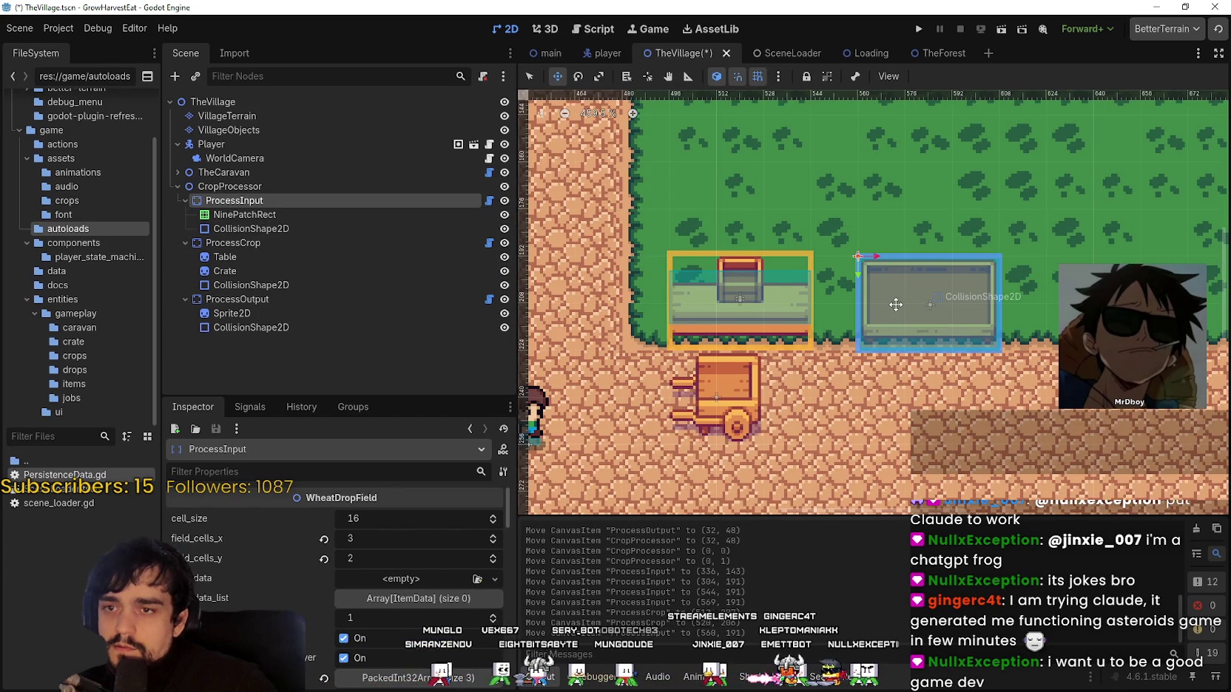
scroll(895, 304, up, 10)
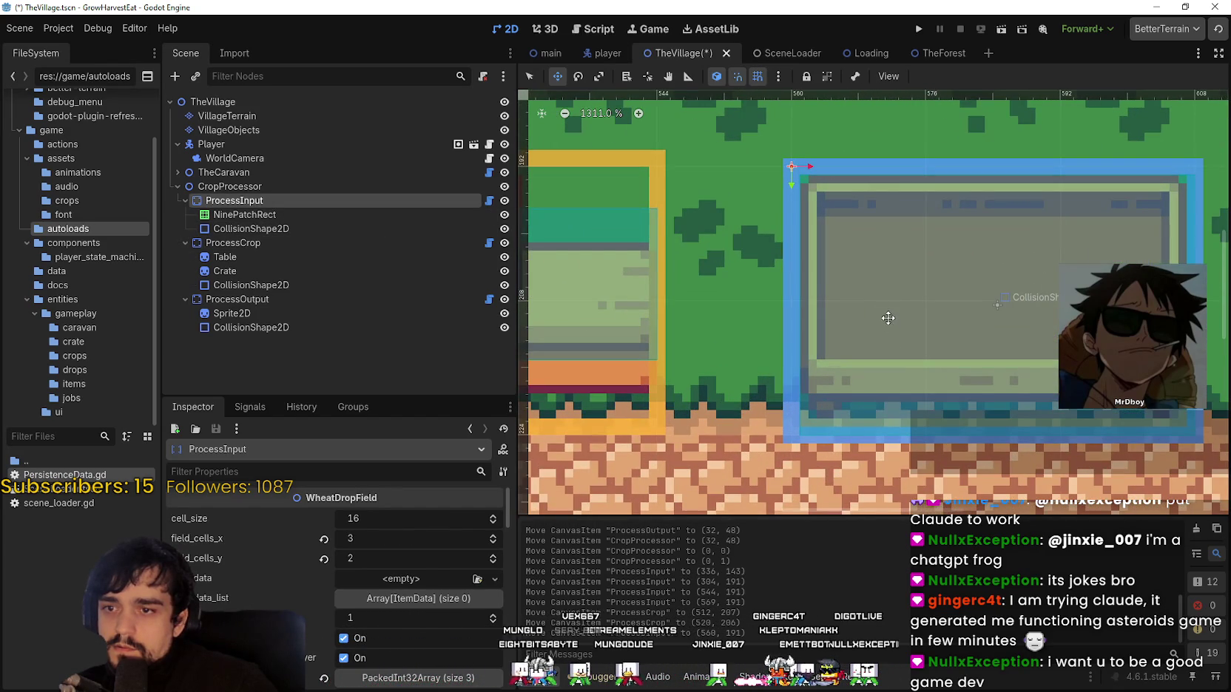
drag(883, 285, 878, 292)
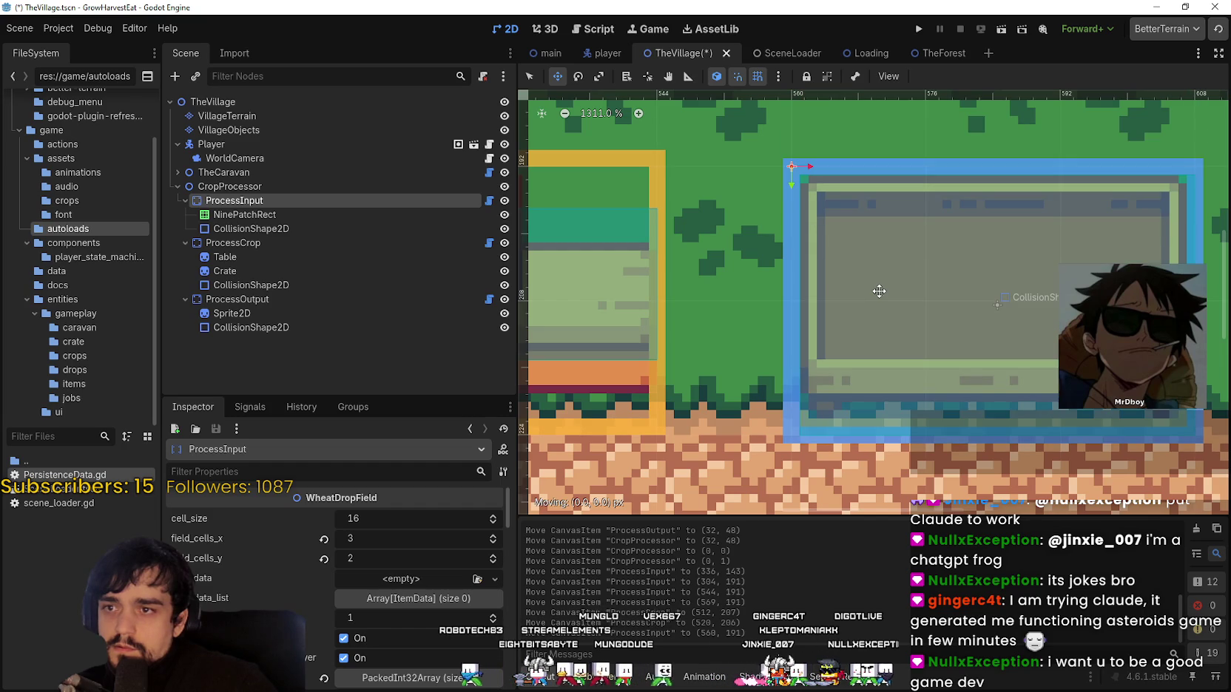
scroll(808, 293, down, 8)
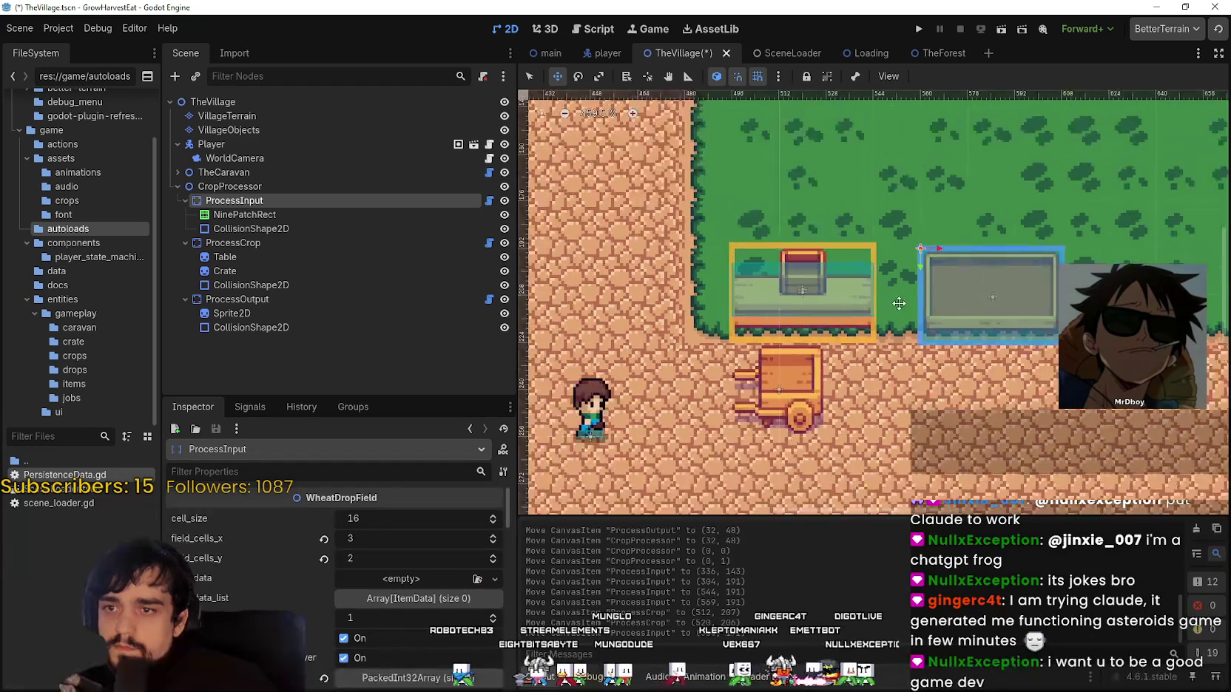
scroll(656, 289, down, 2)
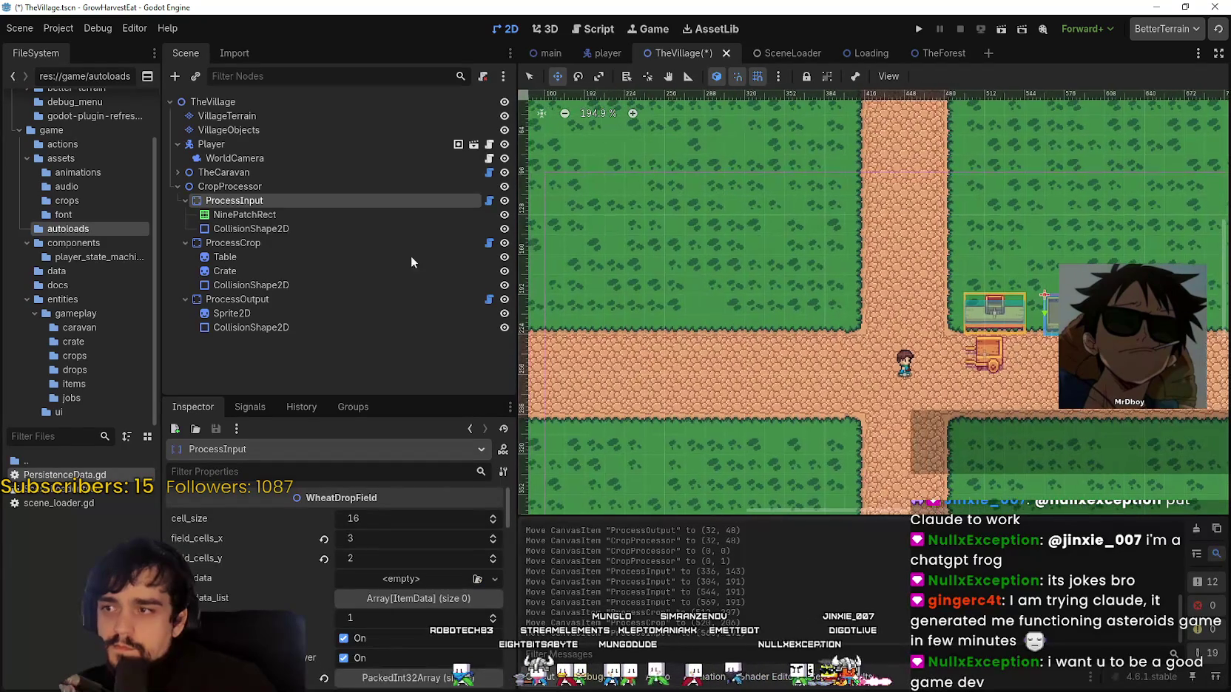
click(279, 300)
Move ProcessOutput up-left onto the grass west of the crossroads and save the scene
scroll(651, 297, down, 4)
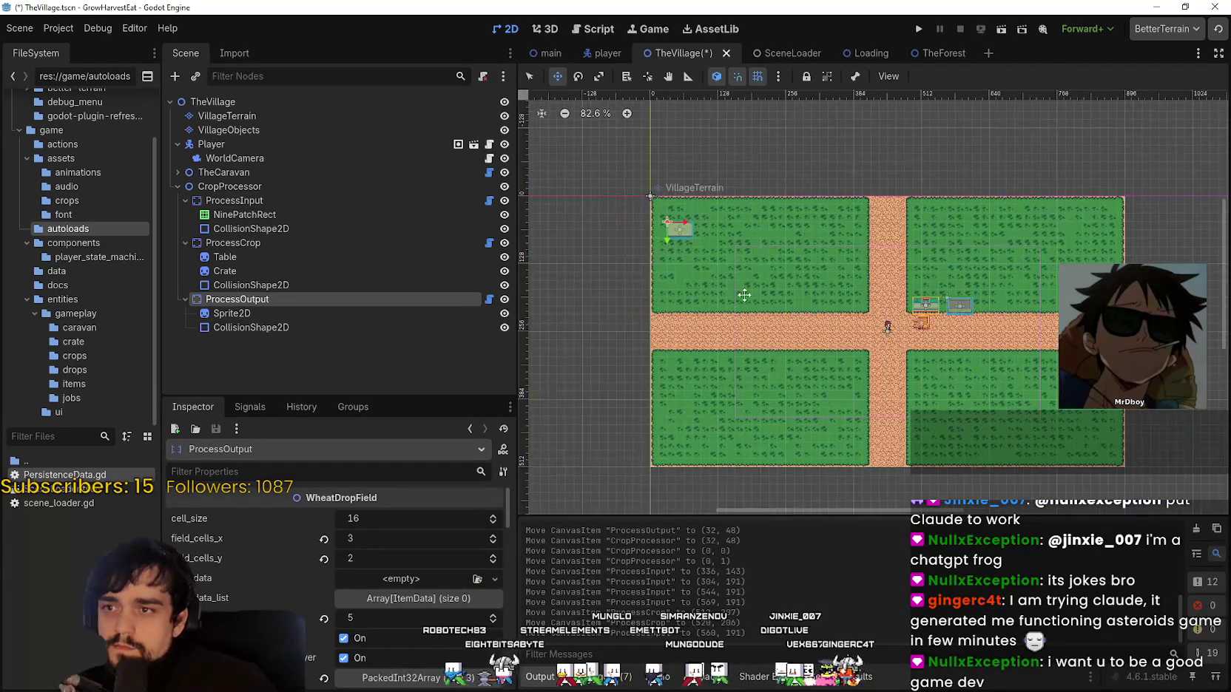
scroll(895, 308, up, 7)
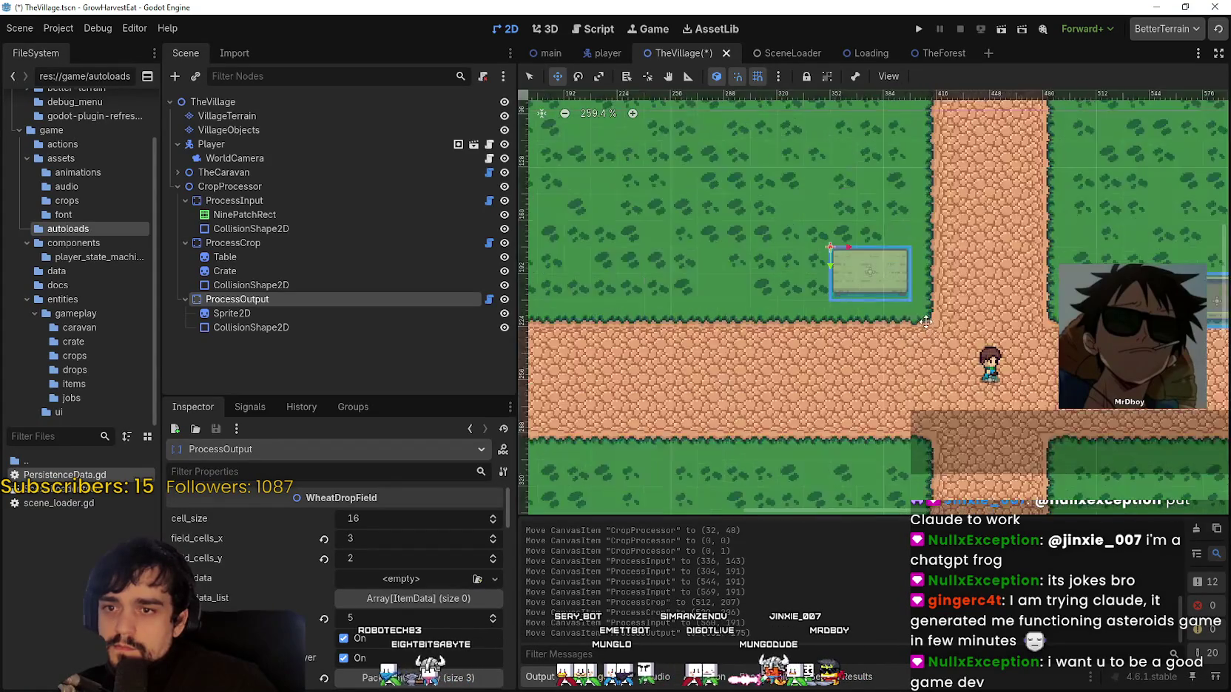
scroll(851, 269, right, 3)
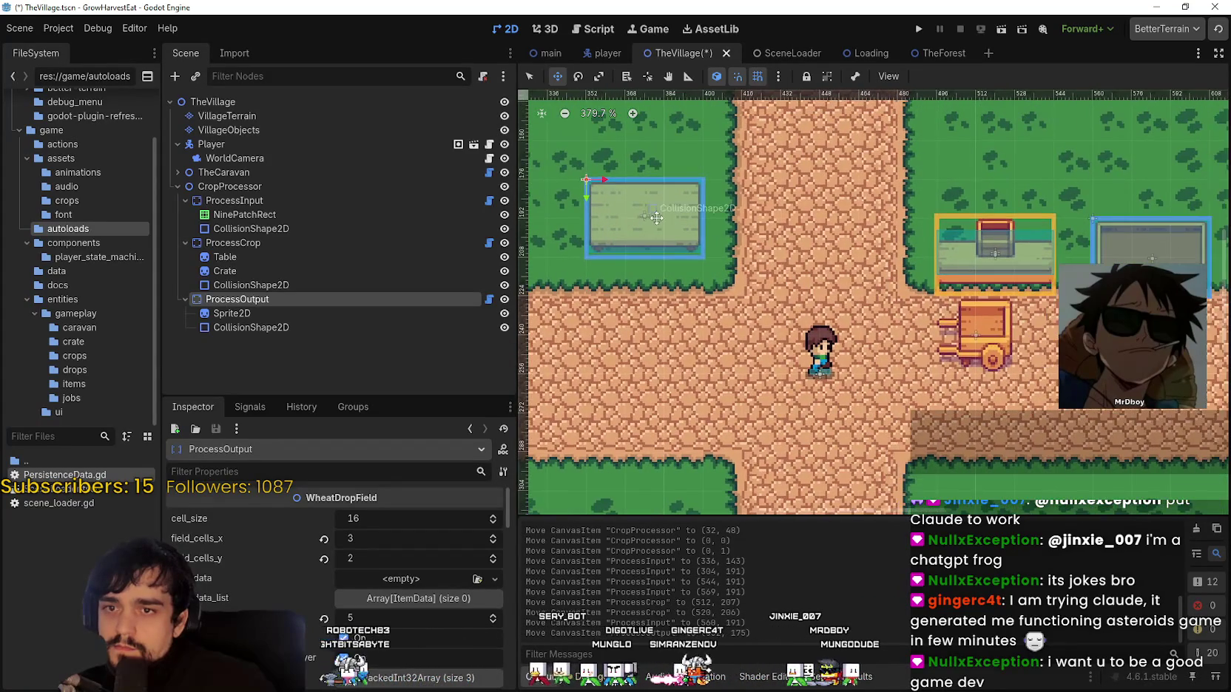
mouse_move(655, 225)
mouse_down()
mouse_move(662, 233)
mouse_move(660, 222)
mouse_up()
scroll(660, 225, up, 2)
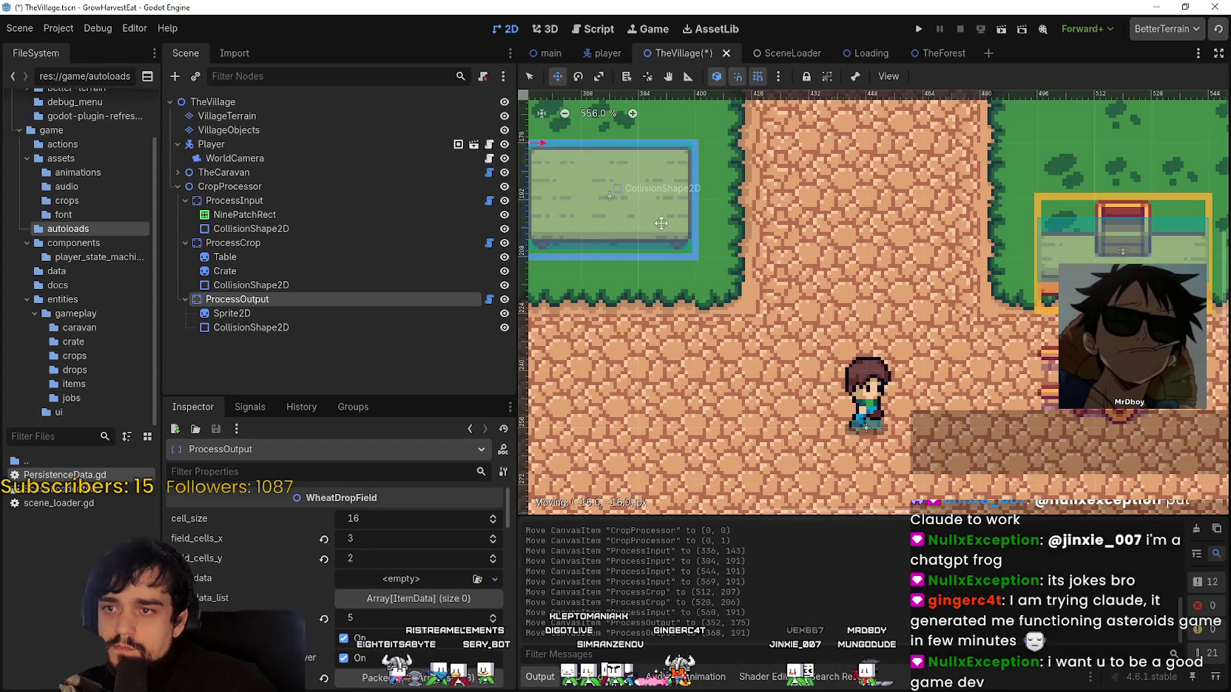
scroll(670, 236, down, 3)
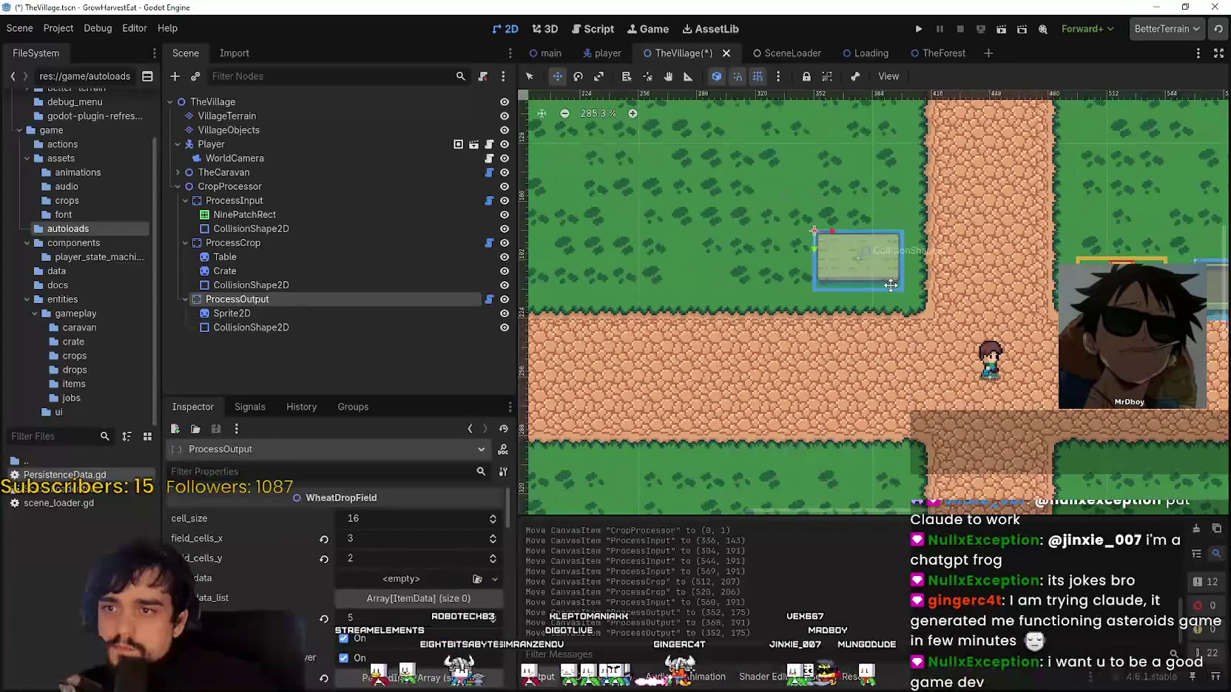
key(ctrl+s)
Lower ProcessOutput by one grid step to level it with the table and input, then save
scroll(887, 296, right, 5)
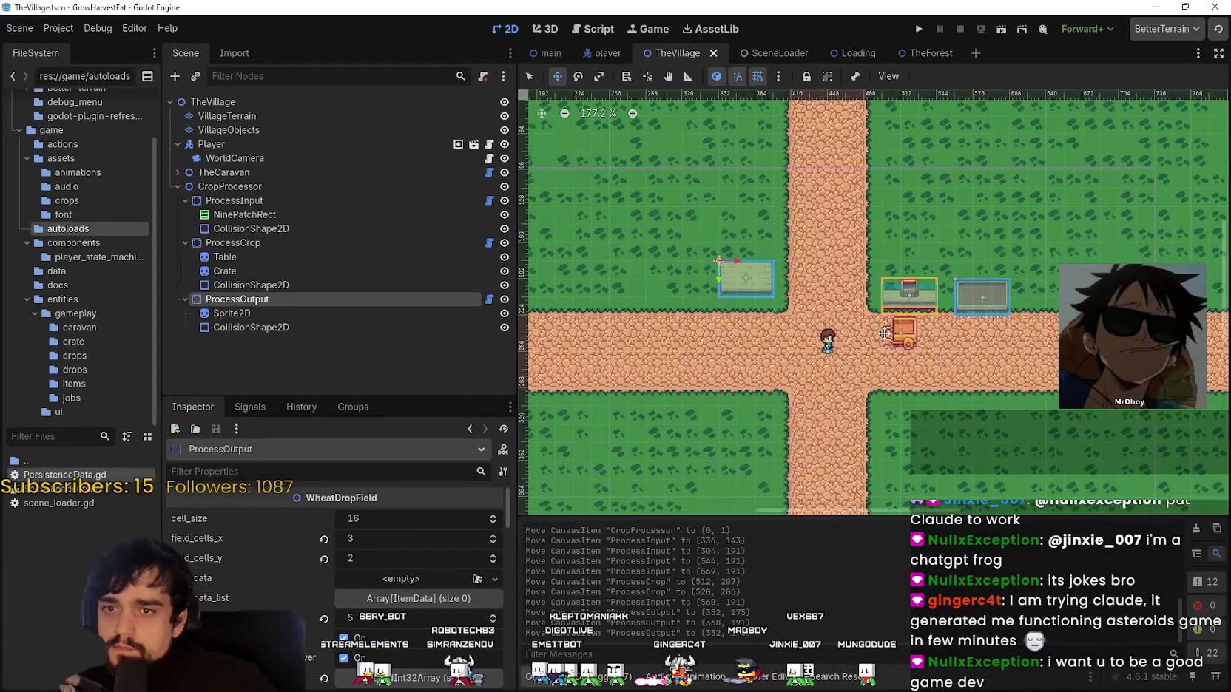
scroll(882, 325, down, 1)
scroll(627, 246, up, 3)
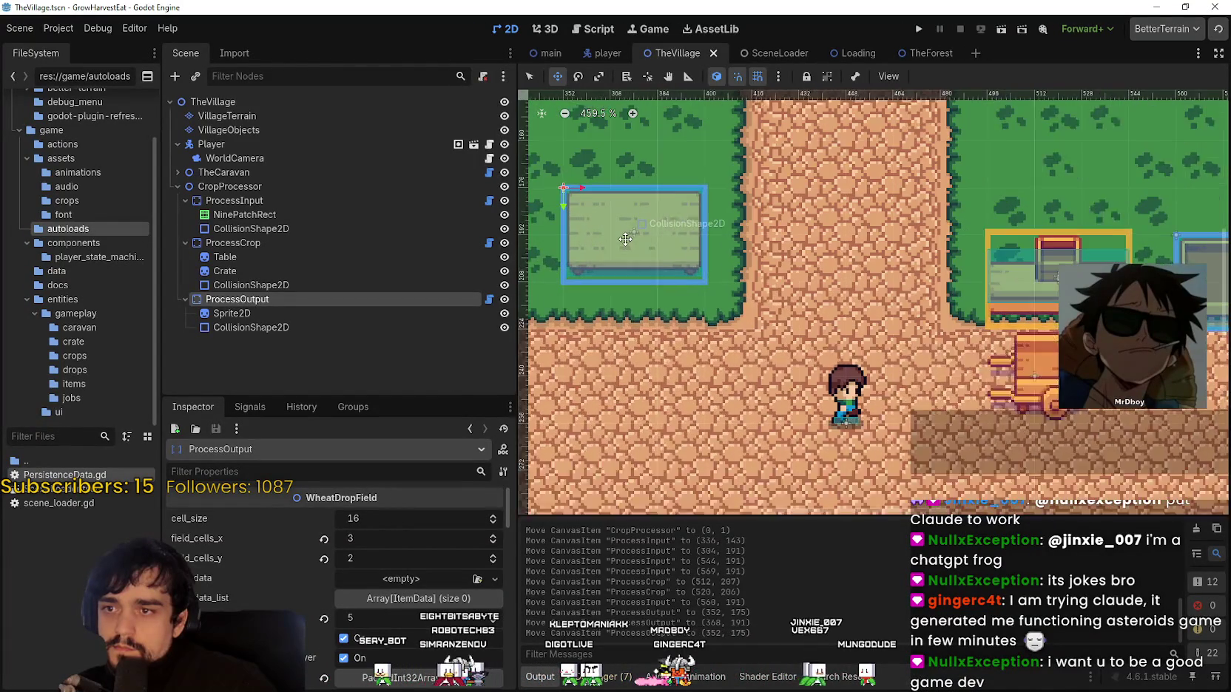
drag(627, 247, 633, 266)
scroll(687, 287, up, 2)
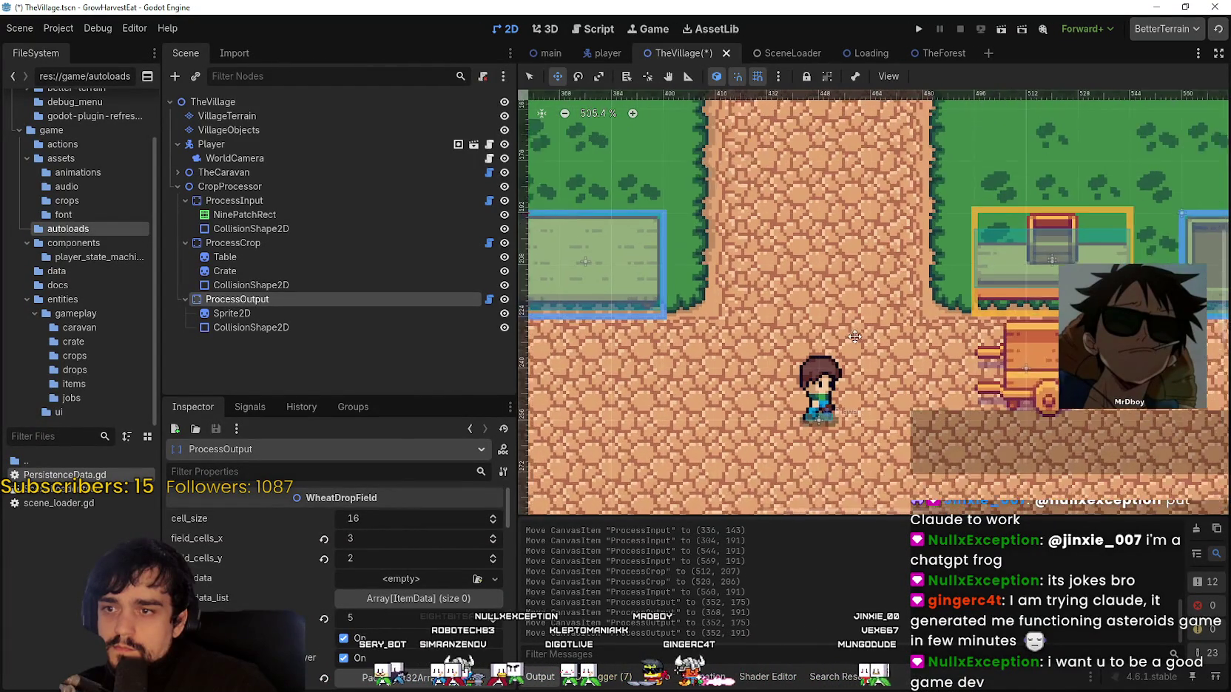
scroll(957, 323, down, 5)
key(ctrl+s)
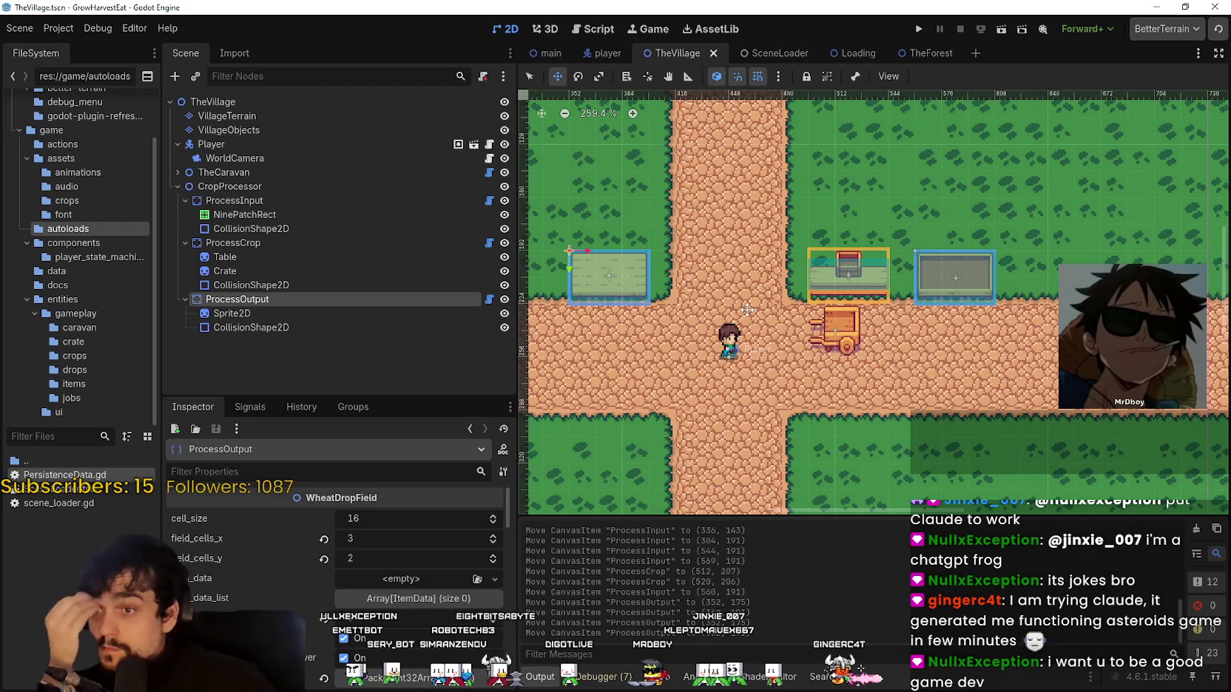
scroll(764, 294, up, 3)
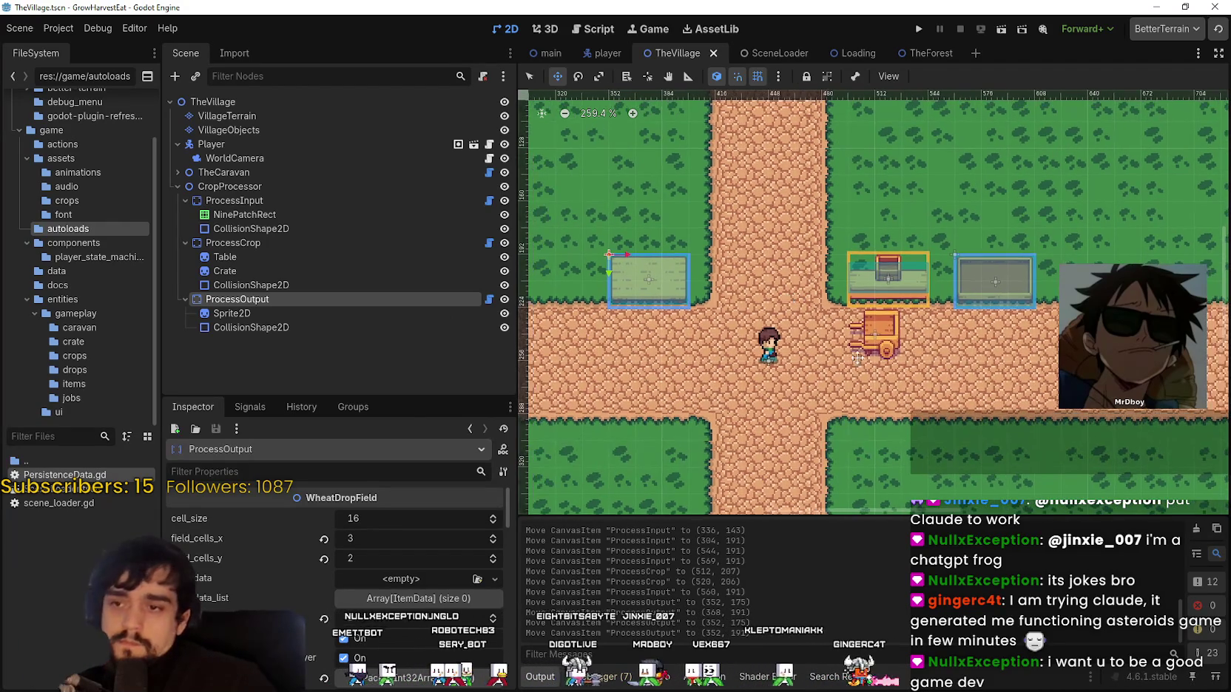
Drag TheCaravan onto the path south-west of the crossroads, lower it one grid step, and save
click(236, 173)
mouse_move(865, 341)
mouse_down()
mouse_move(797, 369)
mouse_move(793, 299)
mouse_move(801, 398)
mouse_move(637, 405)
mouse_up()
scroll(650, 369, down, 2)
scroll(650, 370, left, 1)
drag(664, 317, 664, 357)
scroll(581, 358, down, 1)
key(ctrl+s)
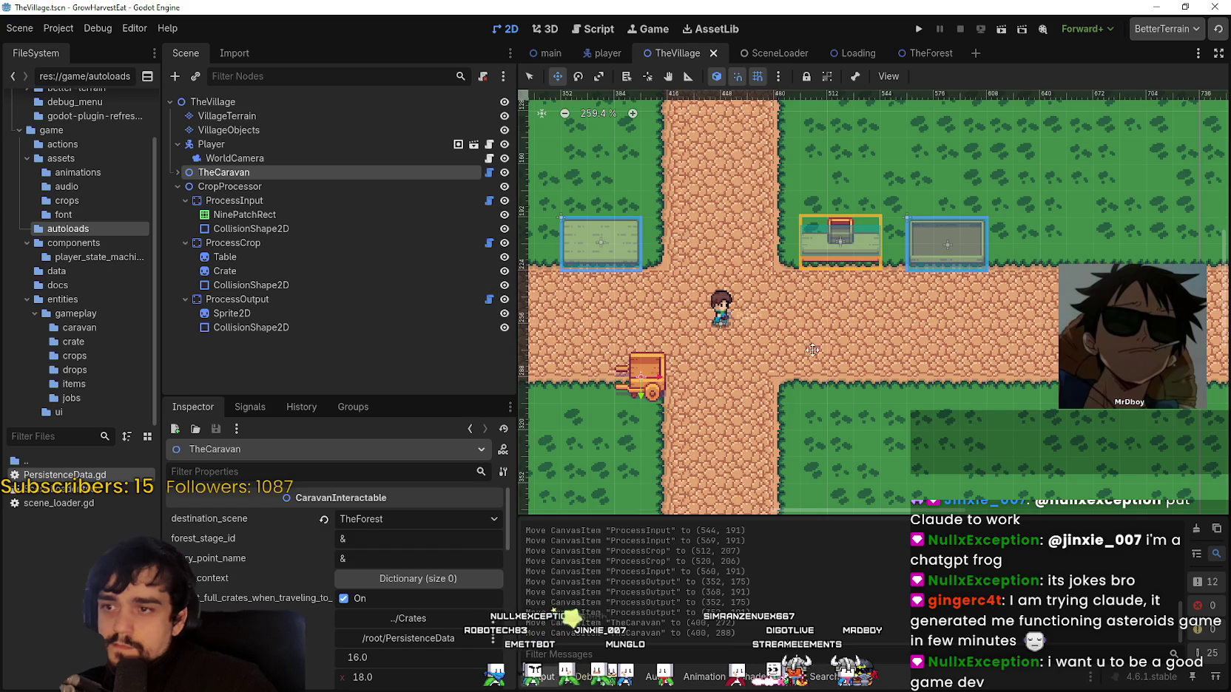
scroll(801, 381, up, 2)
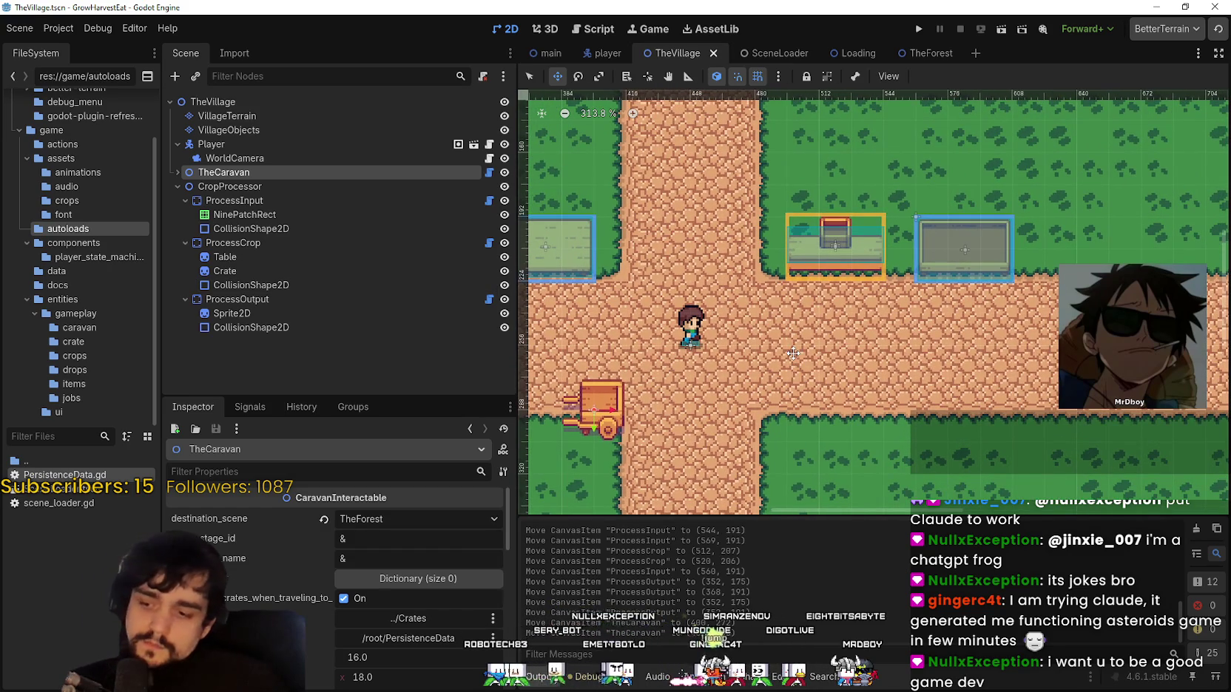
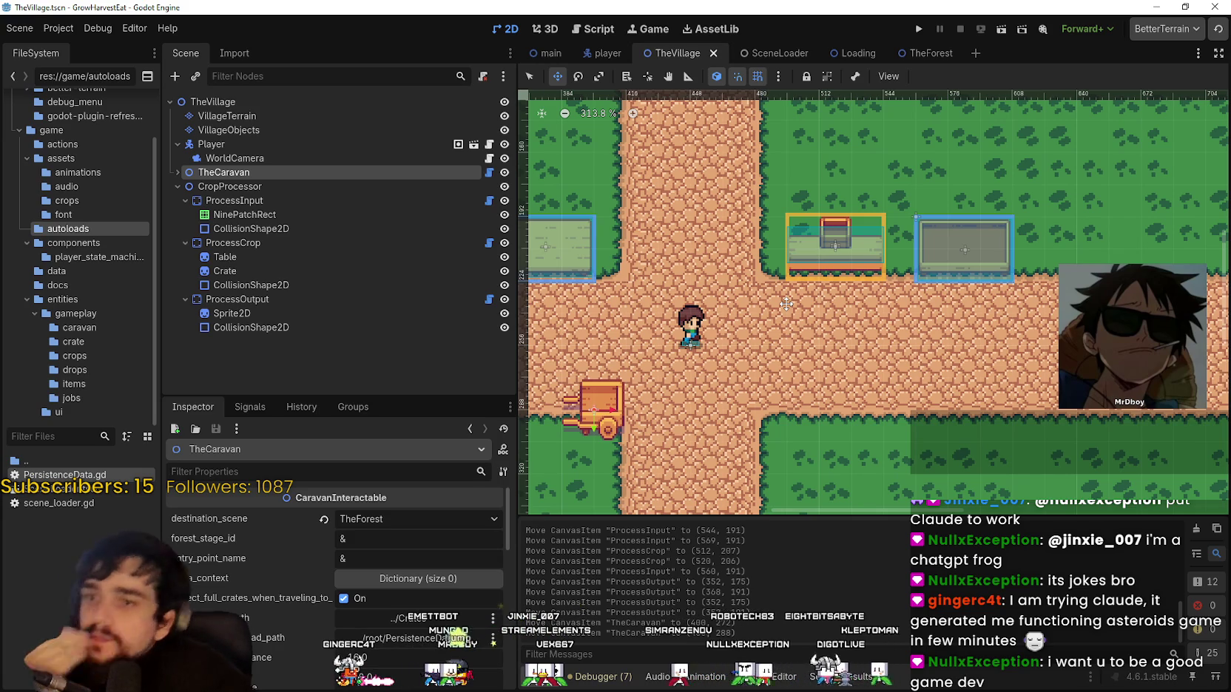
Pan and zoom the village map in the editor to frame the crossroads stalls
drag(722, 224, 684, 292)
scroll(770, 382, up, 1)
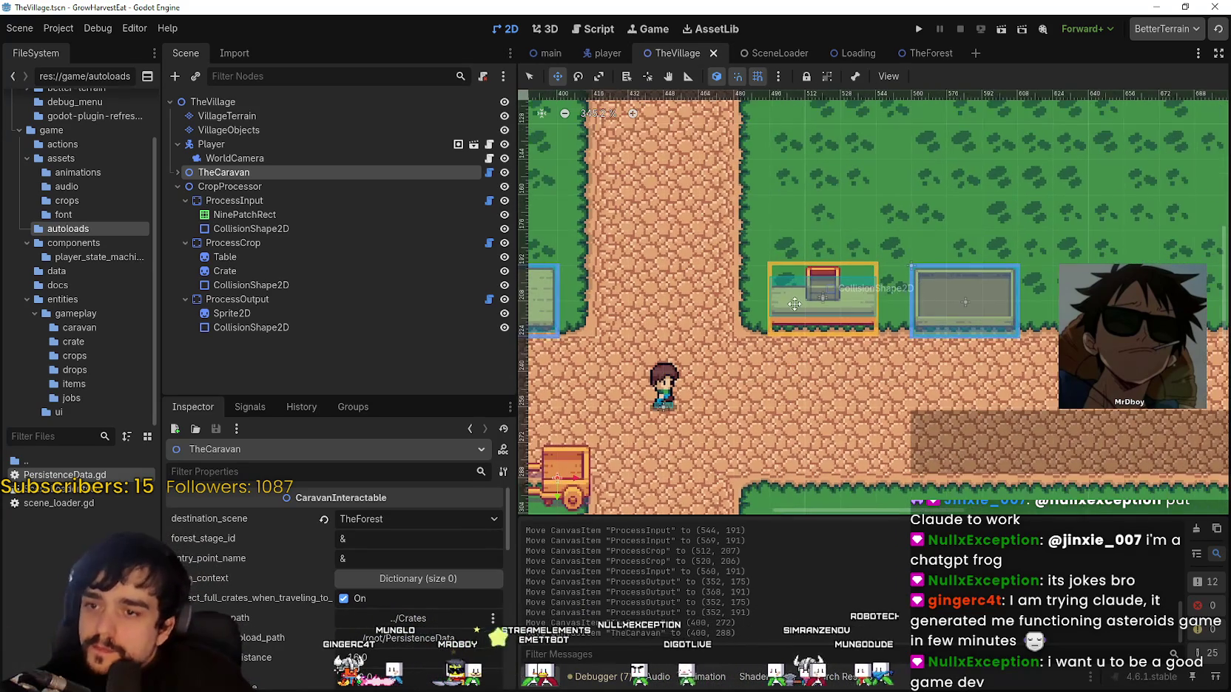
scroll(774, 307, down, 1)
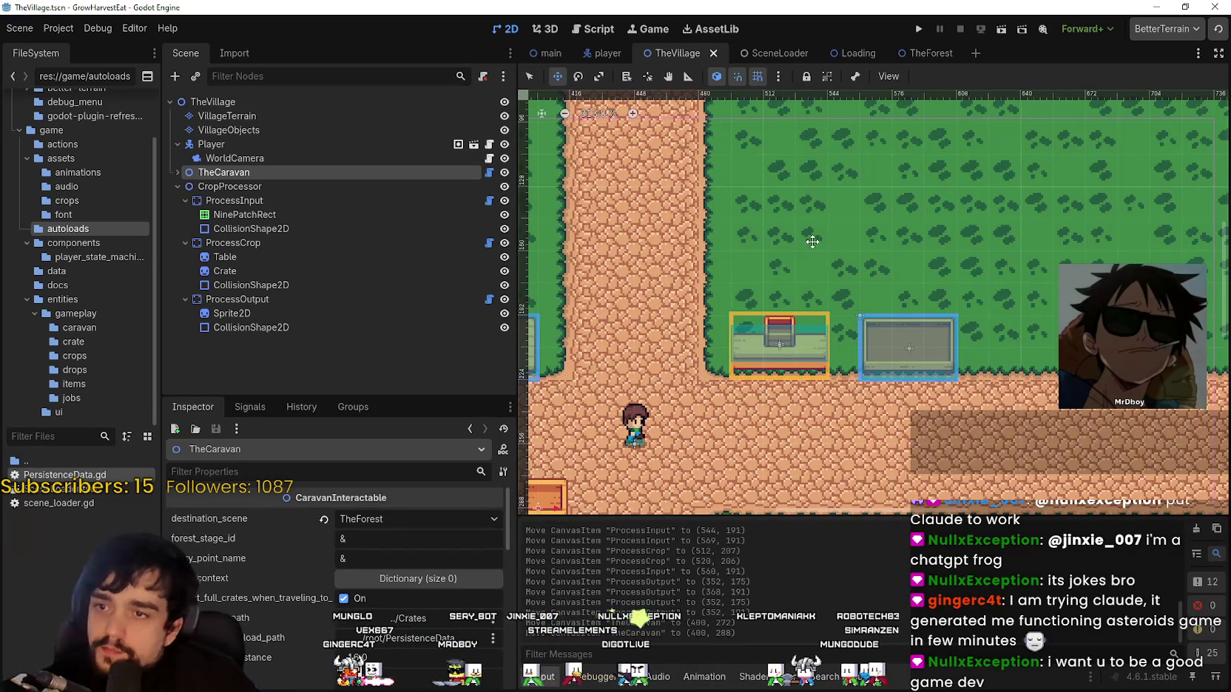
scroll(830, 426, up, 1)
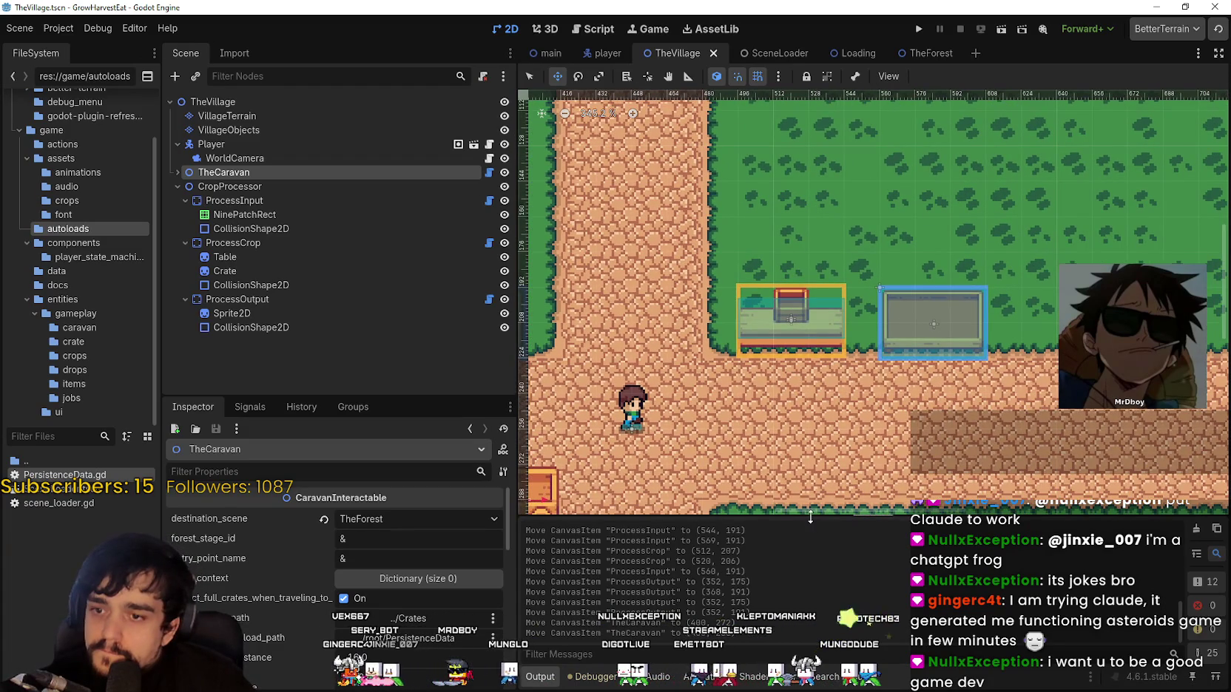
scroll(786, 430, down, 1)
scroll(785, 429, left, 1)
scroll(776, 370, down, 2)
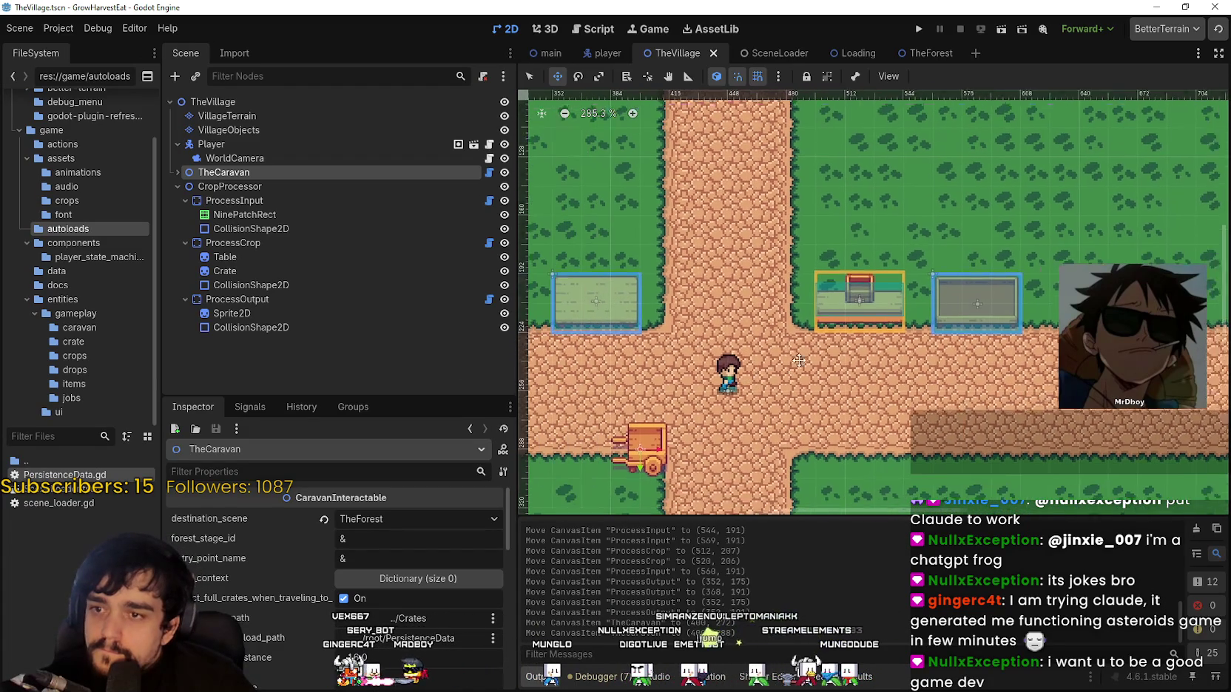
scroll(864, 346, left, 1)
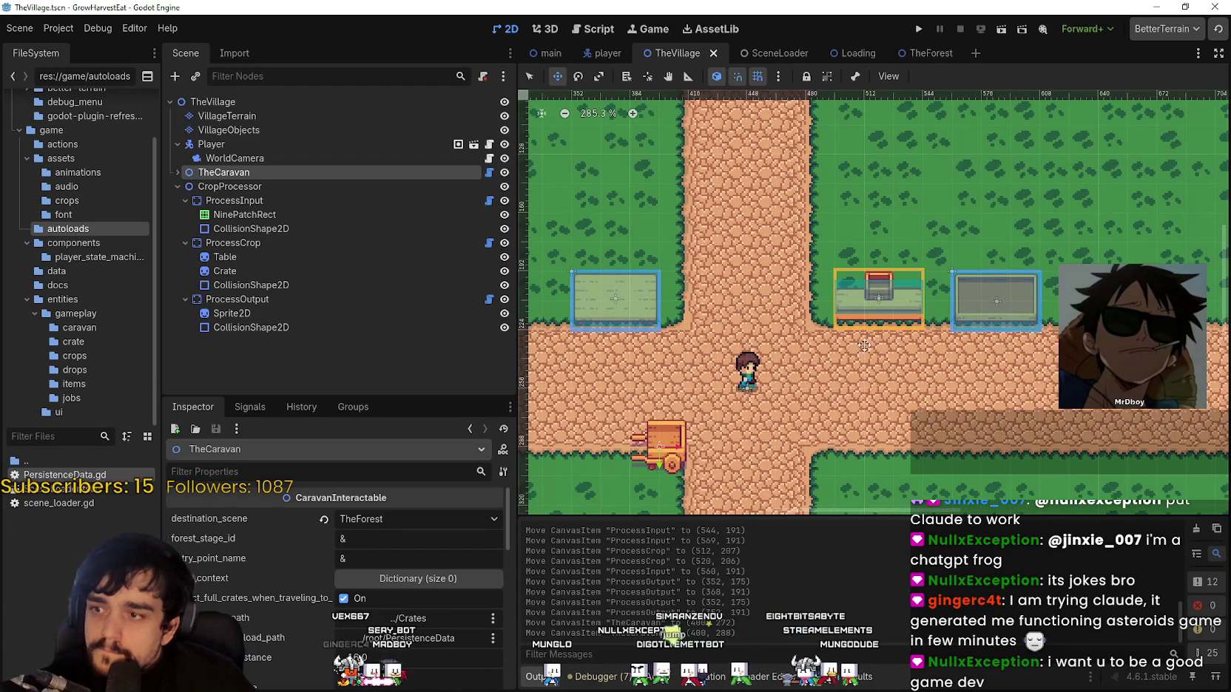
Run the project, start the game from the title screen and maximize the game window
click(918, 28)
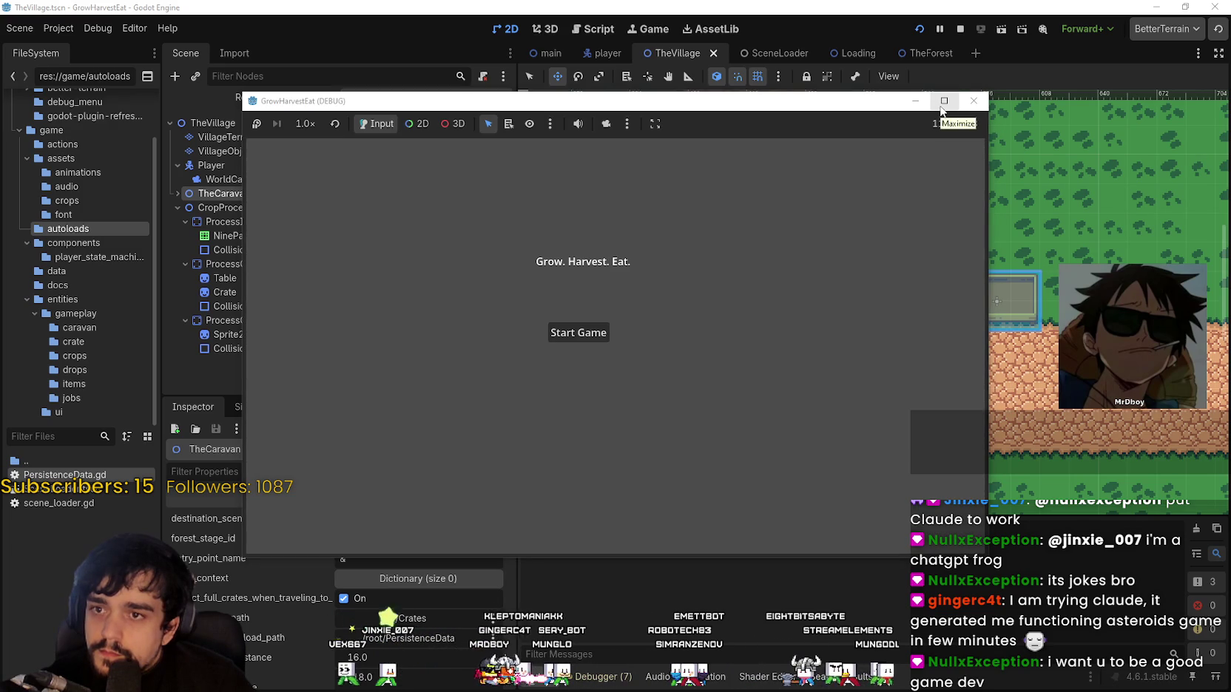
click(581, 334)
click(944, 101)
Walk to the caravan, travel to The Forest and set the game speed to 2.0x
key(a)
key(e)
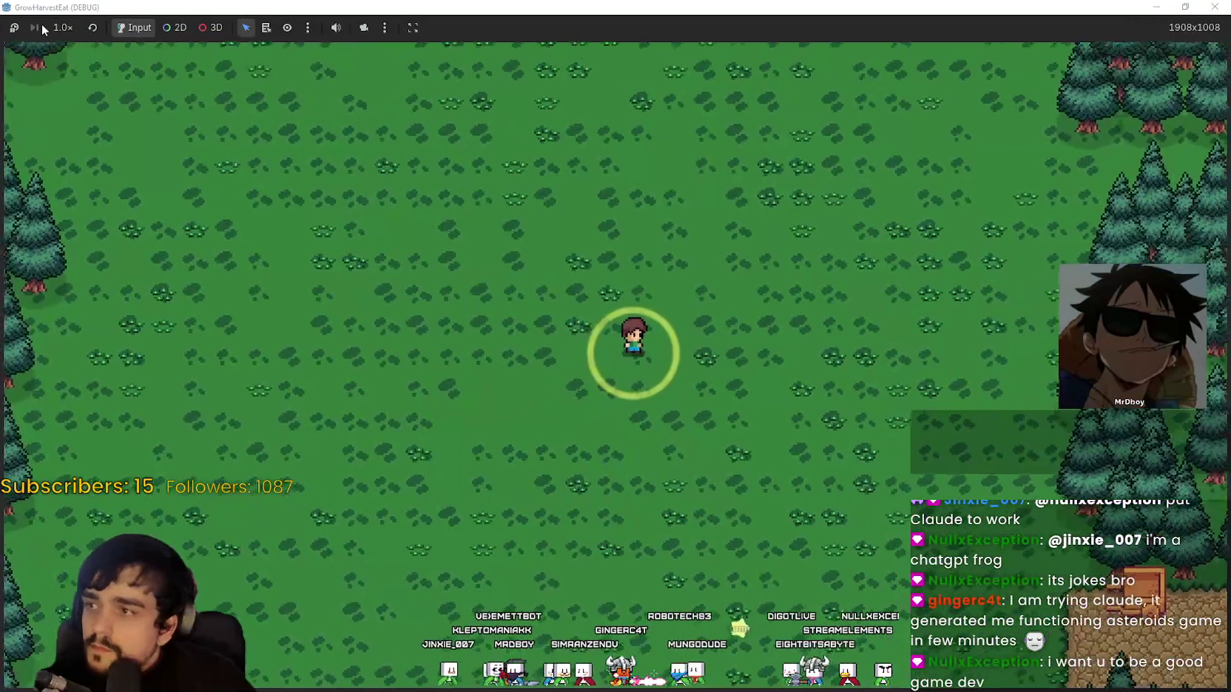
click(59, 30)
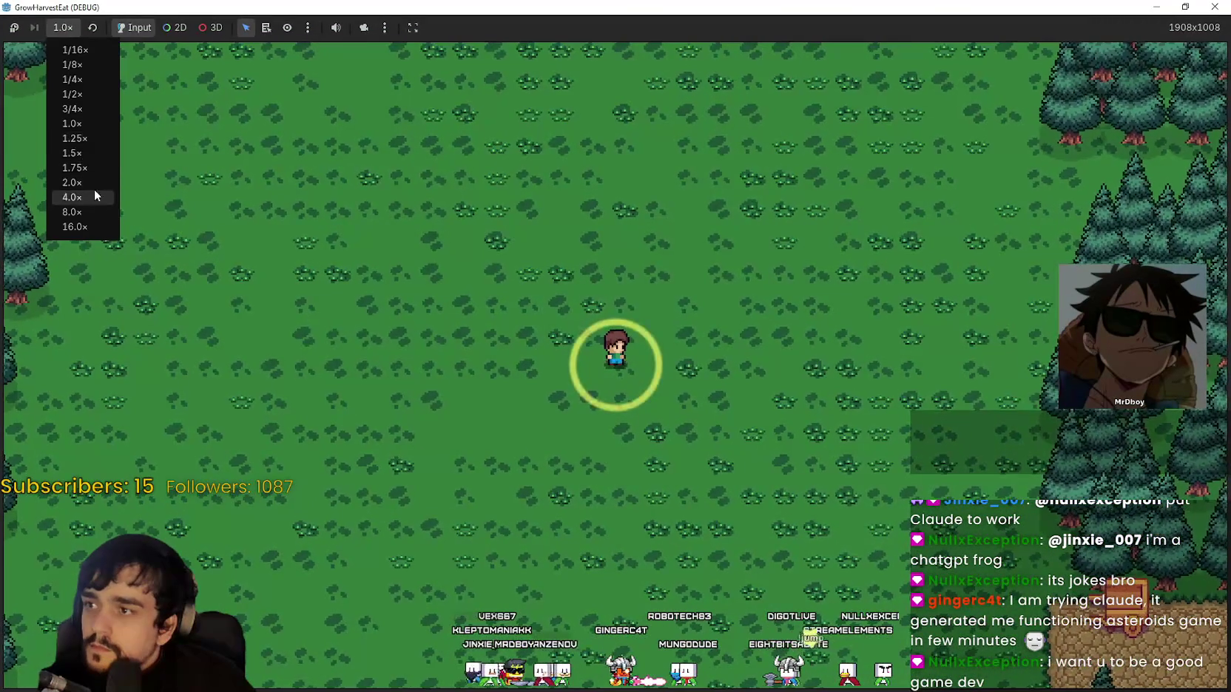
click(92, 185)
Walk the player across the forest and down into the crop field
key(d)
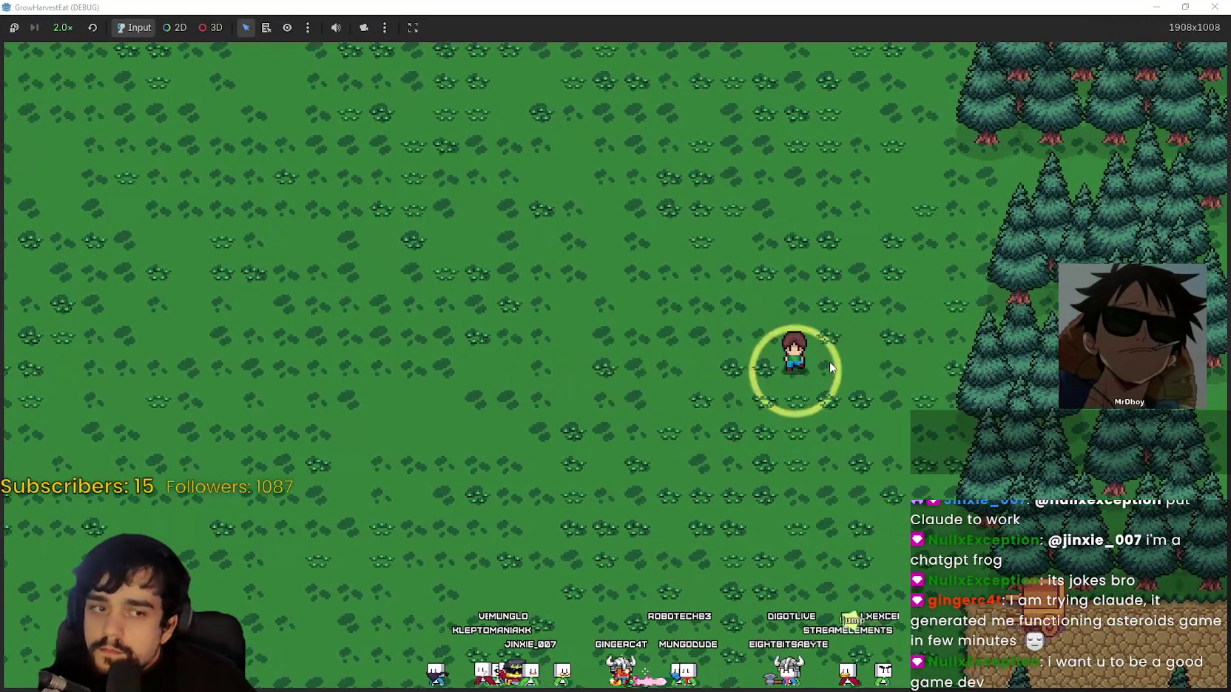
key(a)
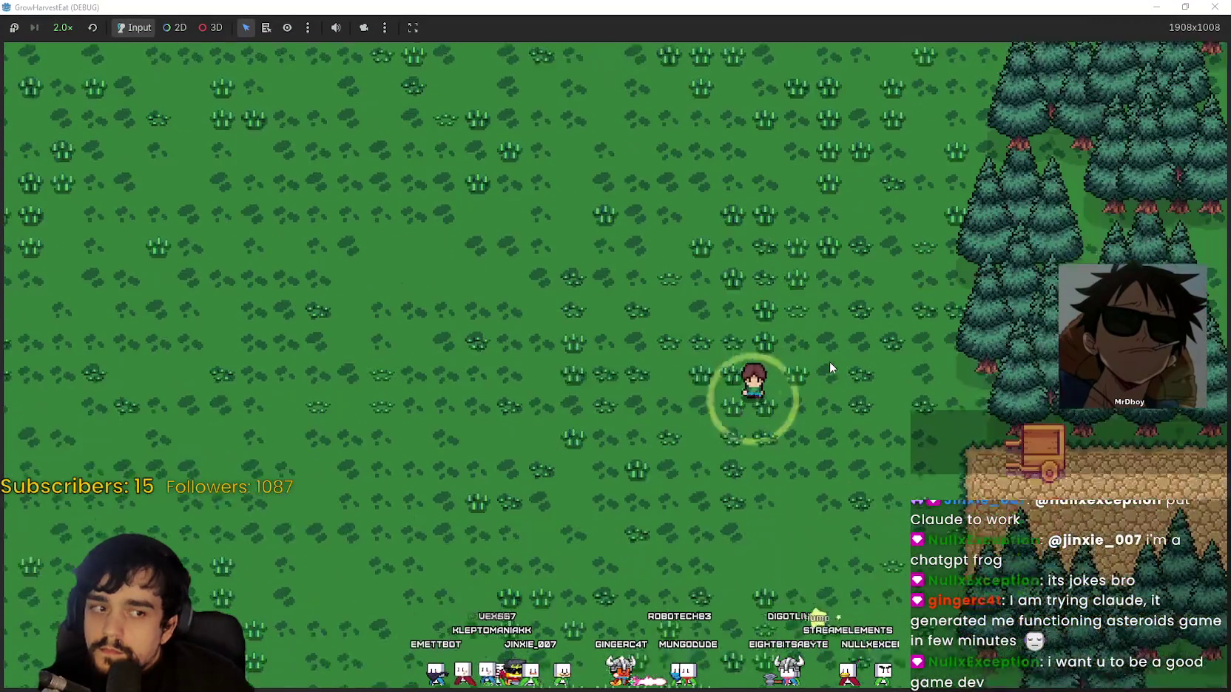
key(d)
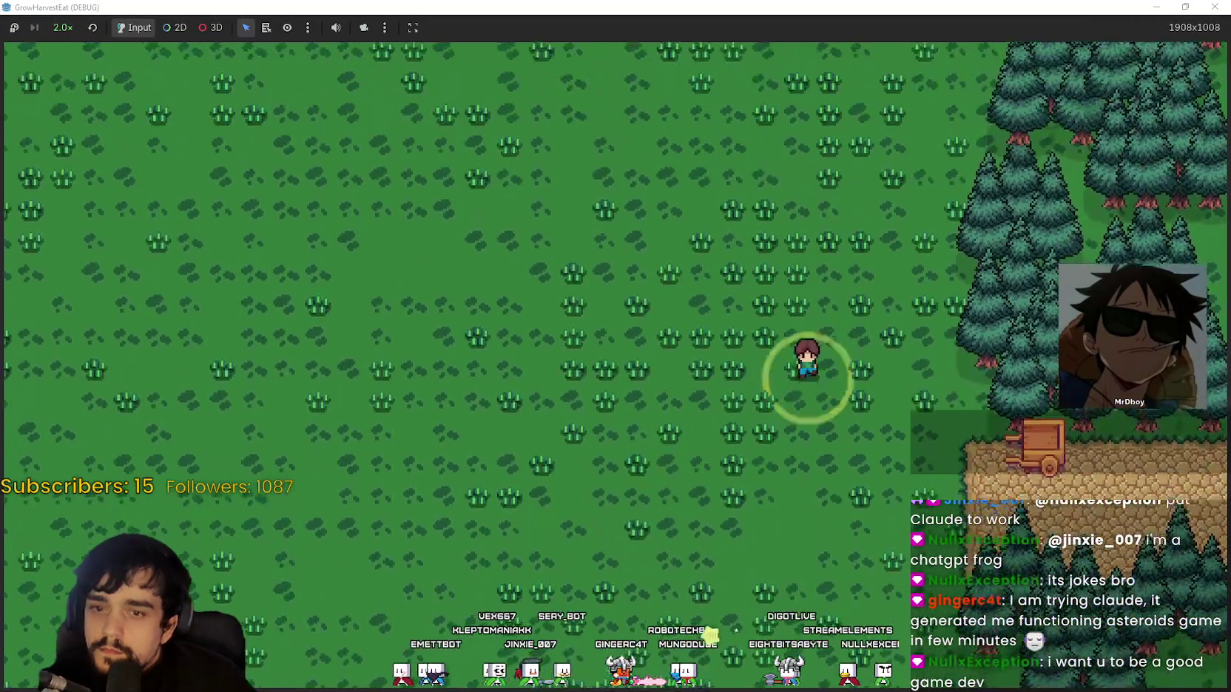
key(s)
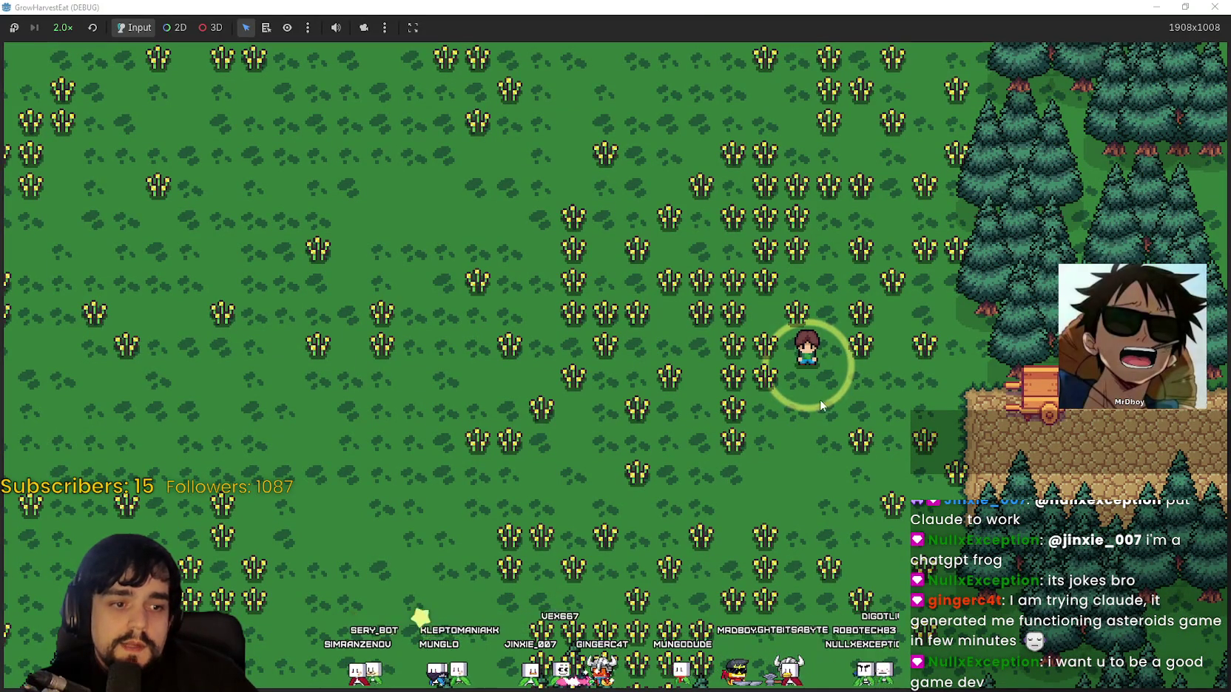
Pace left and right in the forest field until the wheat ripens, then harvest it
key(a)
key(d)
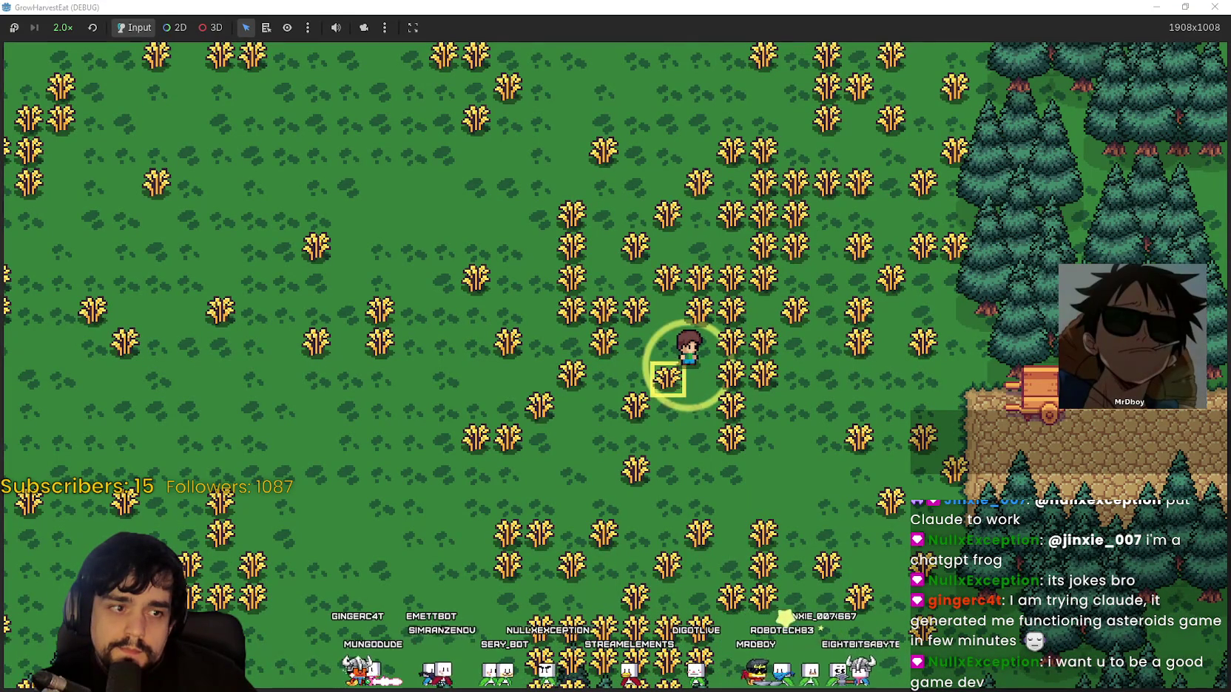
key(d)
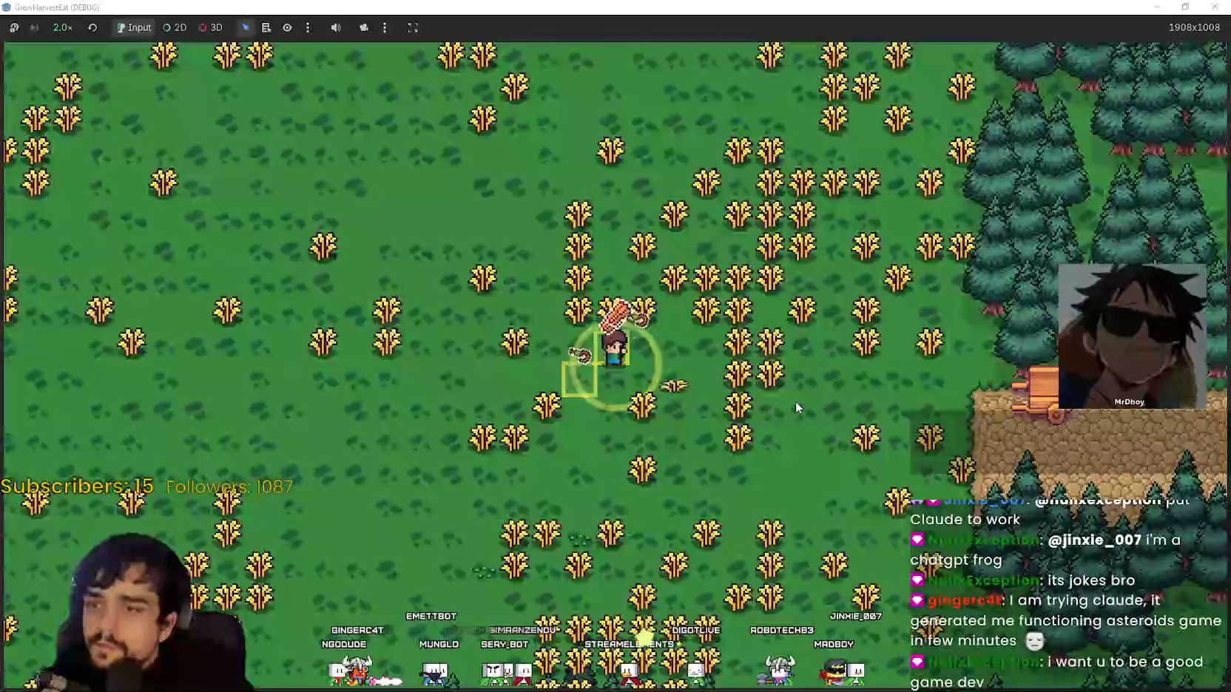
Harvest more wheat across the forest field and ride the caravan back to the village
key(w)
key(d)
key(w)
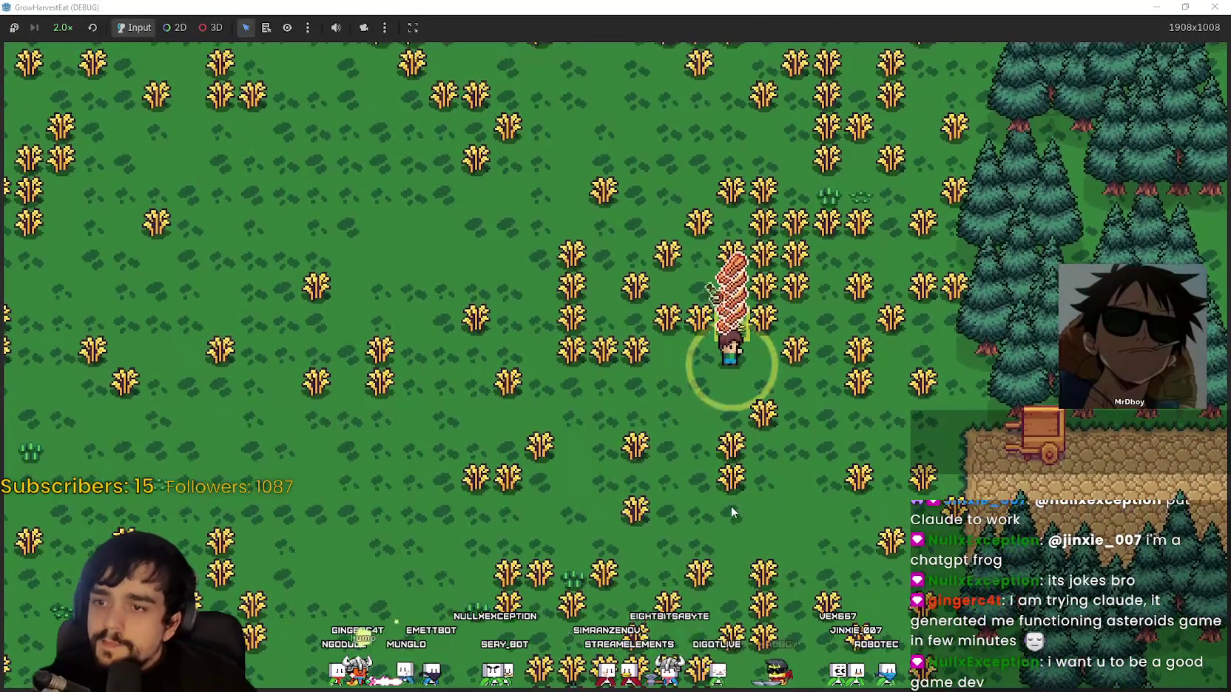
key(d)
key(s)
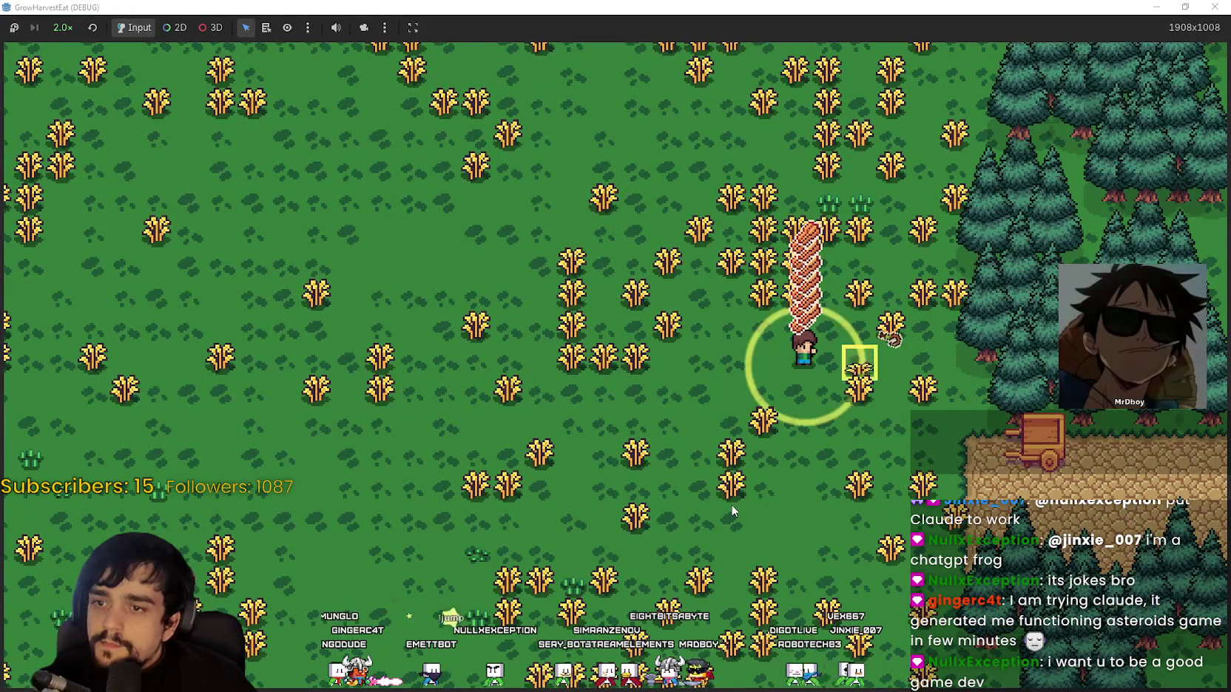
key(s)
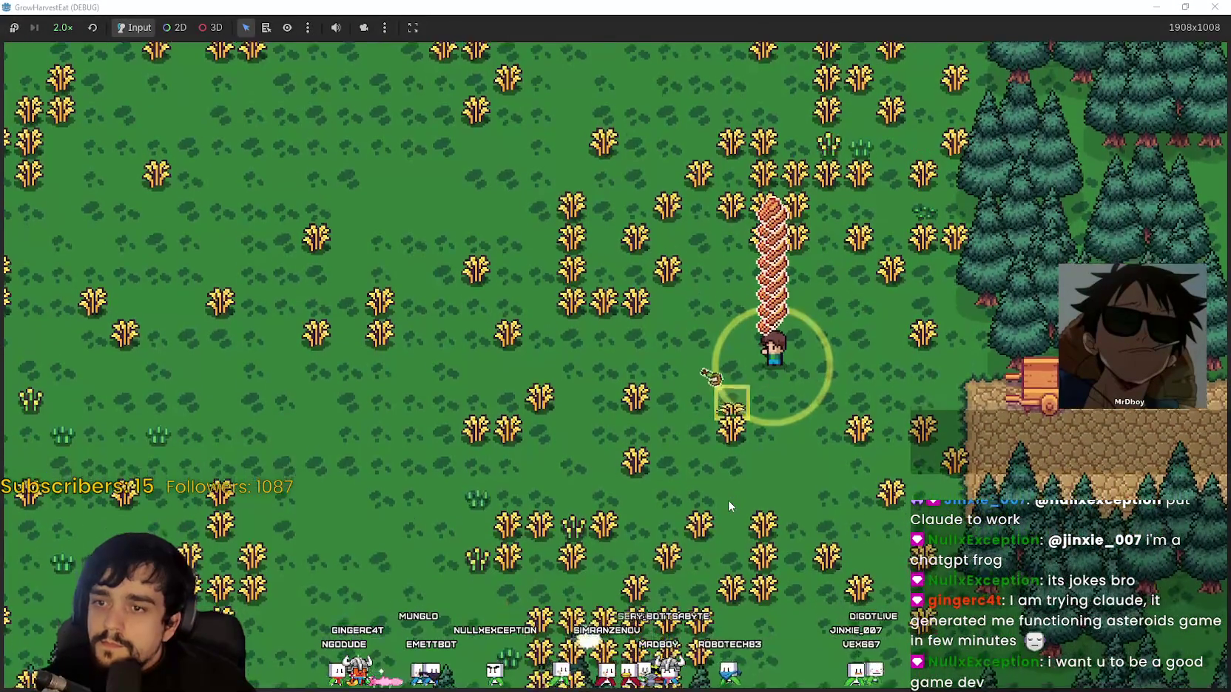
key(d)
key(a)
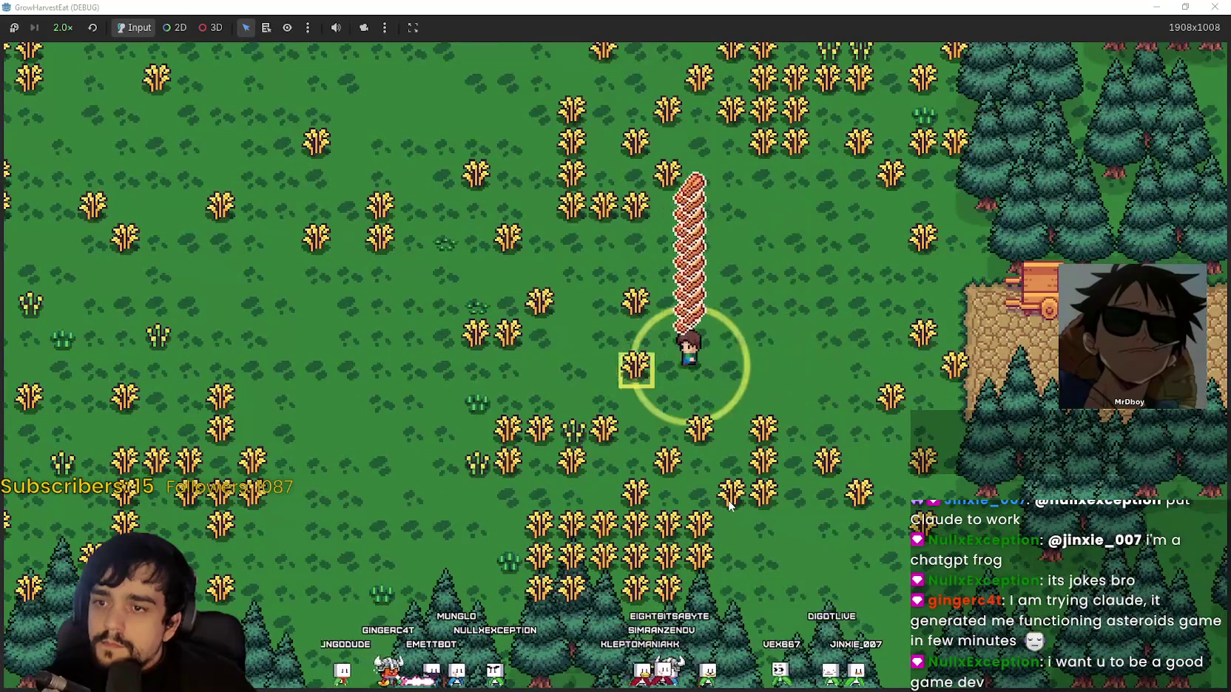
key(s)
key(d)
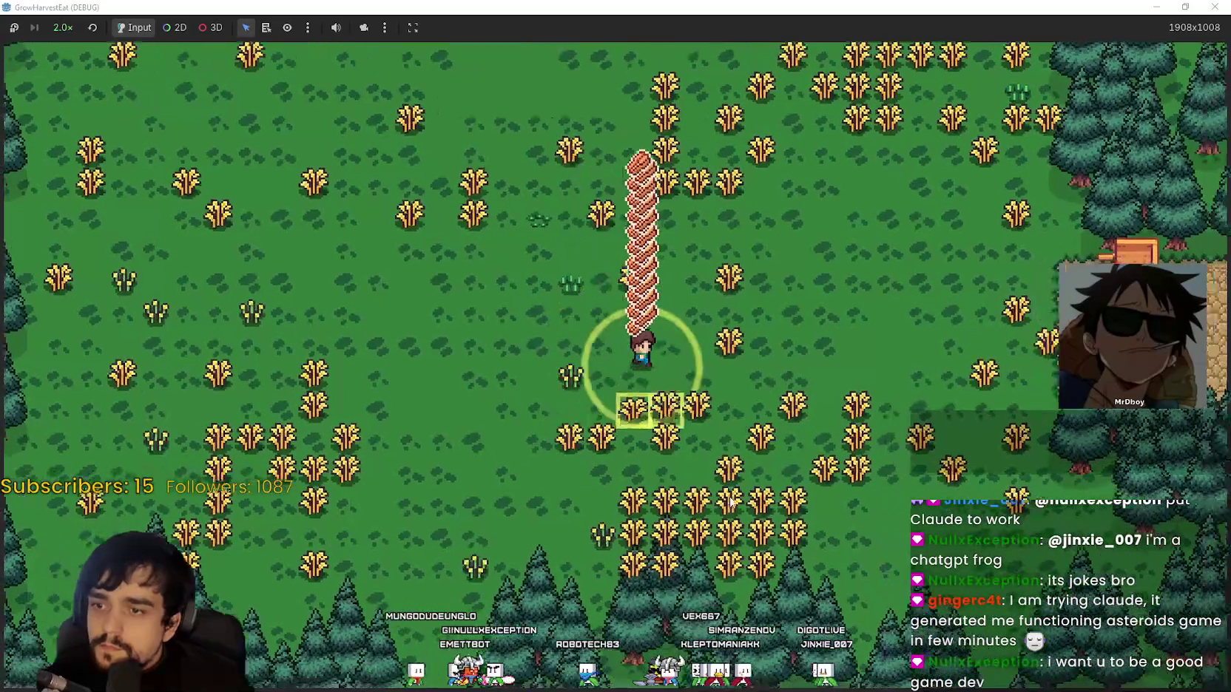
key(d)
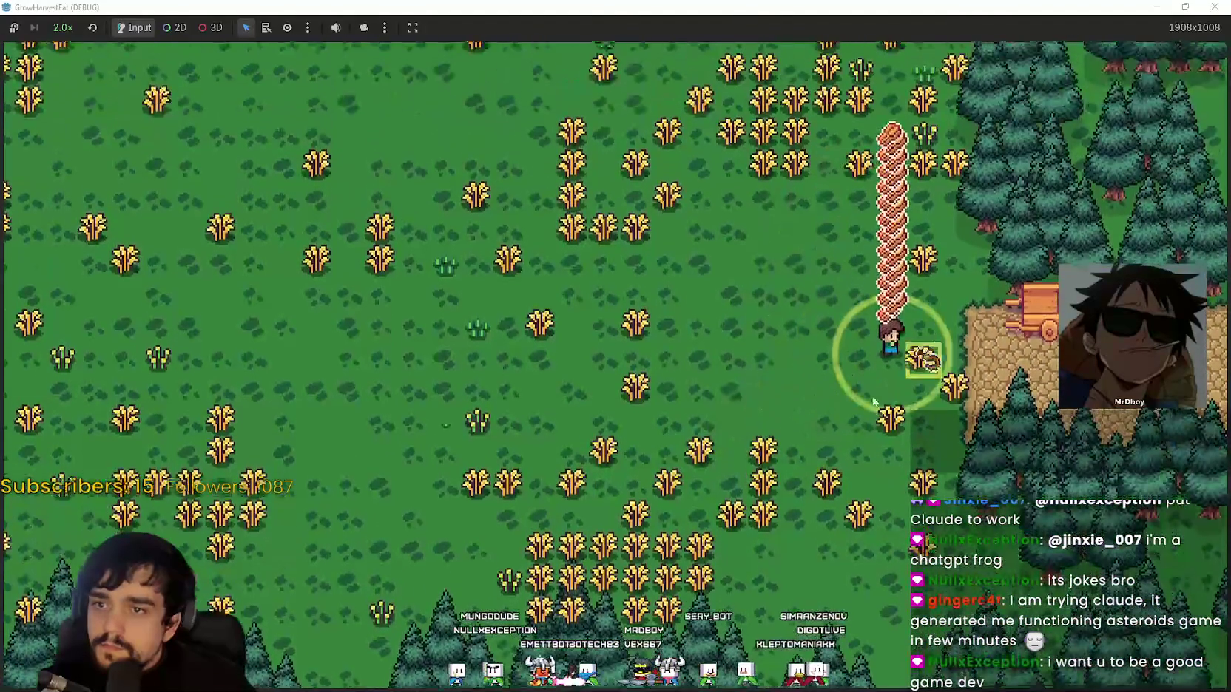
key(w)
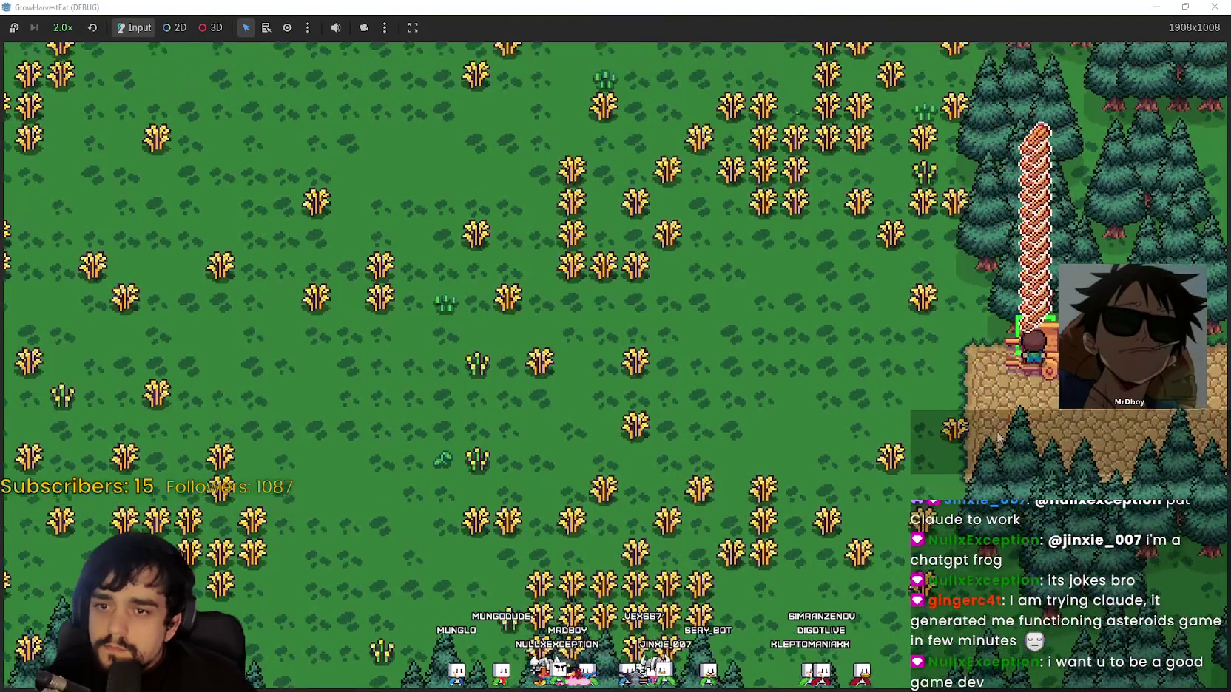
Drop the wheat stack onto the right stall, then walk around it on the grass
key(d)
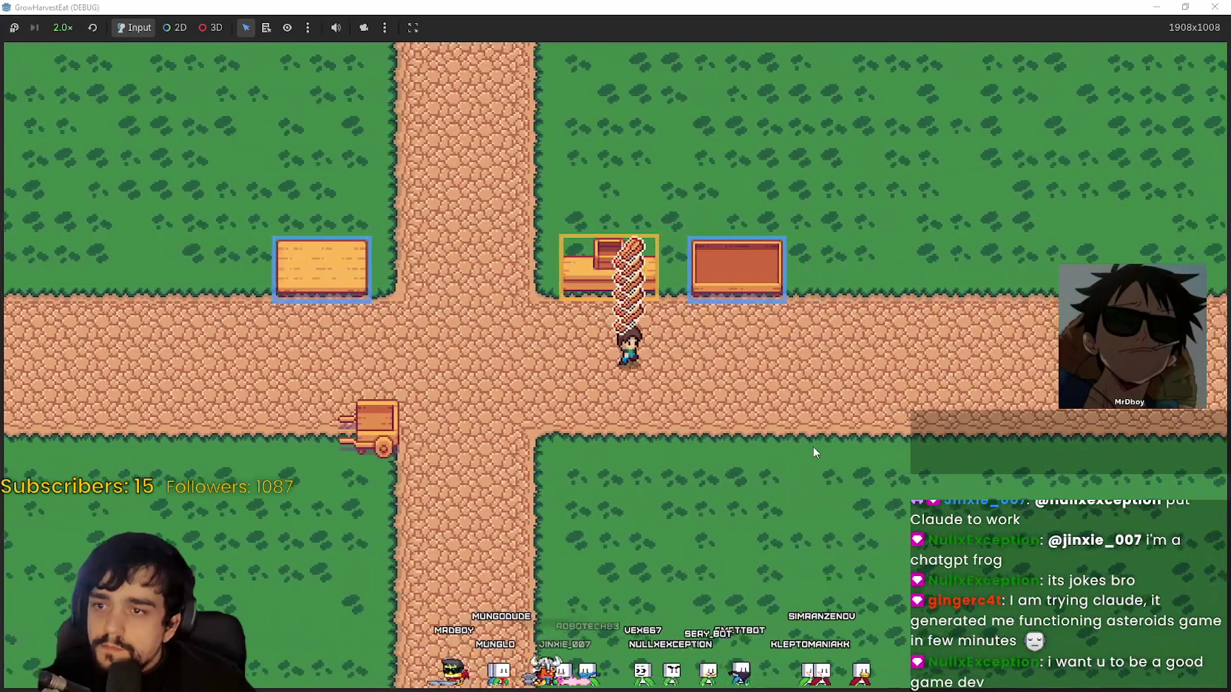
key(w)
key(d)
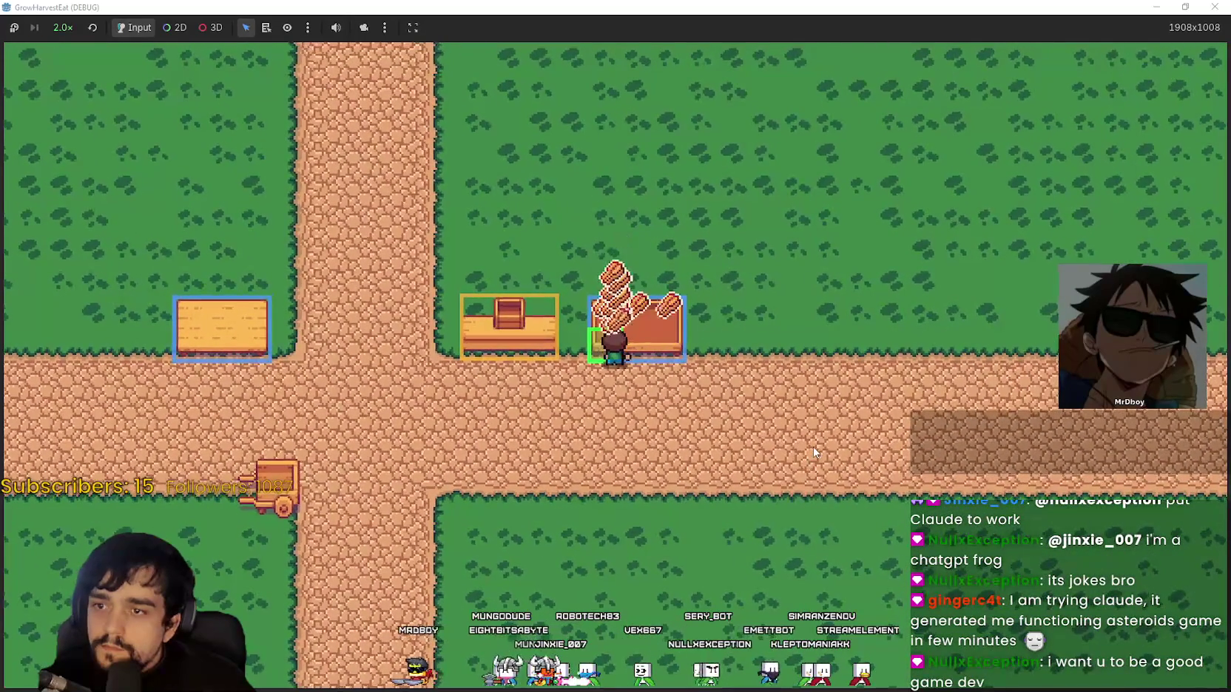
key(d)
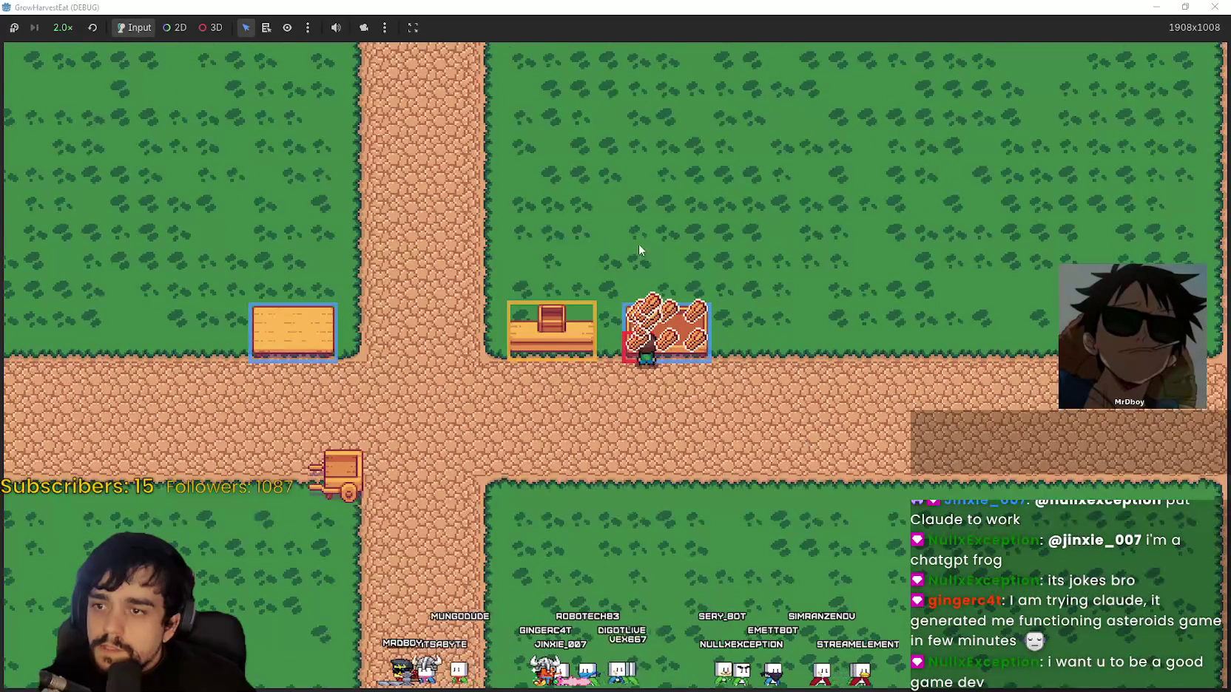
key(w)
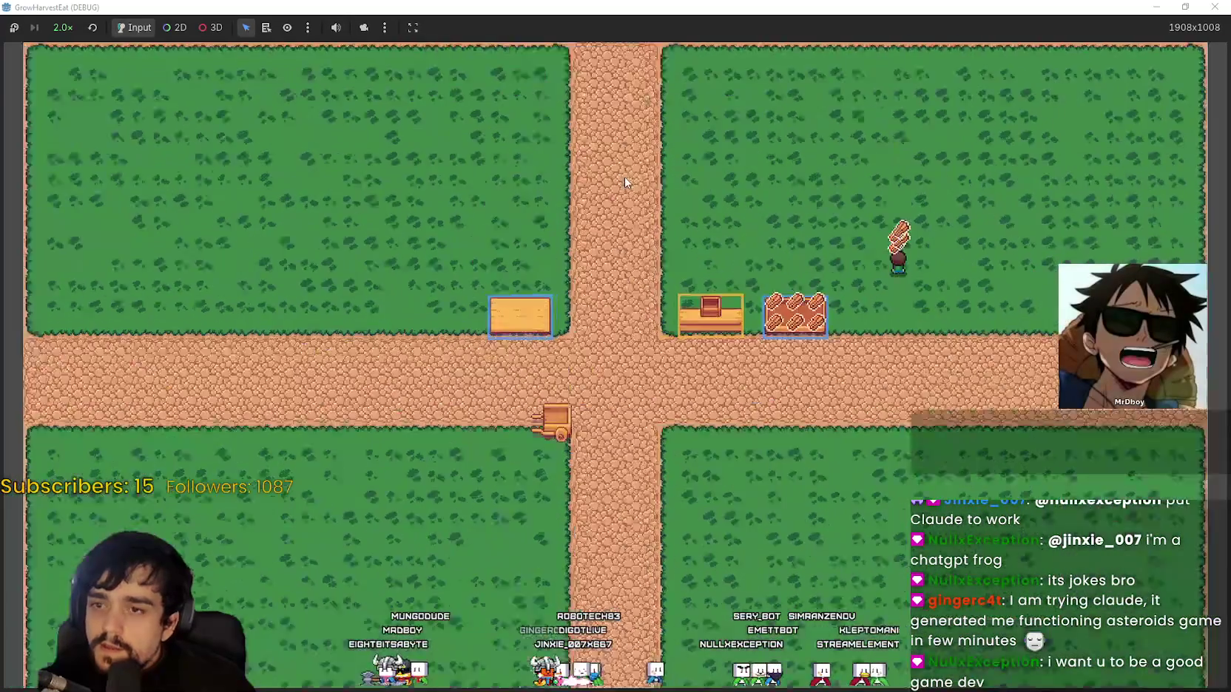
key(s)
key(a)
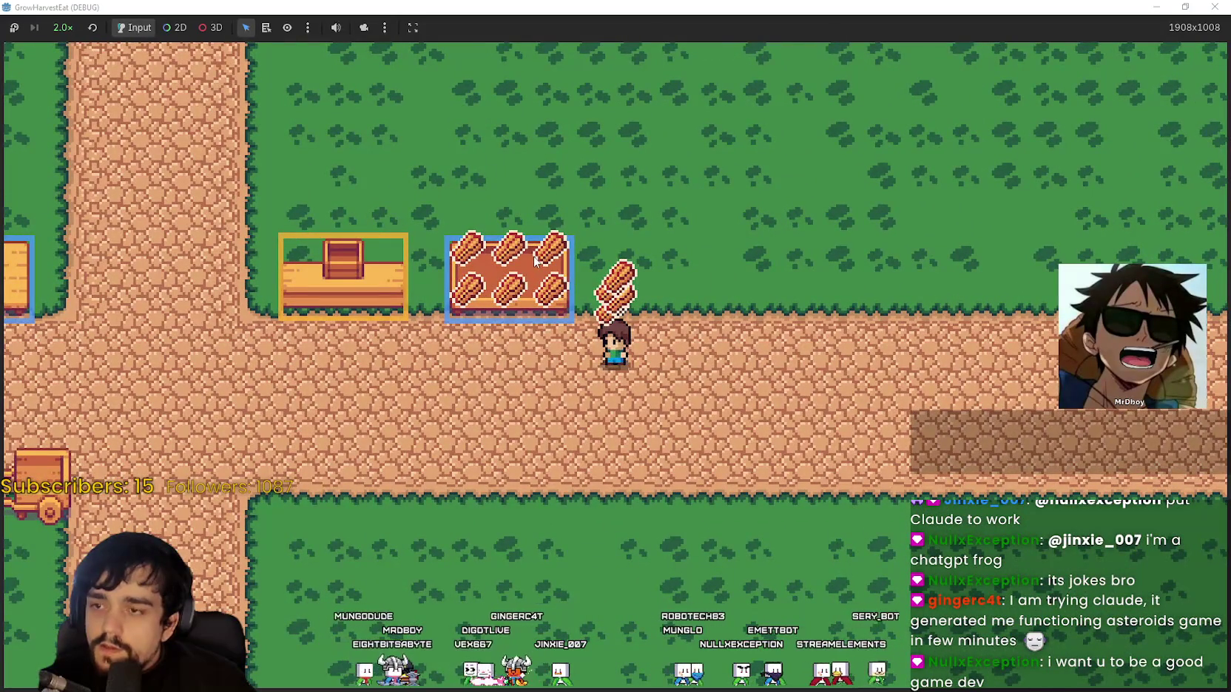
key(d)
key(w)
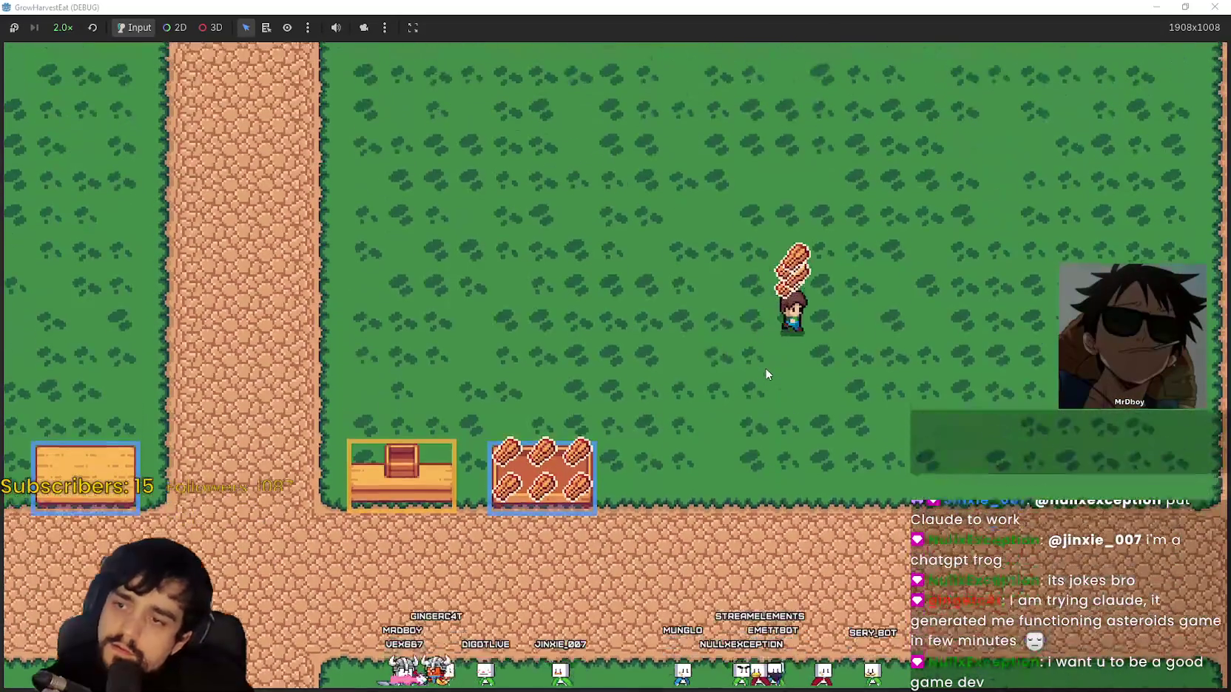
key(s)
key(a)
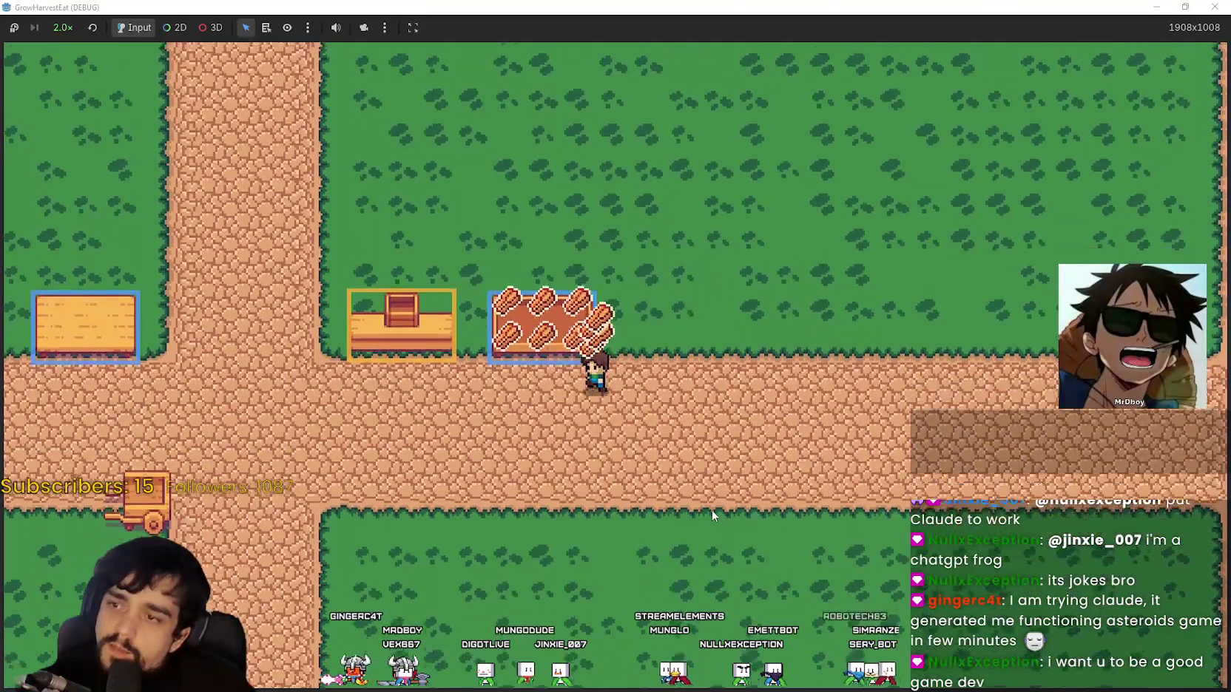
Step onto the middle processing table from different sides so the wheat is baked into loaves
key(a)
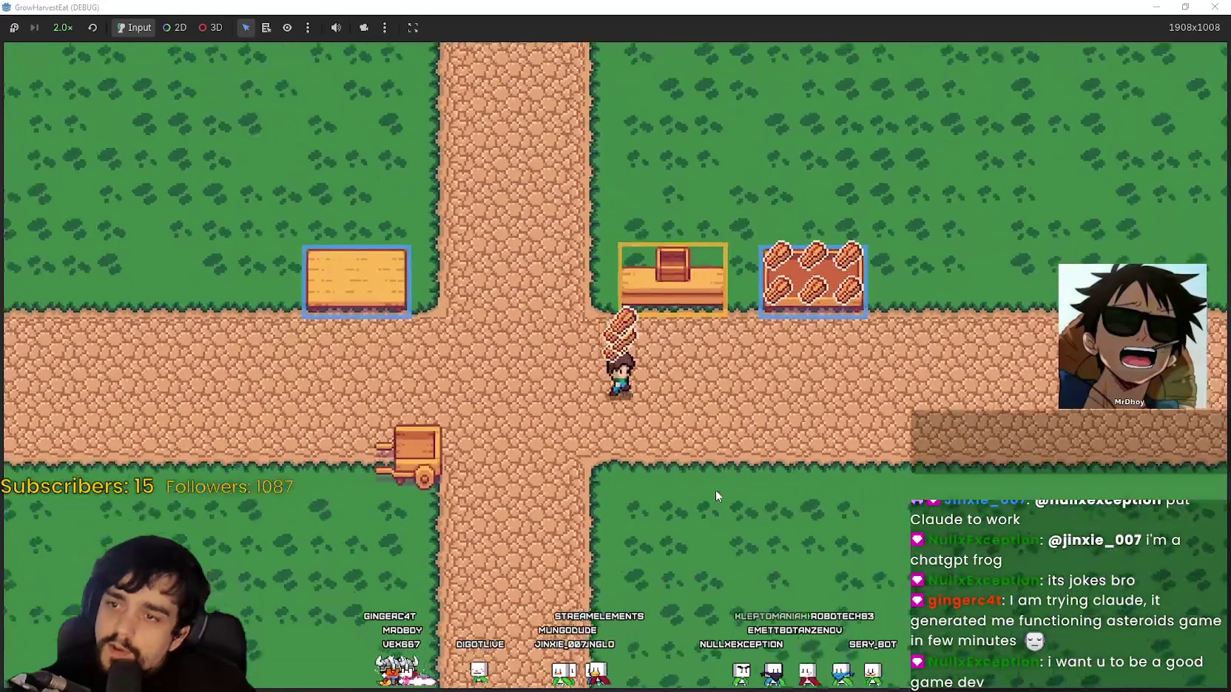
key(w)
key(d)
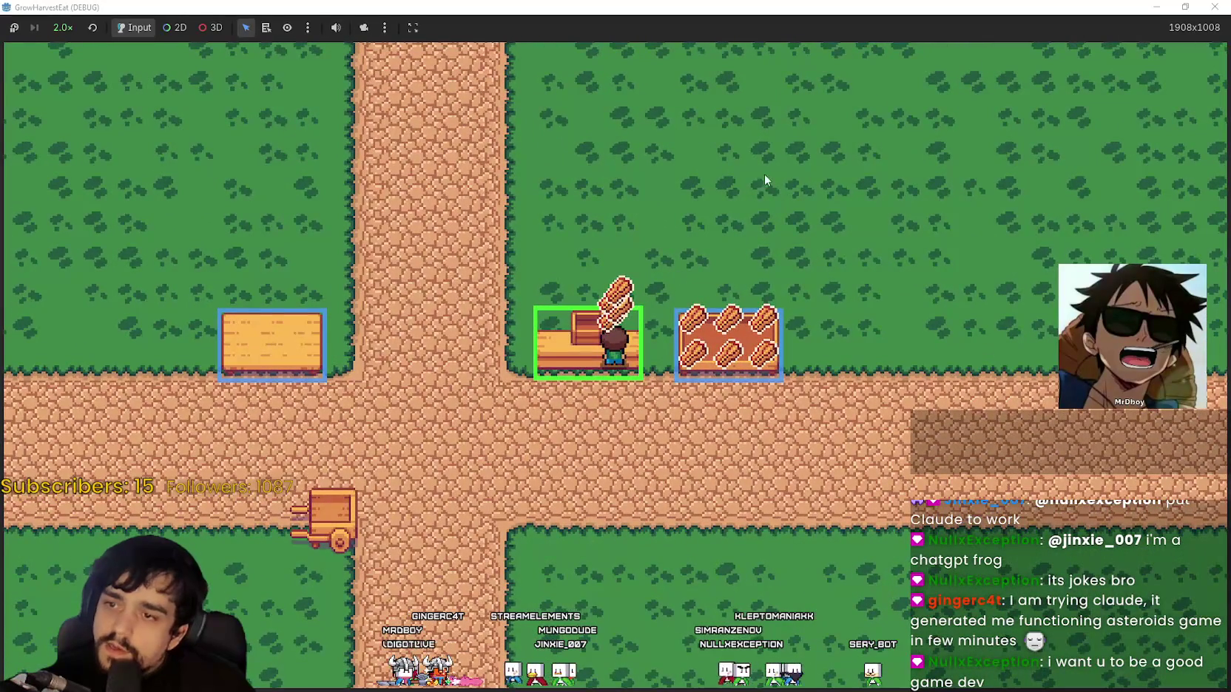
key(s)
key(a)
key(w)
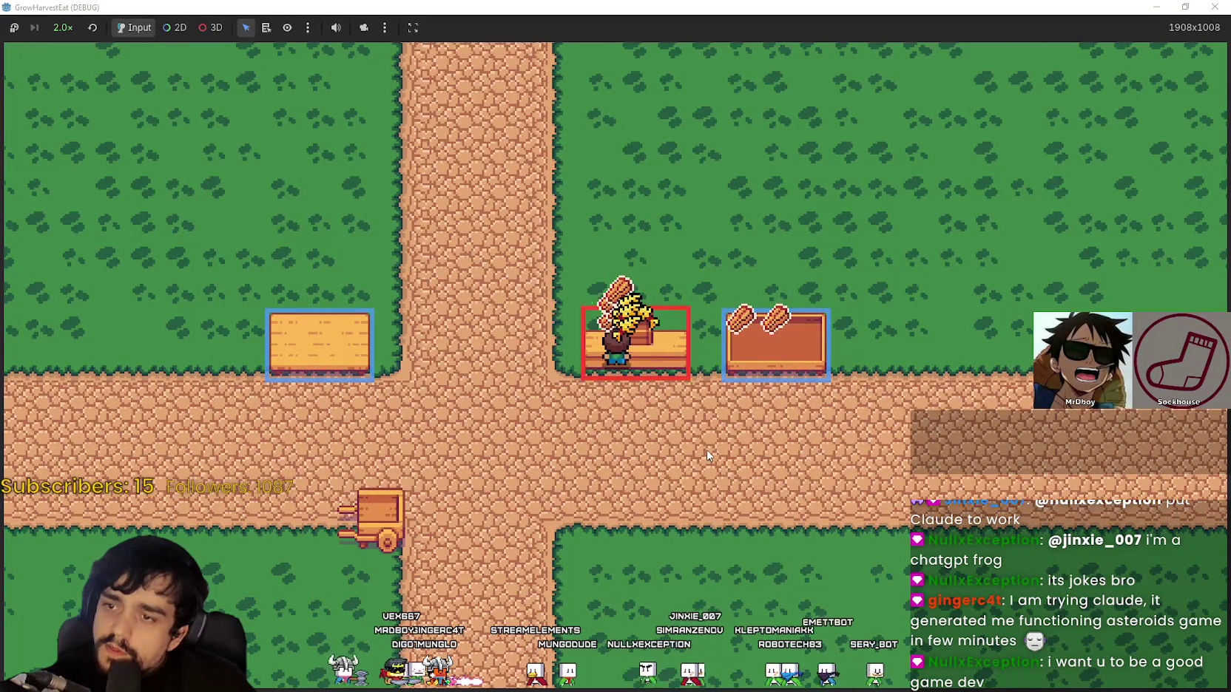
key(s)
key(w)
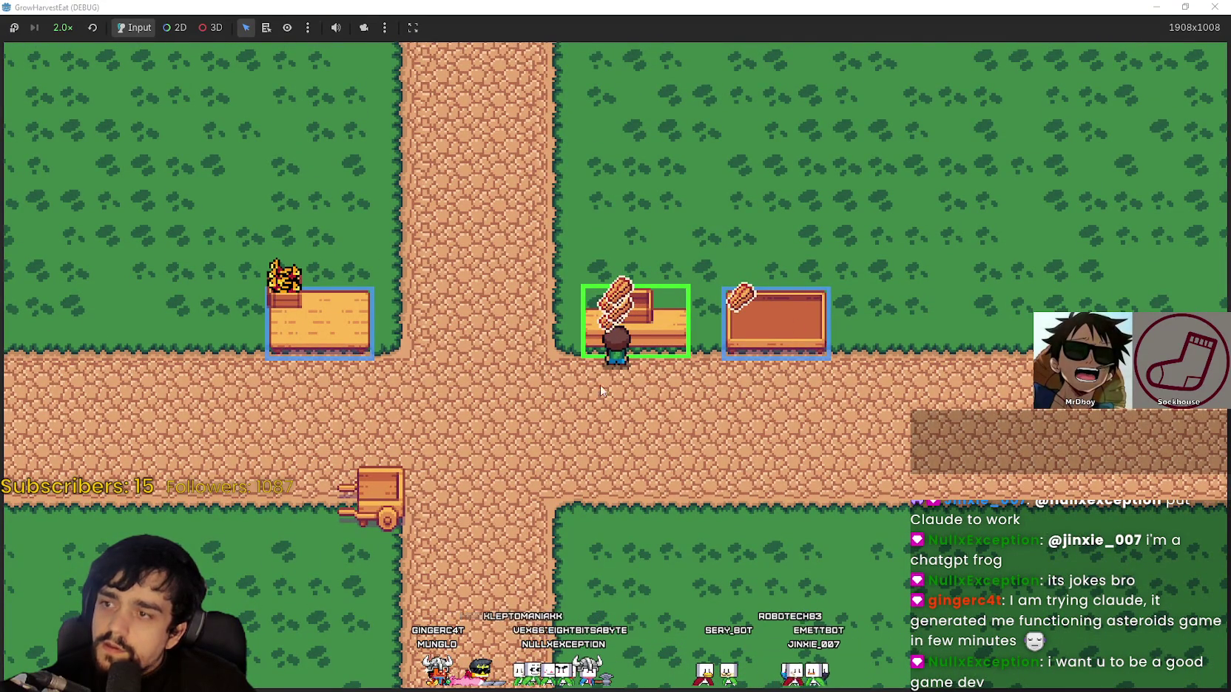
Walk the character to the cart and back through the crossroads past the stalls
key(a)
key(s)
key(d)
key(w)
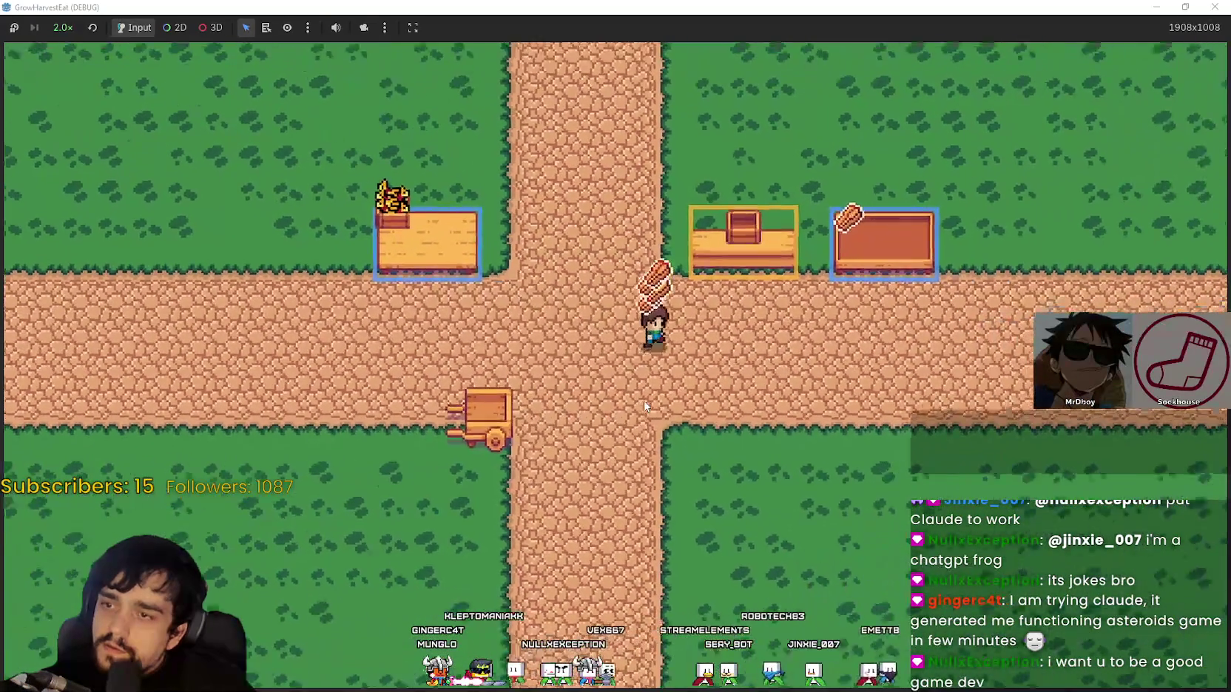
key(d)
key(s)
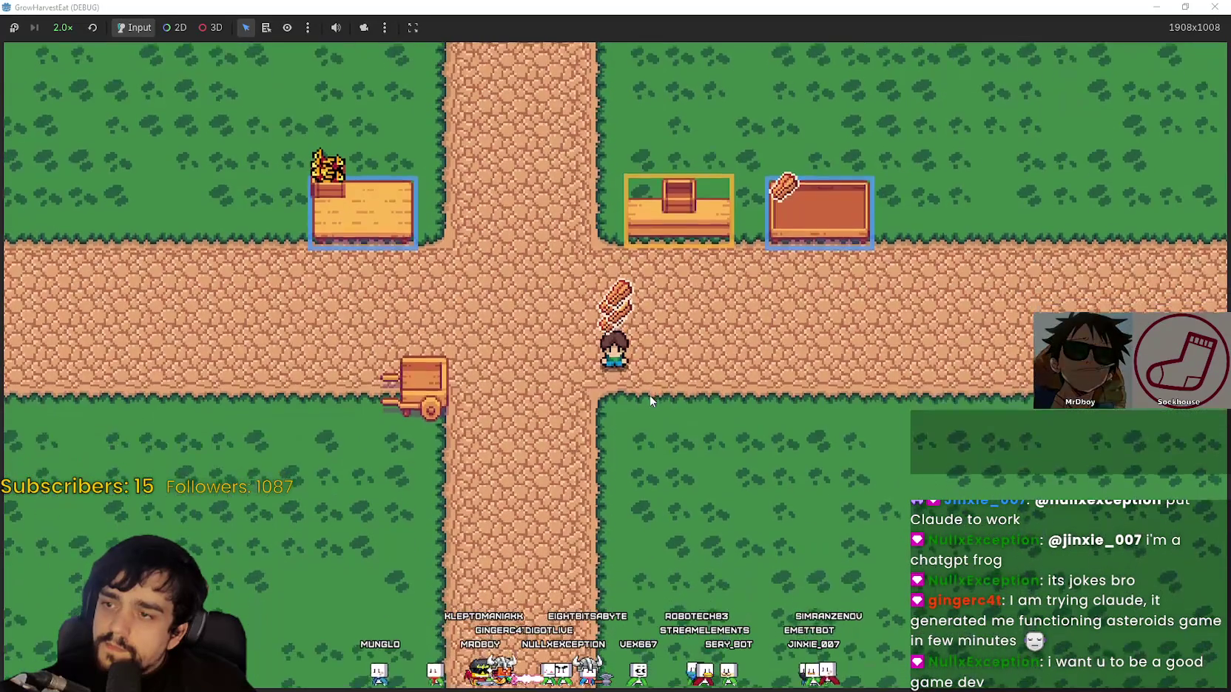
key(a)
key(w)
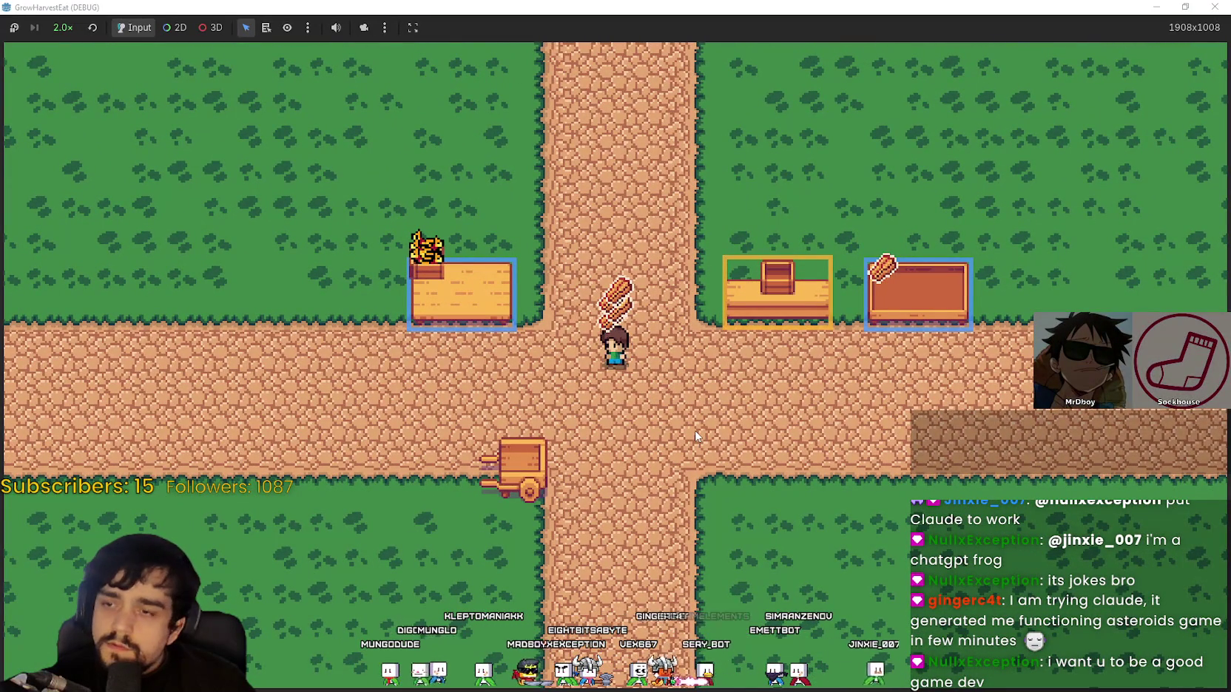
Walk along the road toward the counters, then onto the cart and back to the crossroads
key(d)
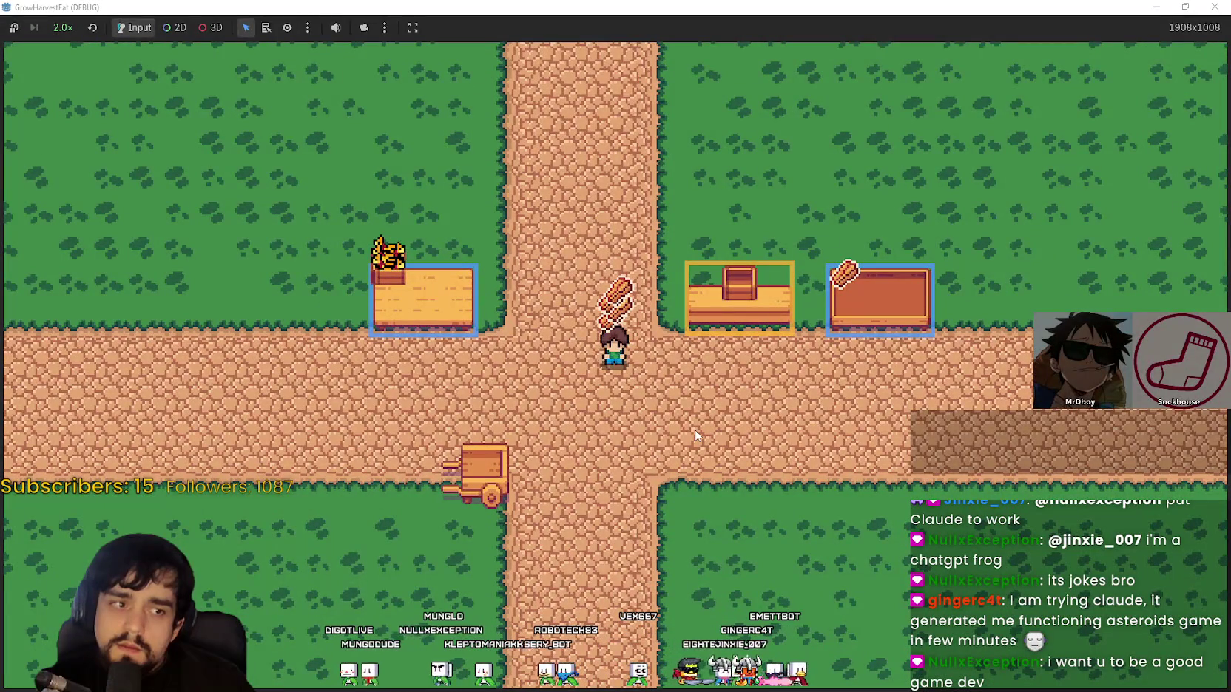
key(w)
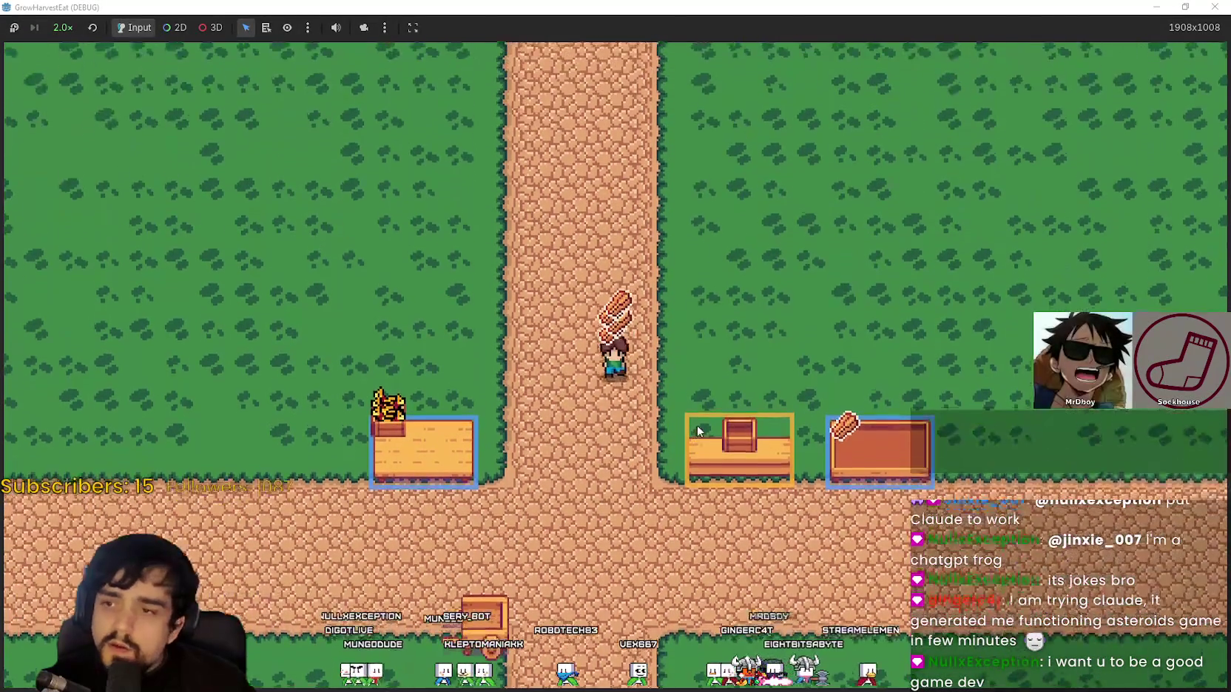
key(s)
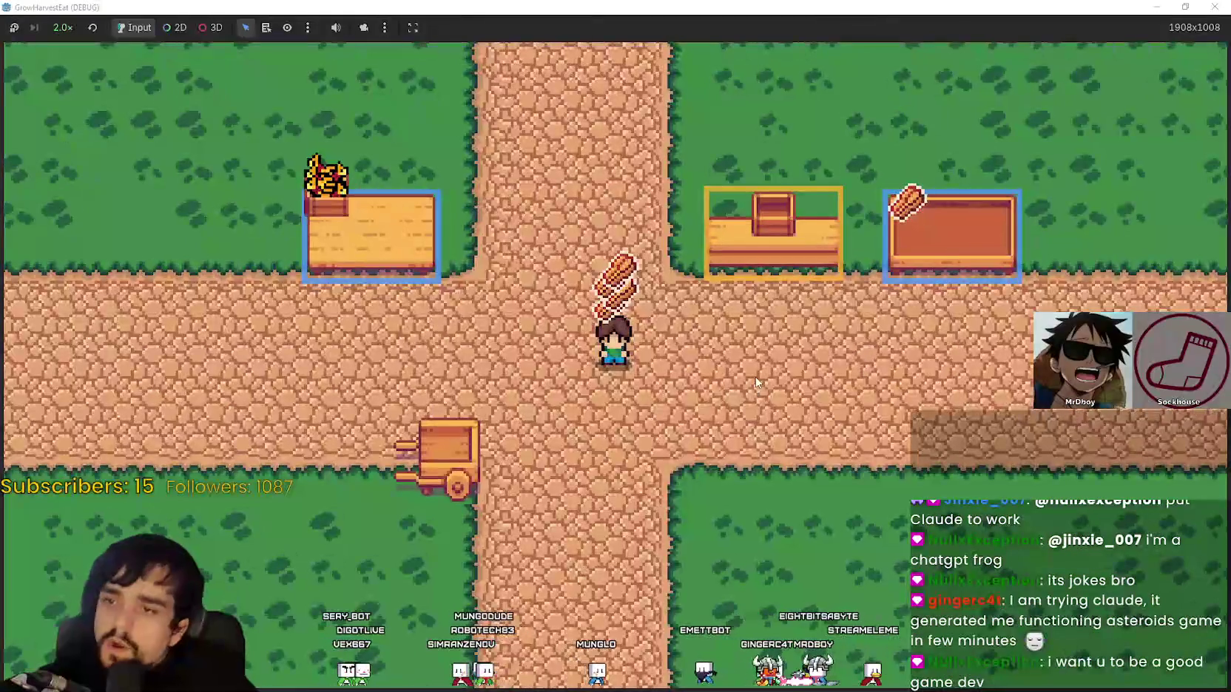
key(a)
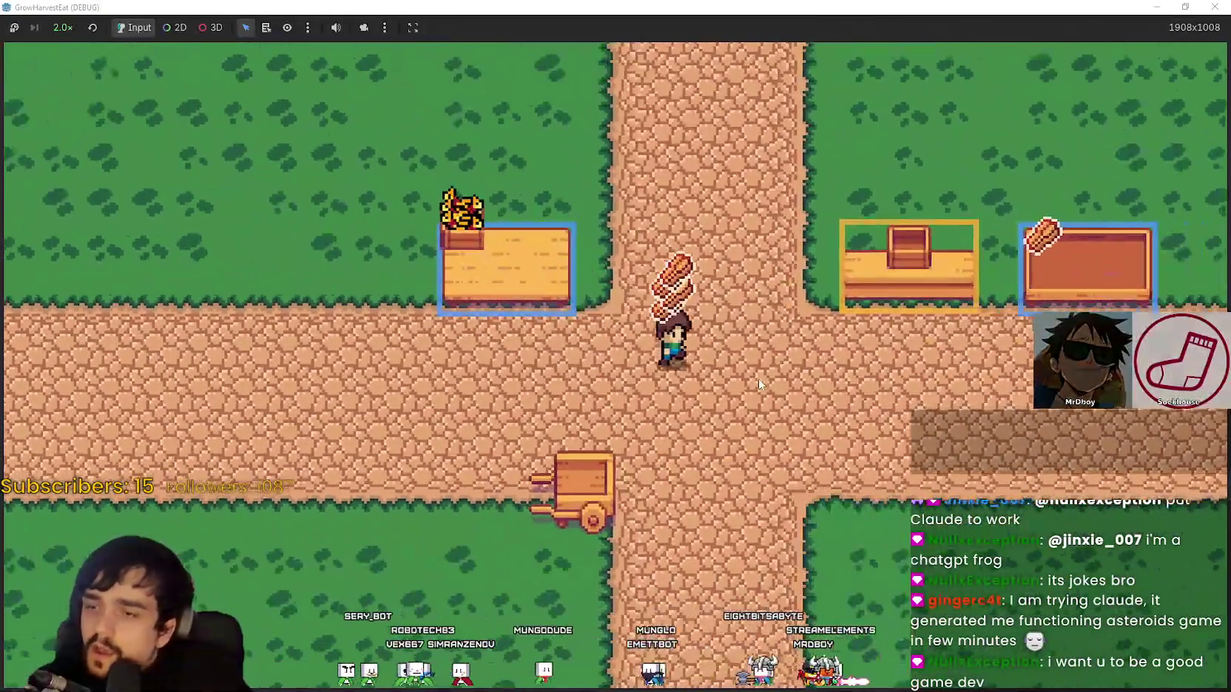
key(d)
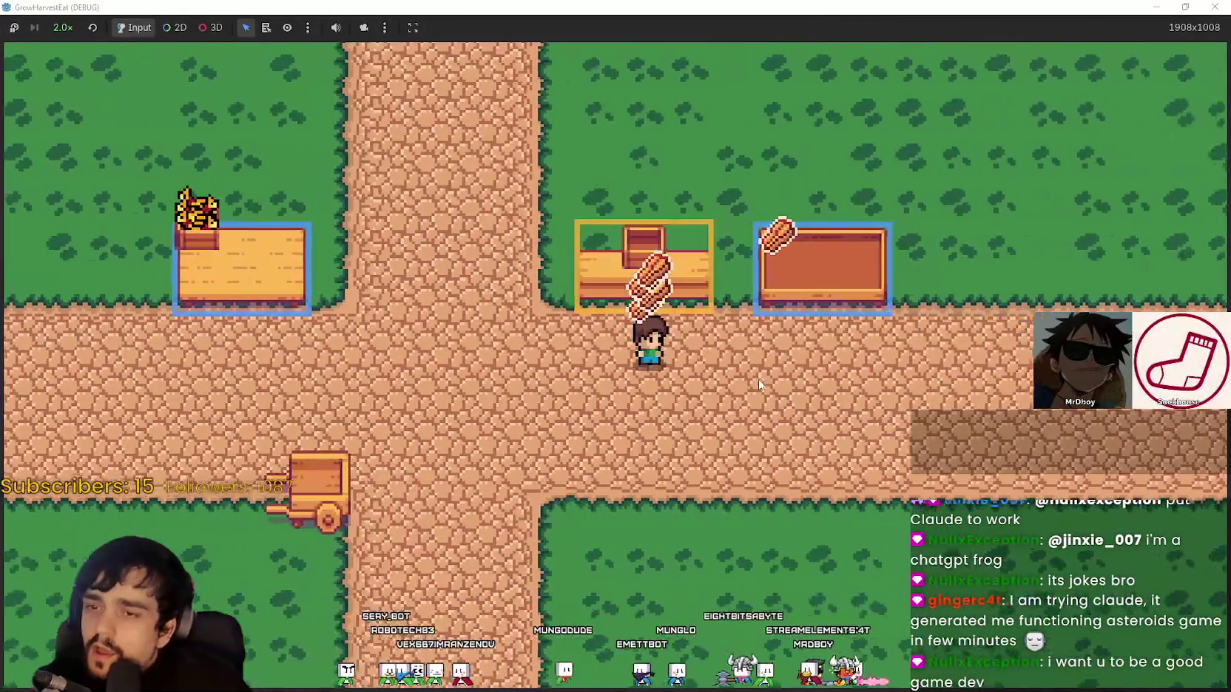
key(a)
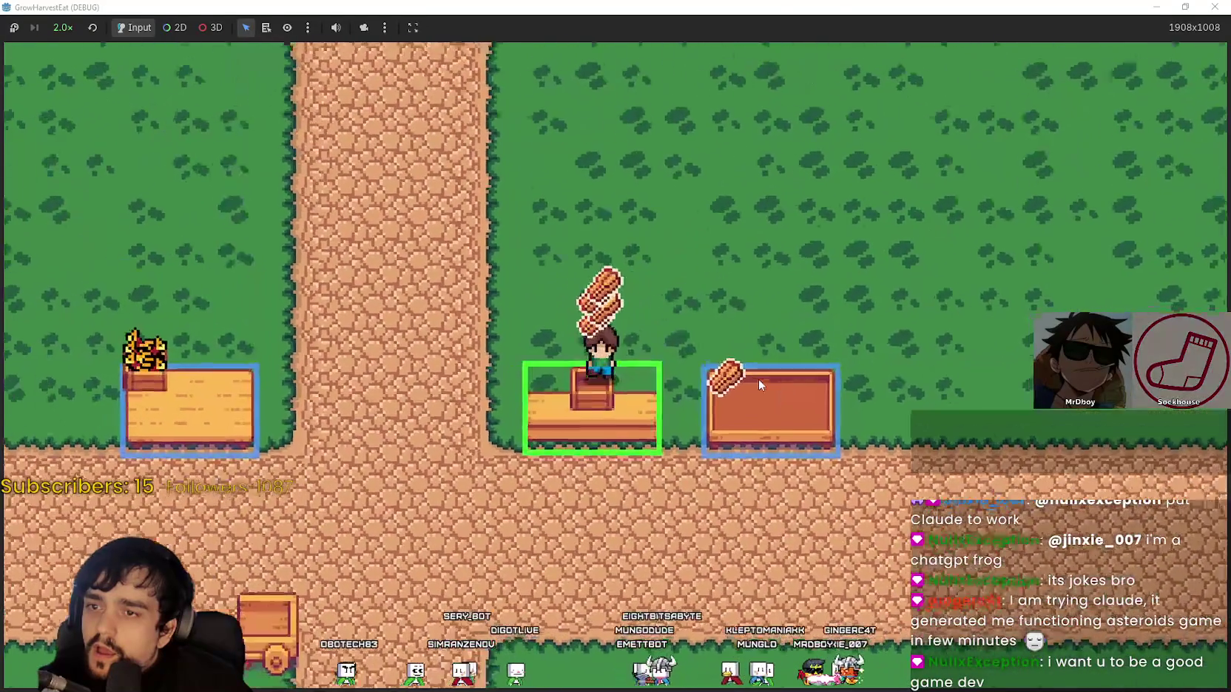
key(s)
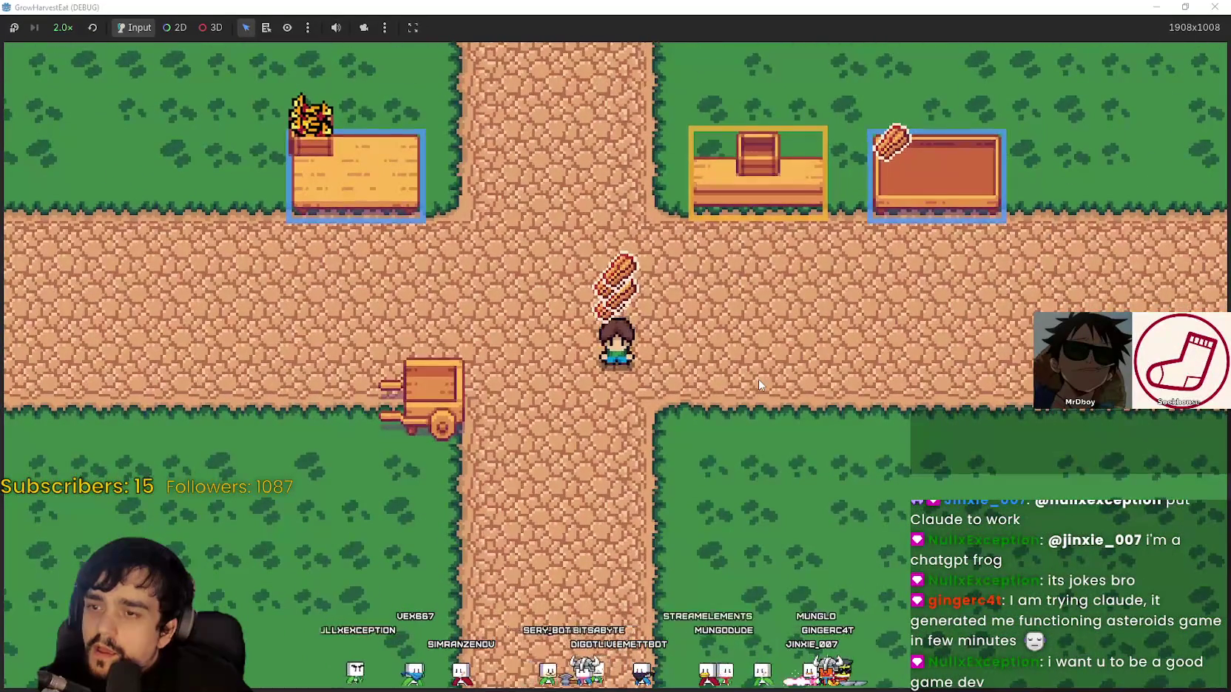
key(a)
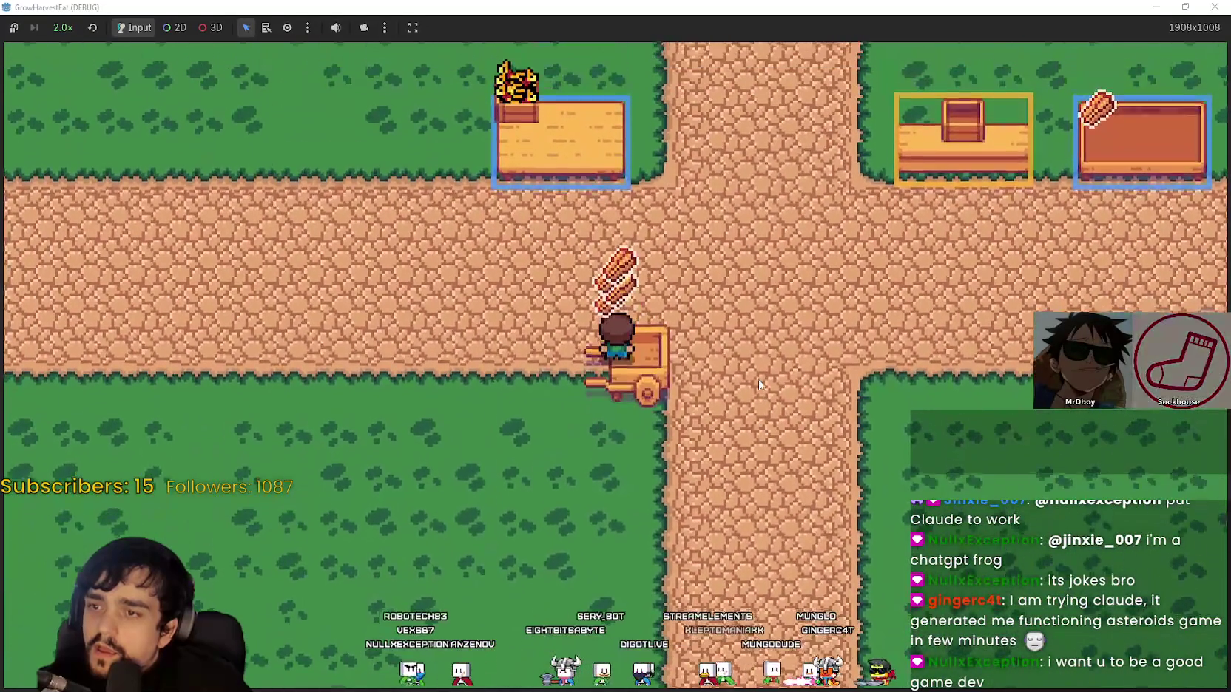
key(d)
key(a)
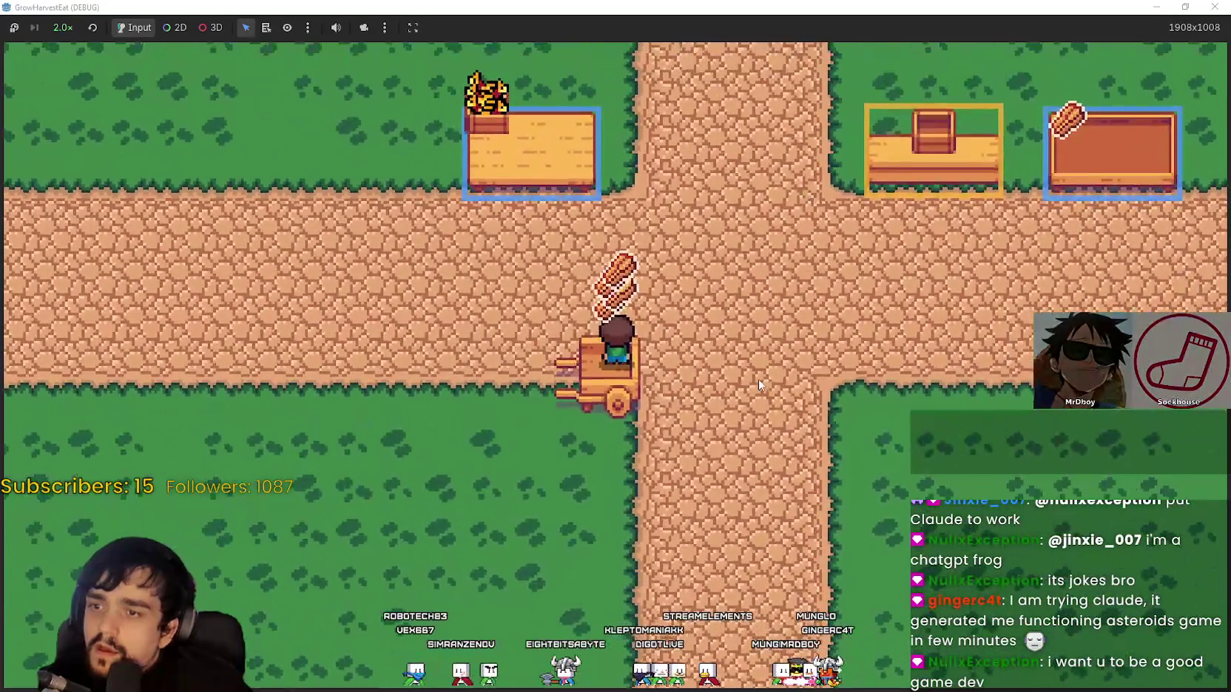
key(d)
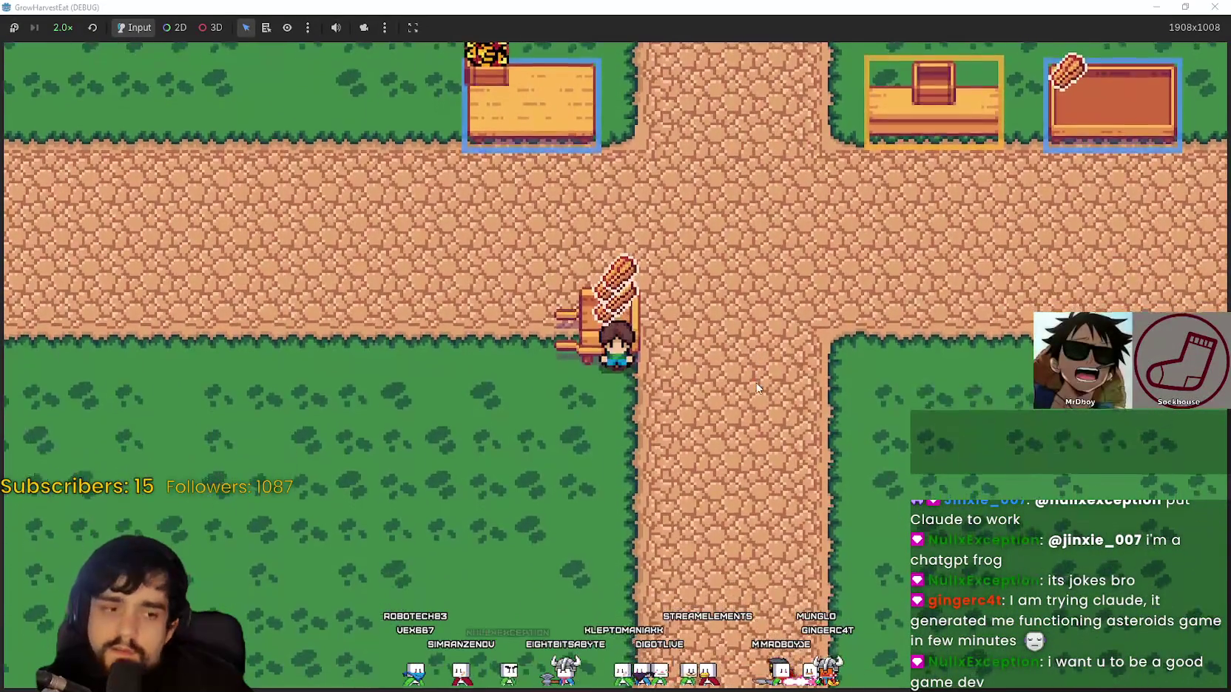
key(w)
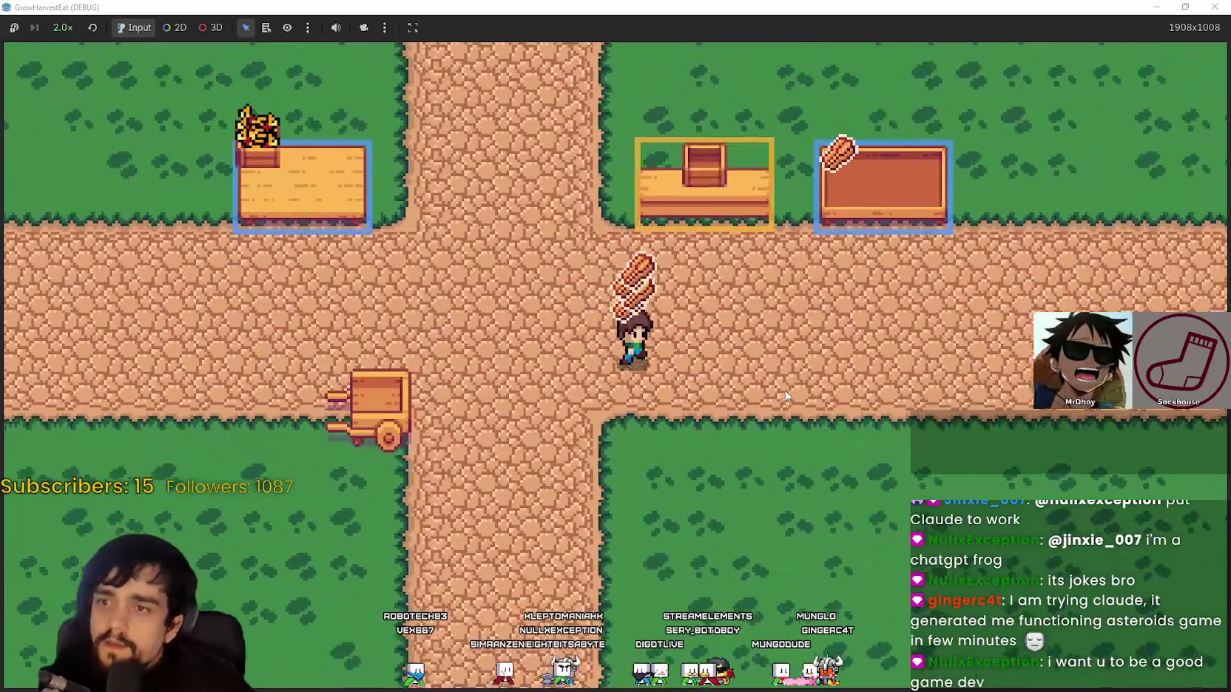
key(w)
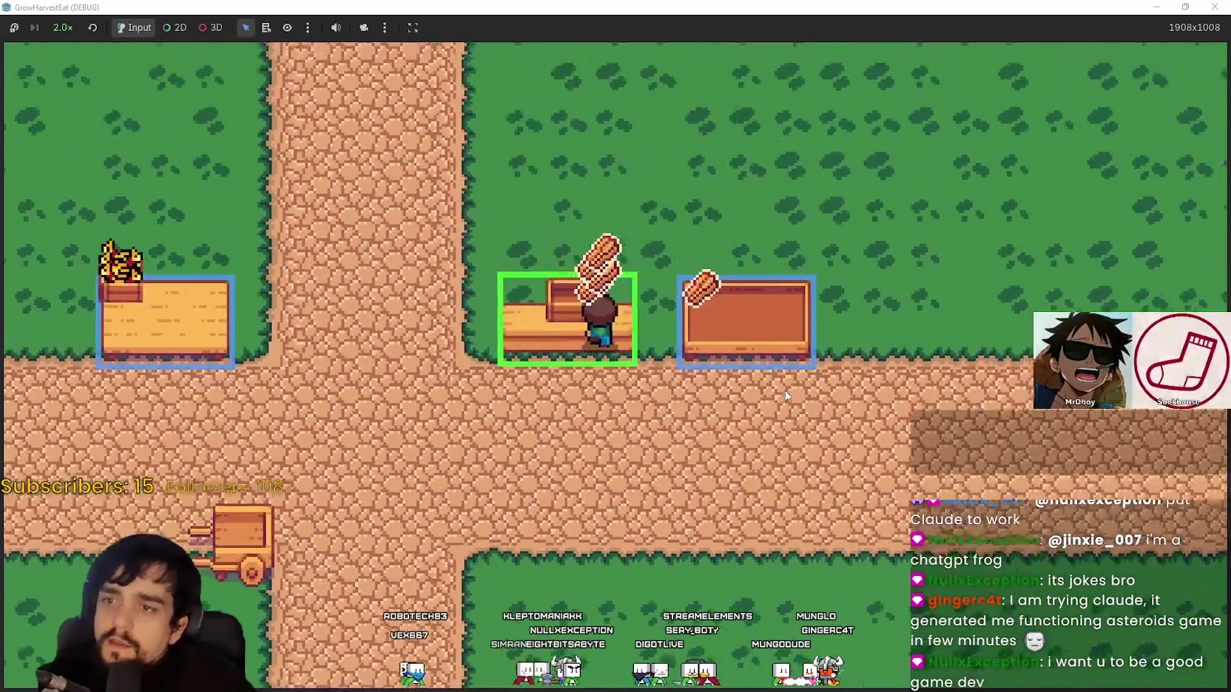
Place a yellow item on the middle counter, stepping away from it and back
key(e)
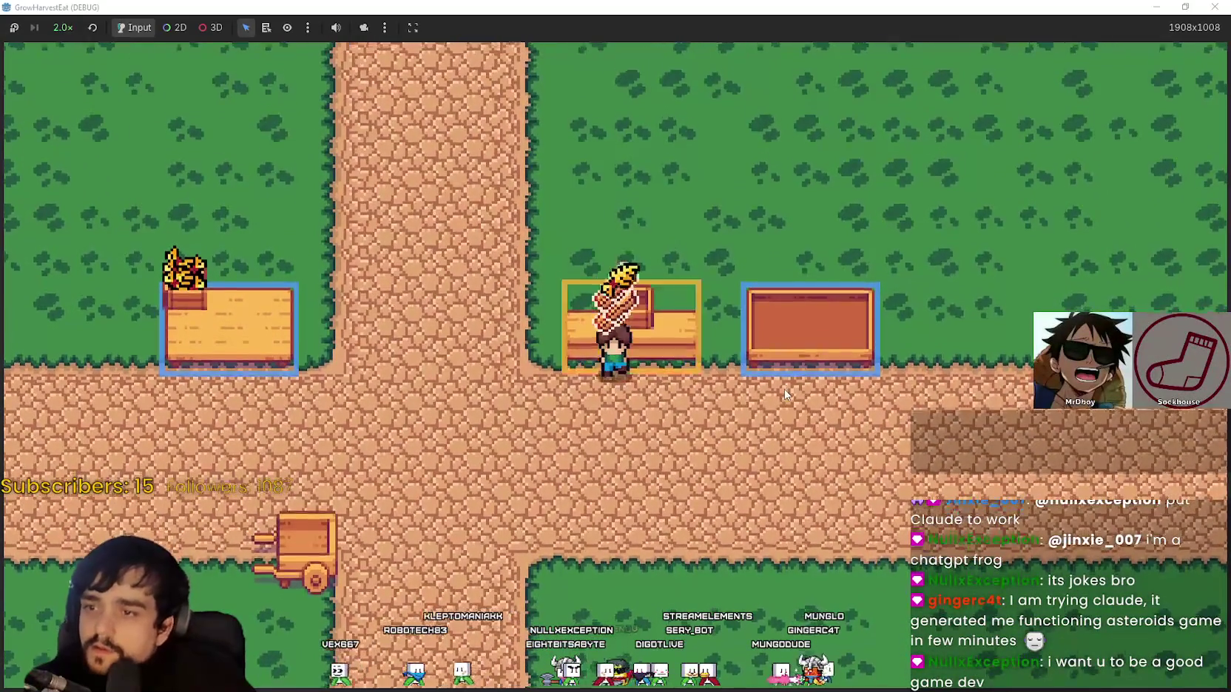
key(s)
key(w)
key(s)
scroll(750, 381, down, 3)
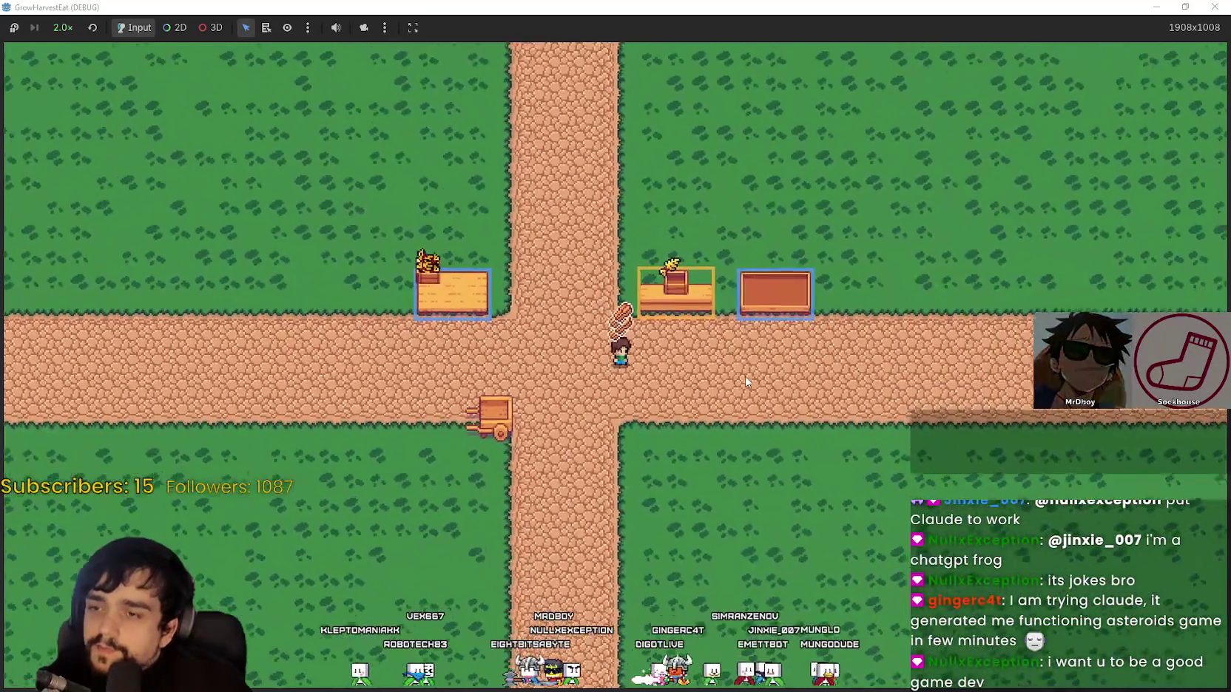
scroll(746, 381, up, 3)
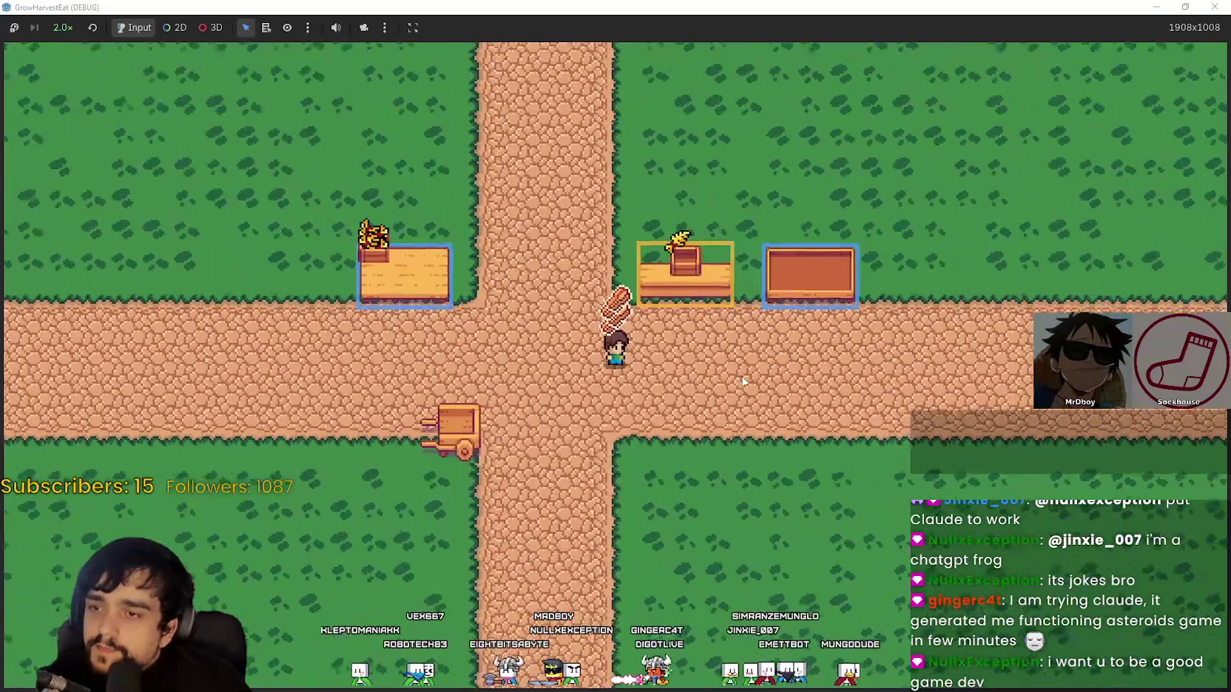
Walk right toward the brown counter, back to the crossroads, then diagonally up-right
key(d)
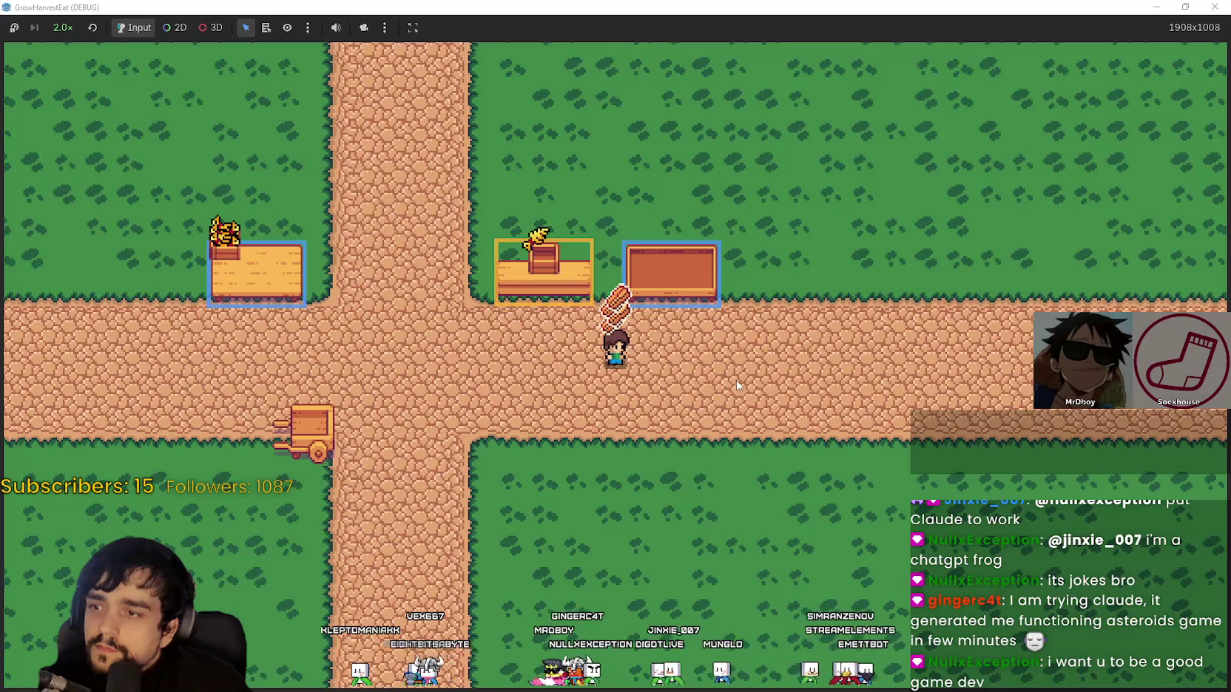
key(a)
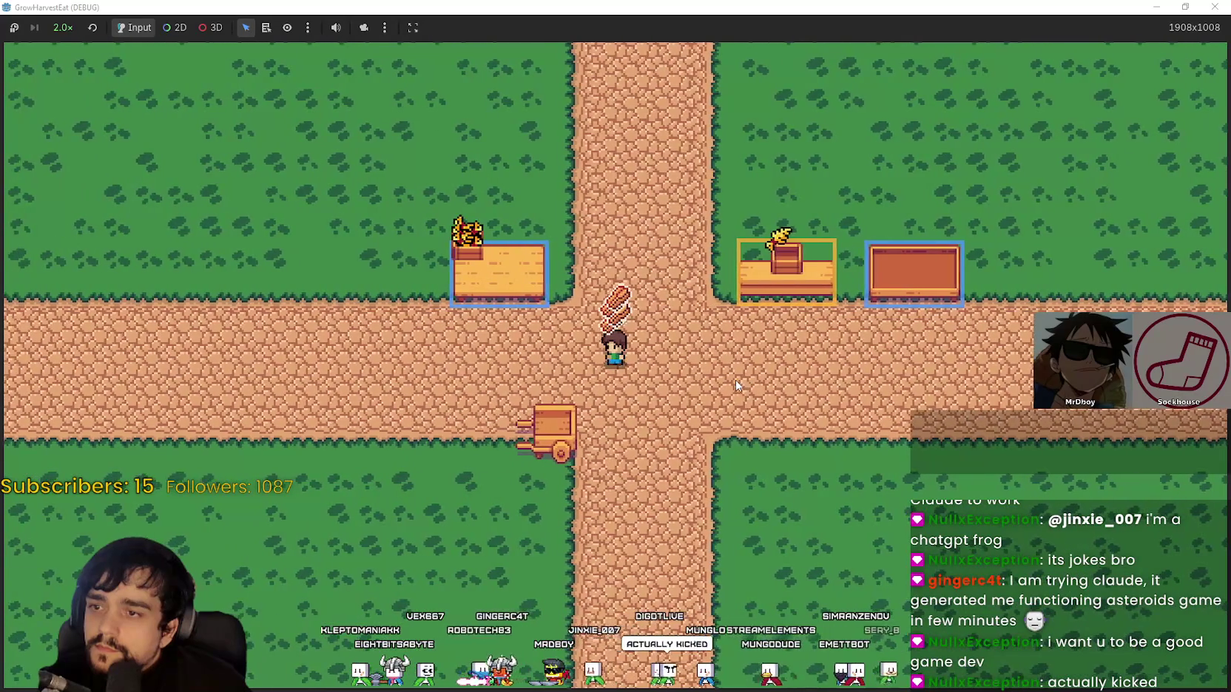
scroll(736, 385, up, 2)
key(w)
key(d)
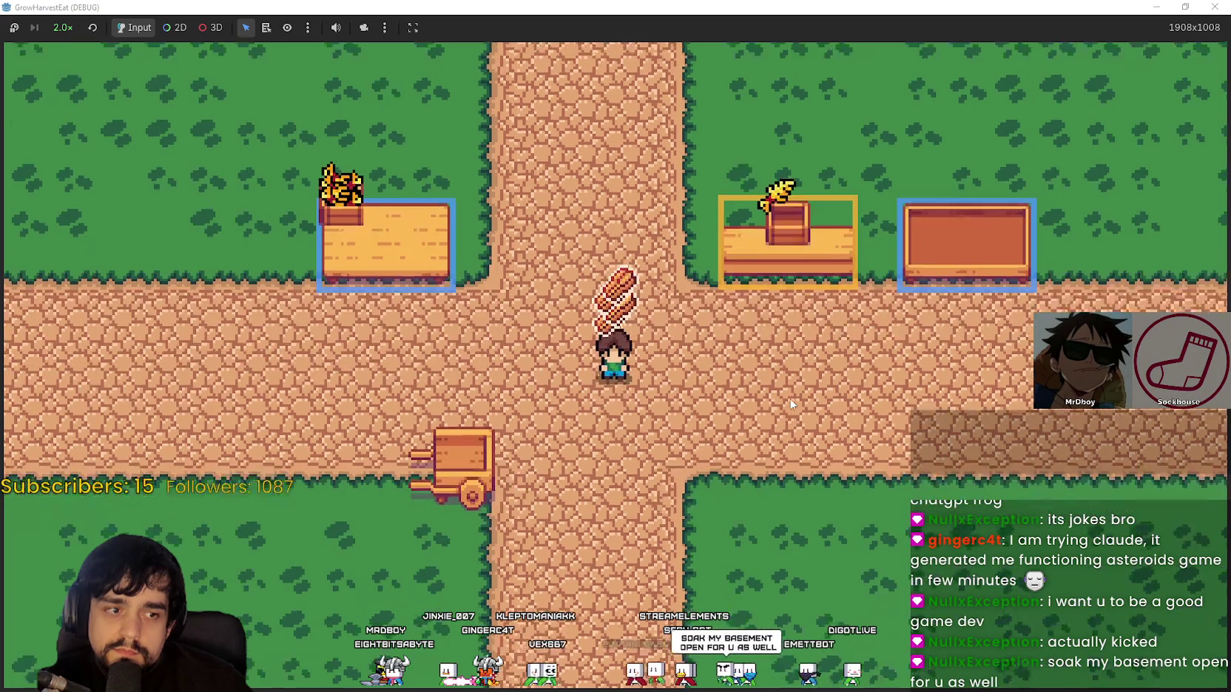
Pace the character up and down the vertical path several times
key(Up)
key(Down)
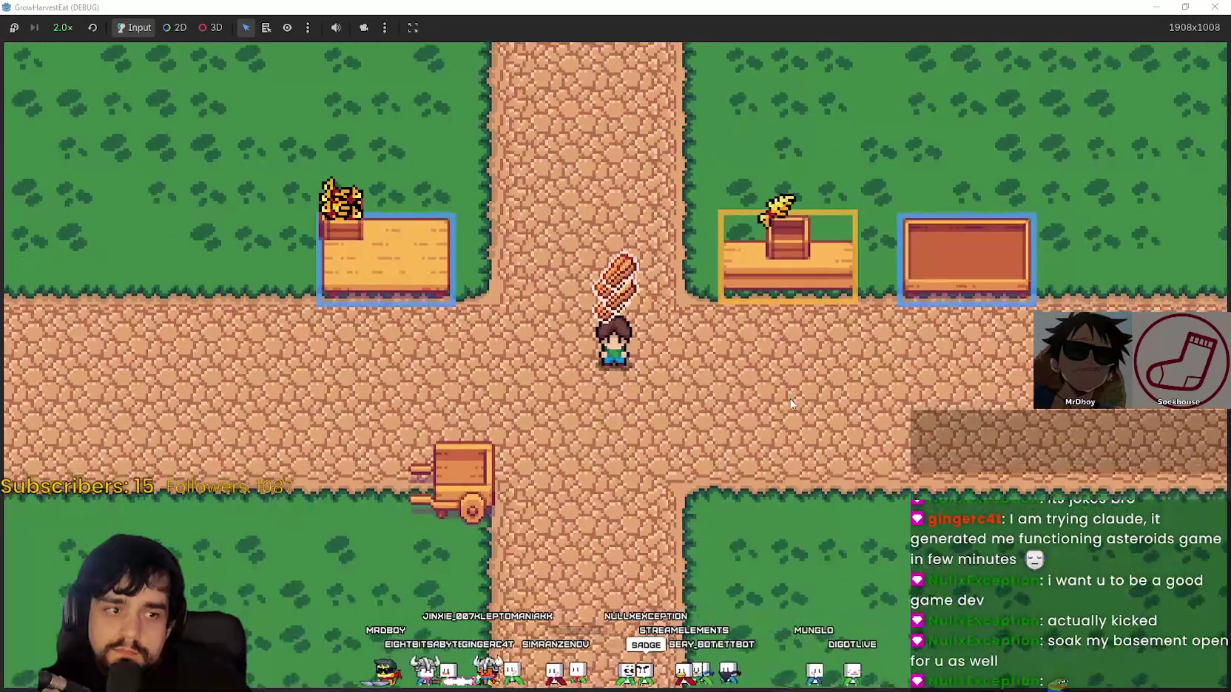
key(Up)
key(Down)
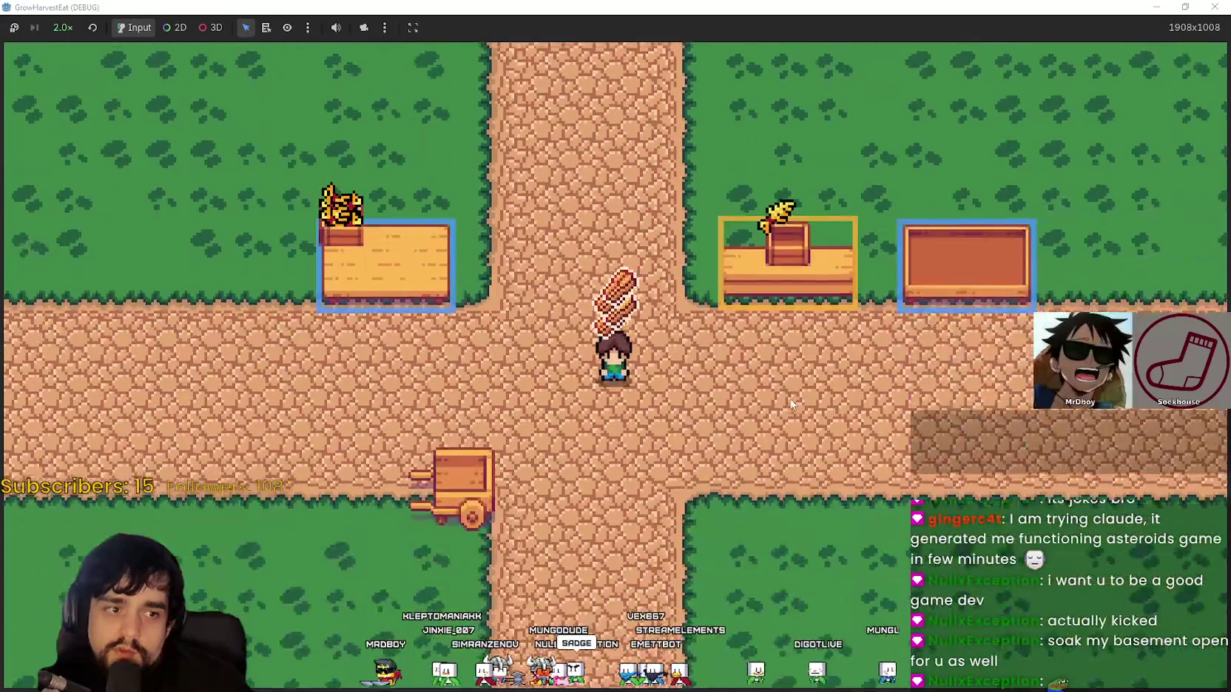
key(Up)
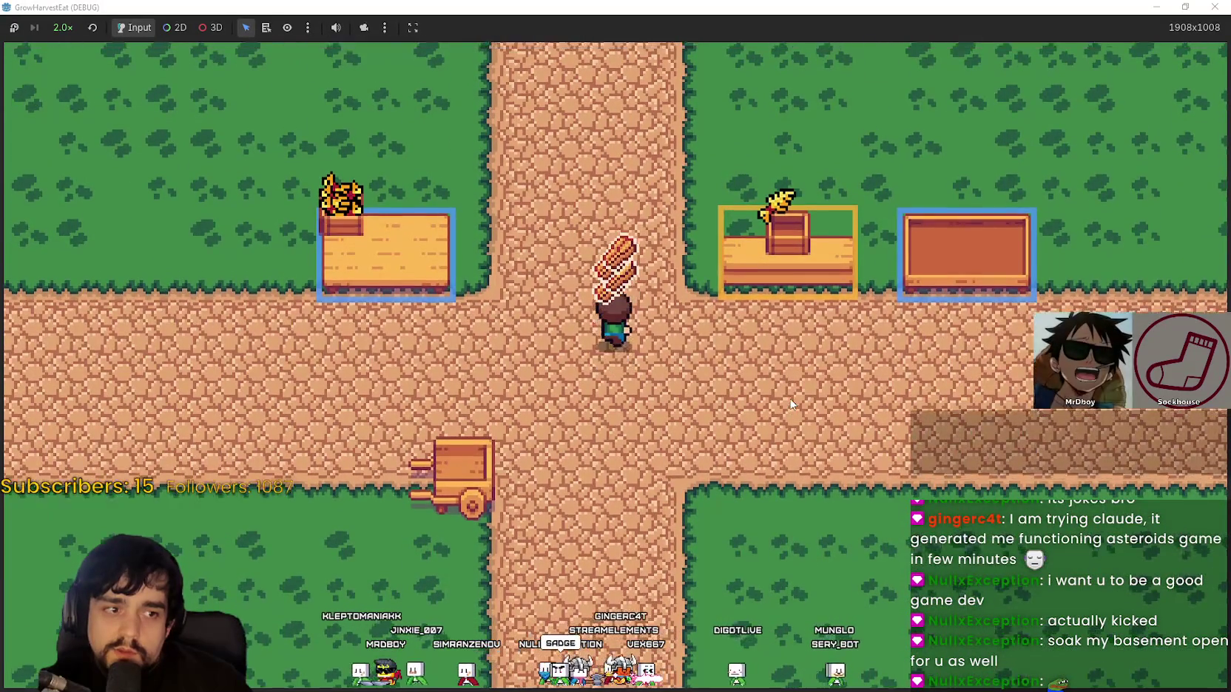
key(Down)
key(Up)
key(Down)
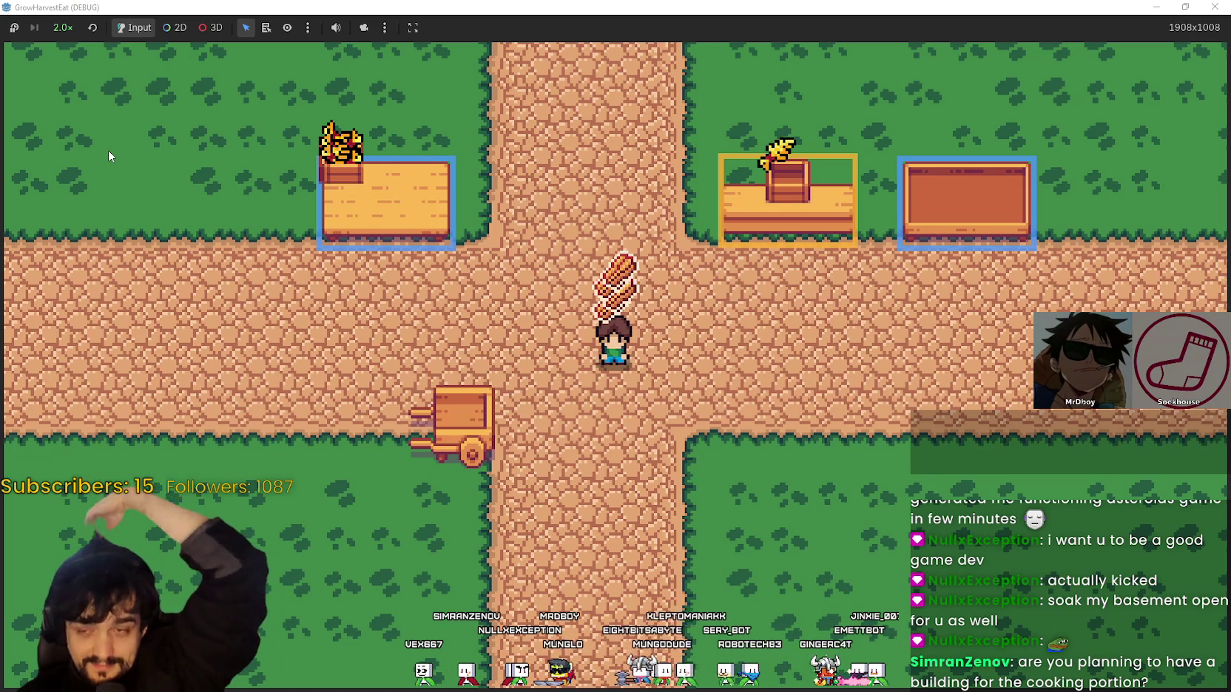
Walk up to the middle counter, then away and around the crossroads
key(Up)
key(Right)
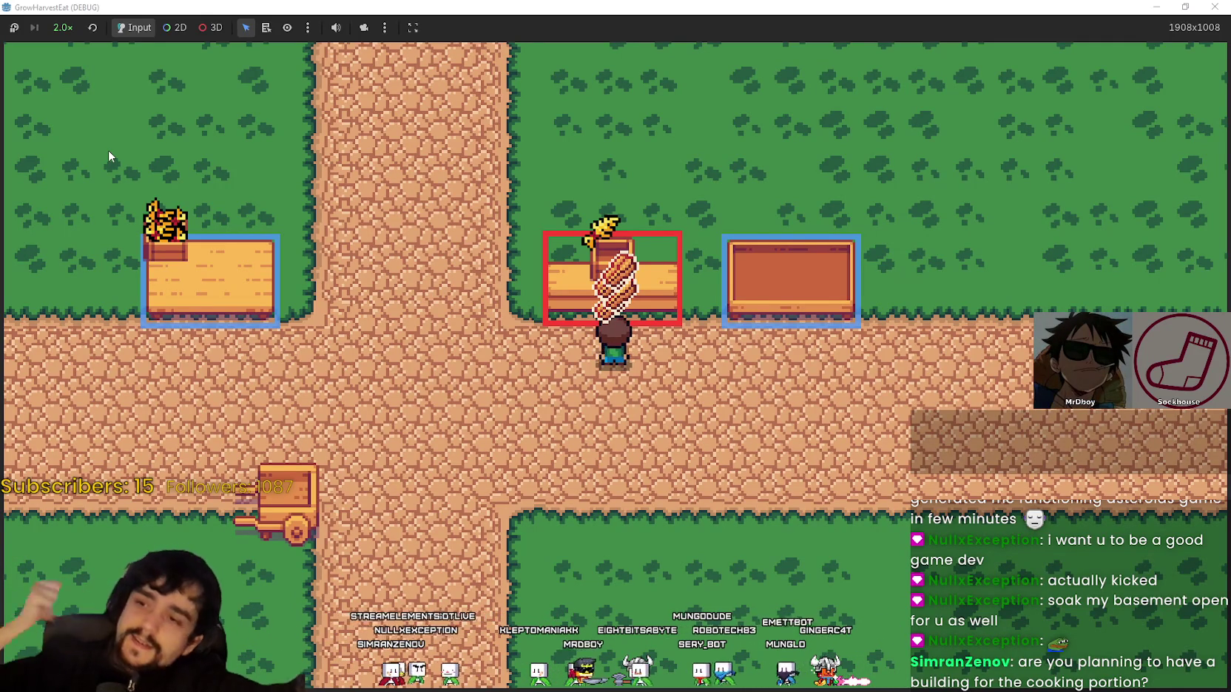
key(Left)
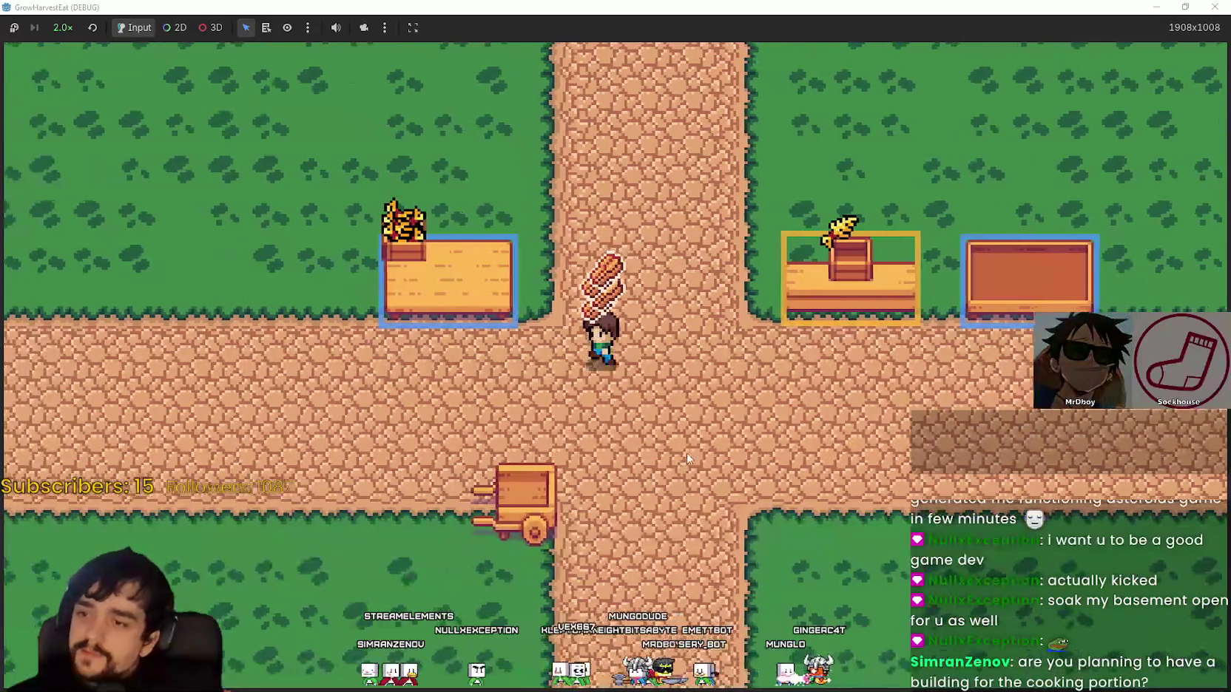
key(Right)
key(Left)
key(Down)
key(Right)
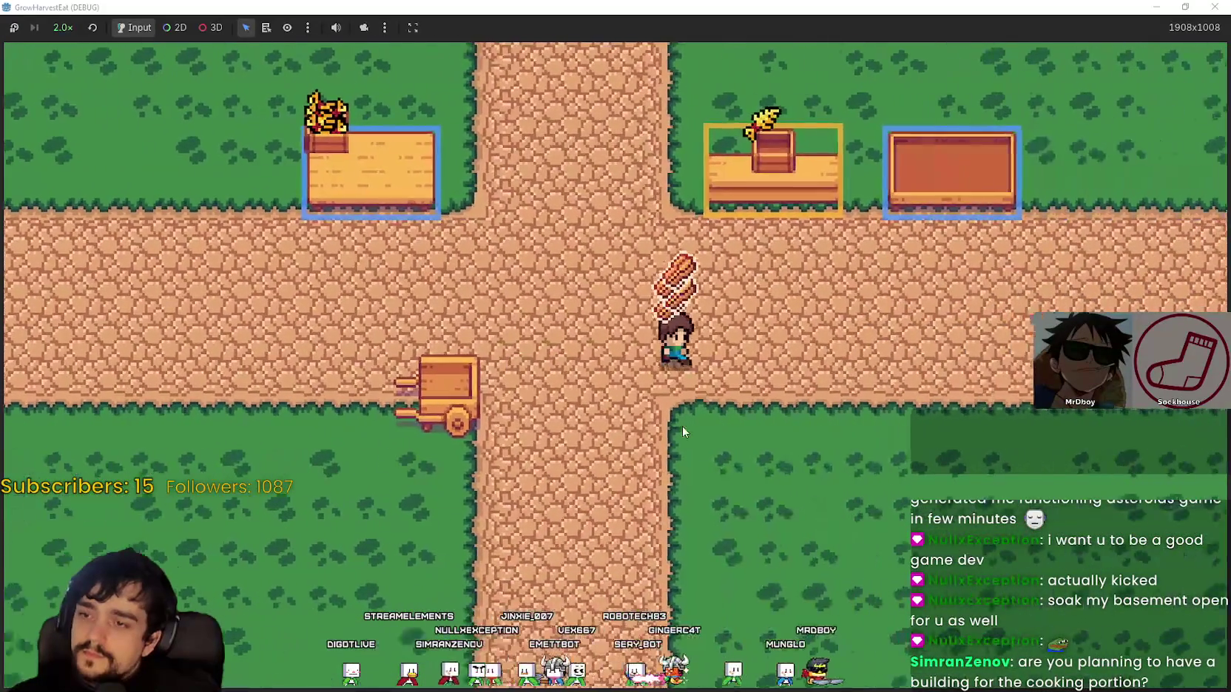
key(Up)
key(Left)
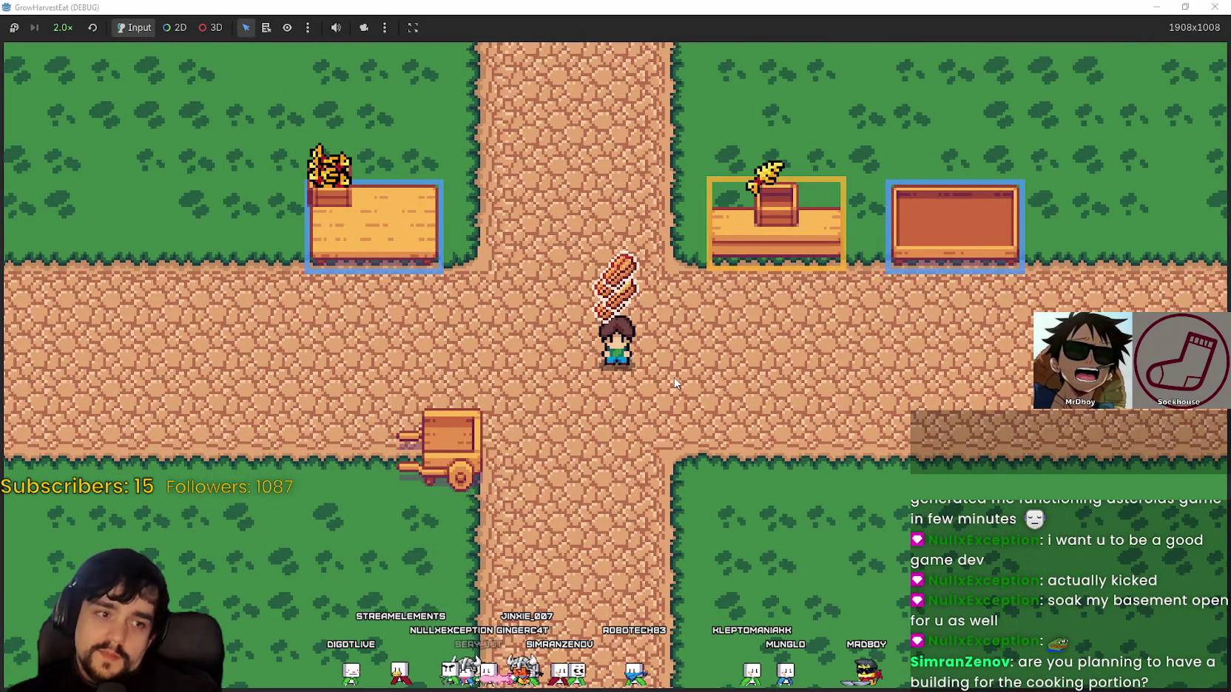
Test the middle counter's interaction range by stepping onto it from different sides
key(Right)
key(Up)
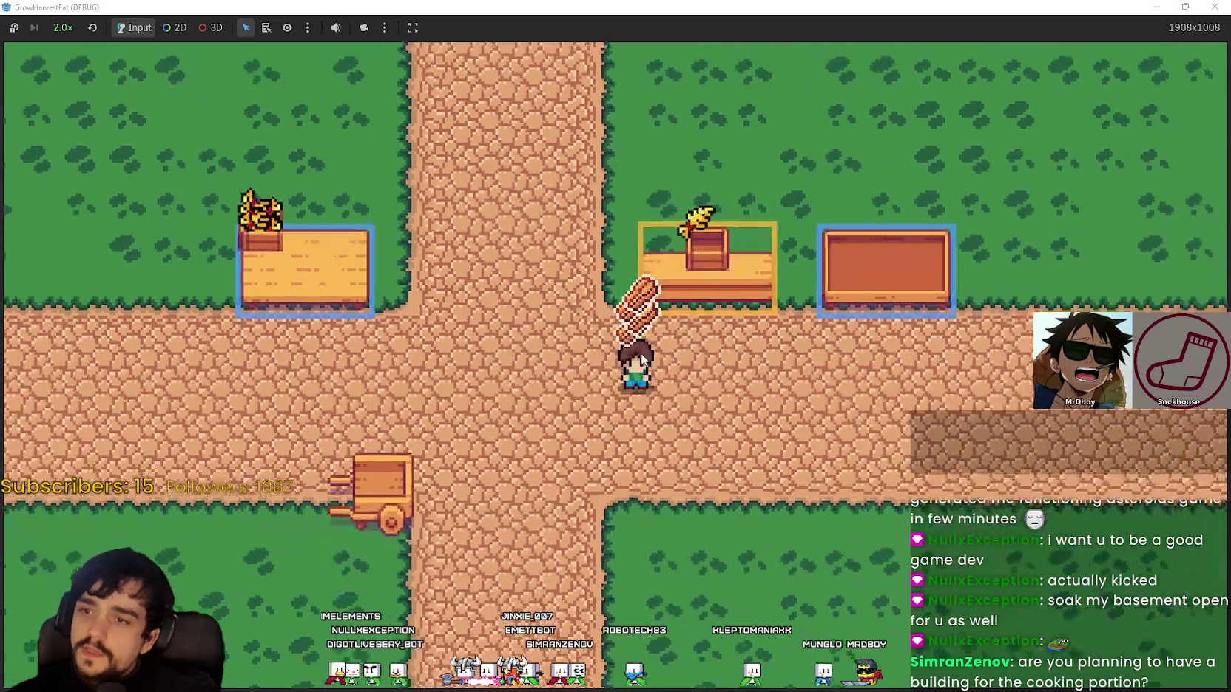
key(Up)
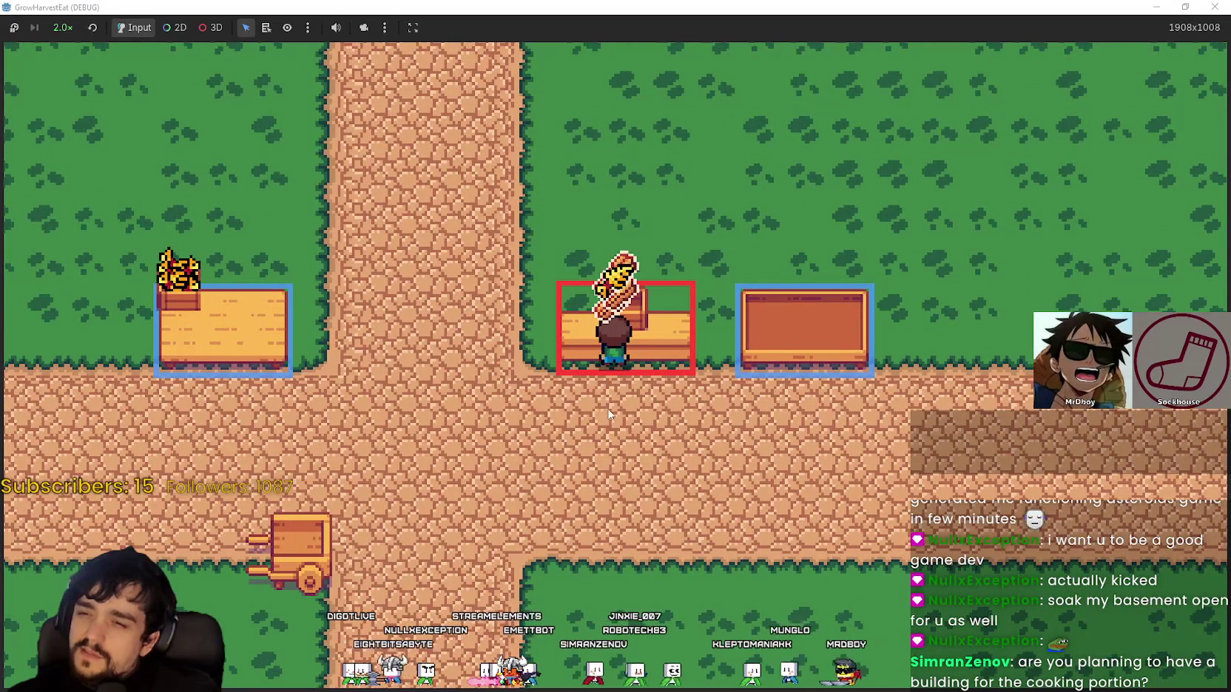
key(Down)
key(Right)
key(Up)
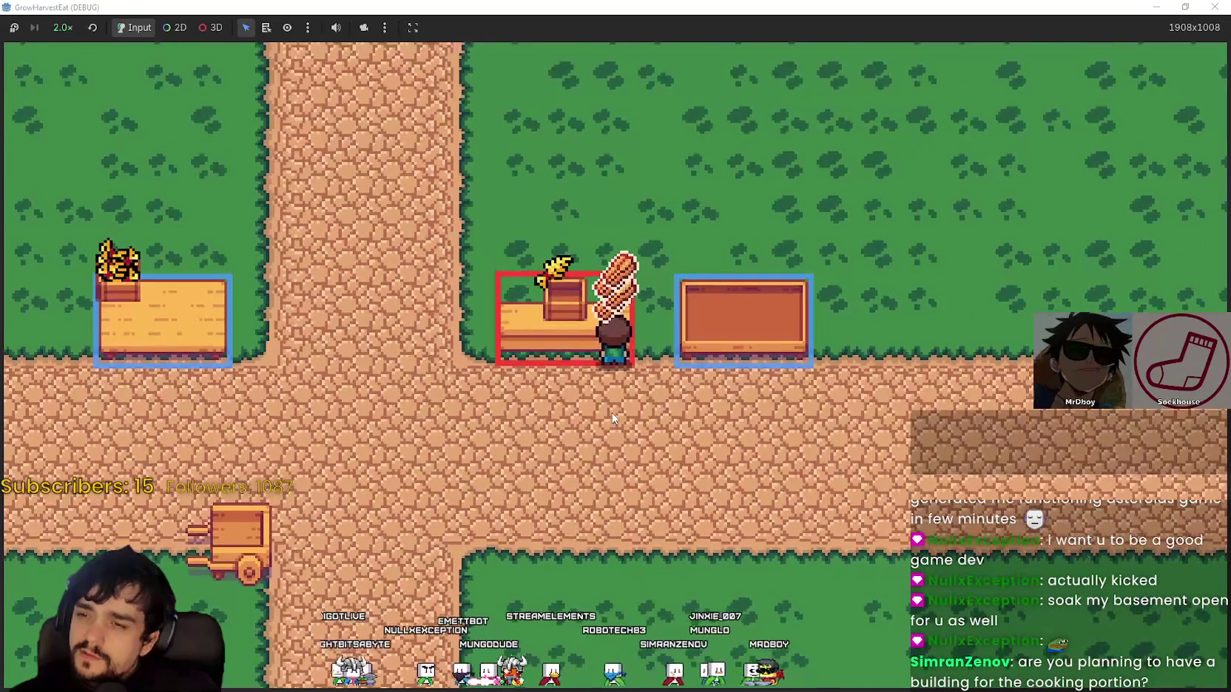
key(Left)
key(Up)
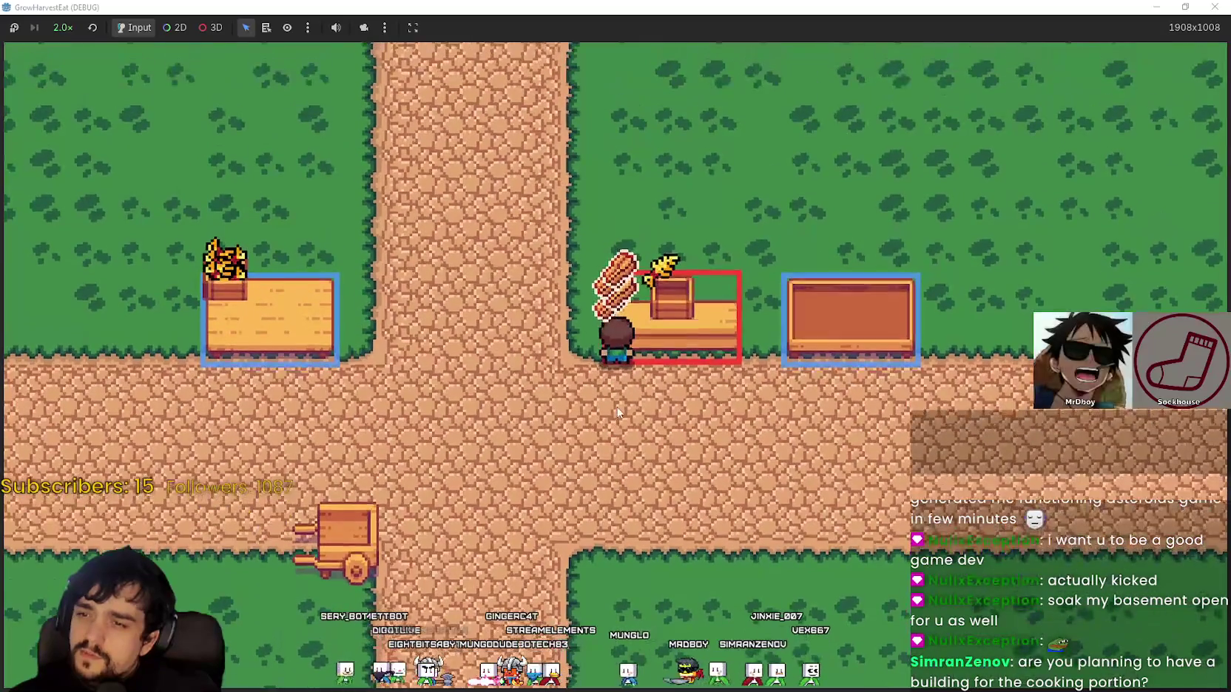
key(Down)
key(Right)
key(Up)
key(Down)
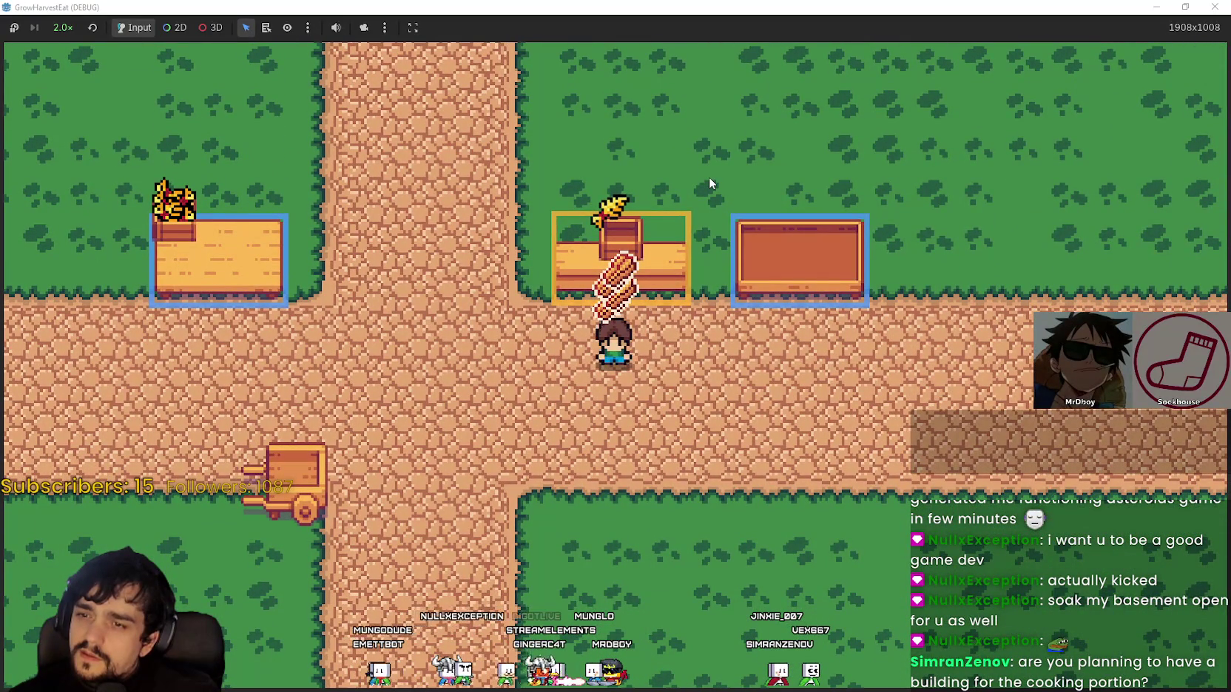
Step onto the middle counter, then walk left up the path and back beside it
key(Up)
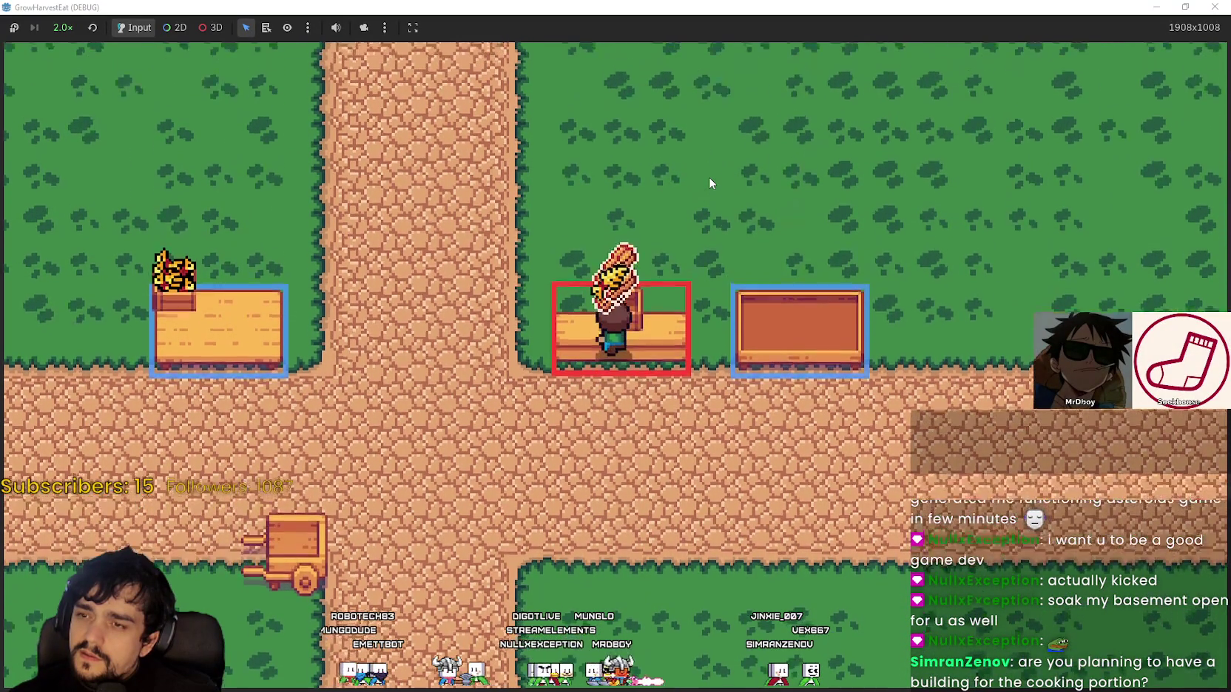
key(Left)
key(Up)
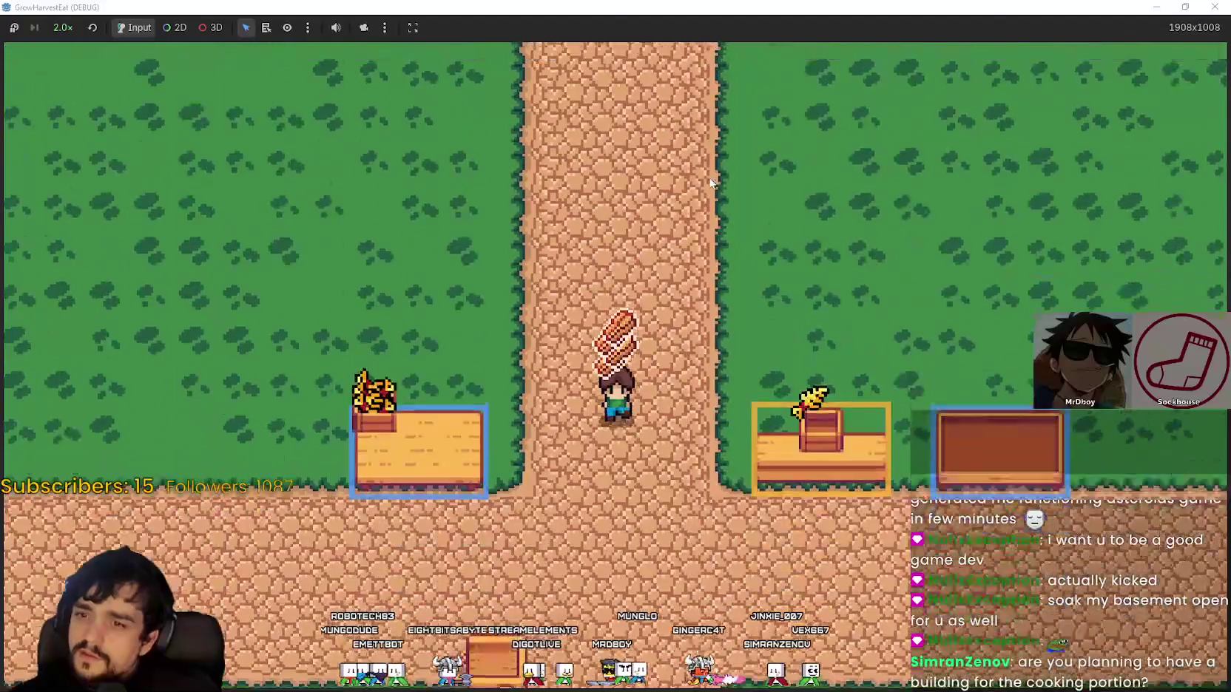
key(Down)
key(Right)
key(Up)
key(Down)
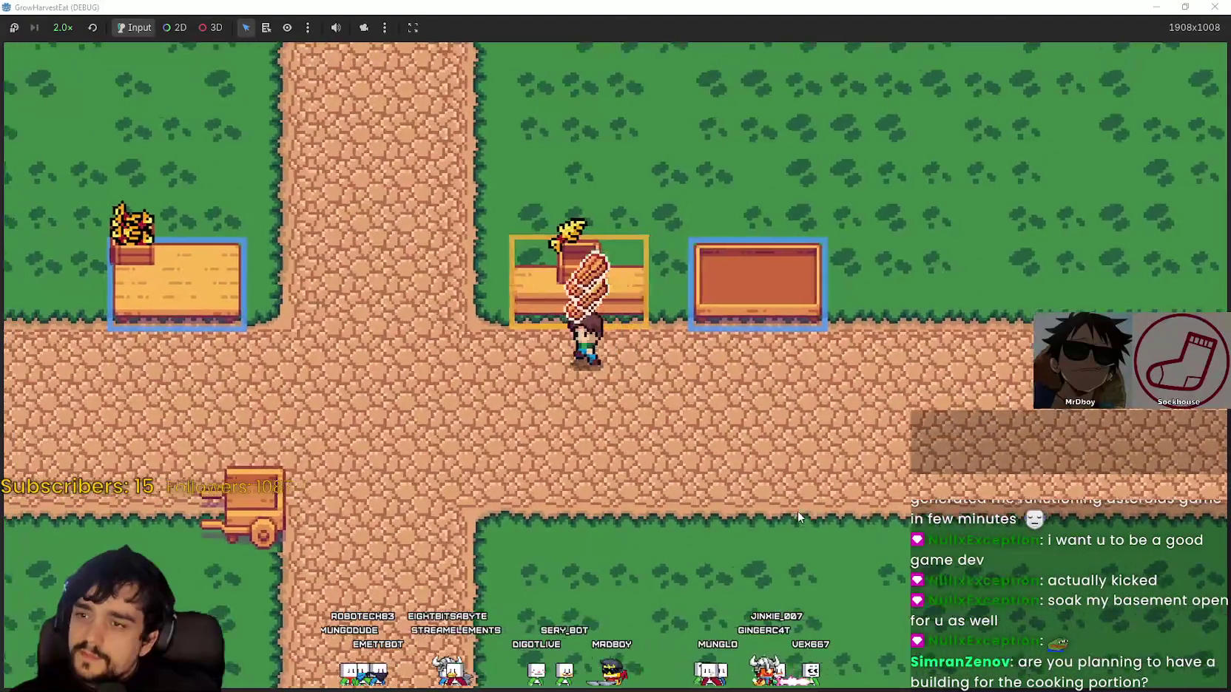
key(Left)
key(Up)
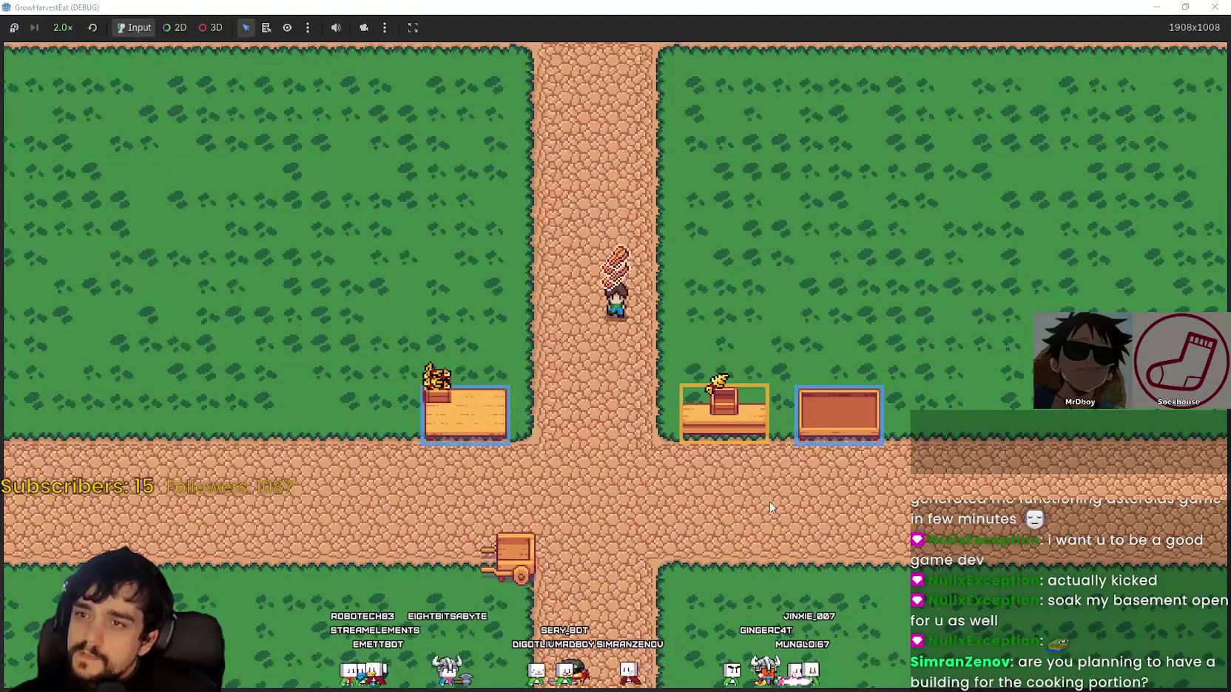
key(Down)
Walk the farmer to the crossroads, up the vertical path and back down
key(Left)
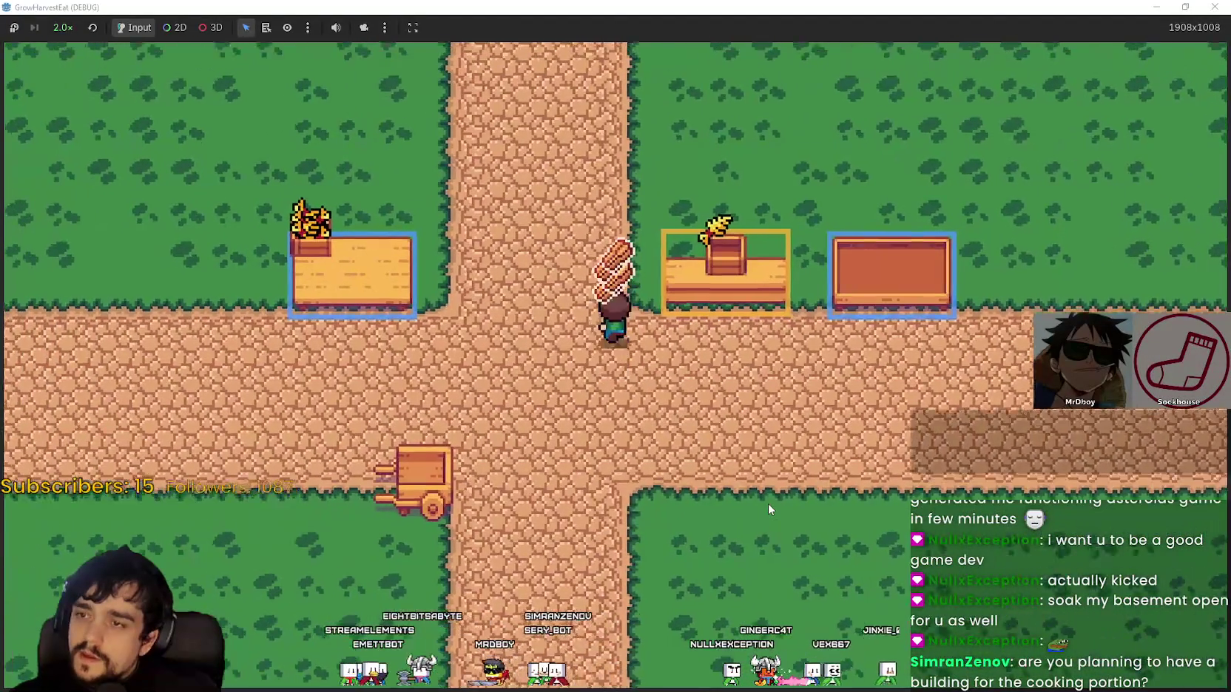
key(Up)
key(Down)
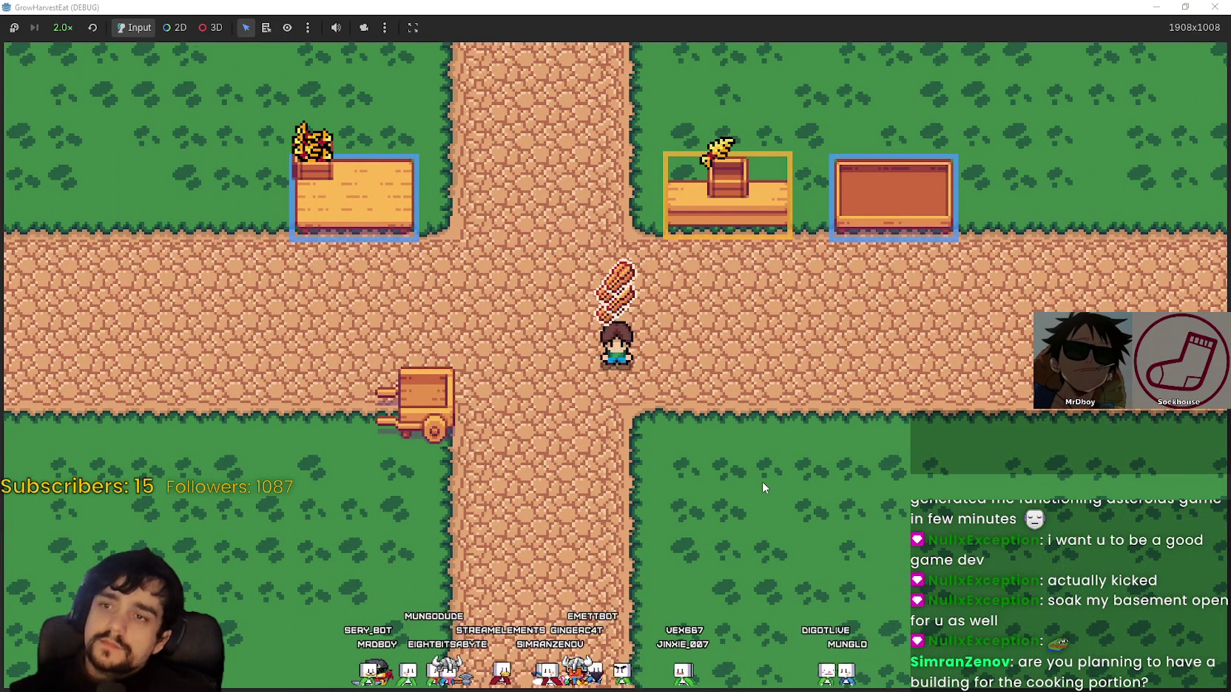
Walk the farmer north and drop the carried bread on the left market table
key(w)
key(a)
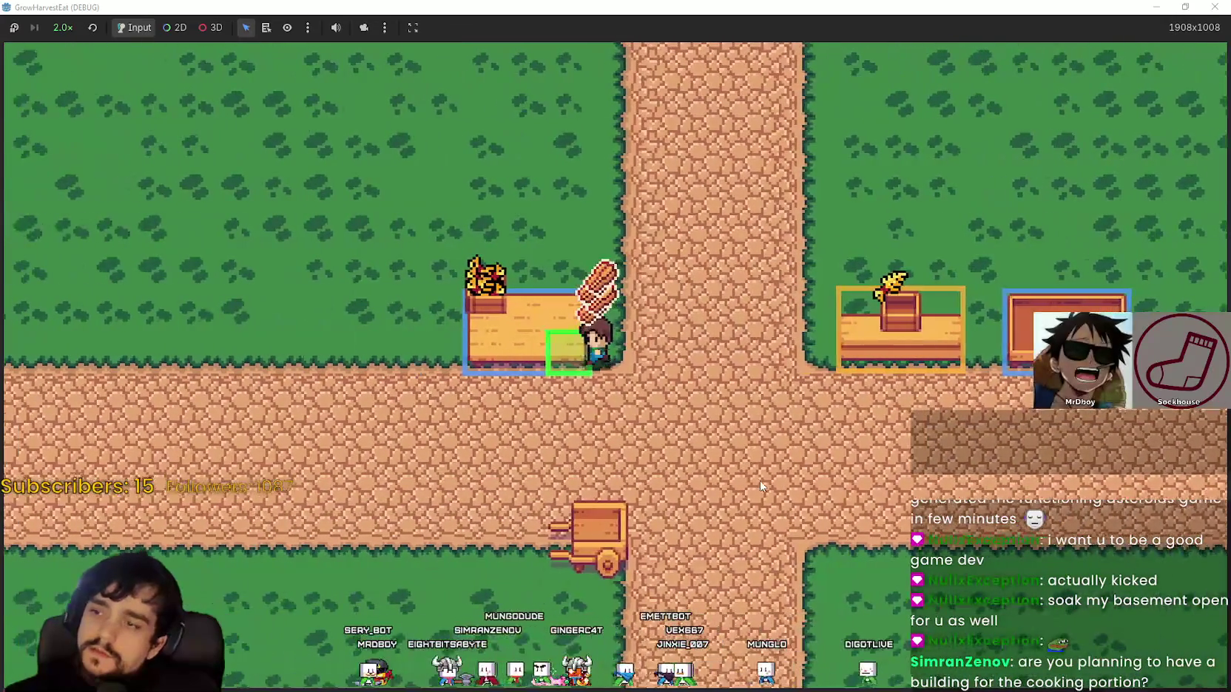
key(s)
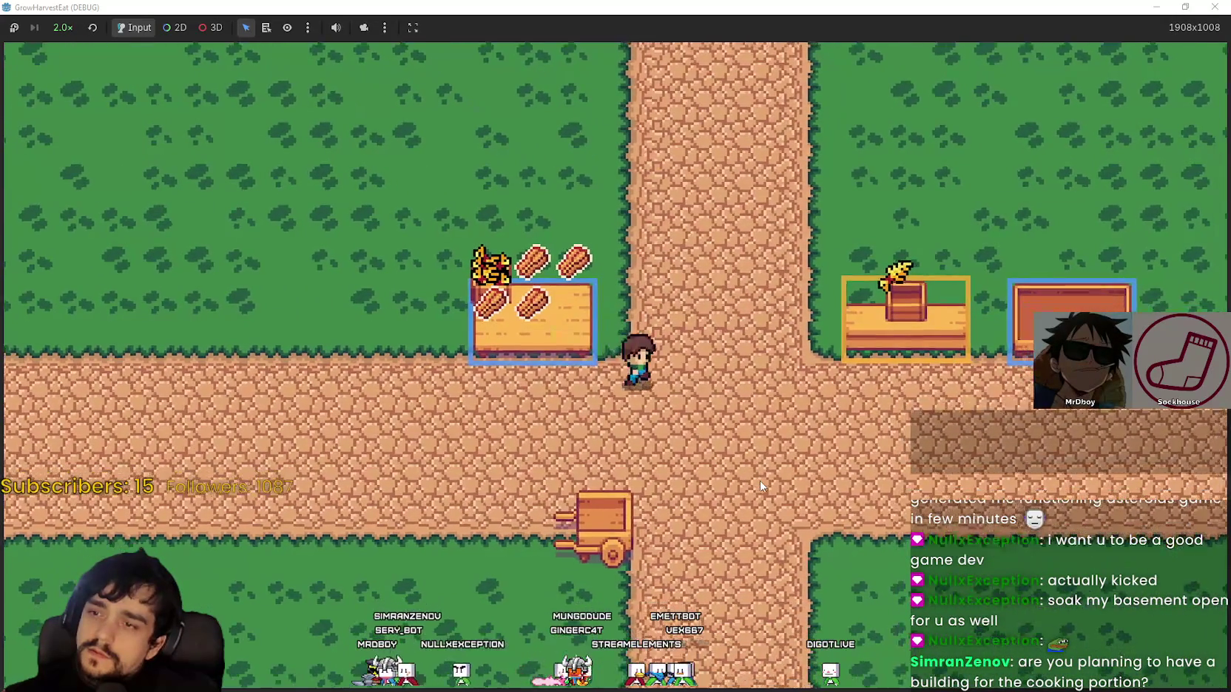
key(d)
key(w)
key(d)
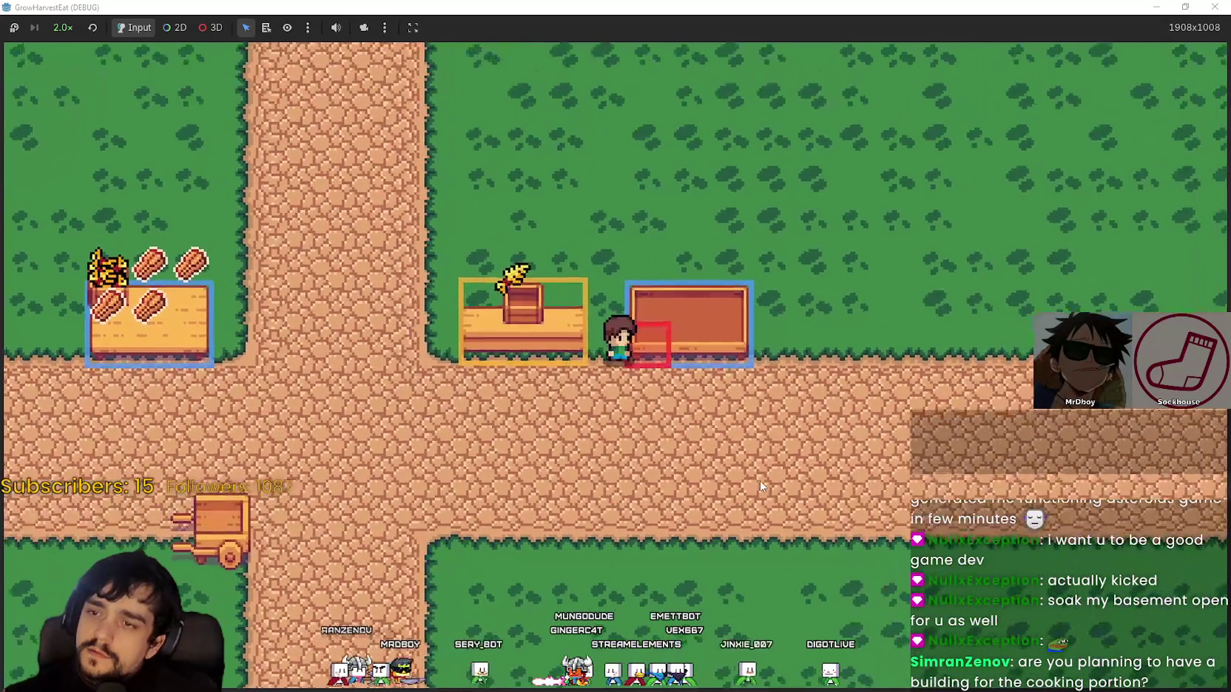
key(a)
key(a)
key(w)
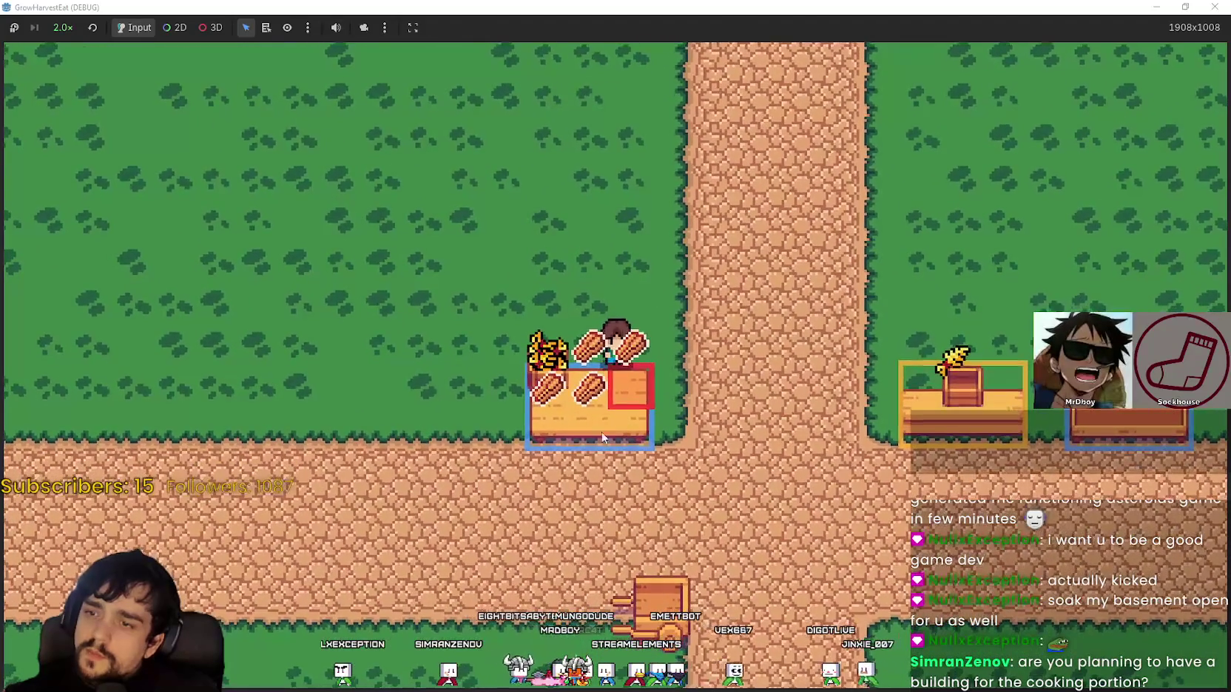
Visit the empty right table, then stop just below the yellow table
key(d)
key(s)
key(d)
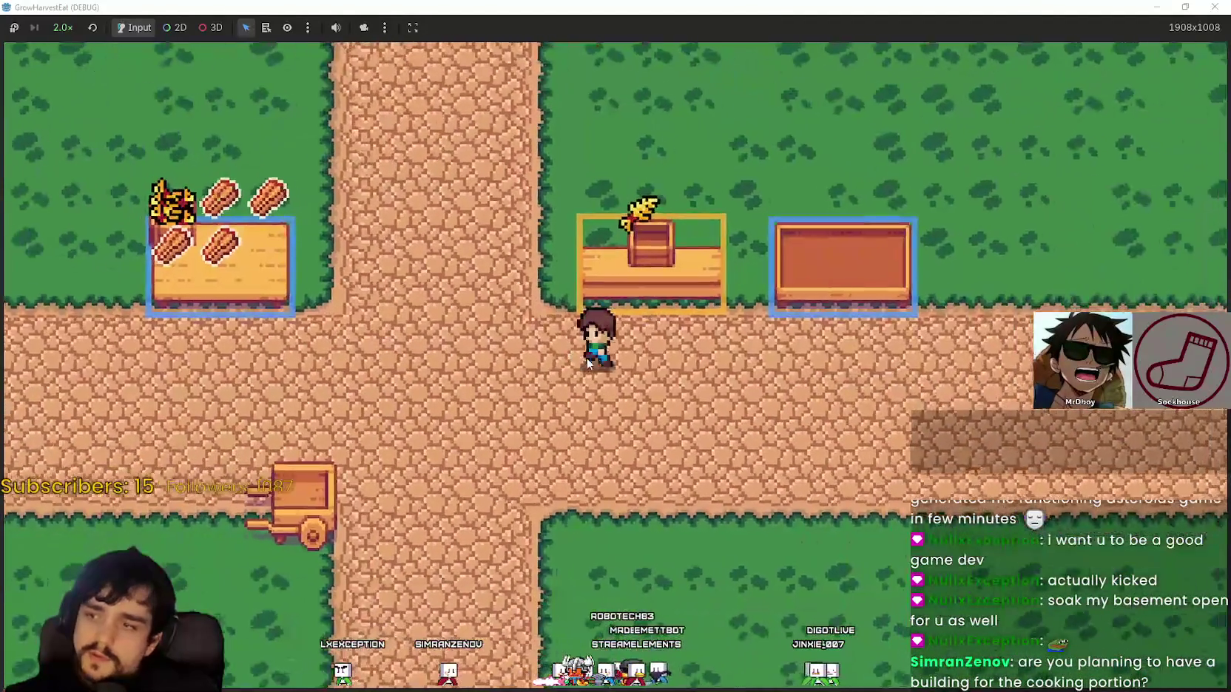
key(a)
key(d)
key(d)
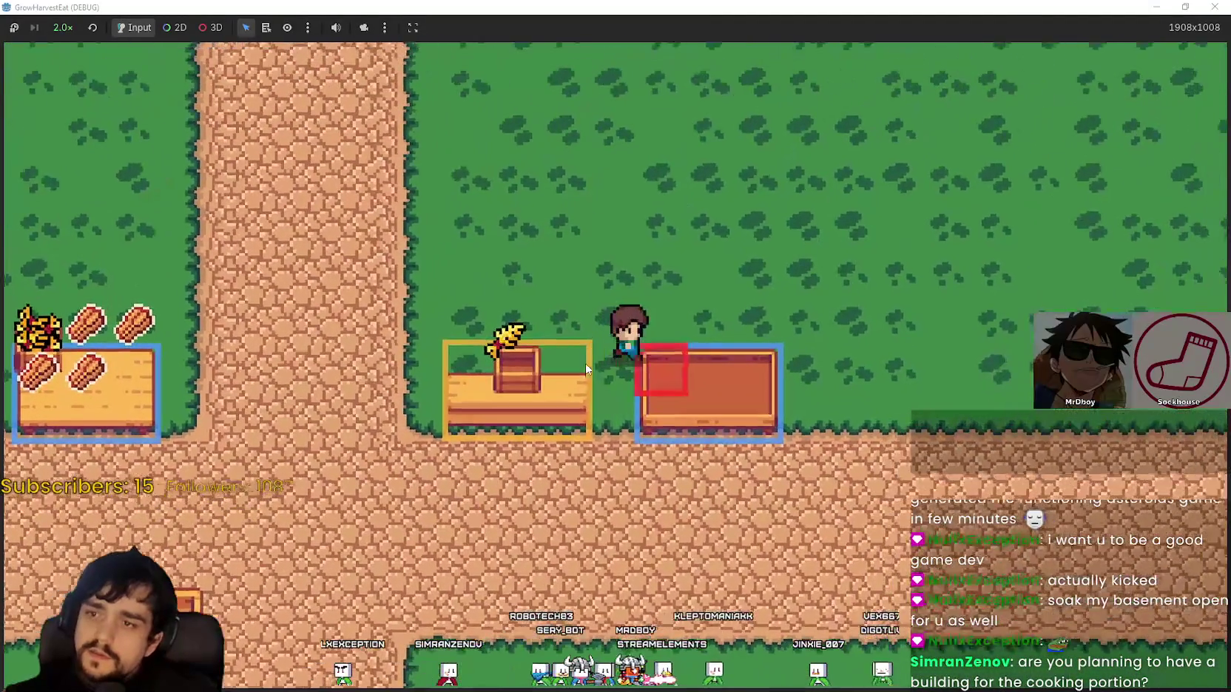
key(a)
key(s)
key(d)
key(w)
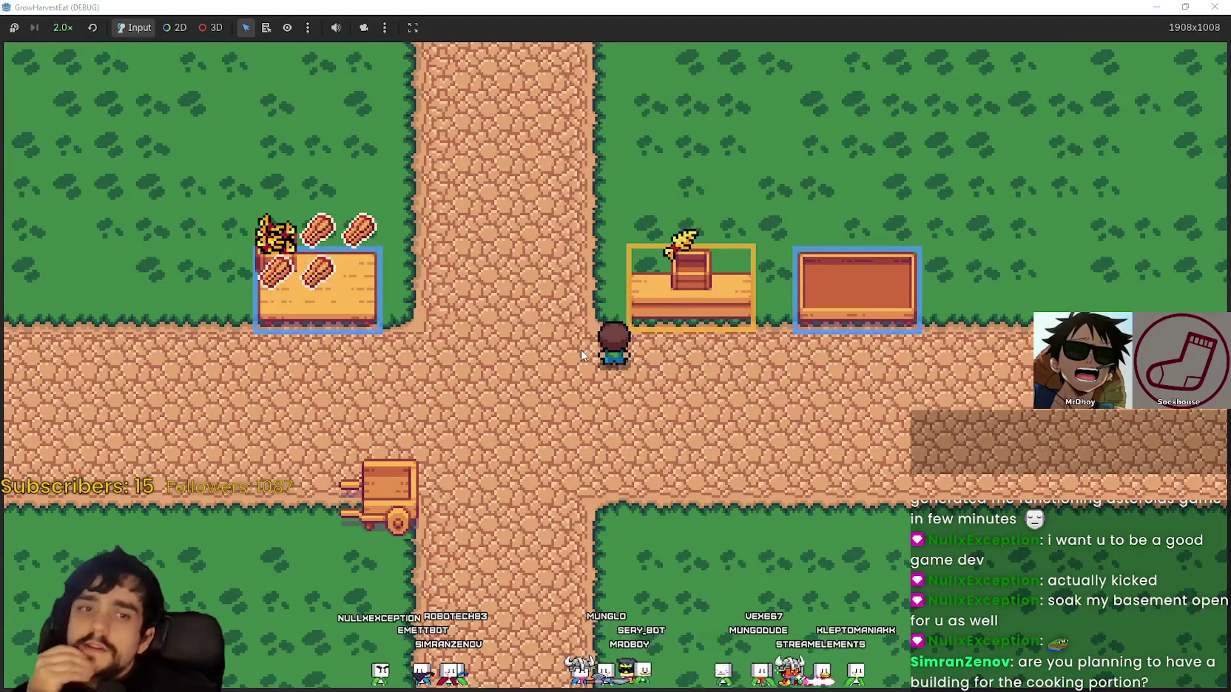
scroll(579, 358, down, 1)
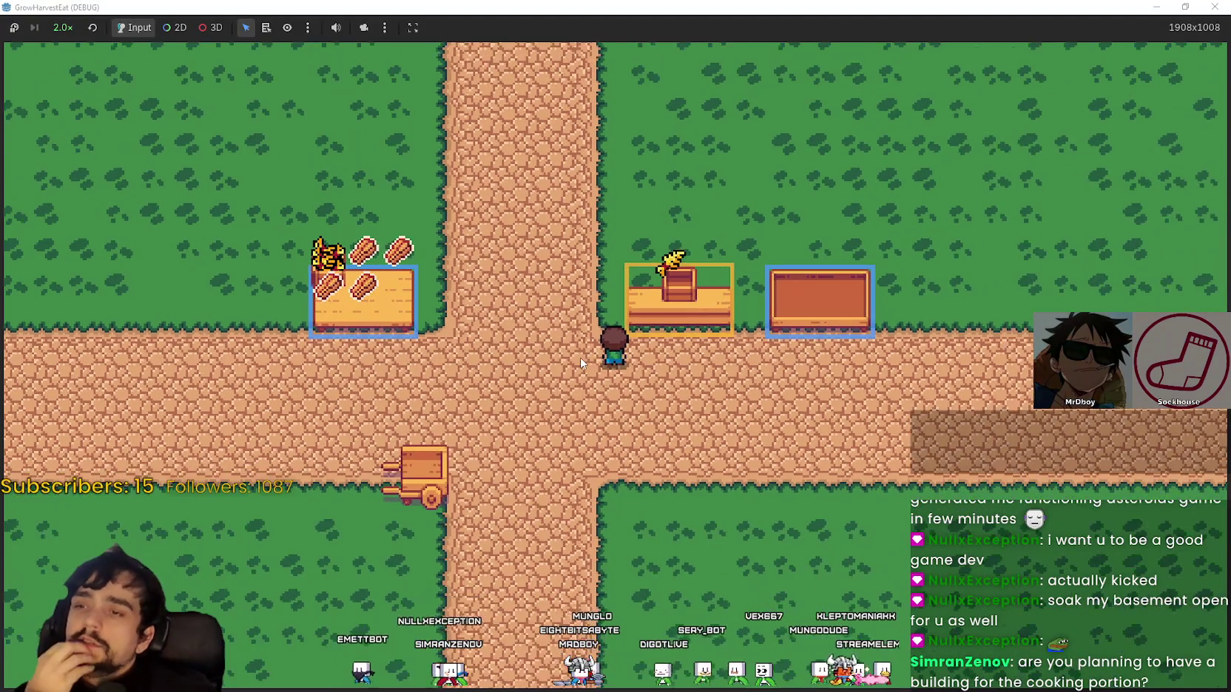
scroll(580, 359, down, 1)
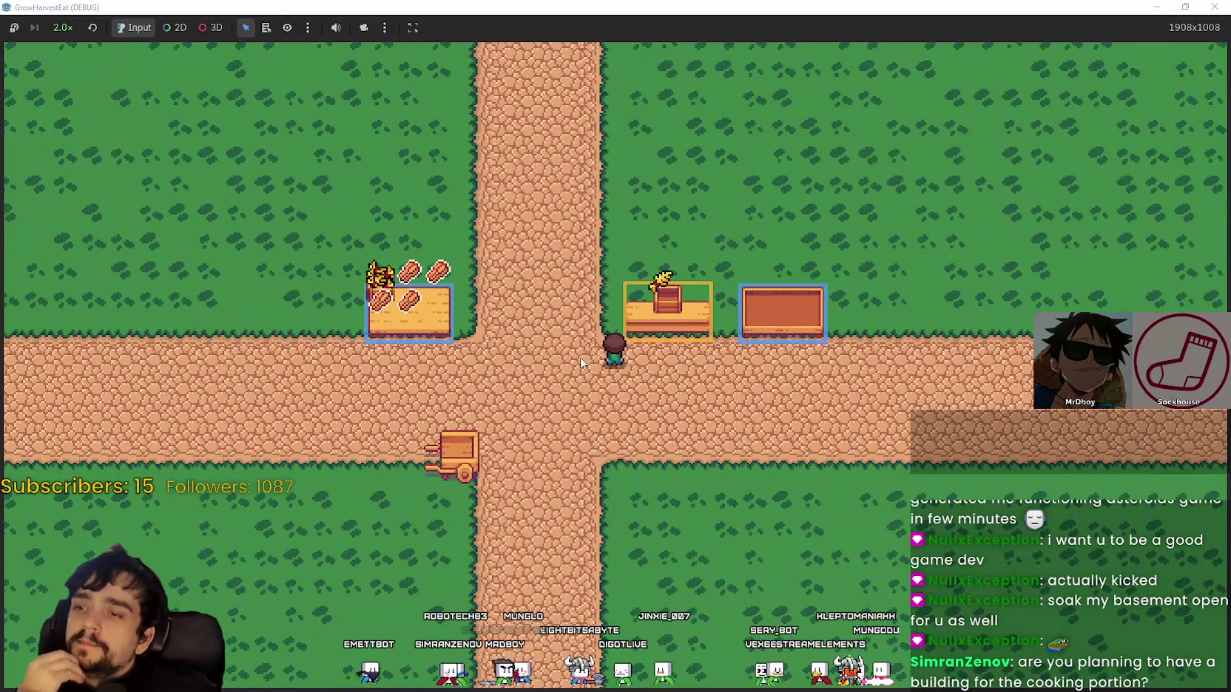
scroll(580, 362, up, 1)
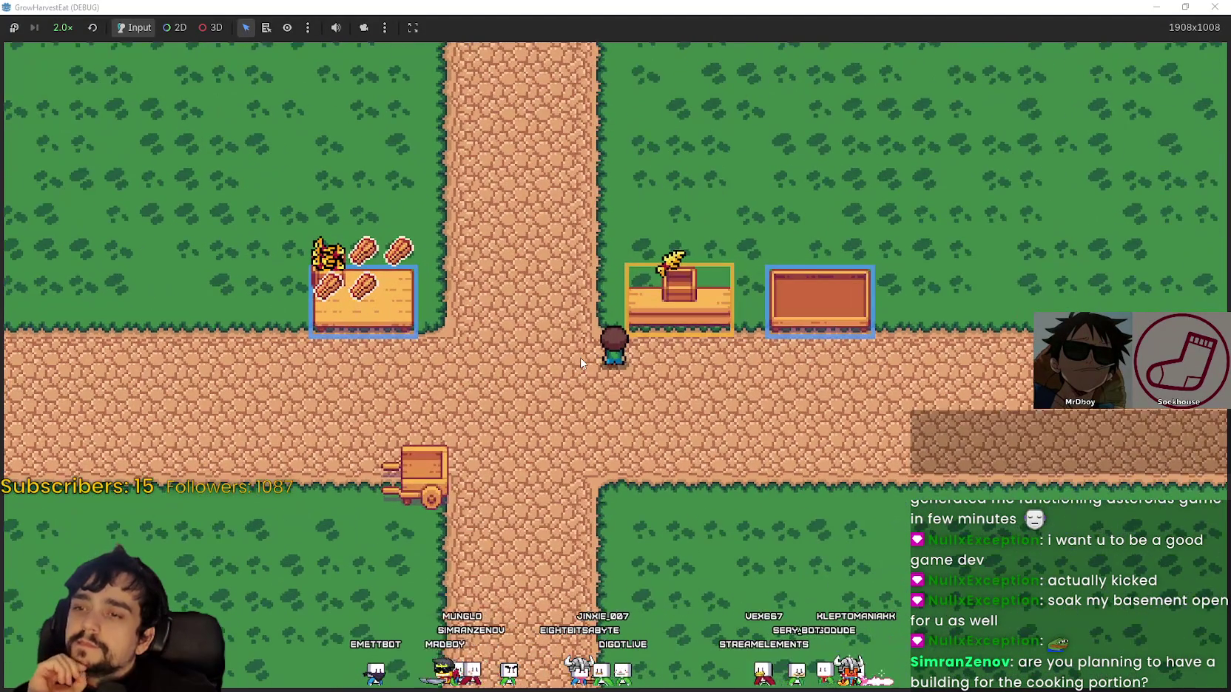
scroll(580, 362, up, 1)
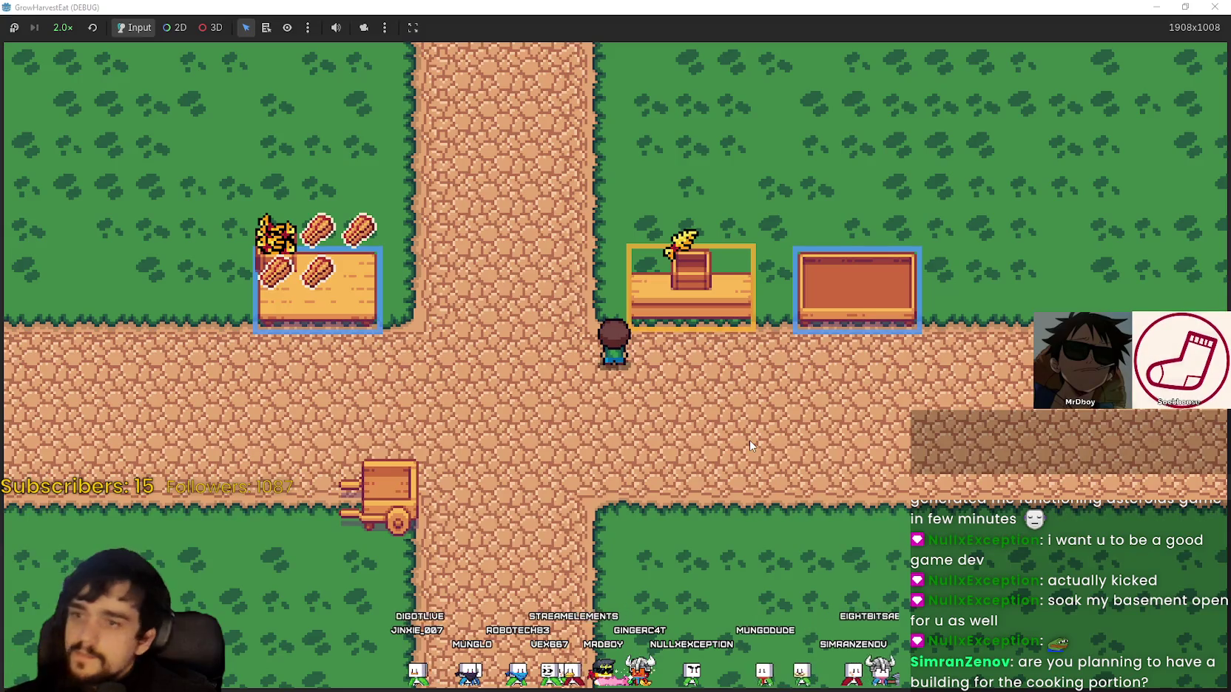
Walk the farmer back down the road to the crossroads and bring up Steam
key(d)
key(s)
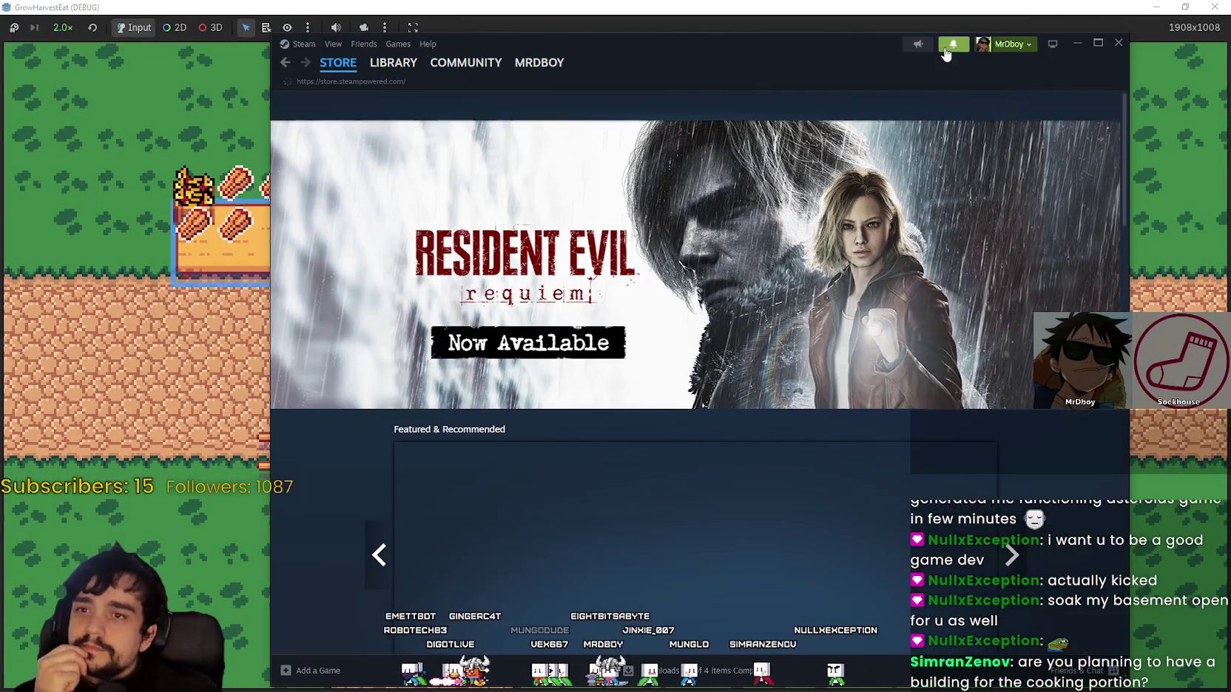
click(953, 44)
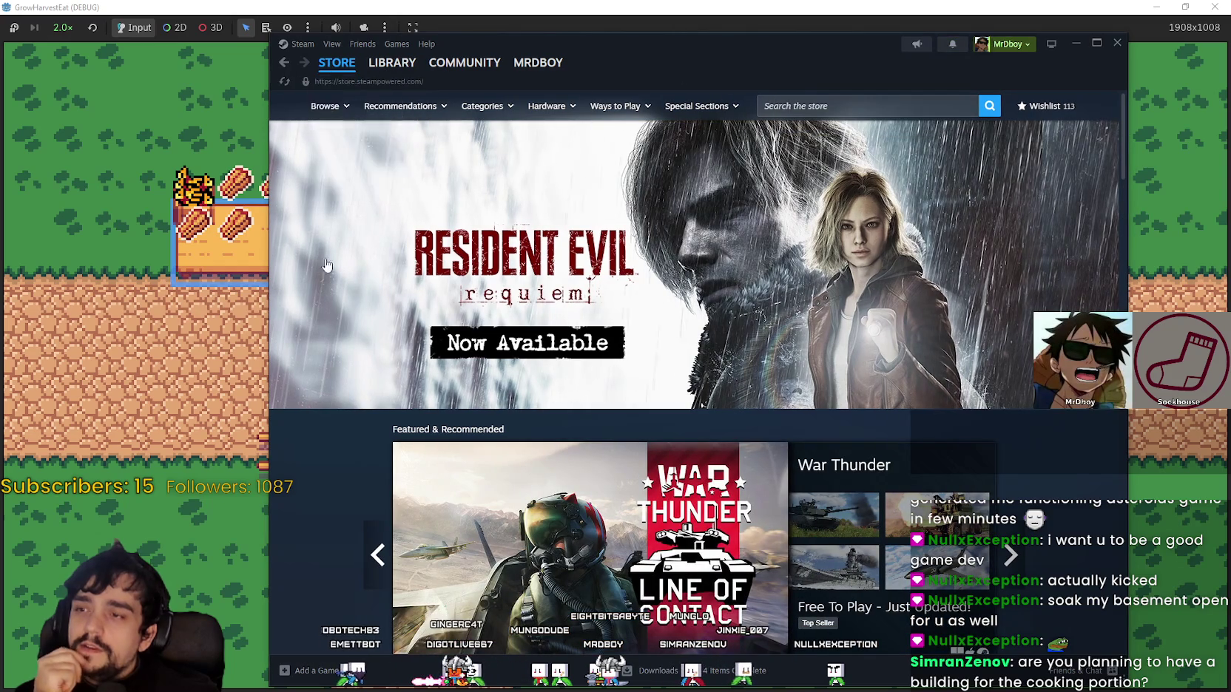
Open MR FARMBOY's store page from the Steam library and nudge the window upward
click(392, 63)
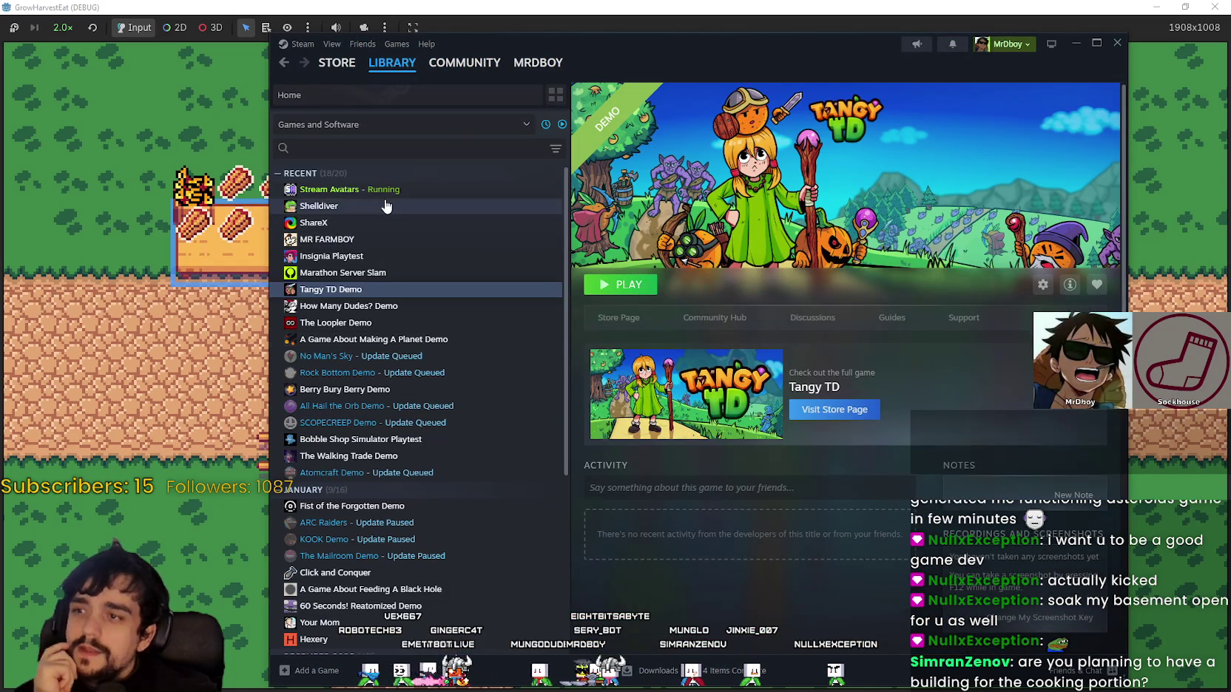
click(430, 242)
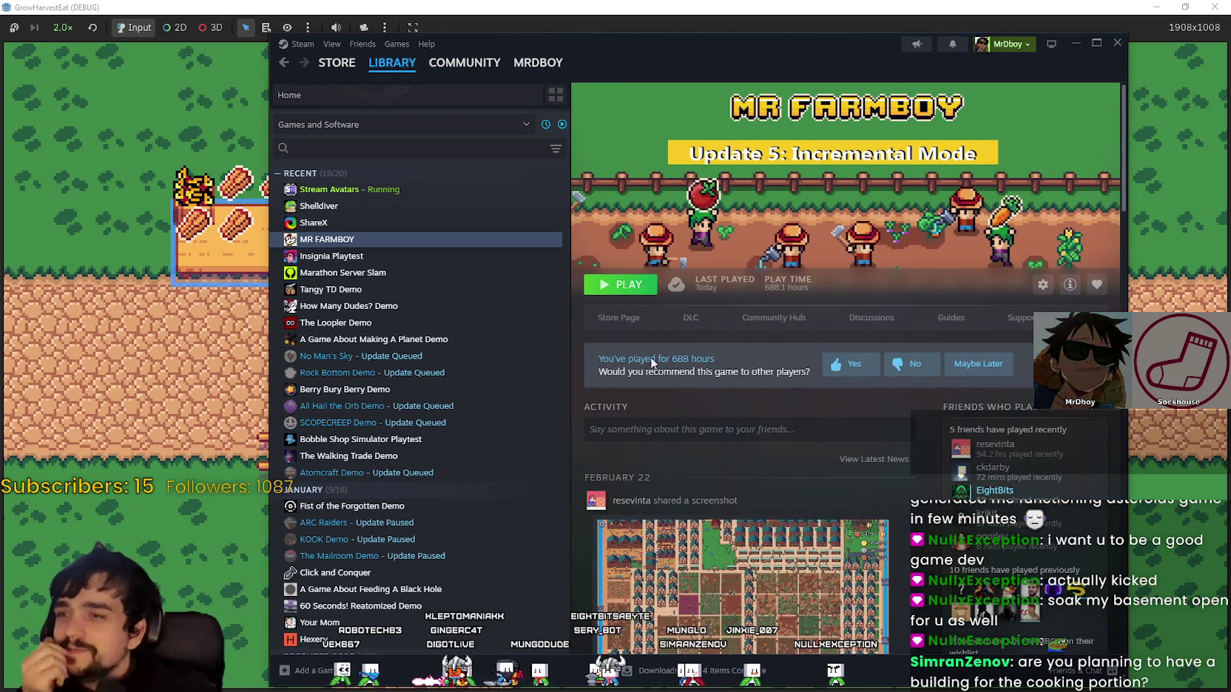
click(618, 318)
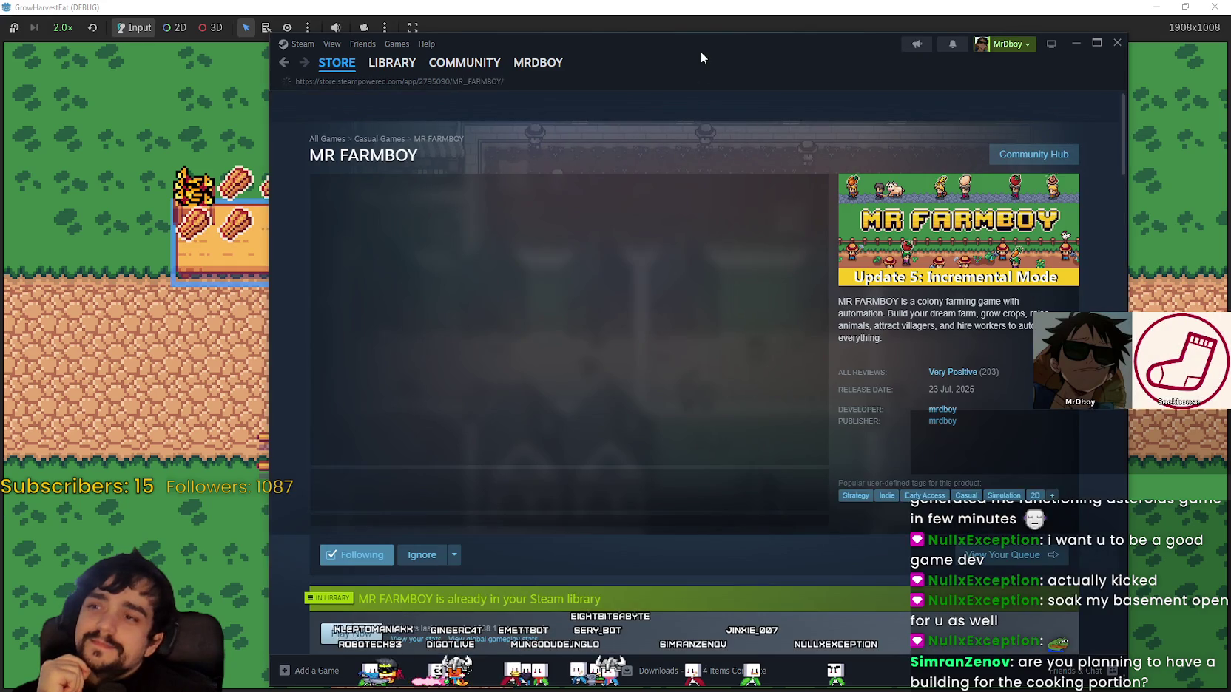
drag(701, 57, 708, 39)
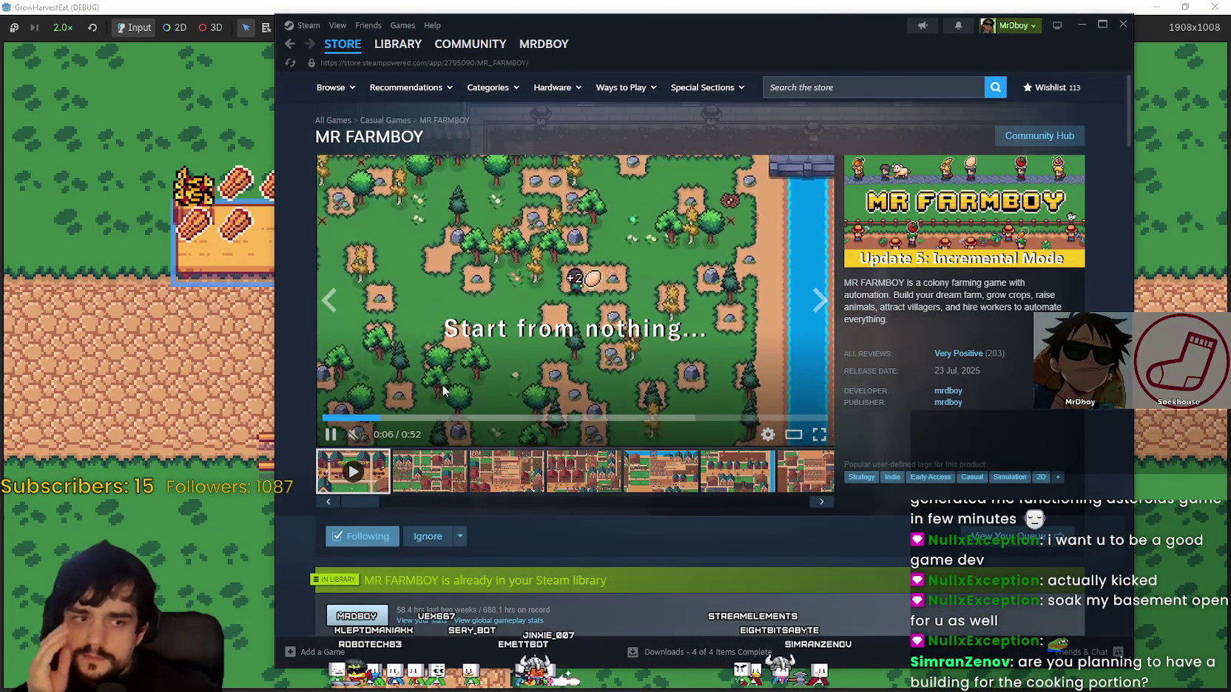
Browse MR FARMBOY's Community Hub, then return to the store page's second, town screenshot
scroll(653, 503, down, 2)
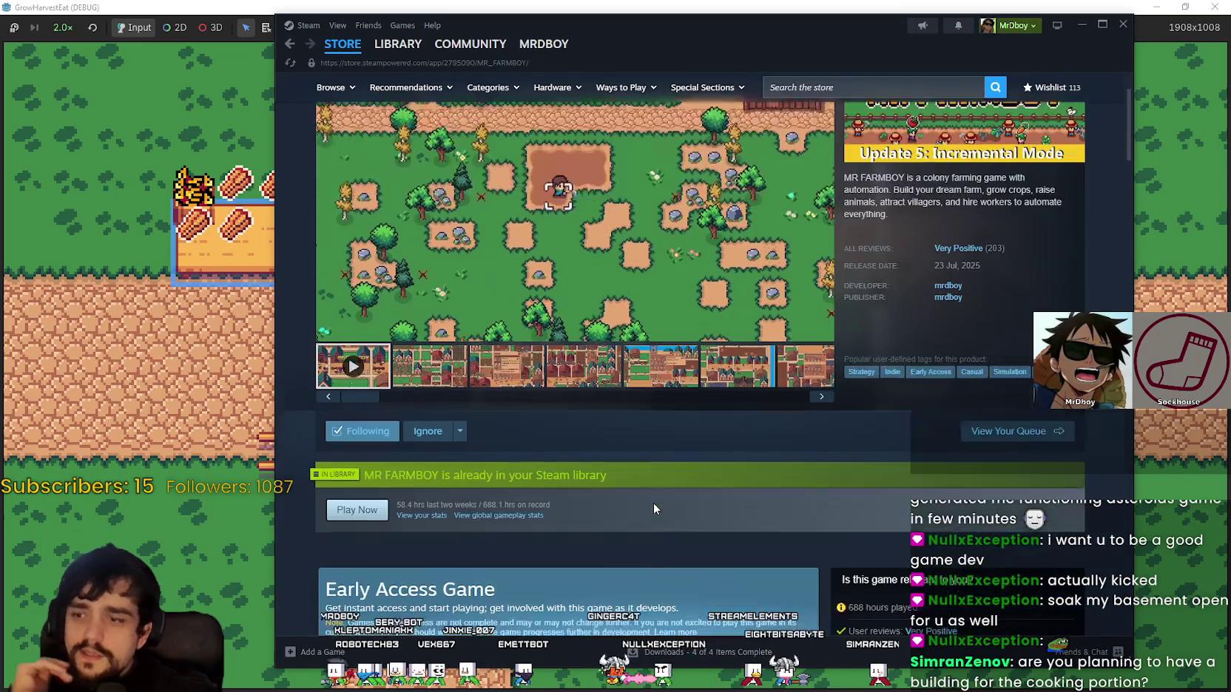
scroll(600, 427, up, 1)
scroll(686, 401, up, 1)
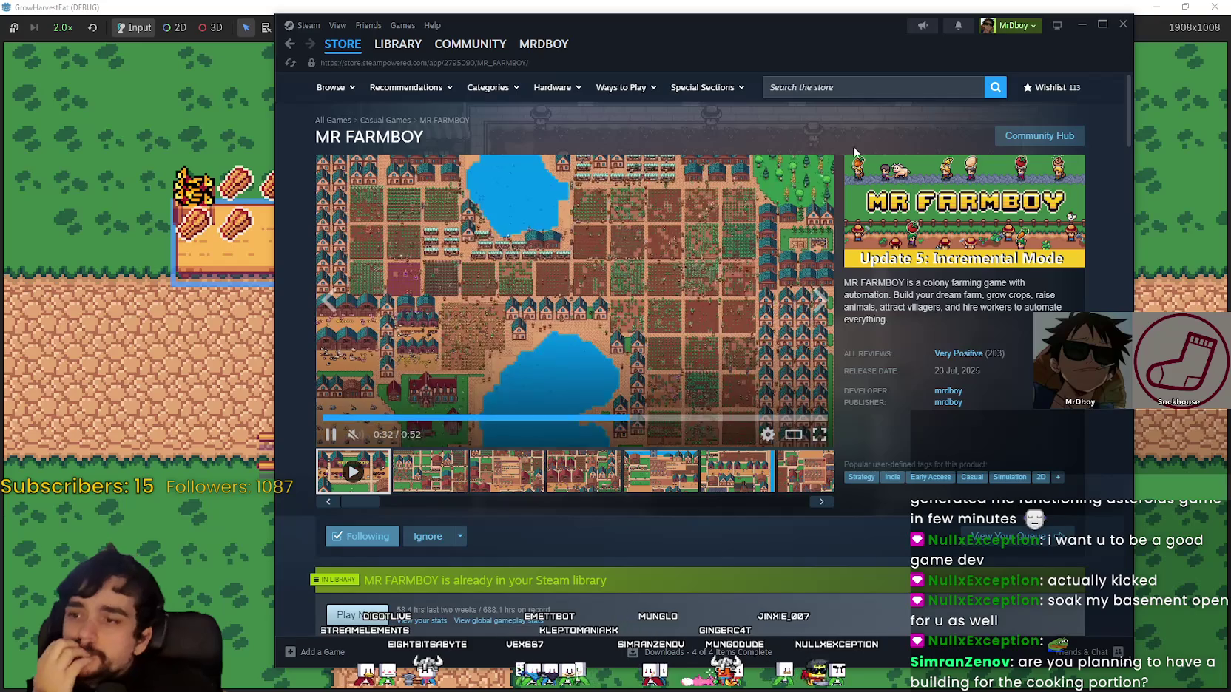
click(1084, 135)
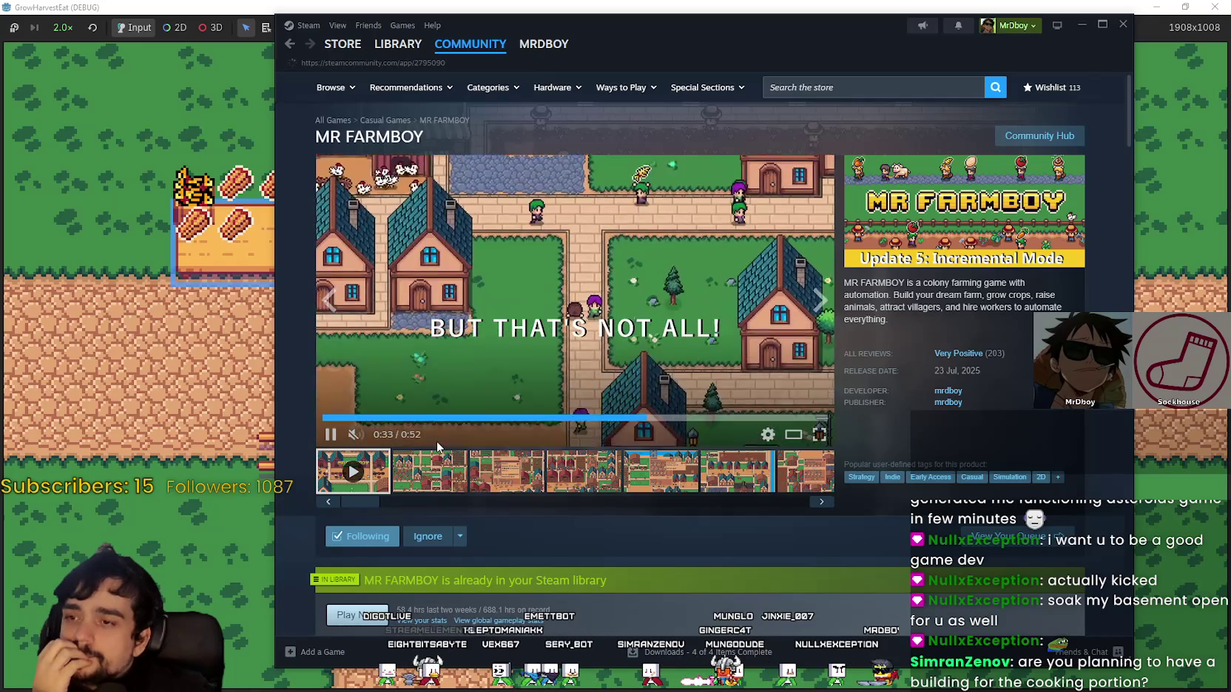
scroll(895, 474, down, 3)
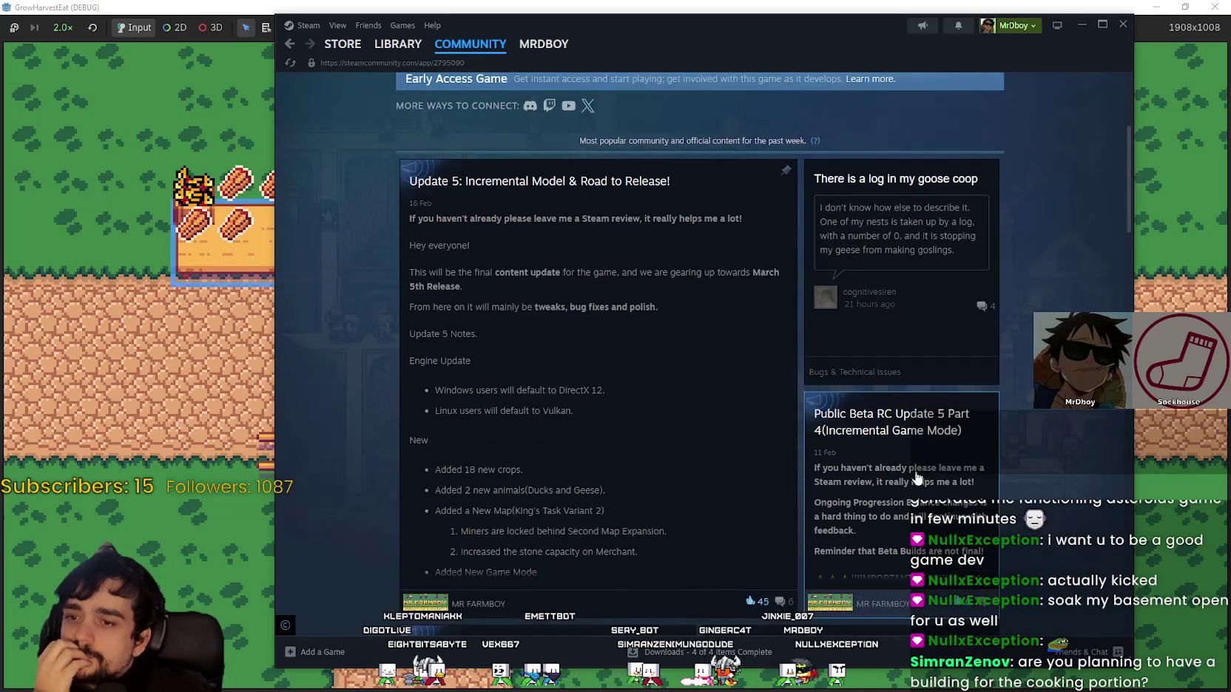
scroll(915, 479, up, 3)
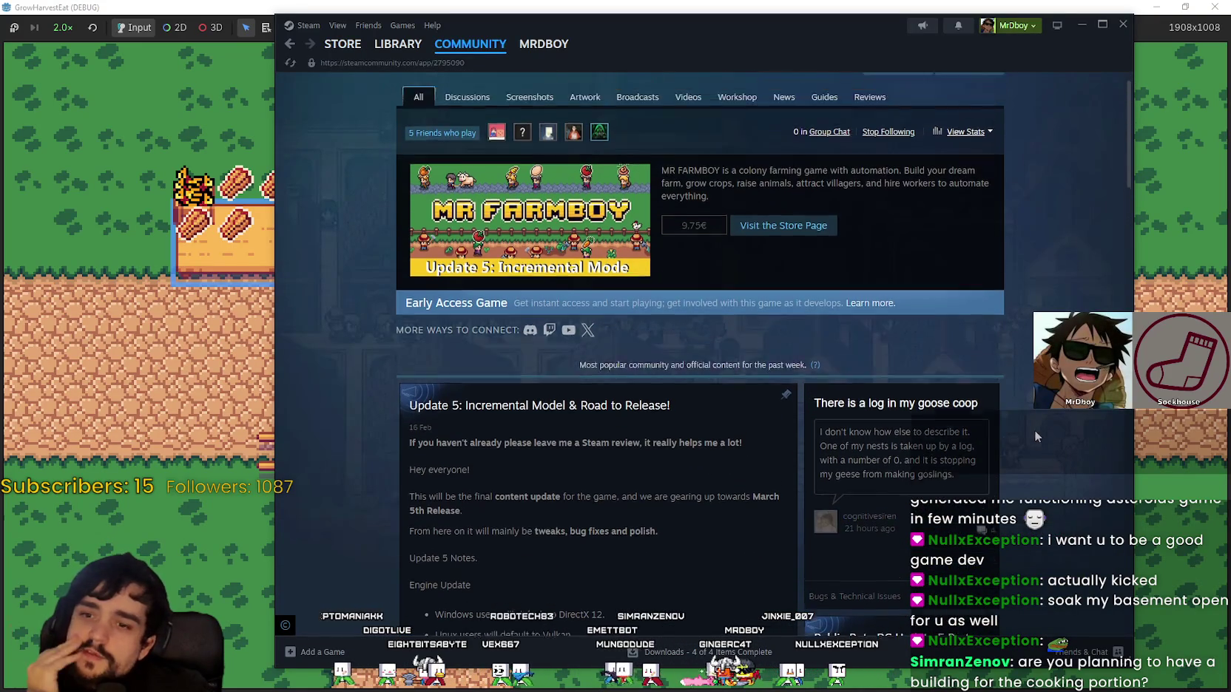
click(290, 45)
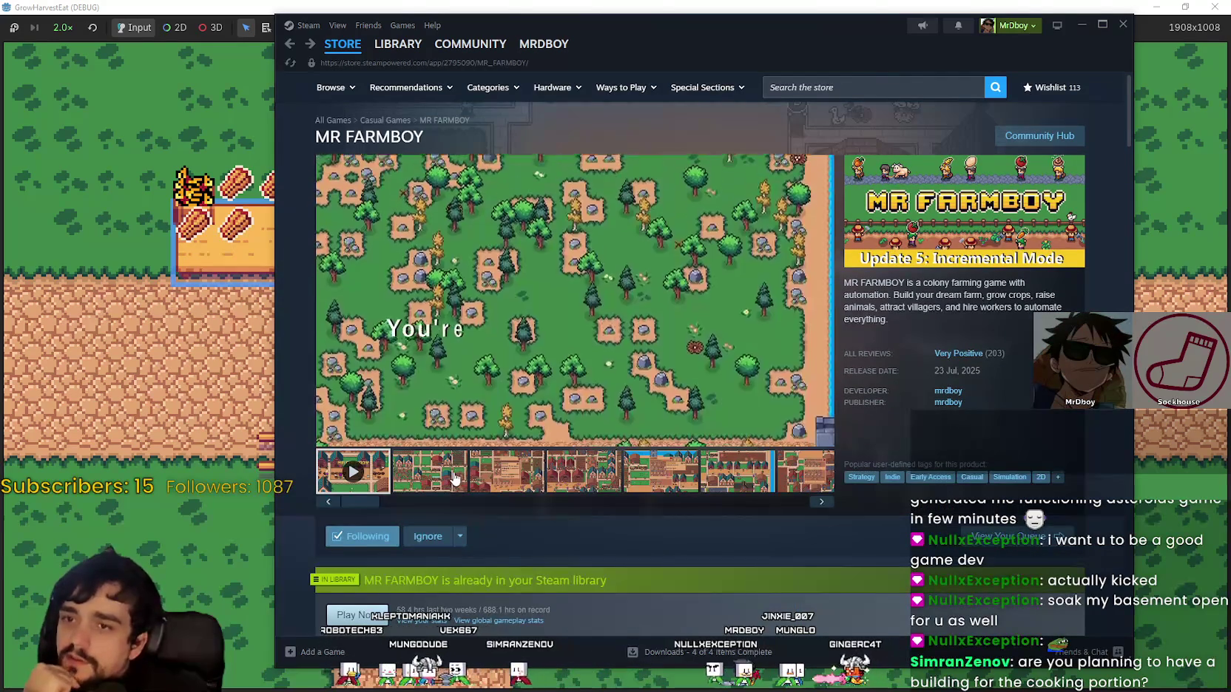
click(455, 479)
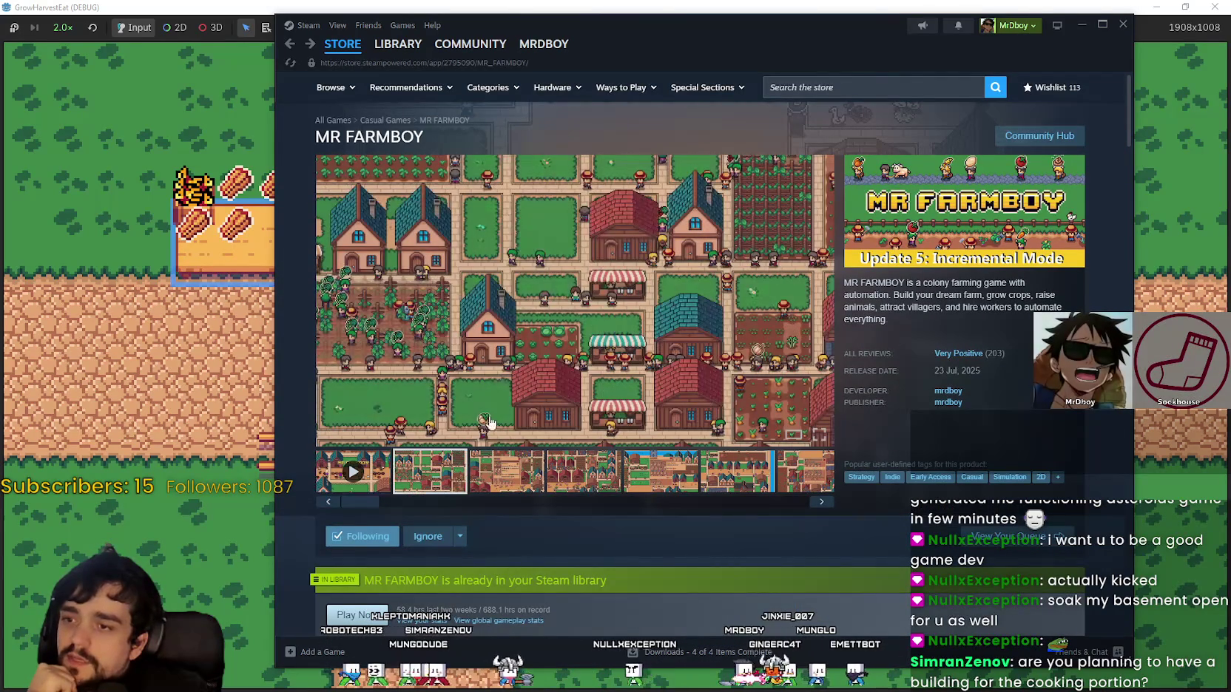
View the store screenshots full-size, advancing through to the last one
click(769, 322)
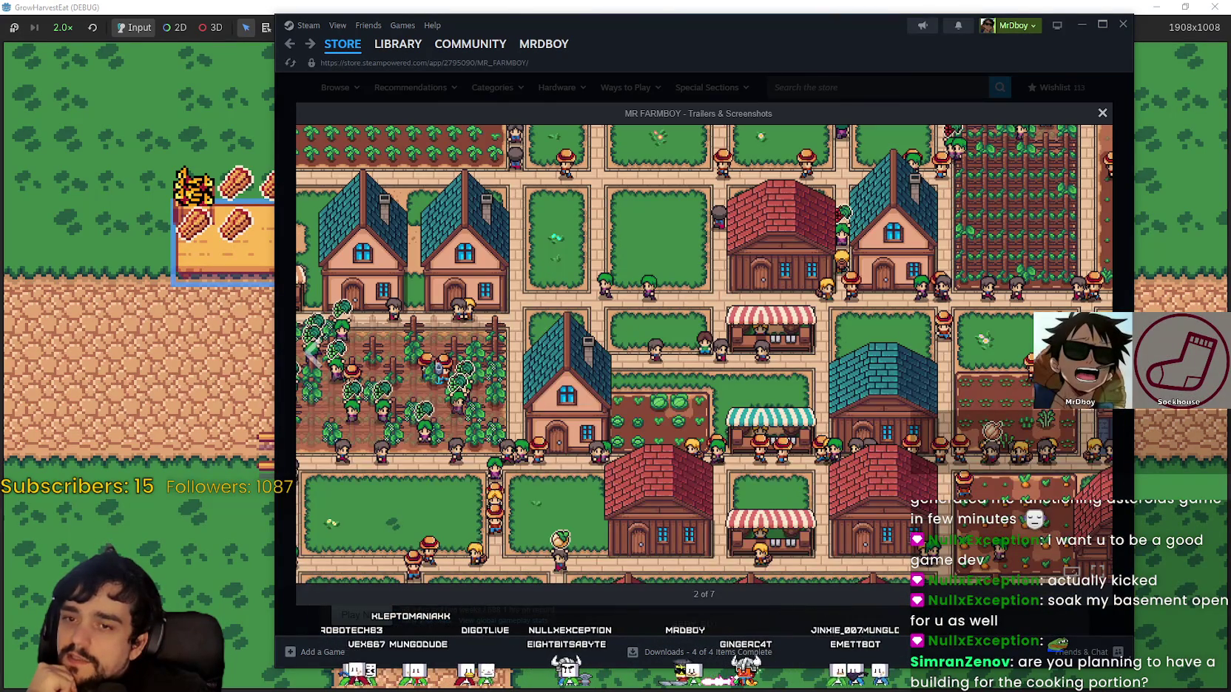
click(1091, 354)
click(1091, 354)
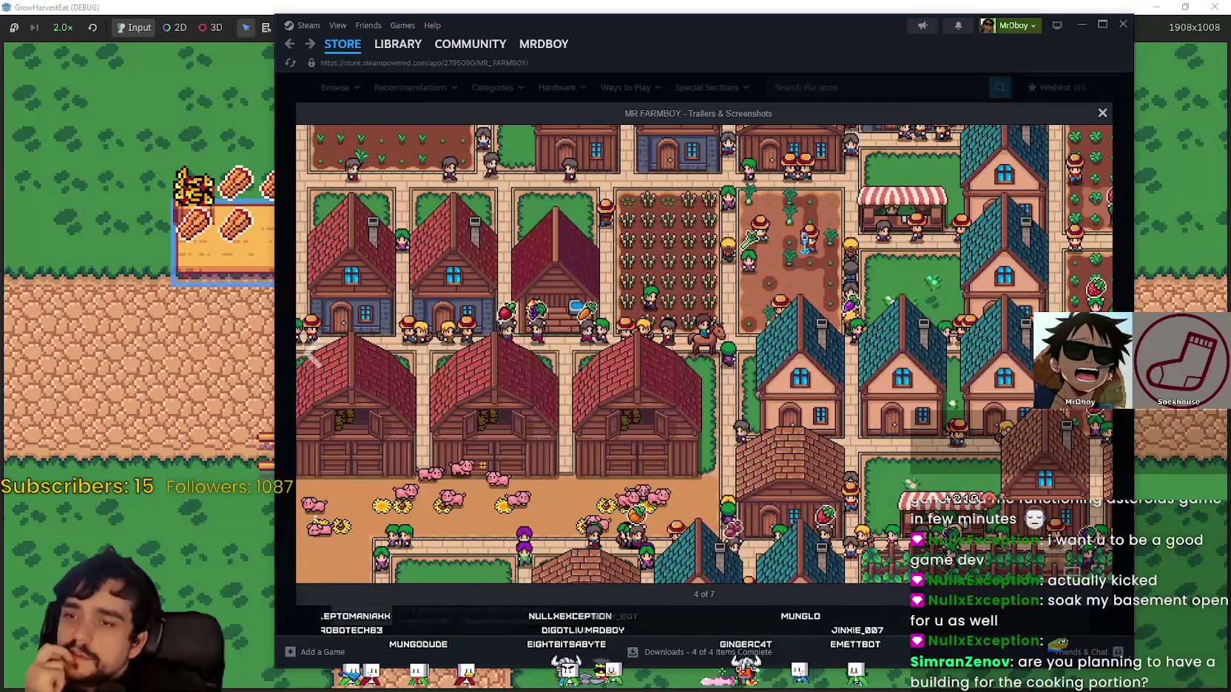
click(1091, 353)
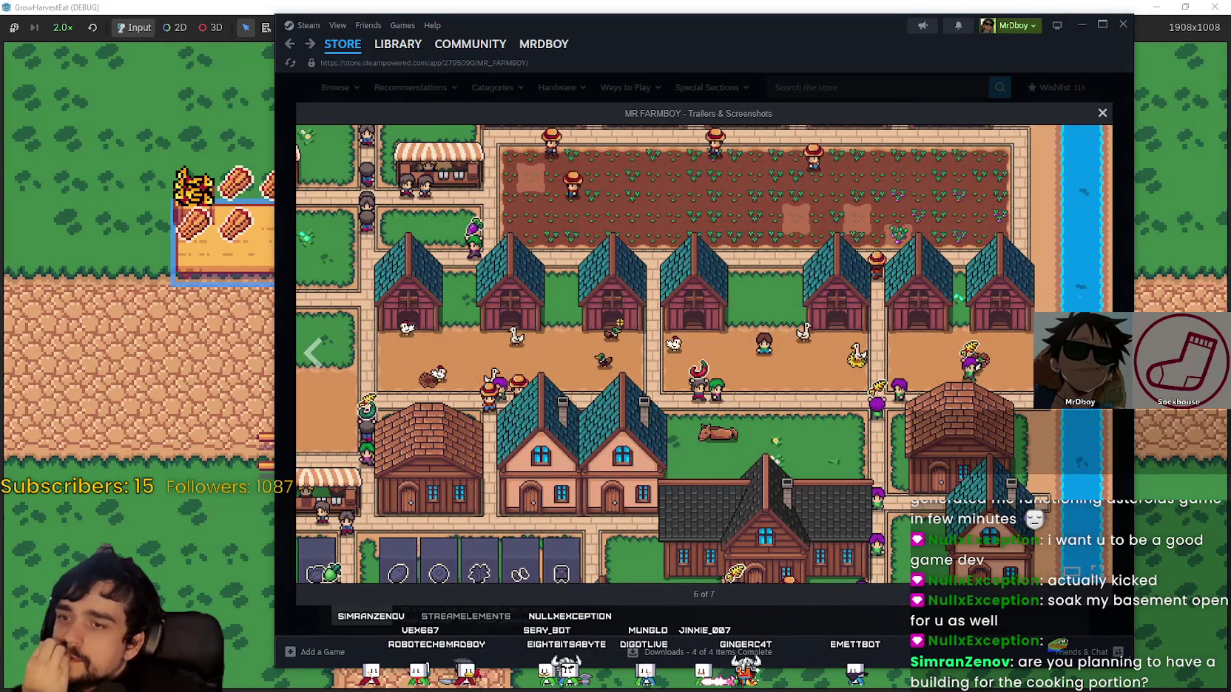
click(1090, 353)
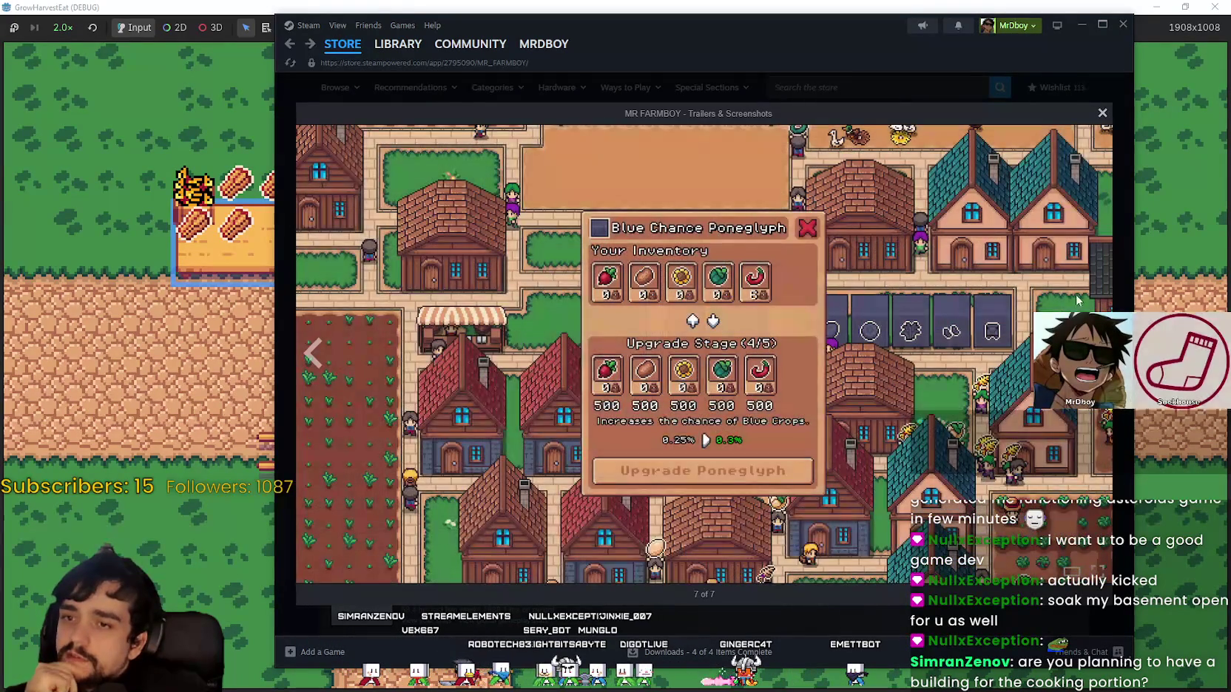
key(Escape)
Cycle the gallery thumbnails past the market scene to the house and hire-workers screenshot
scroll(605, 407, down, 2)
scroll(648, 477, up, 2)
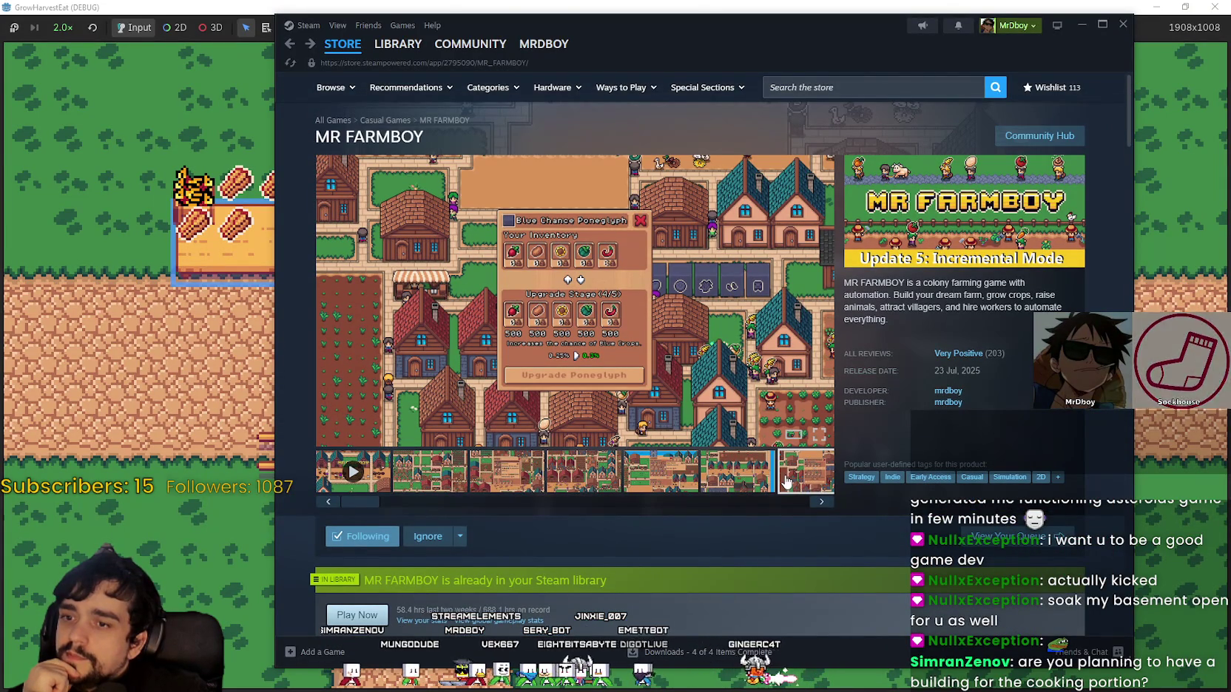
click(823, 505)
click(823, 504)
click(823, 504)
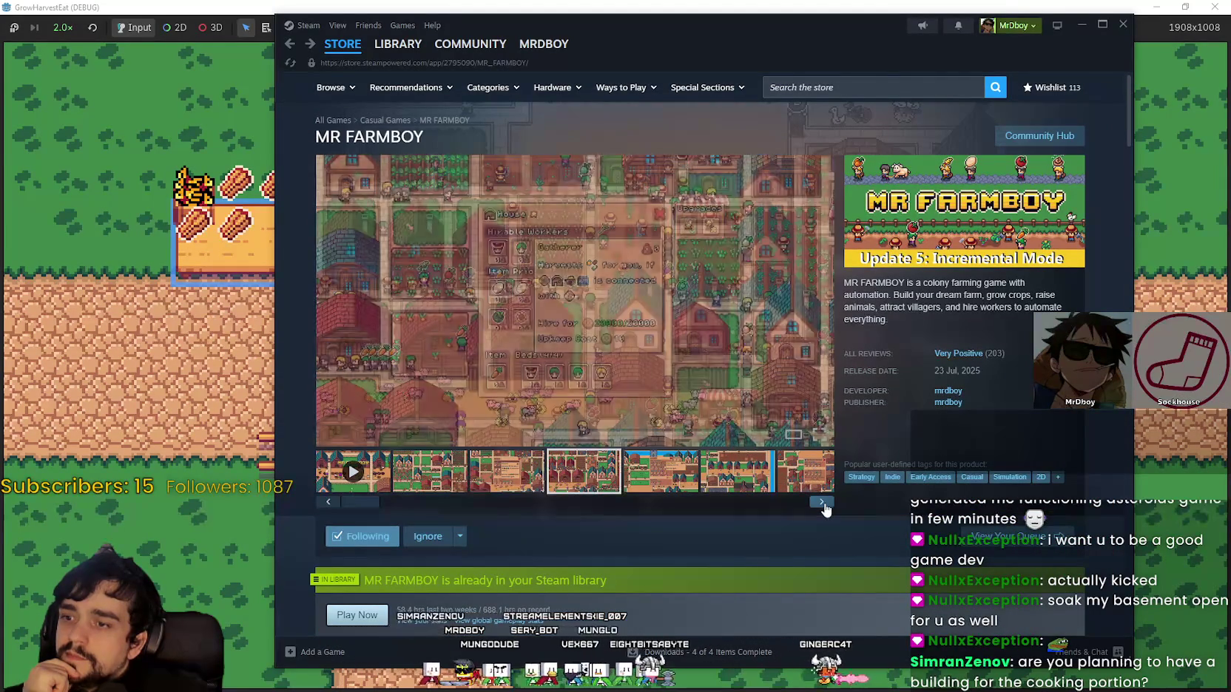
click(823, 504)
click(823, 504)
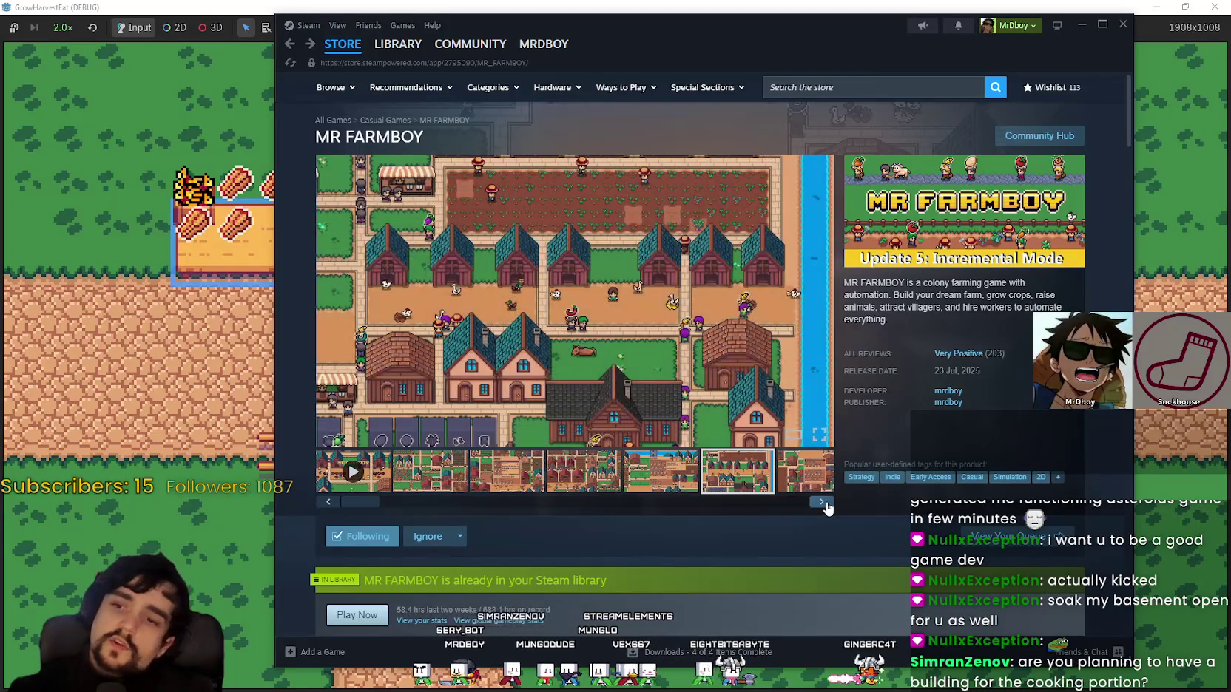
click(821, 504)
click(821, 504)
click(821, 504)
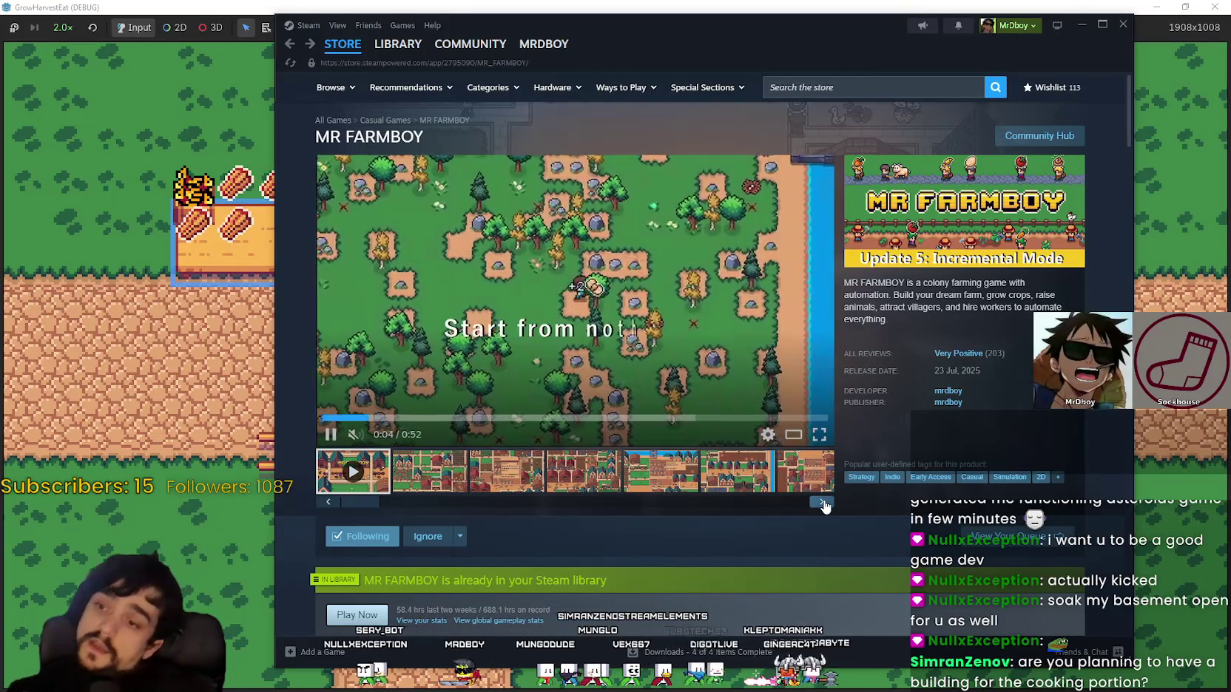
click(821, 505)
click(821, 505)
Enlarge the farm village screenshot, then close the viewer and the Steam window
click(547, 298)
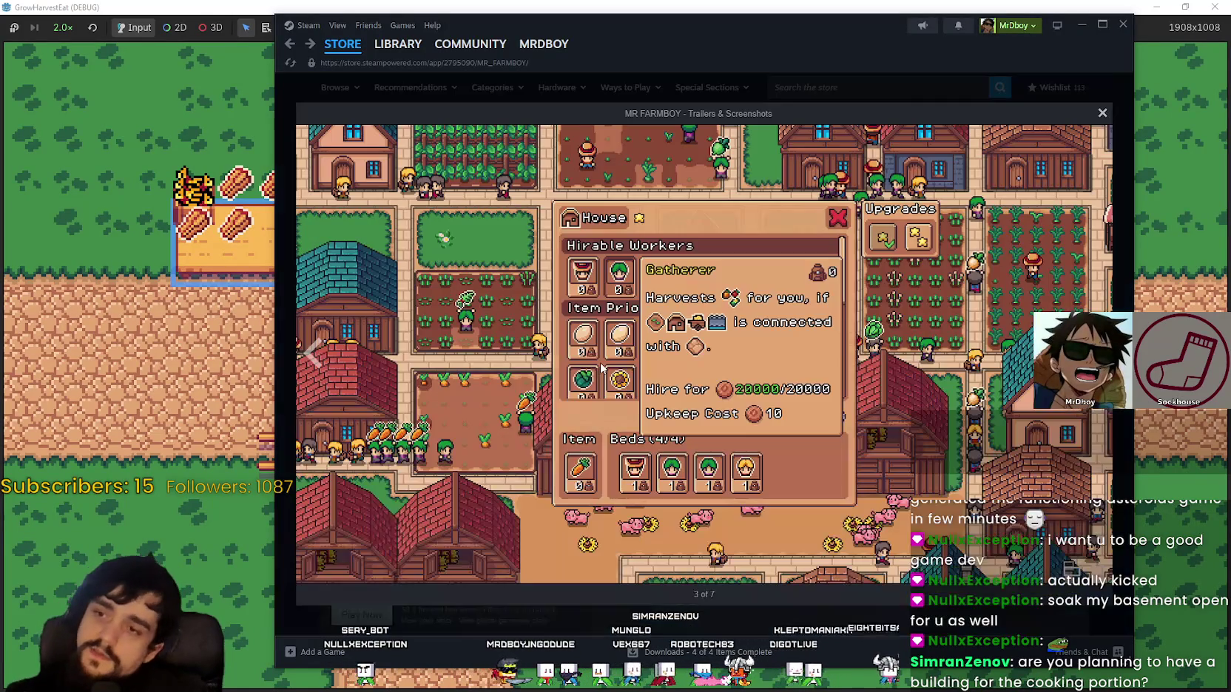
key(Right)
key(Right)
key(Right)
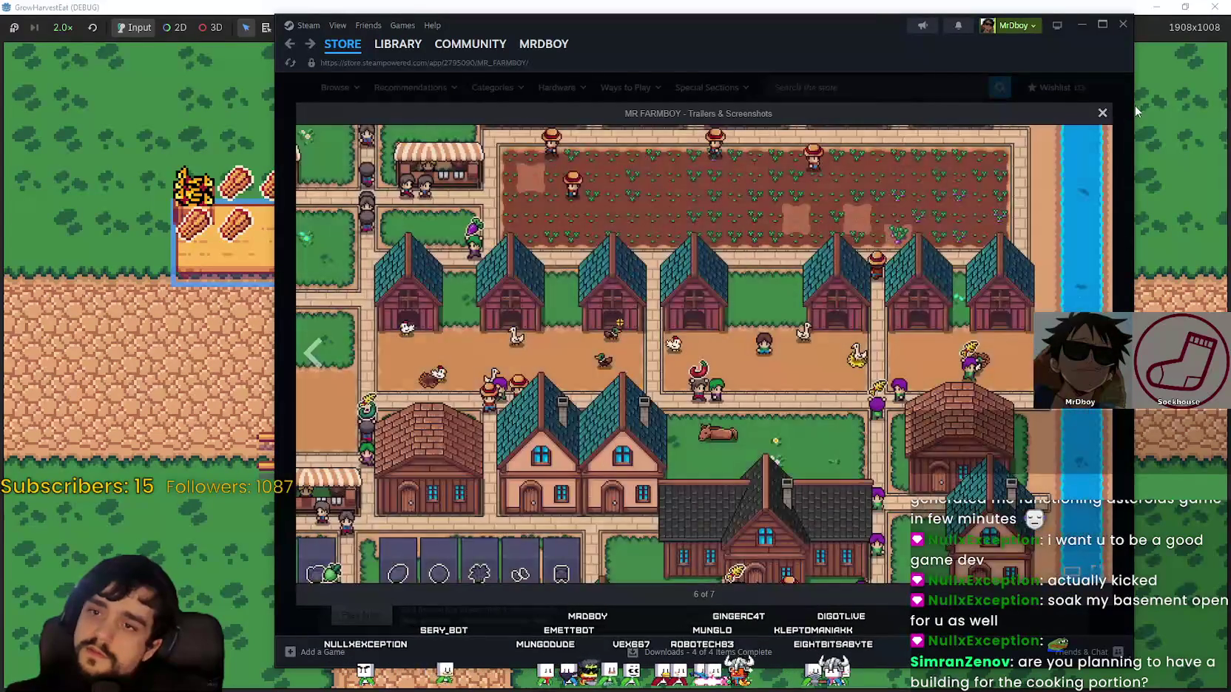
click(1102, 114)
click(1081, 24)
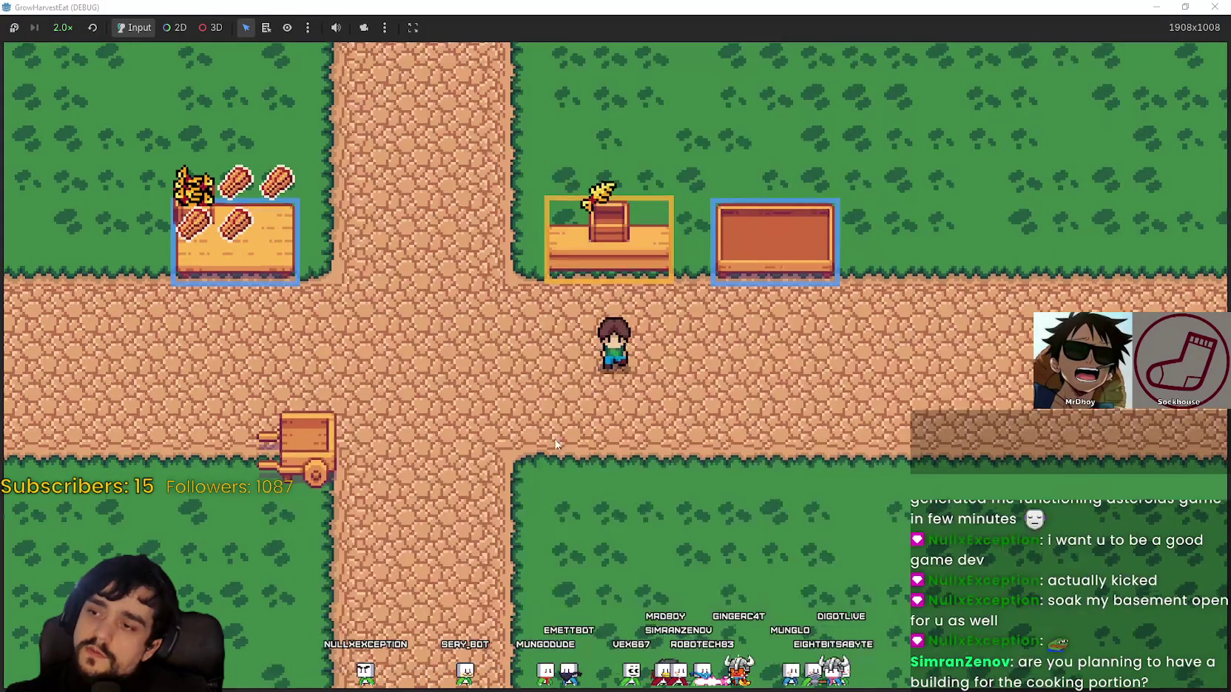
Walk the character past the market stalls and down the vertical road
key(Left)
key(Left)
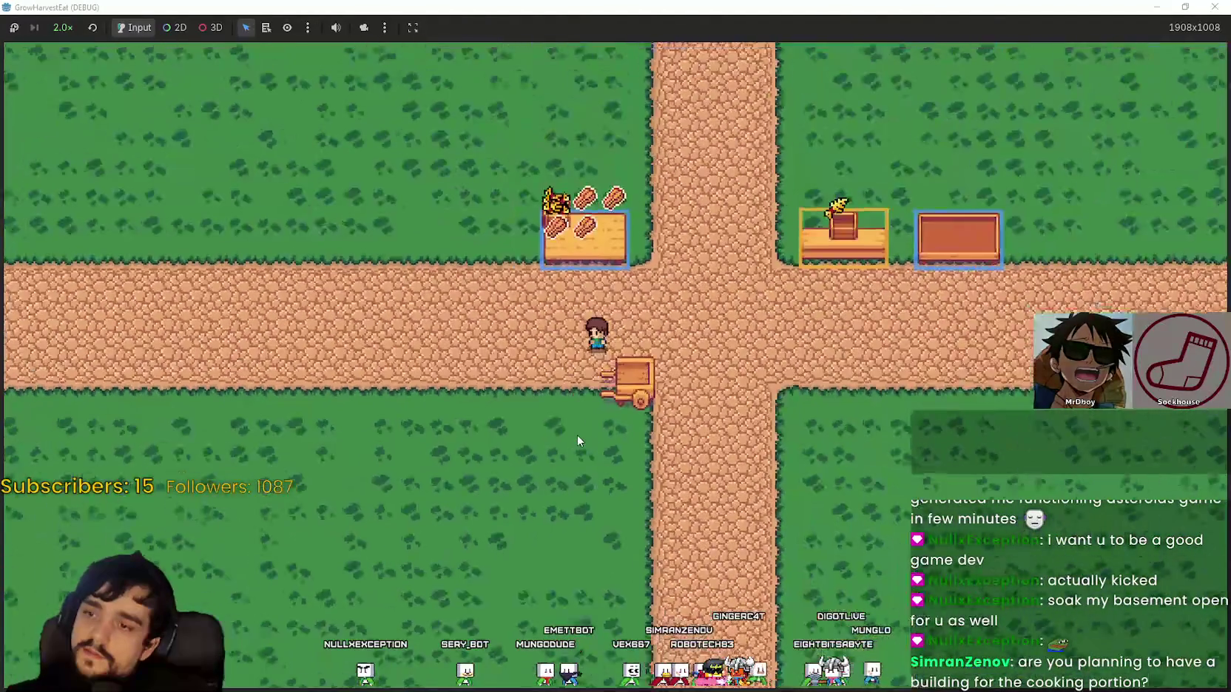
key(Up)
key(Right)
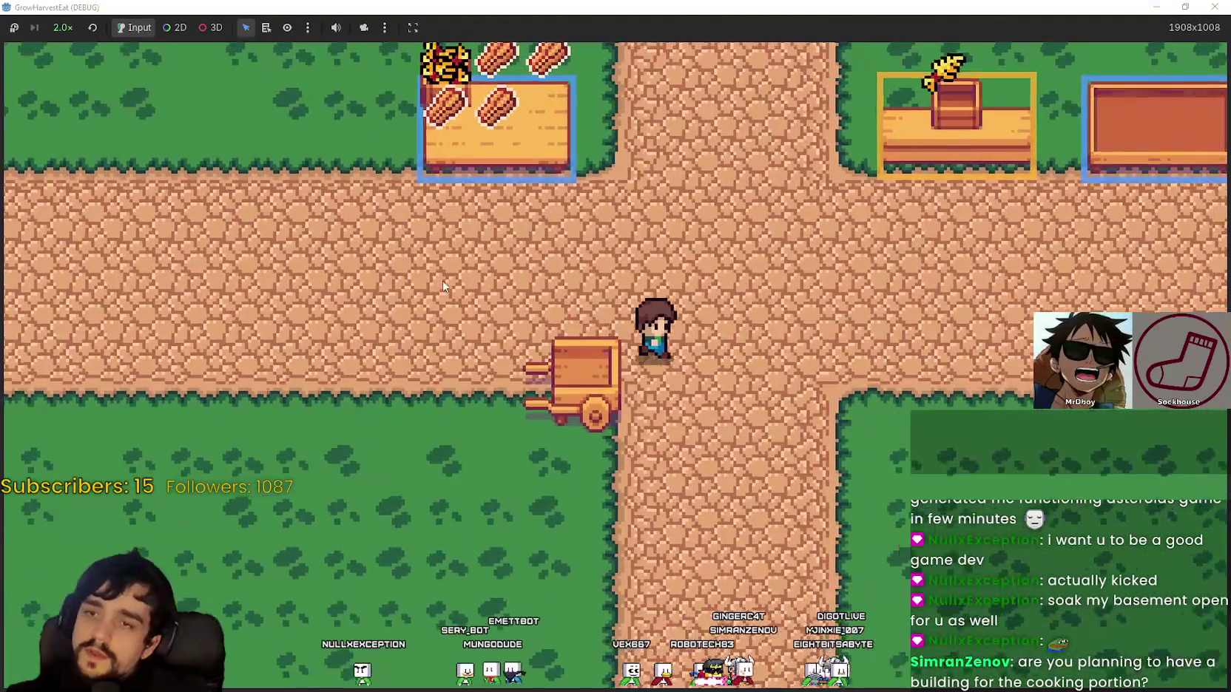
key(Up)
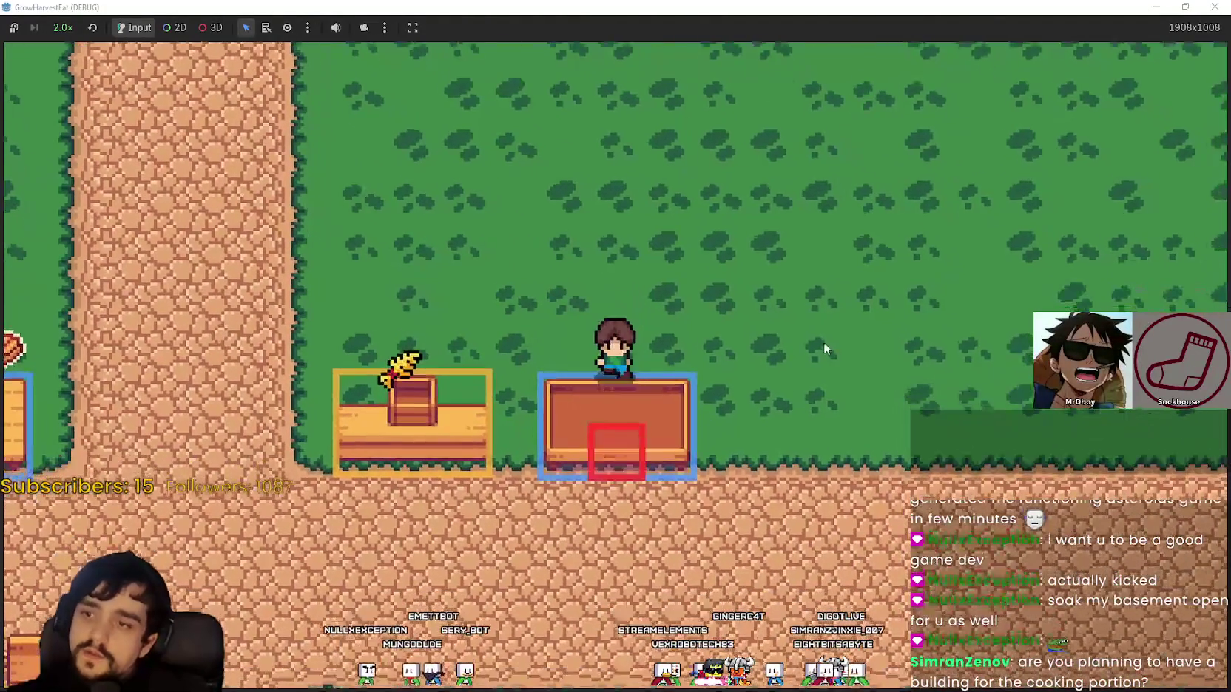
key(Down)
key(Left)
key(Left)
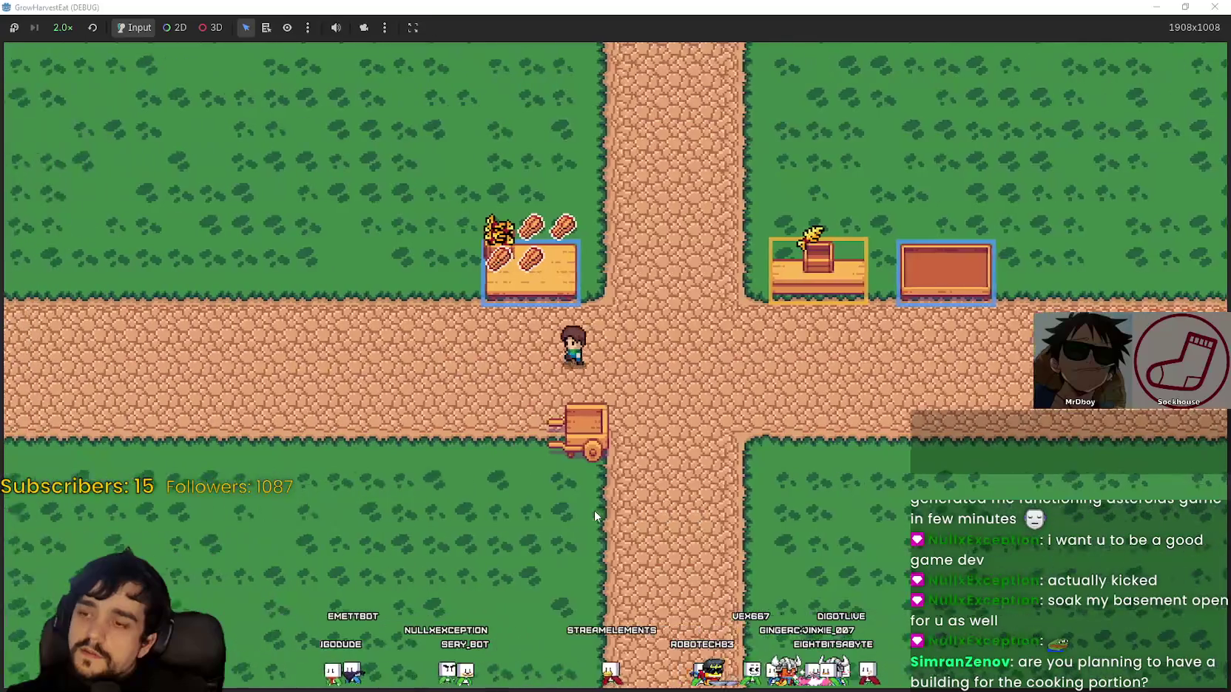
key(Up)
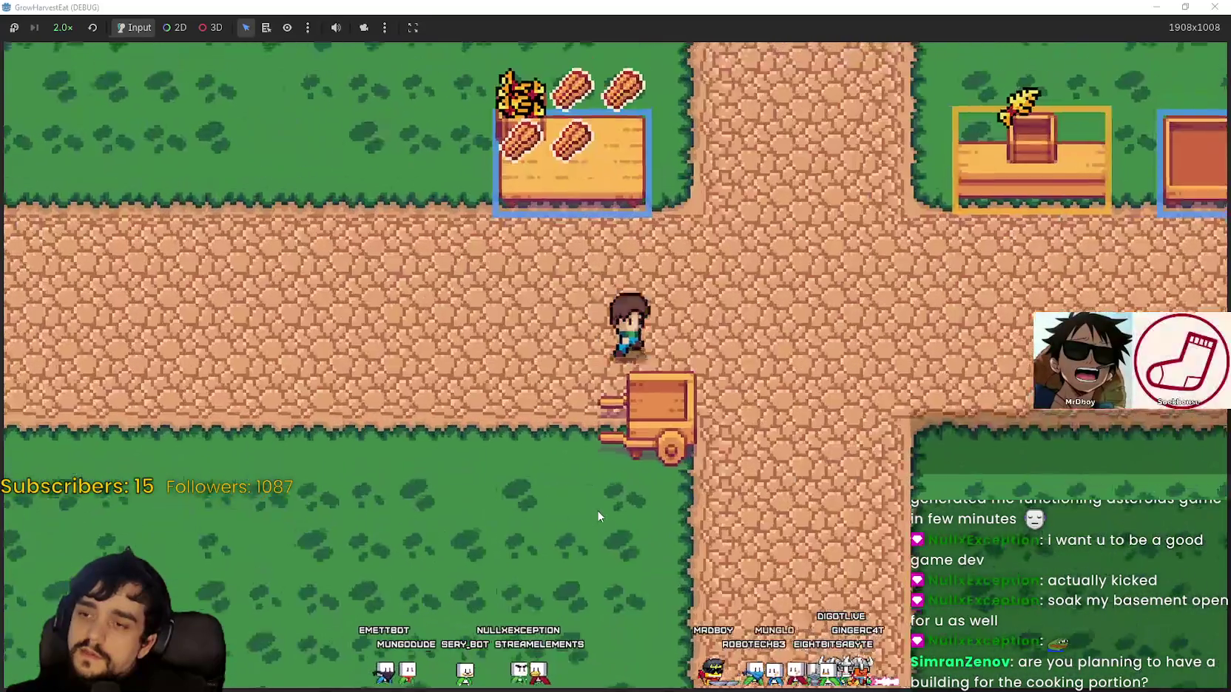
key(Right)
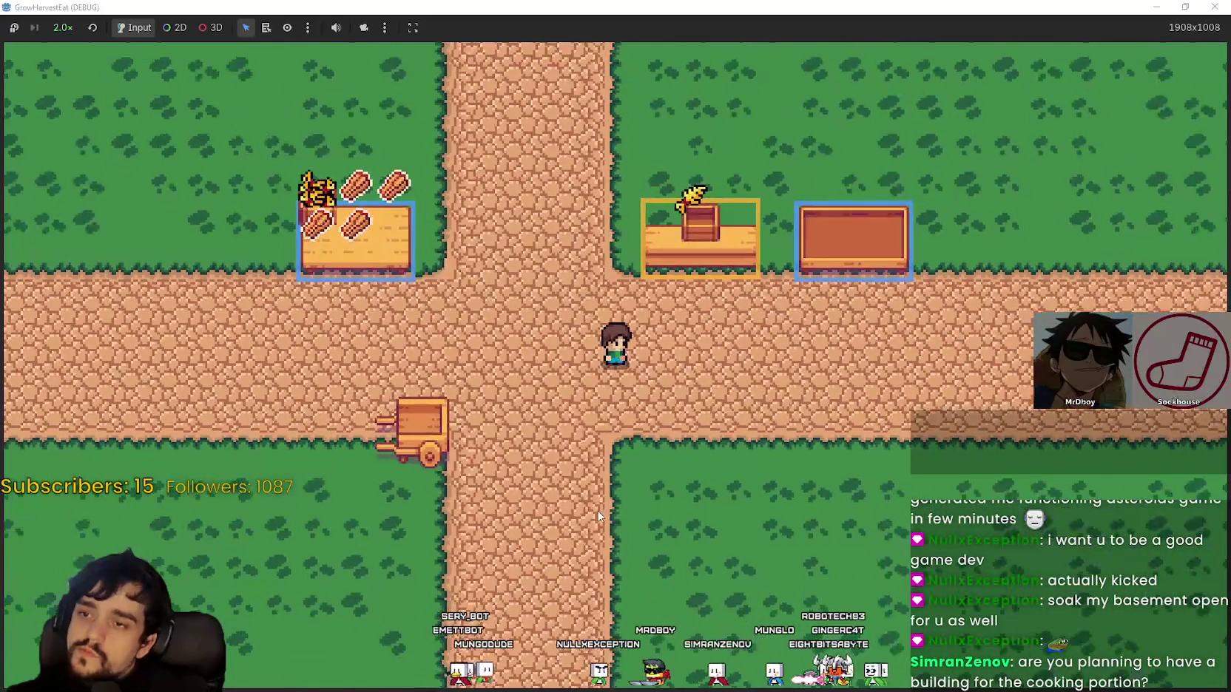
key(Right)
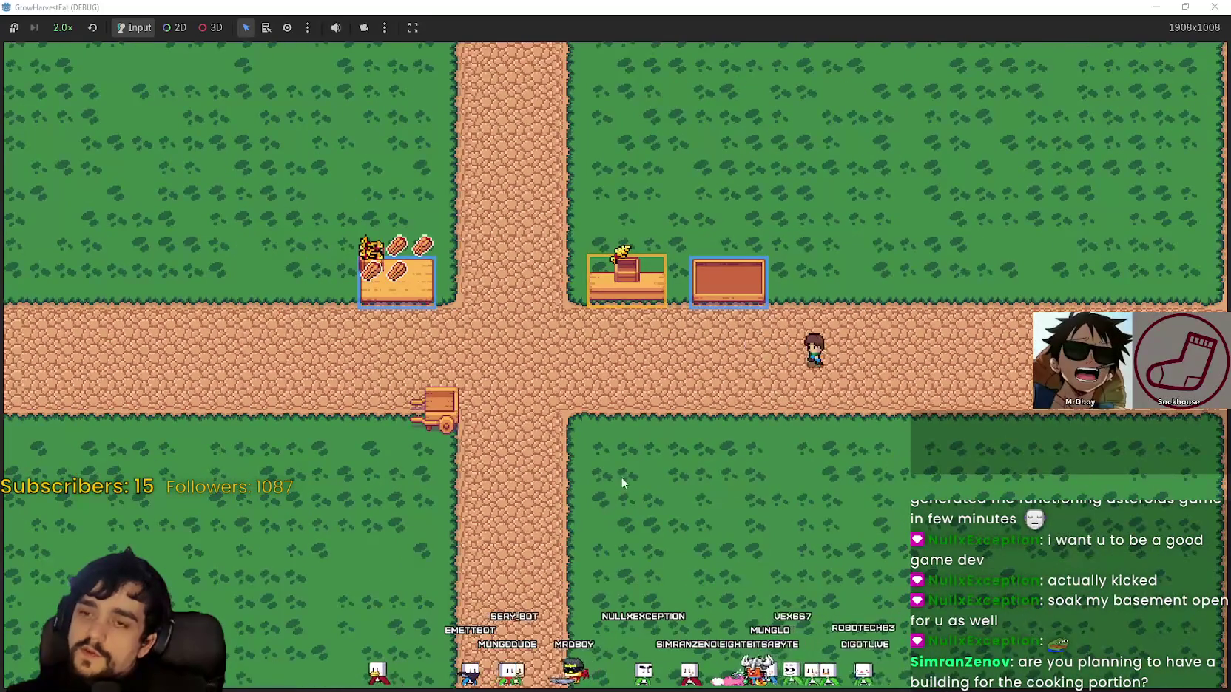
key(Left)
key(Down)
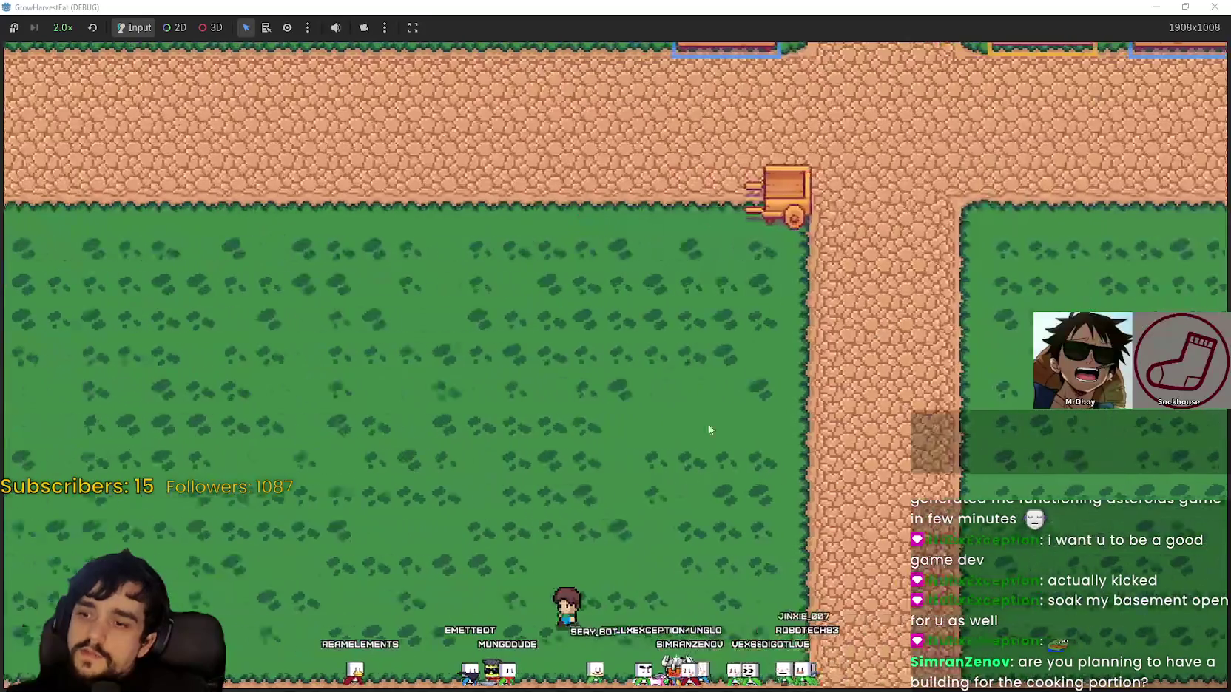
Restore and re-maximize the game window, then walk the character to the crossroads
click(1185, 7)
click(989, 97)
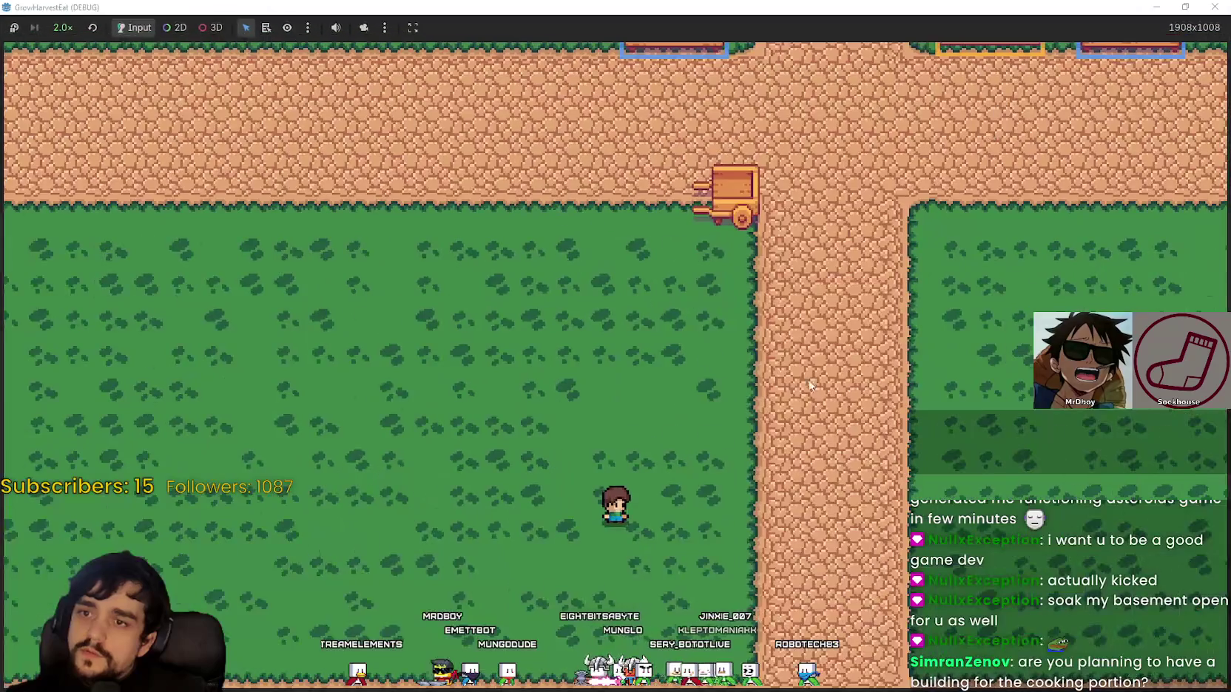
key(Right)
key(Down)
key(Up)
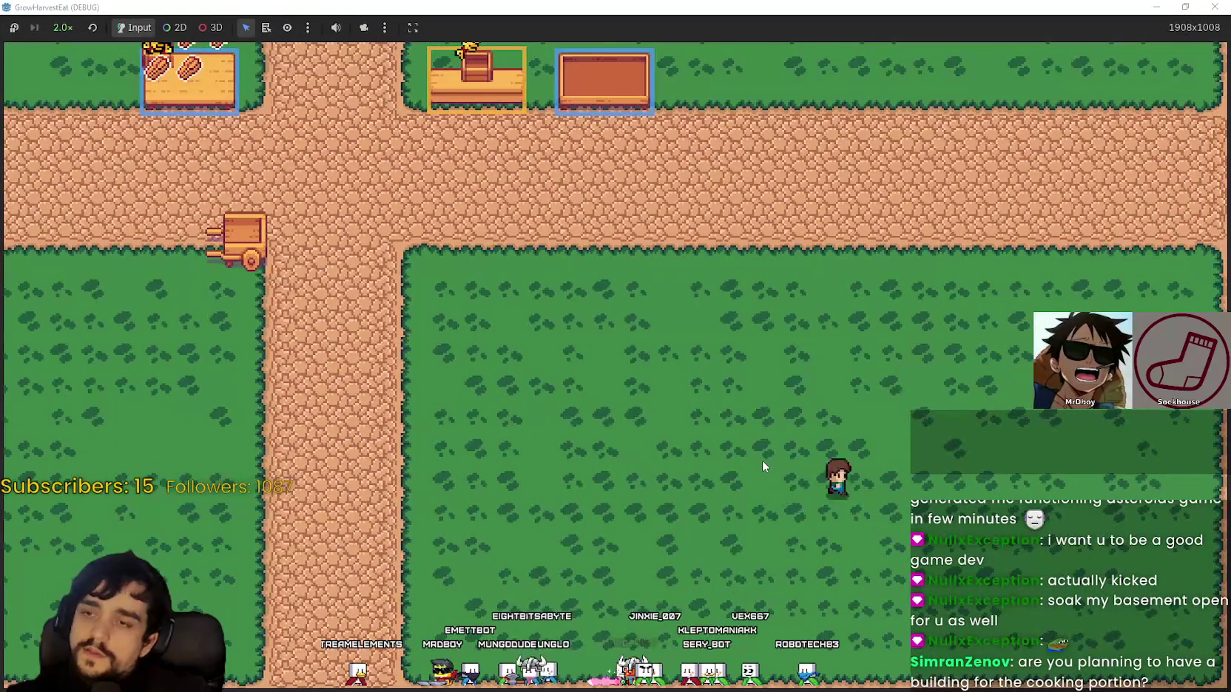
key(Left)
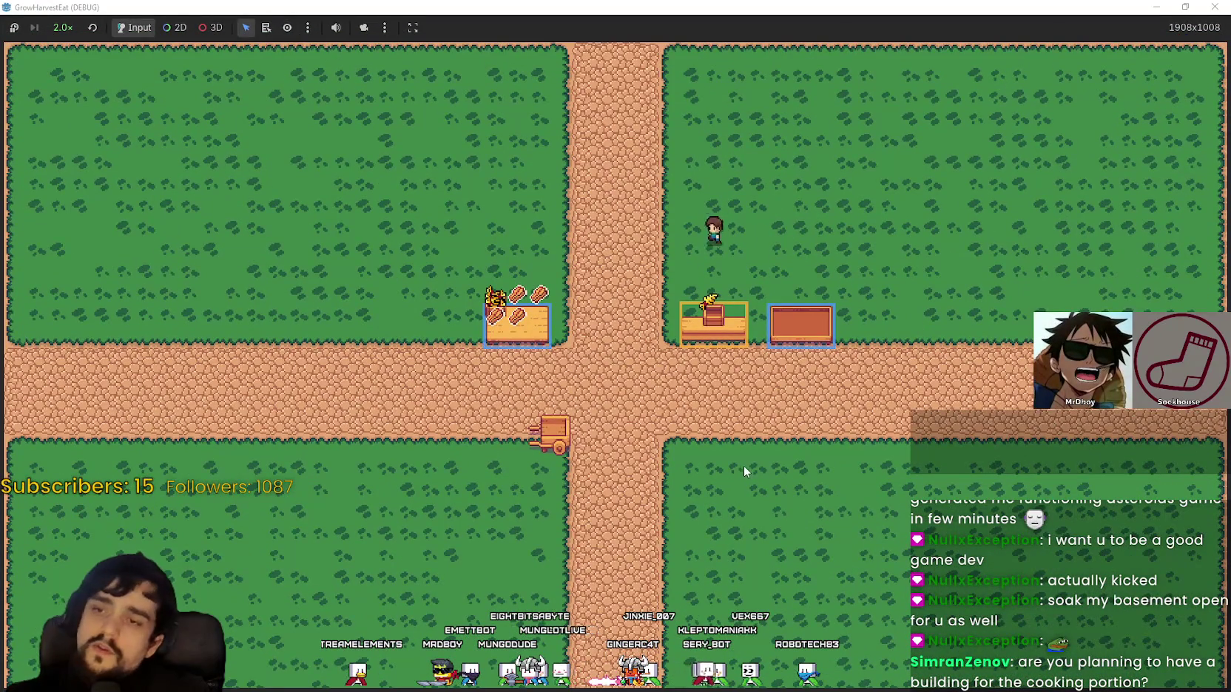
key(Down)
key(Left)
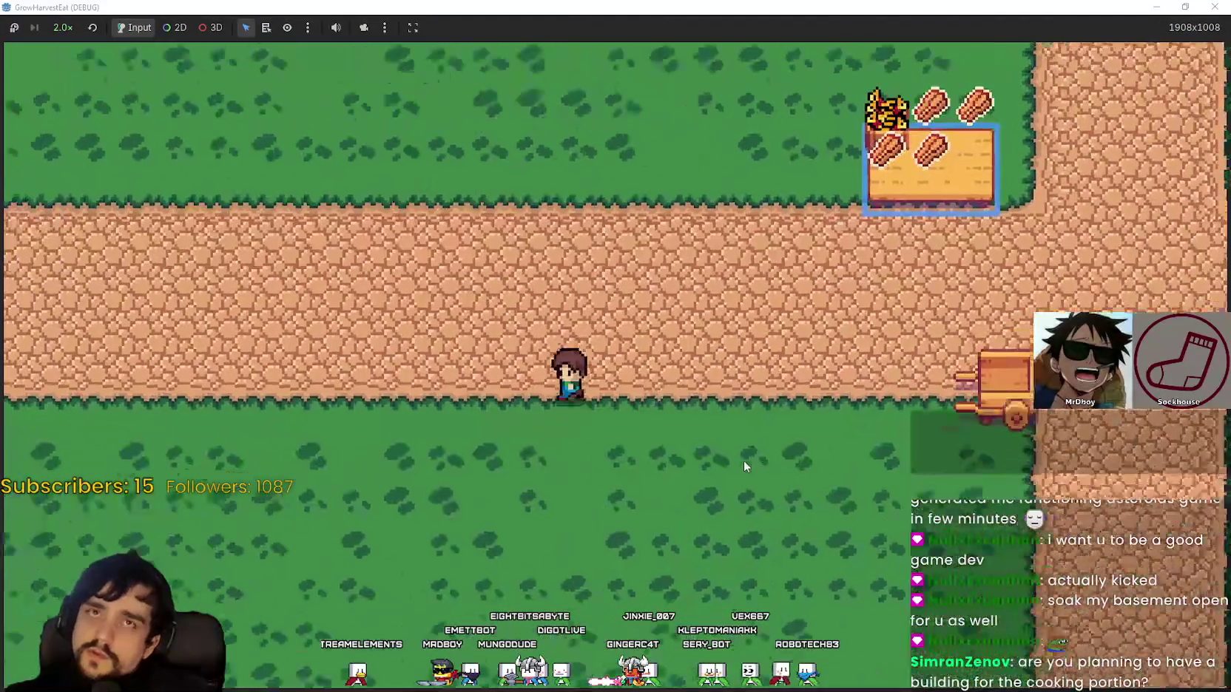
key(Up)
key(Right)
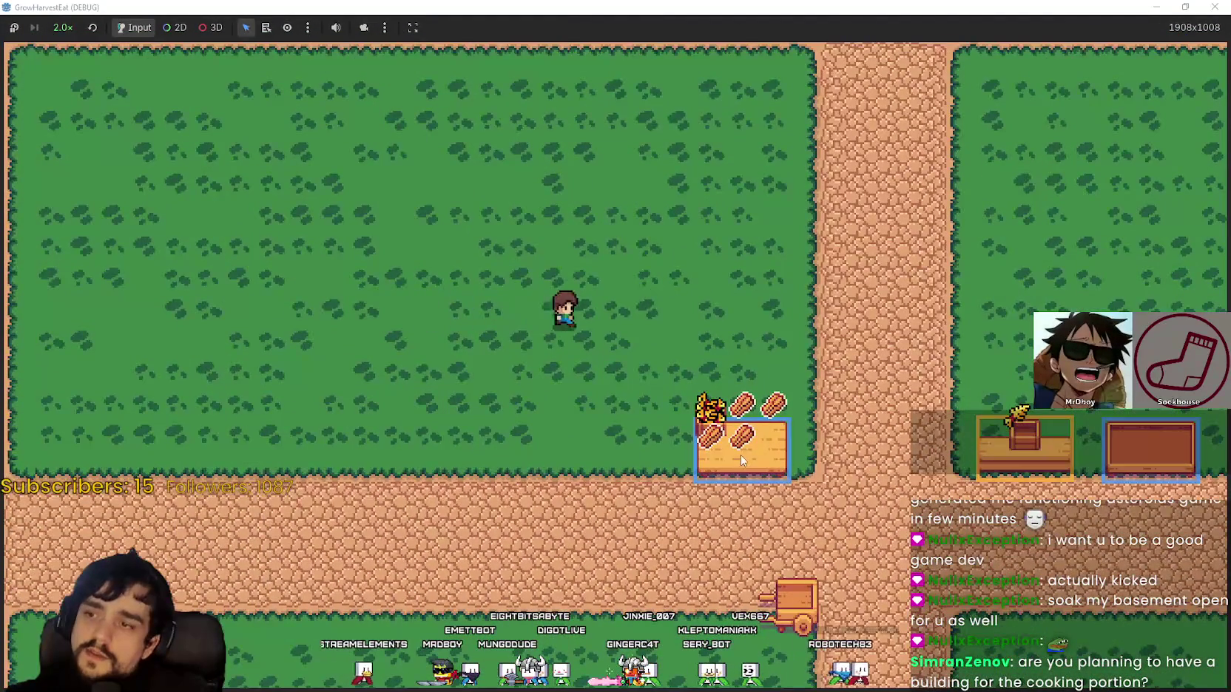
key(Down)
Test the table interaction by stepping on and off it, crossing the crate to the road
key(Right)
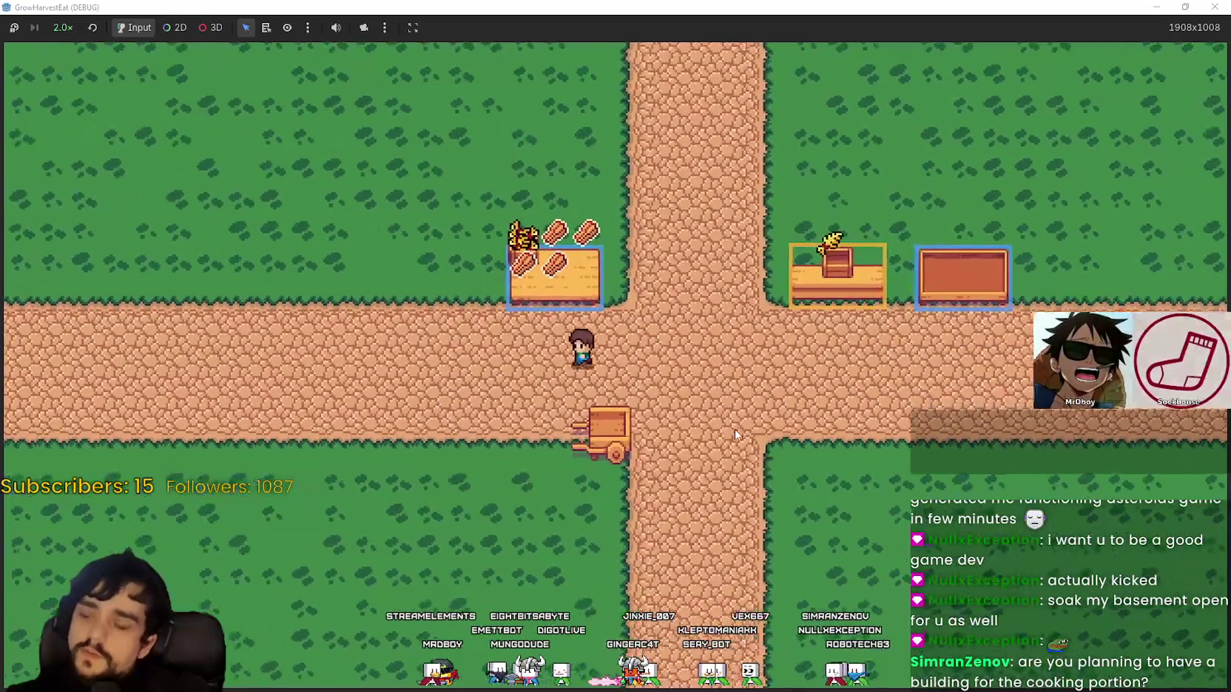
key(Up)
key(Up)
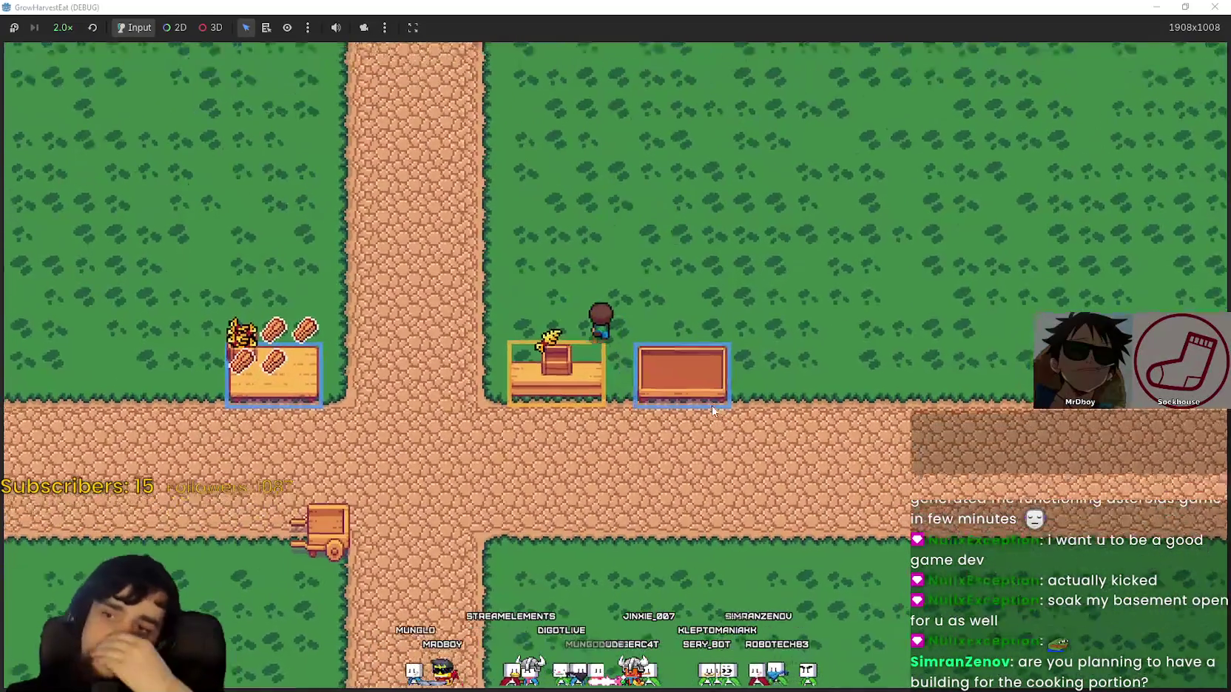
key(Left)
key(Right)
key(Down)
key(Right)
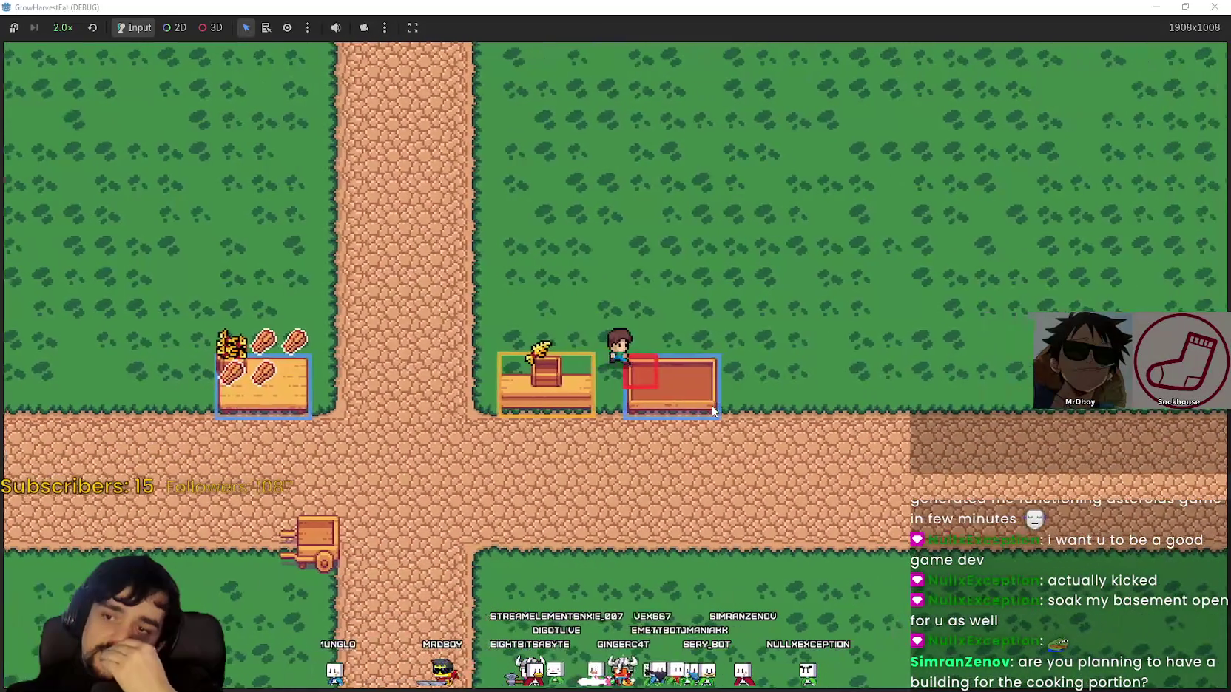
key(Down)
key(Left)
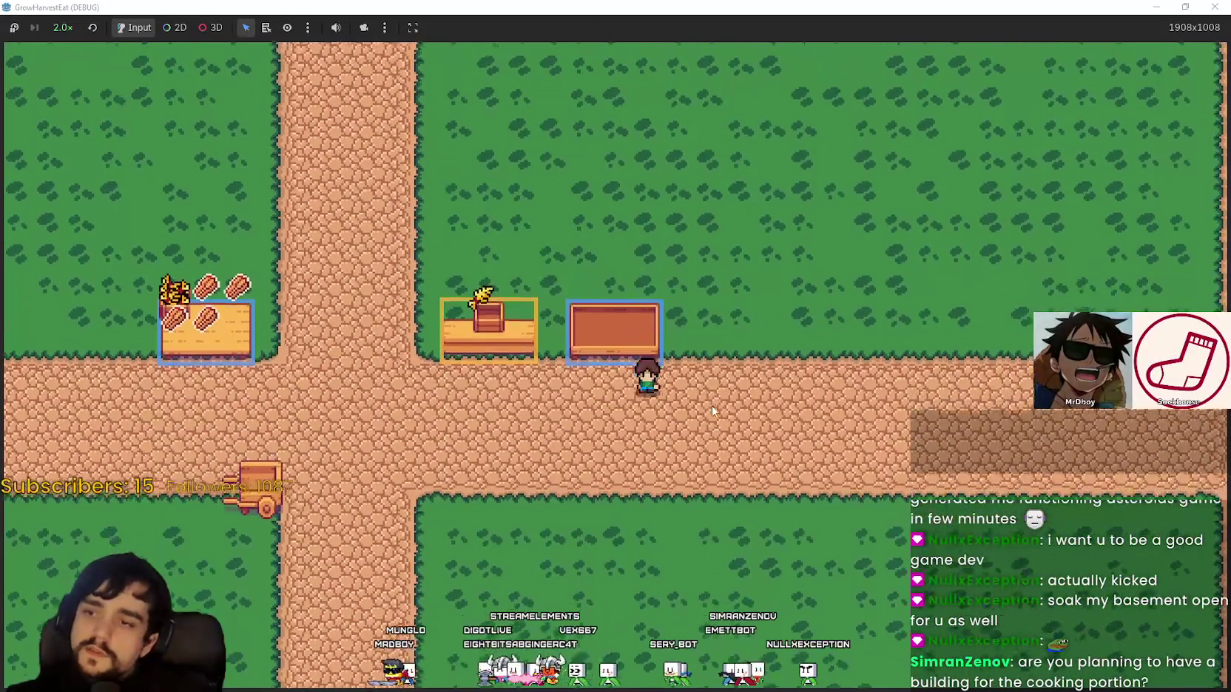
key(Up)
key(Left)
key(Down)
Move the character onto the table's upper-left edge and around back onto it
key(Up)
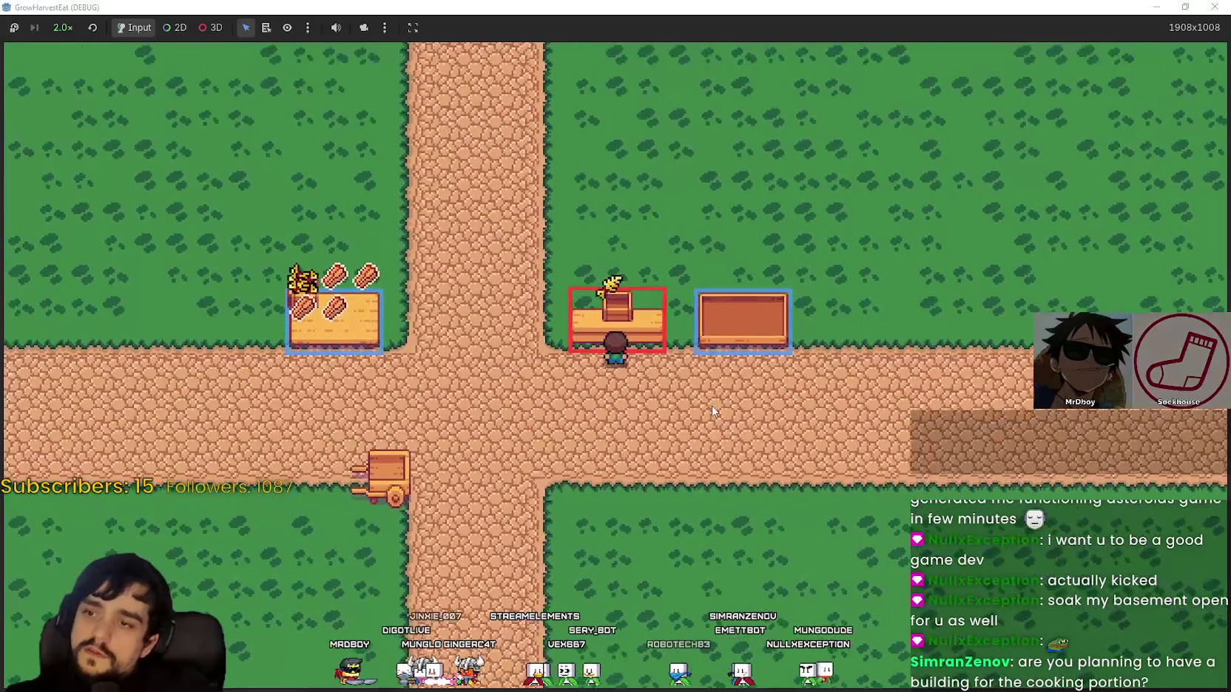
key(Left)
key(Up)
key(Up)
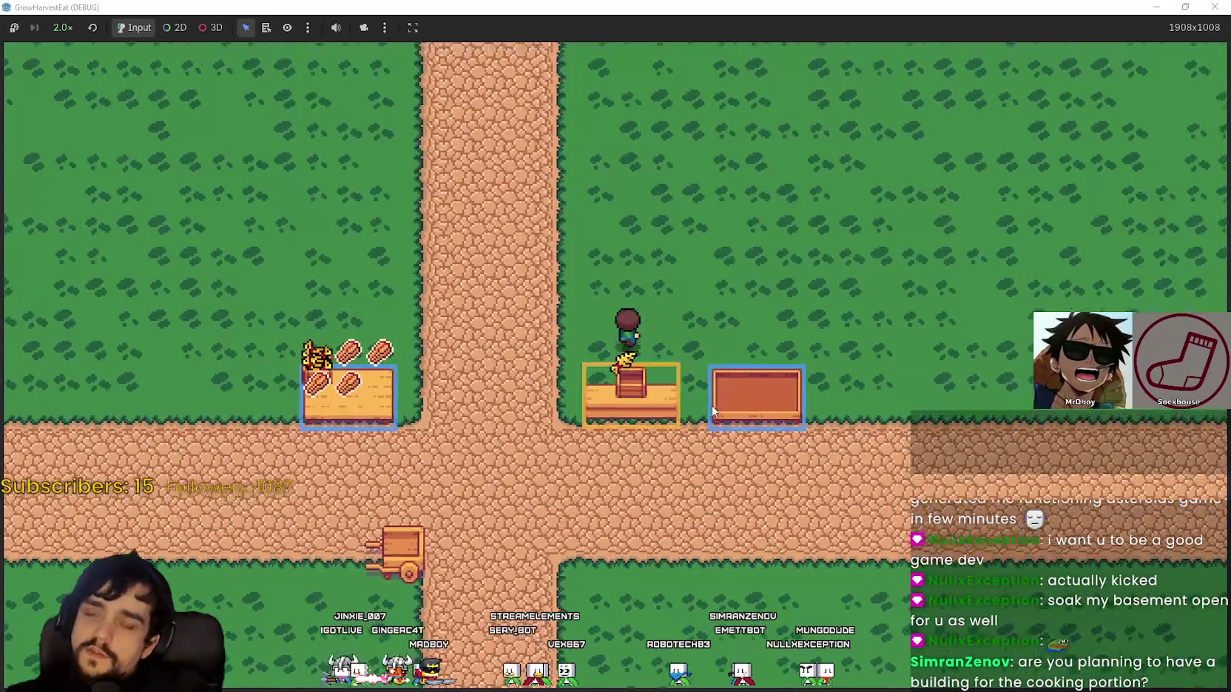
key(Right)
key(Down)
key(Left)
key(Up)
Walk the character around the left table and up onto the grass
key(Down)
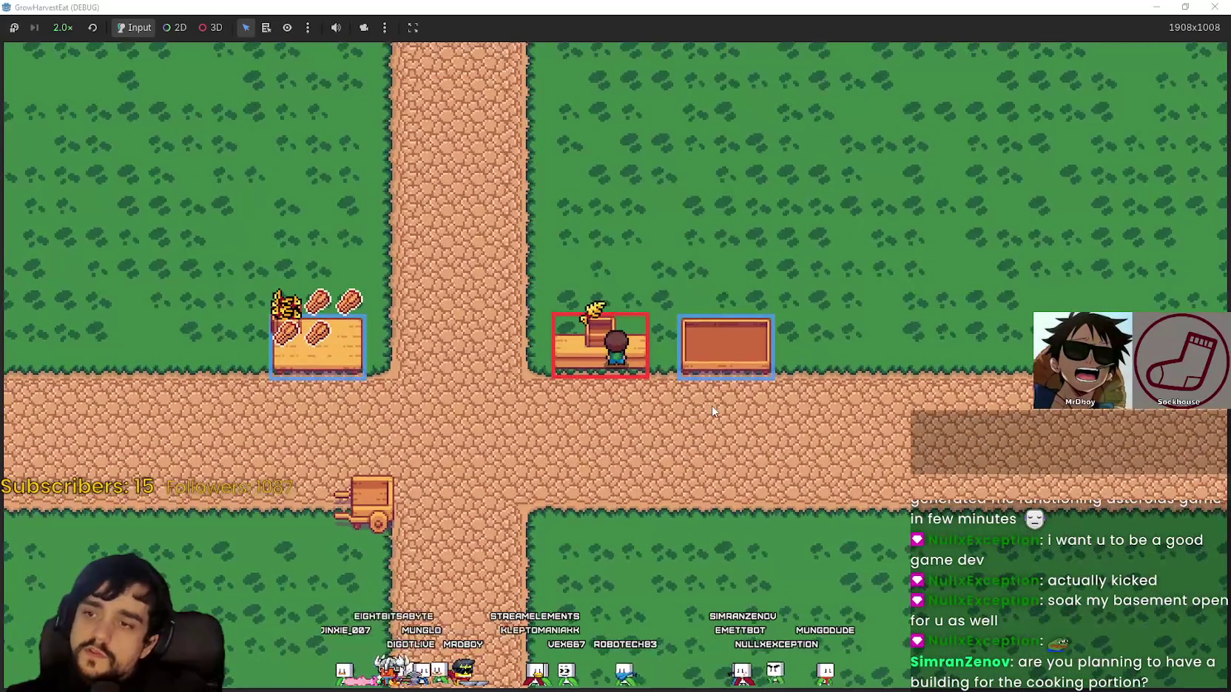
key(Left)
key(Right)
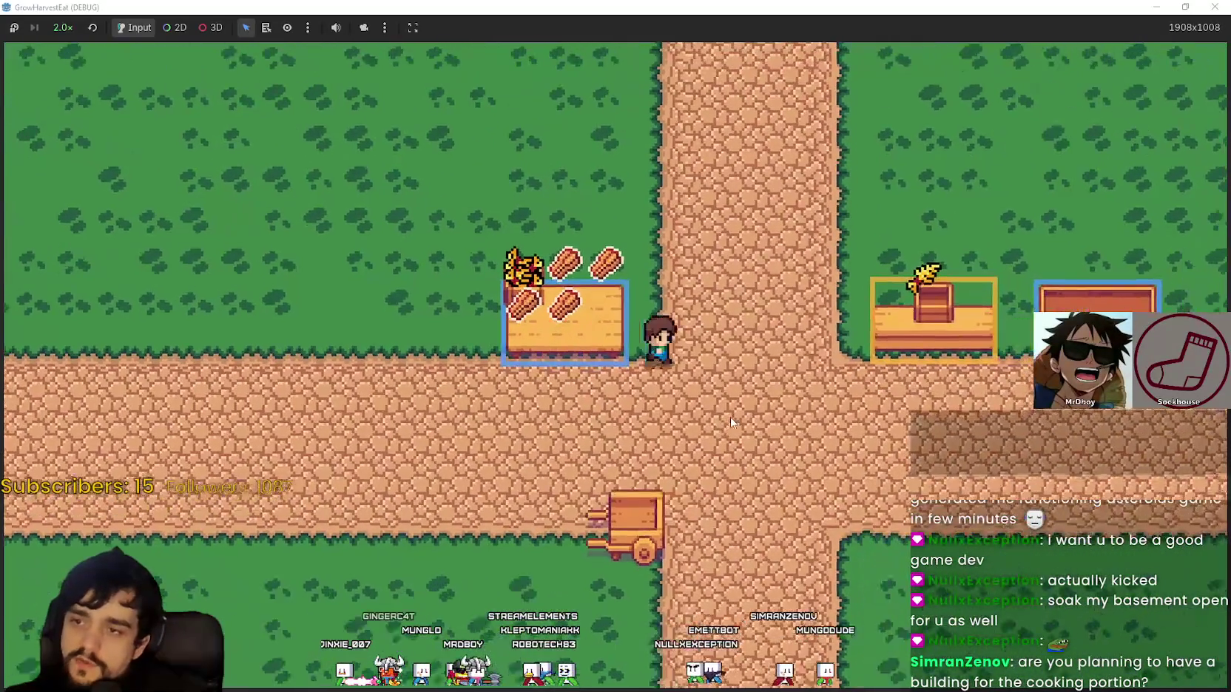
key(Up)
key(Left)
scroll(739, 408, up, 2)
key(Down)
scroll(754, 398, down, 2)
key(Up)
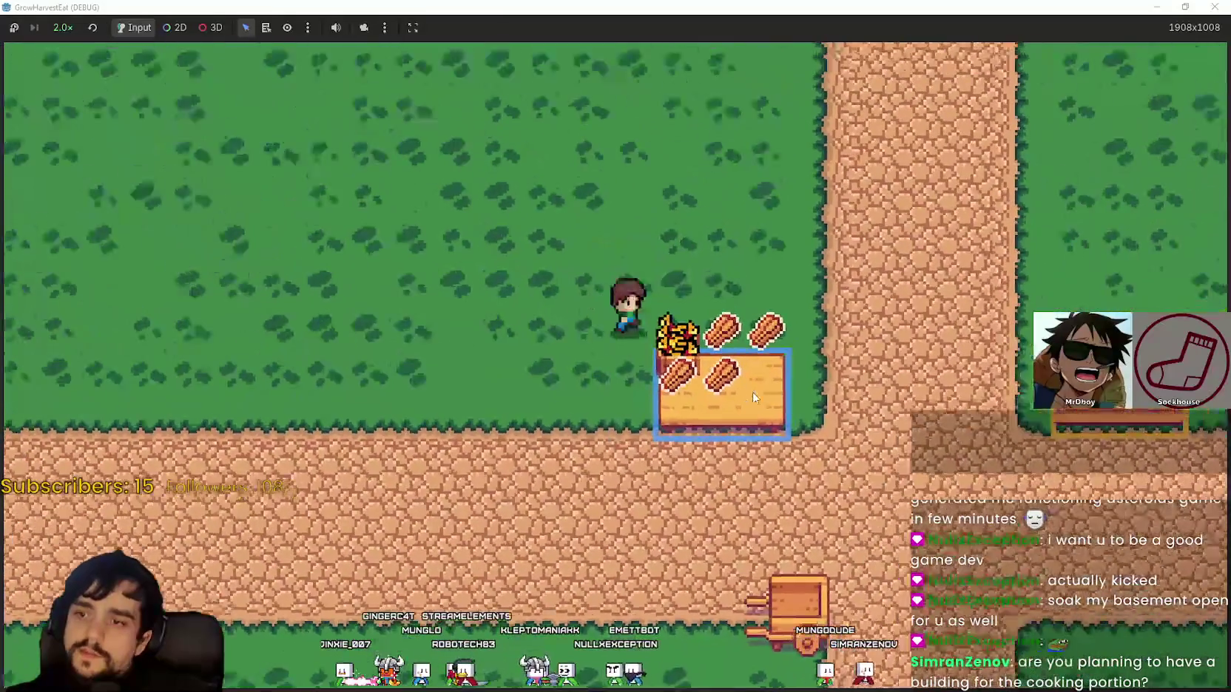
key(Right)
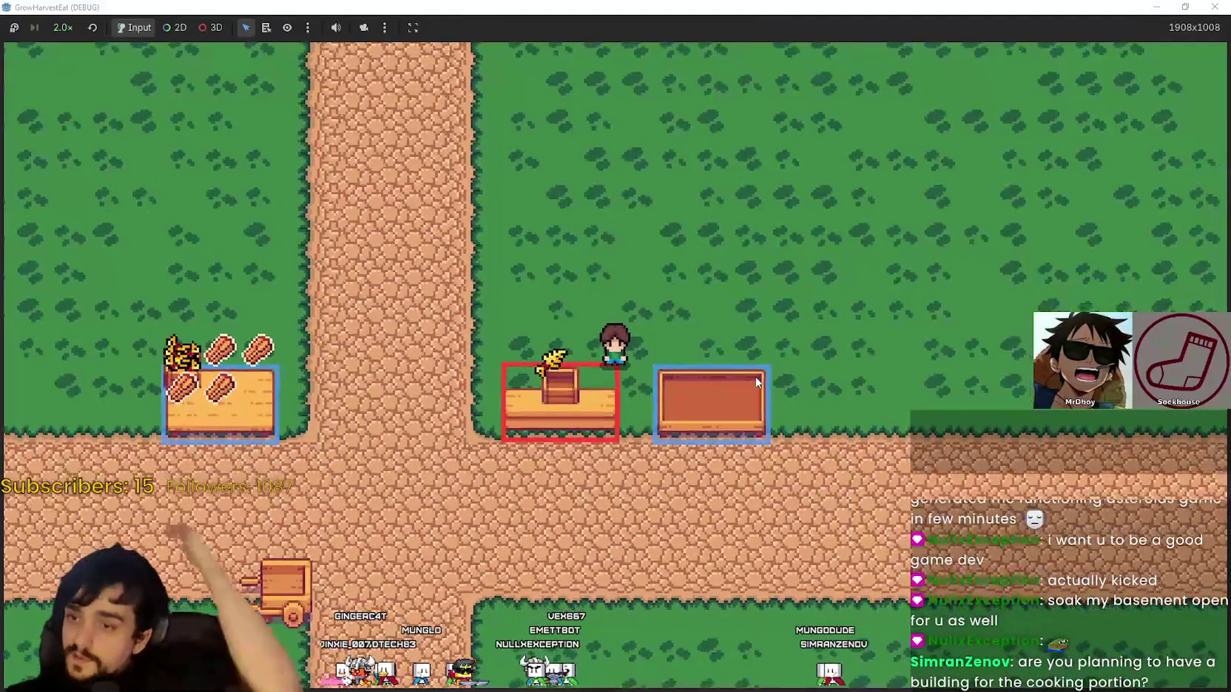
Walk the character past the yellow and brown tables to the item table
key(Left)
key(Down)
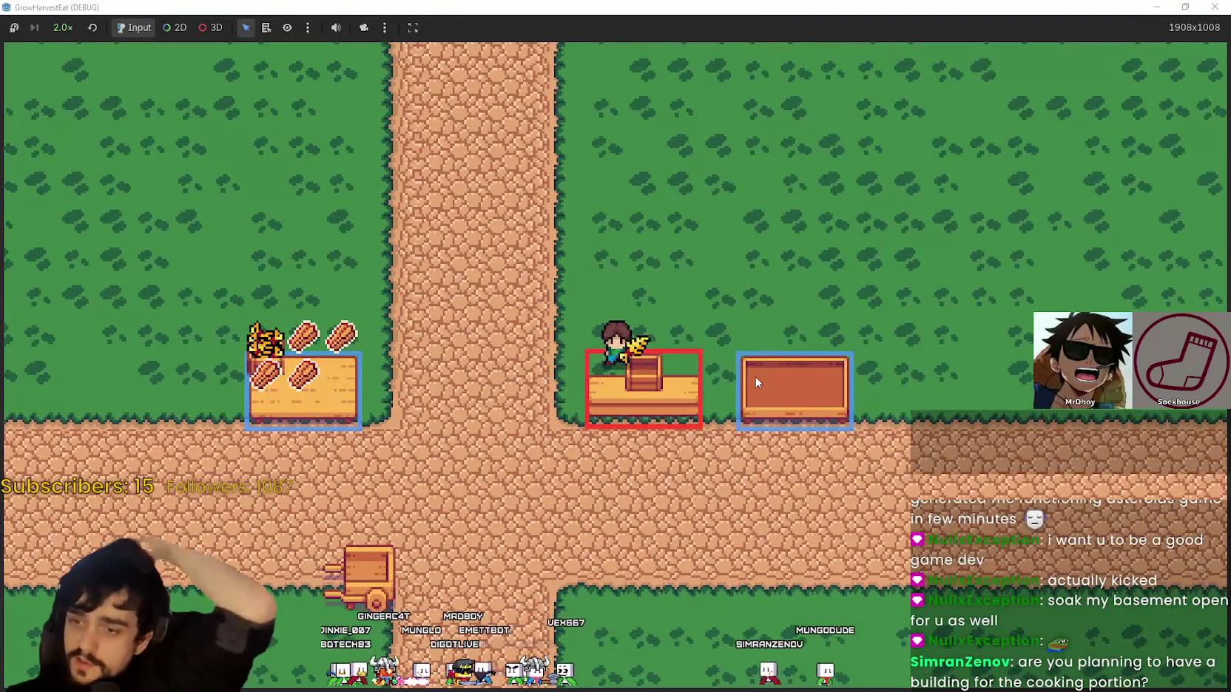
key(Right)
key(Down)
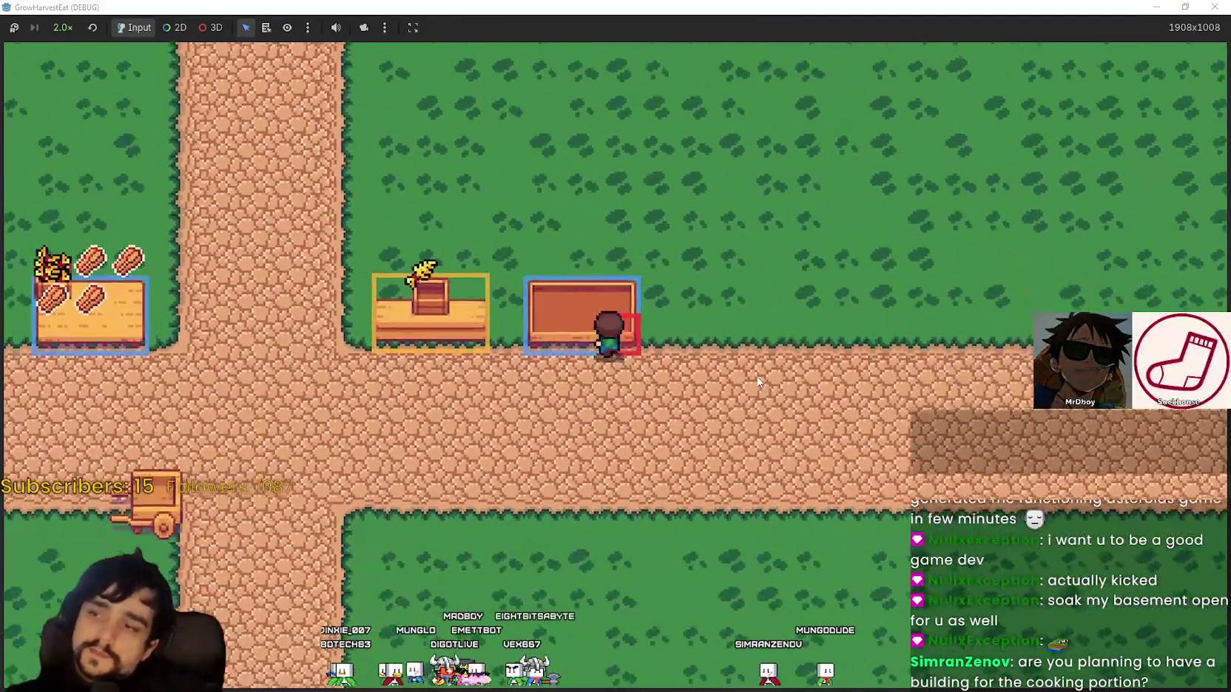
key(Left)
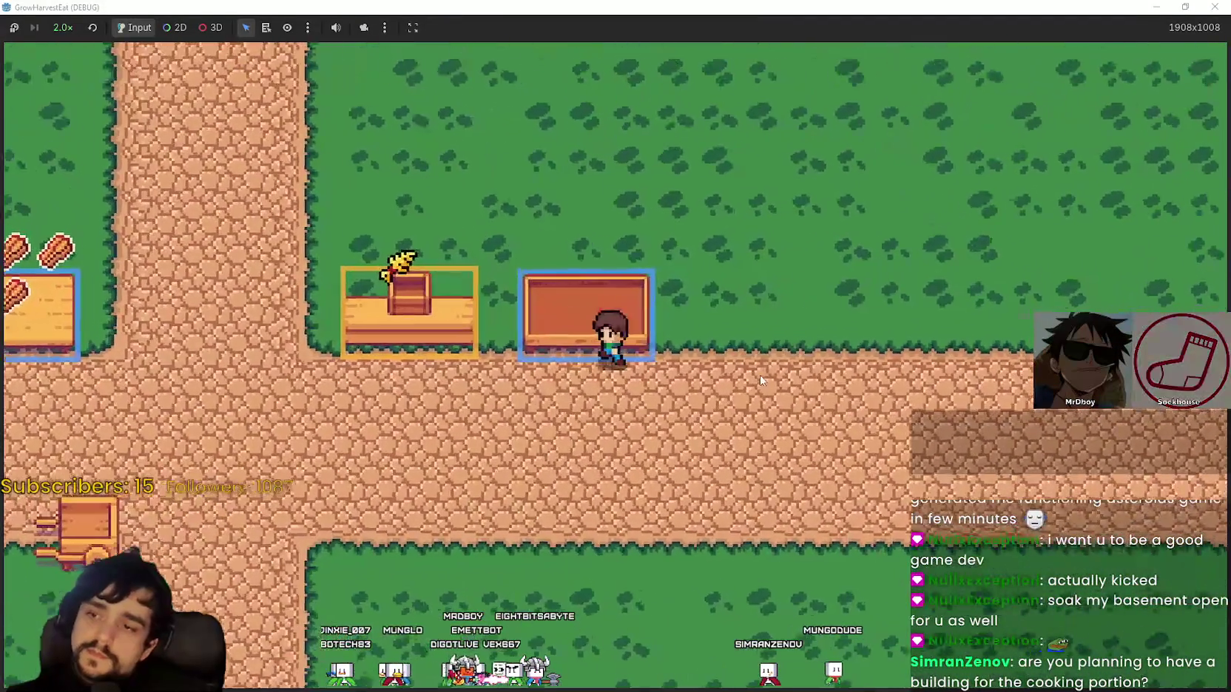
key(Down)
key(Up)
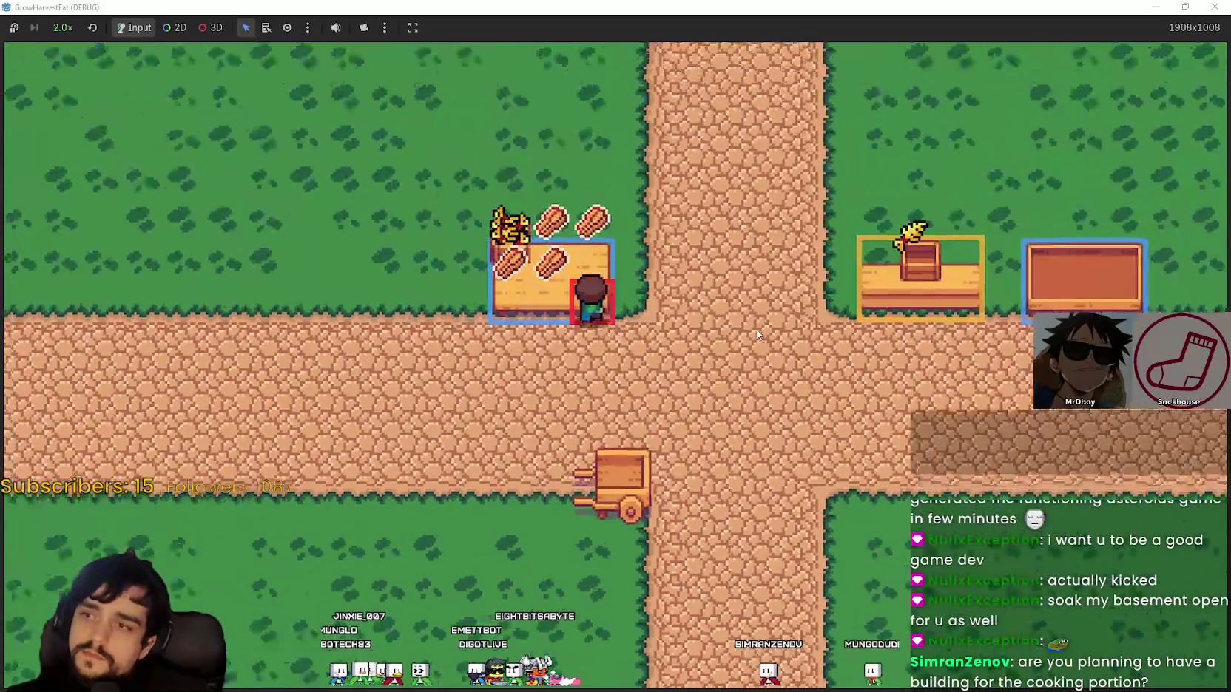
key(Left)
key(Right)
key(Down)
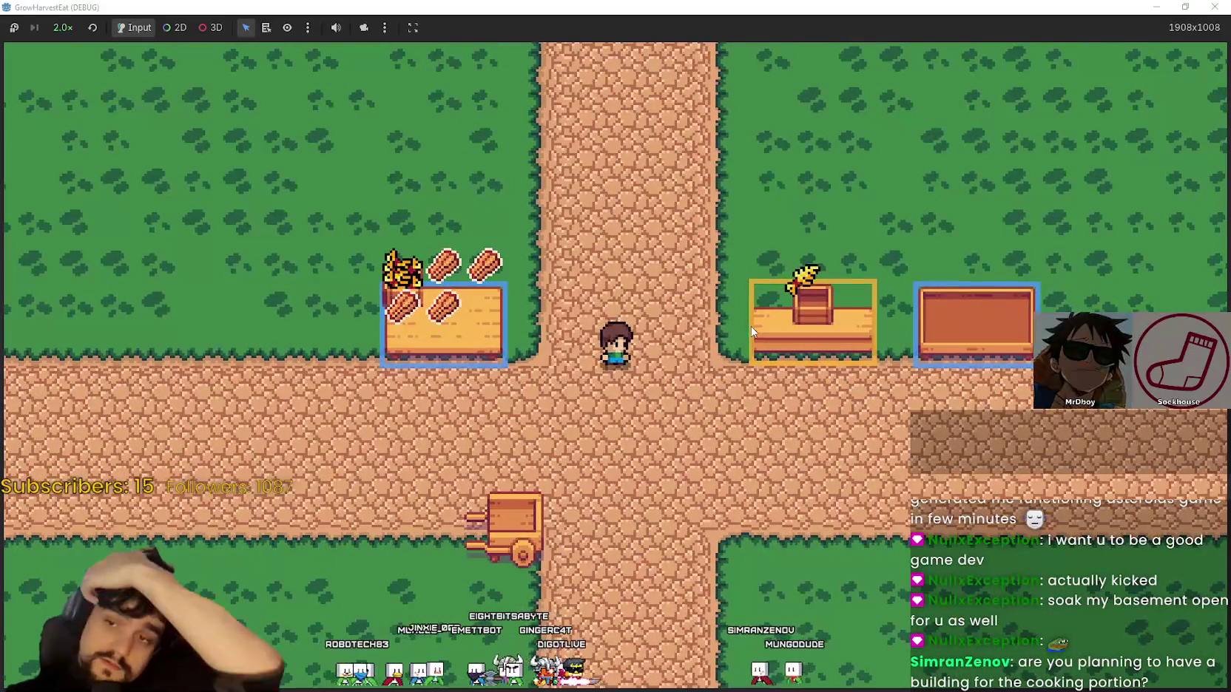
Walk the character up past the yellow table and back
key(Up)
key(Right)
key(Down)
key(Right)
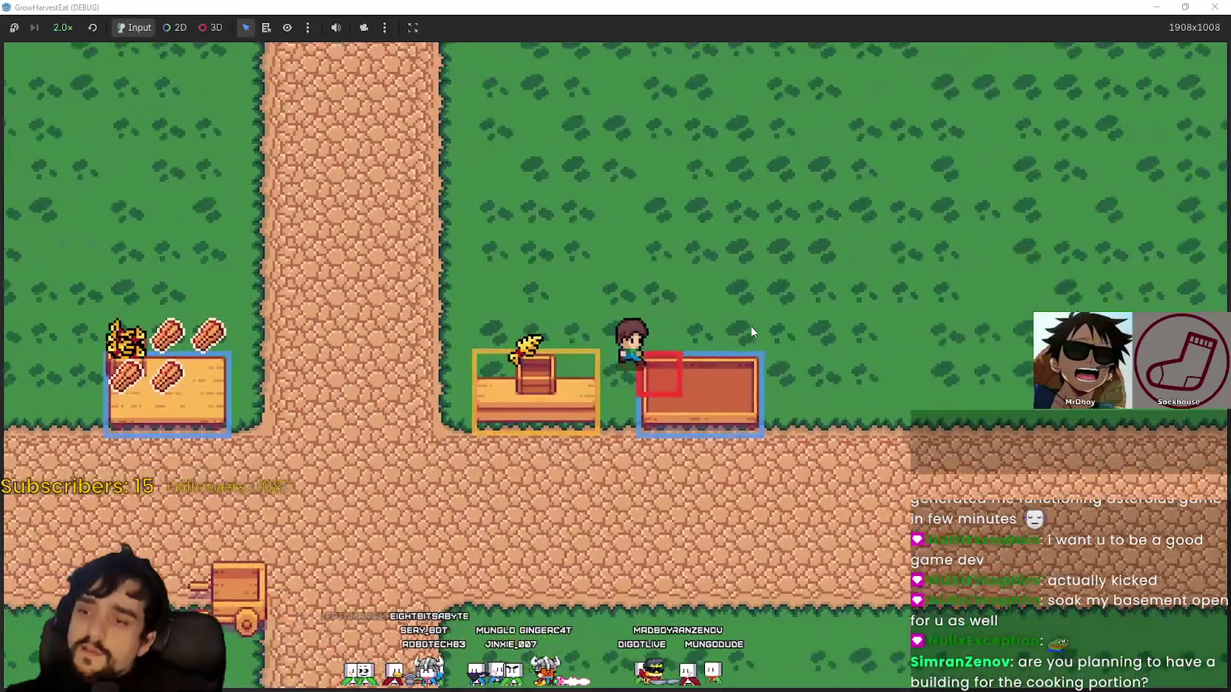
key(Down)
key(Left)
Walk onto the cart and ride it out to the forest clearing
key(Up)
key(Right)
key(Right)
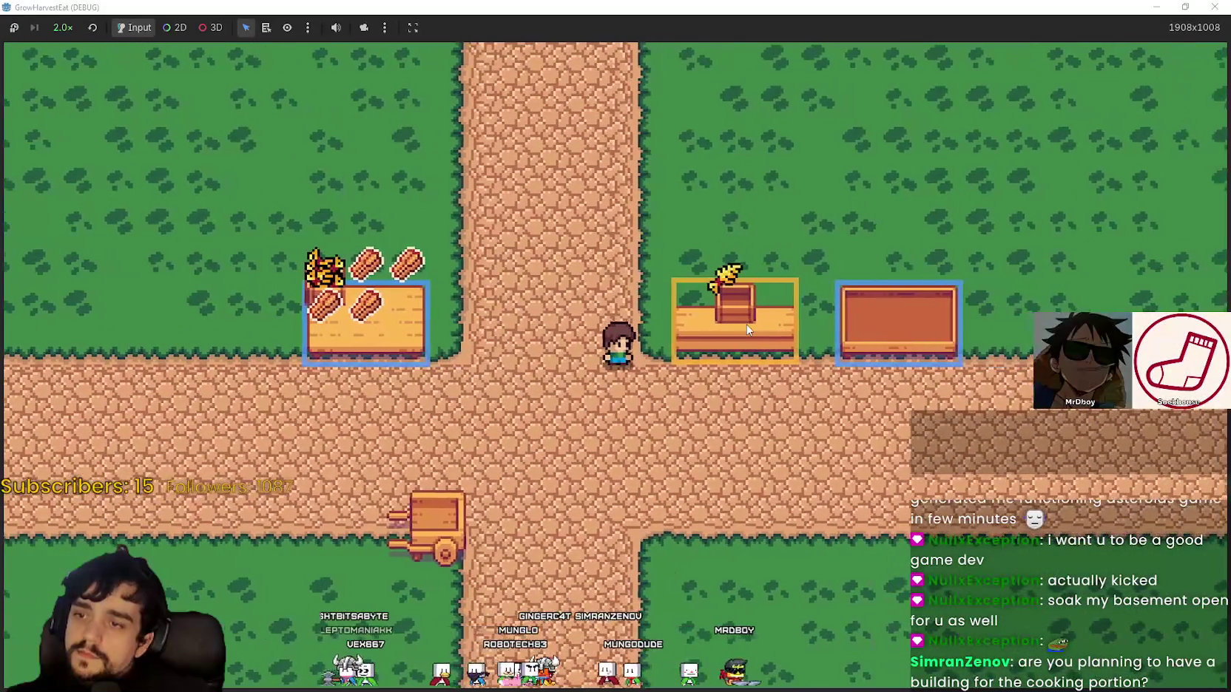
key(Down)
key(Left)
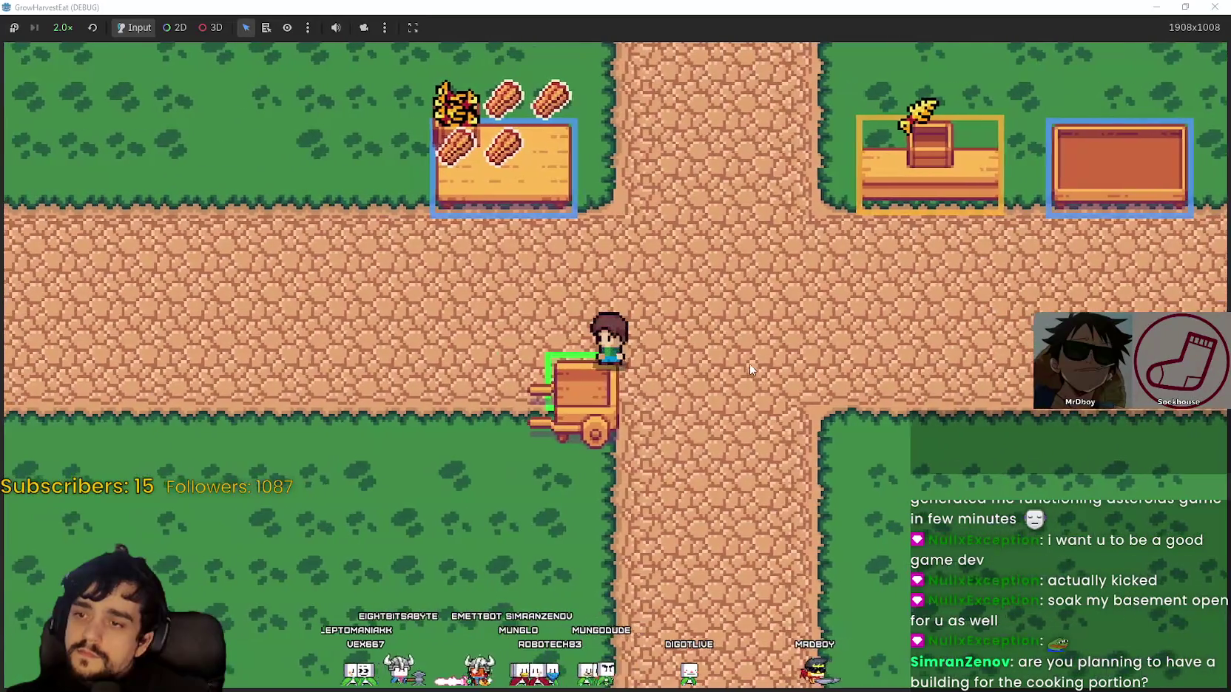
key(e)
key(Right)
key(Up)
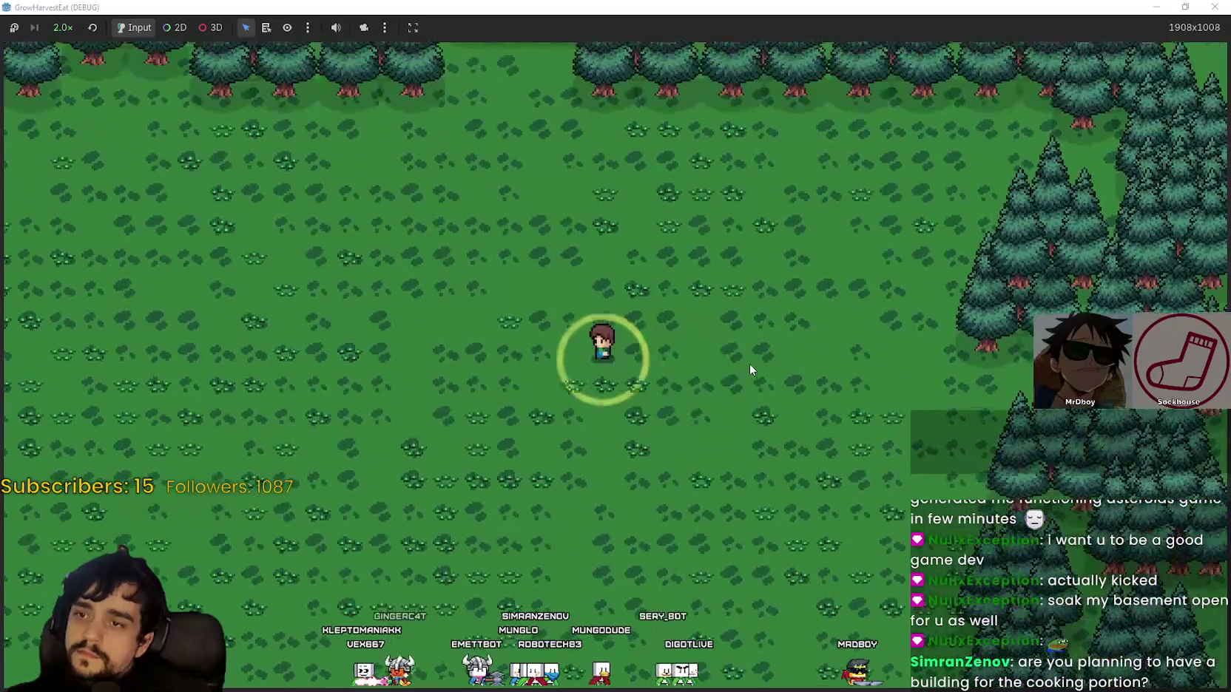
Walk the farmer across the forest wheat crops, then maximize the game window
key(Down)
key(Left)
key(Right)
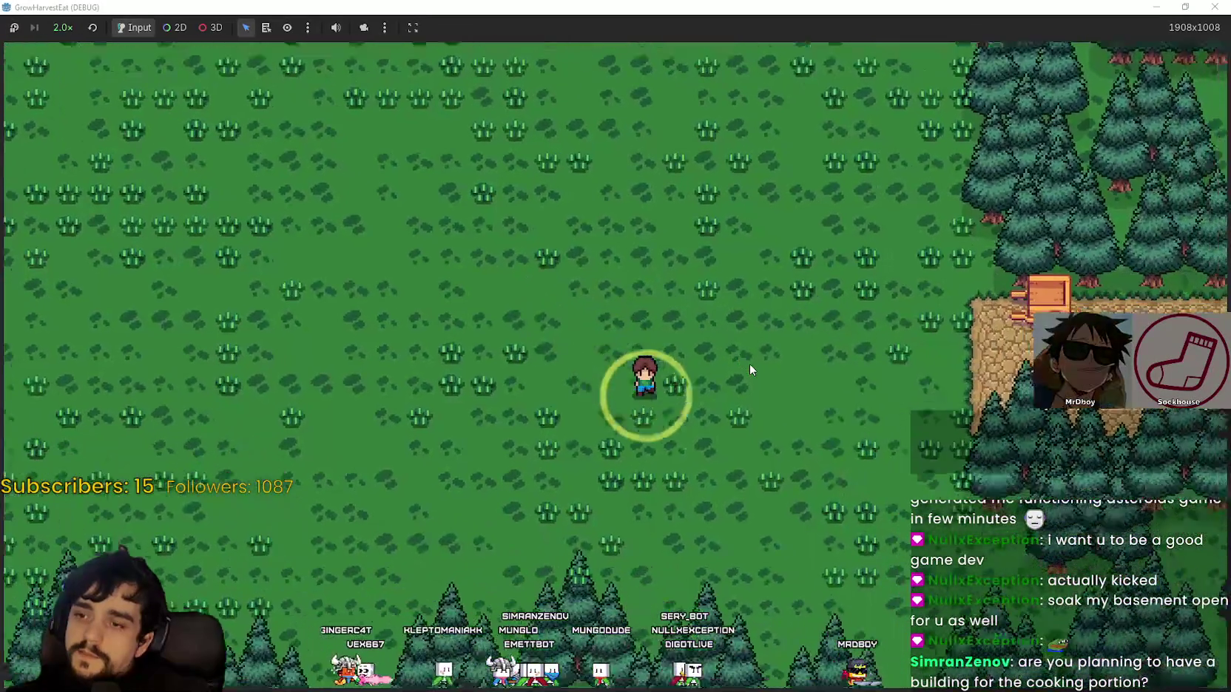
key(Left)
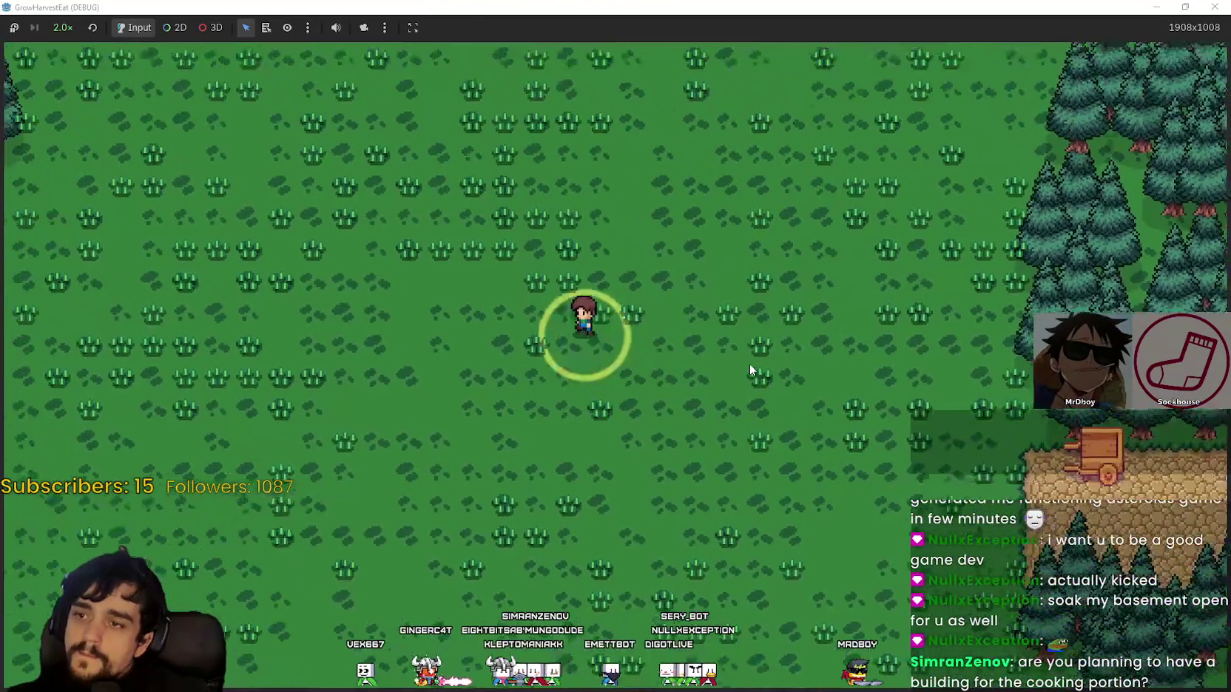
key(Up)
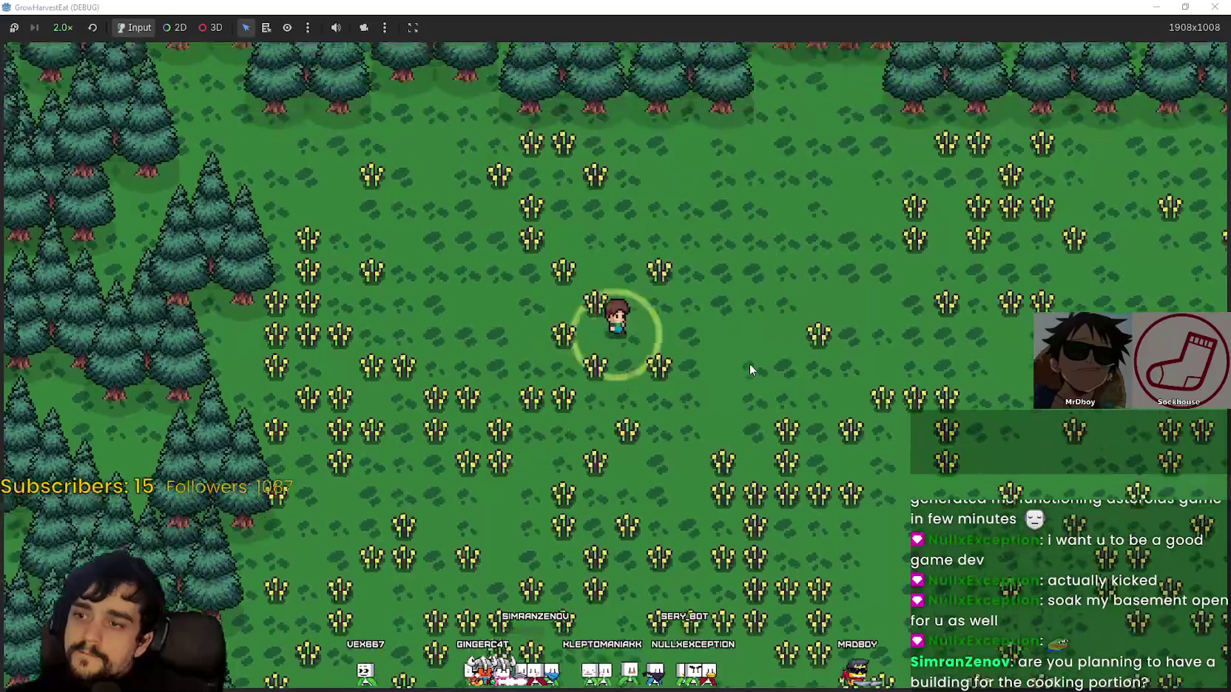
key(Right)
key(Down)
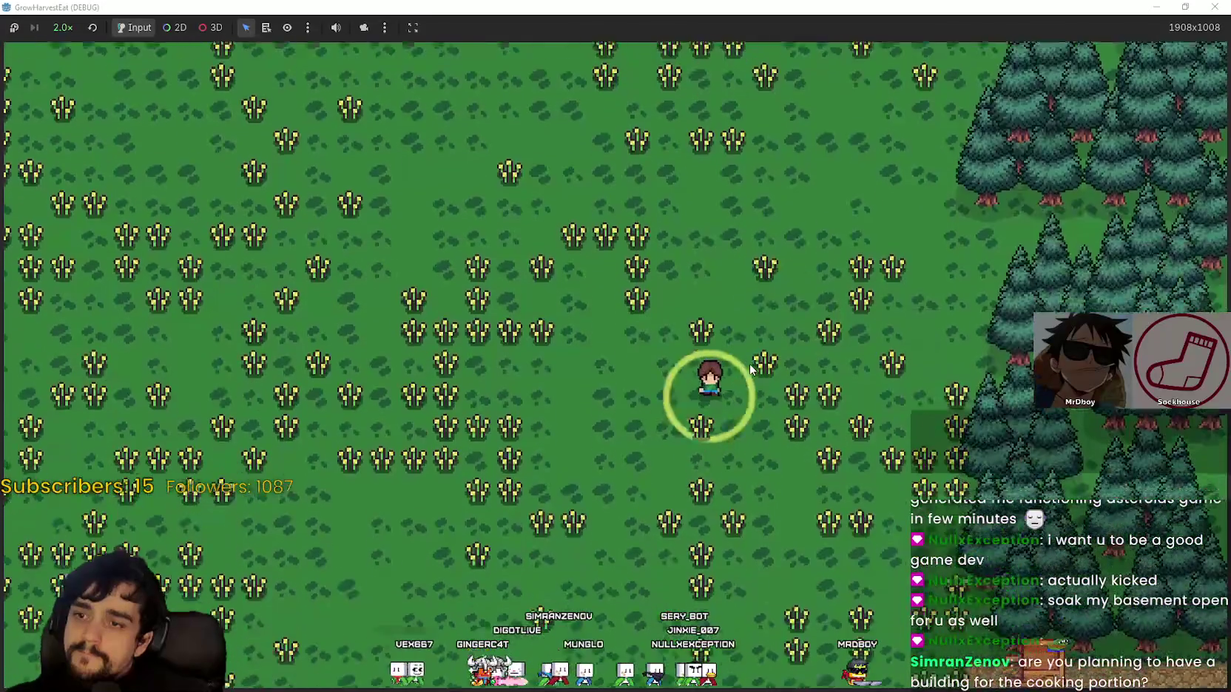
key(Left)
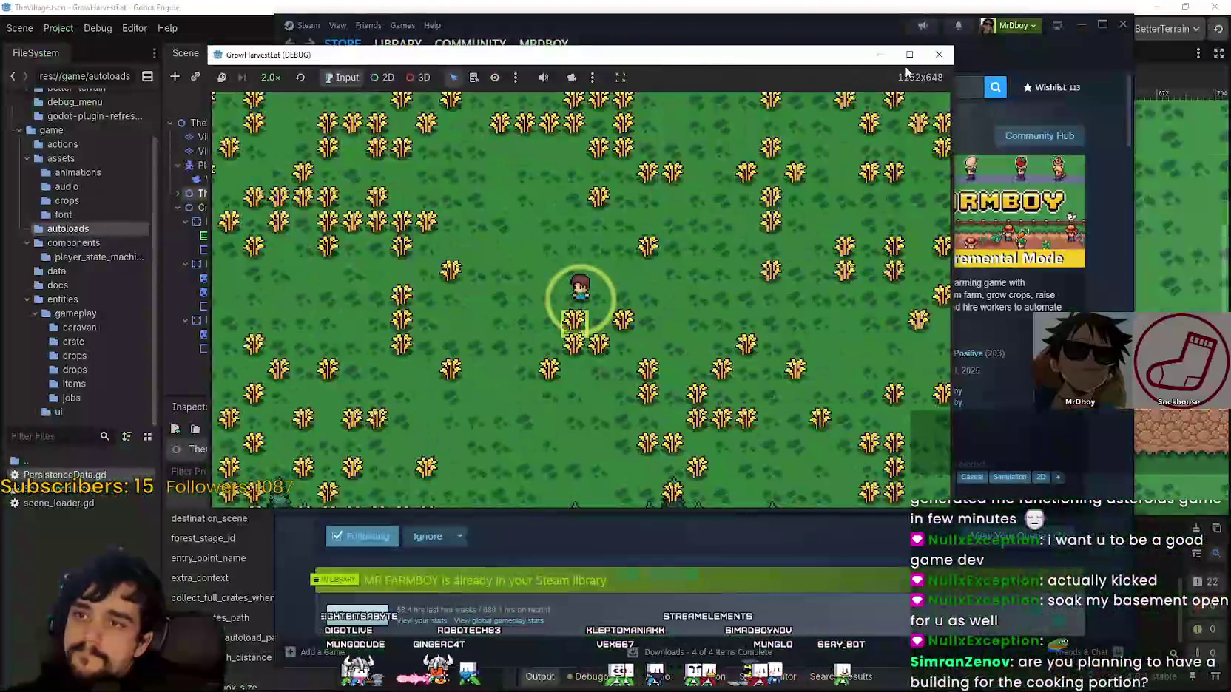
click(909, 54)
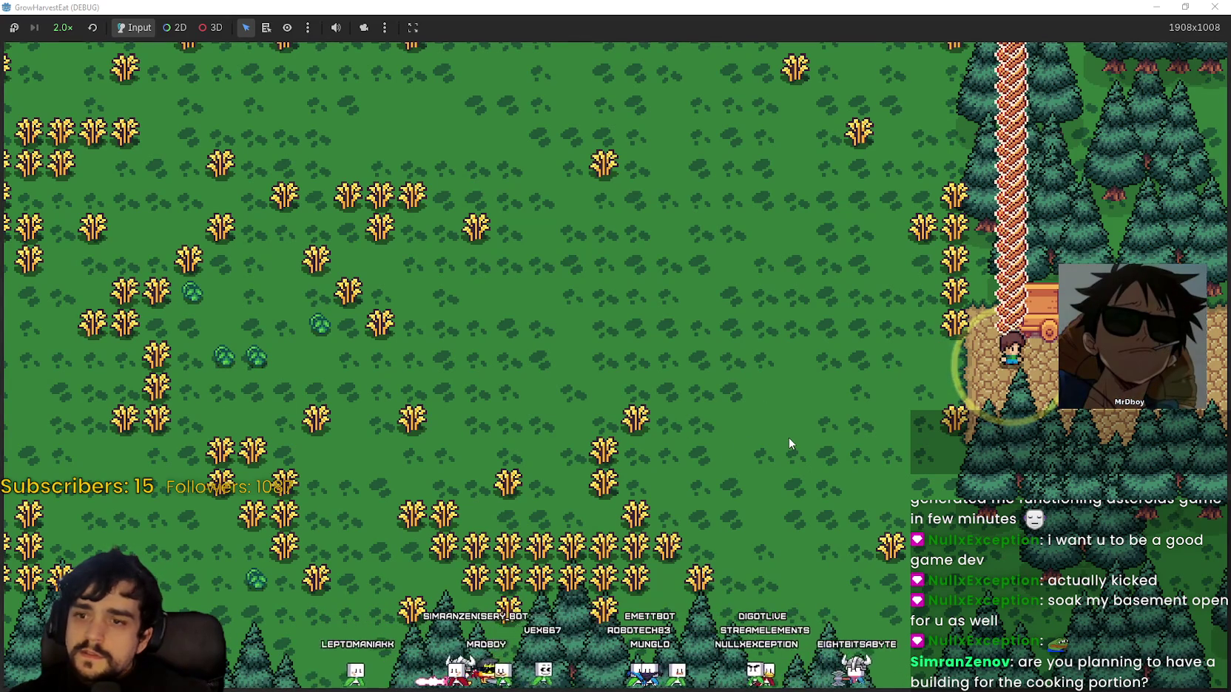
Ferry logs by cart between the town crossroads and the forest field, ending at the grass field
key(a)
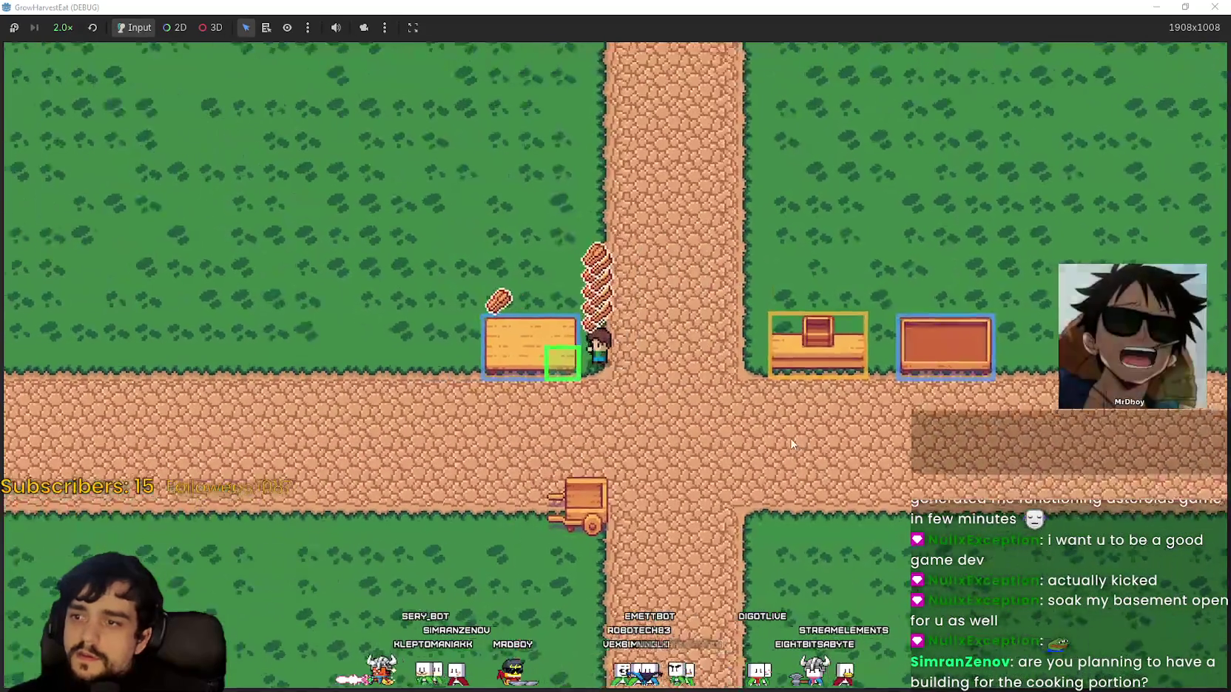
key(s)
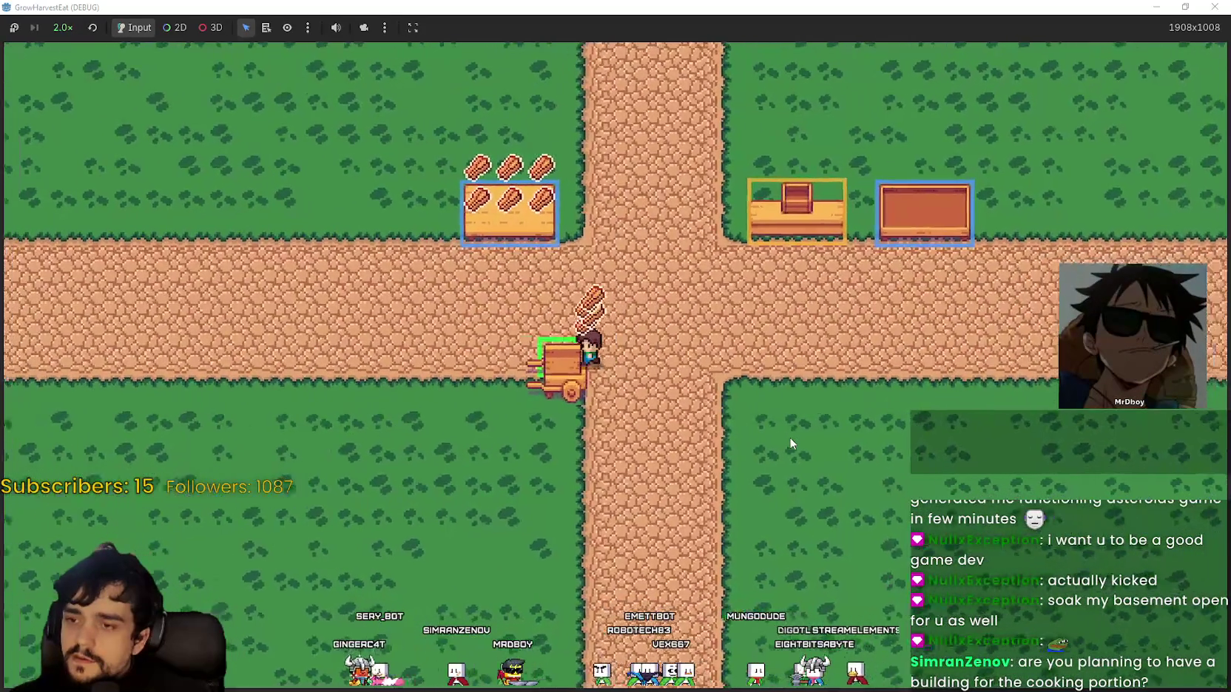
key(e)
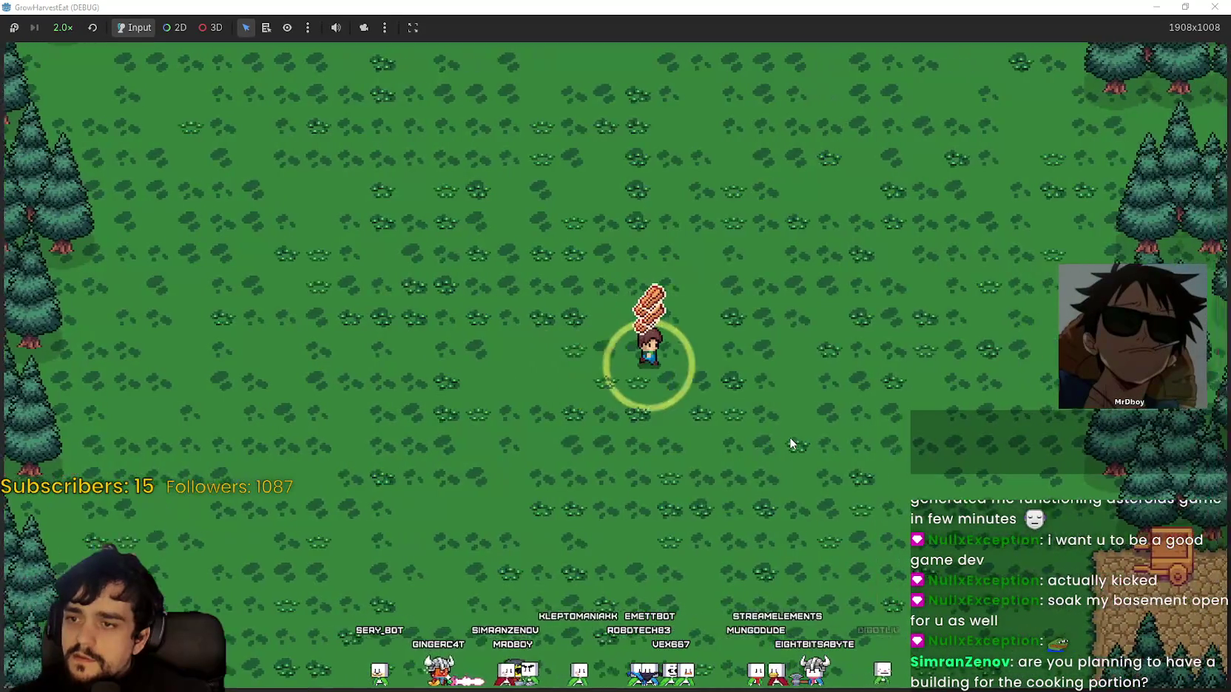
key(d)
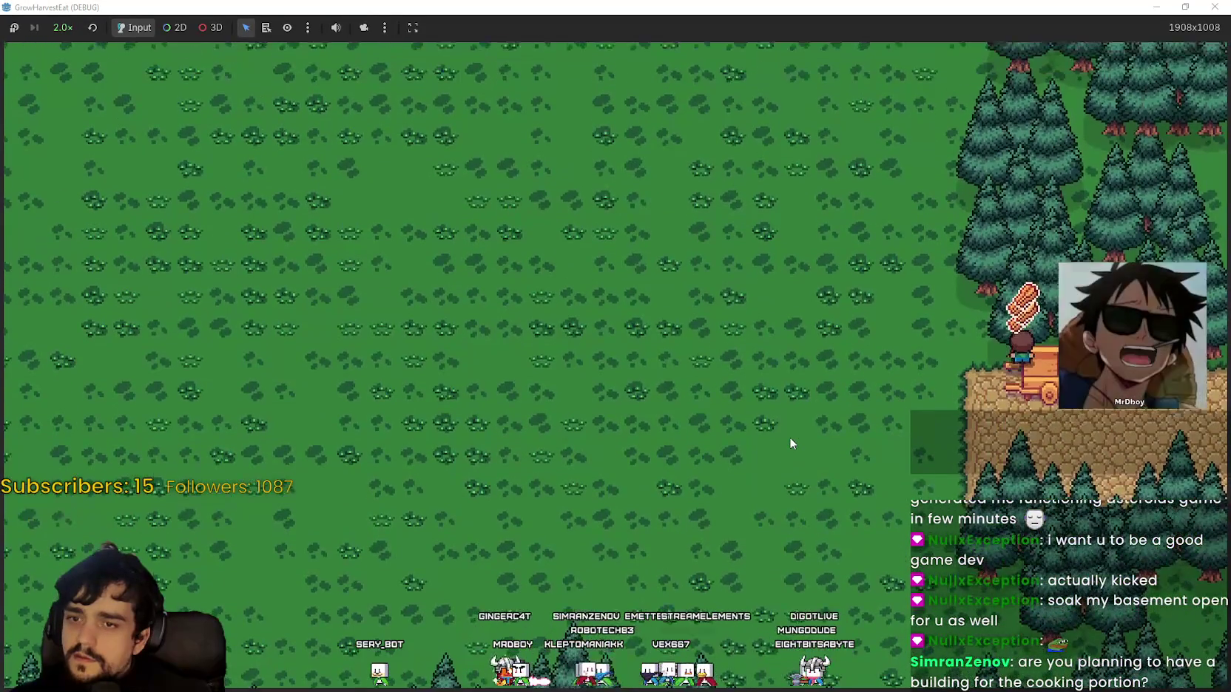
key(e)
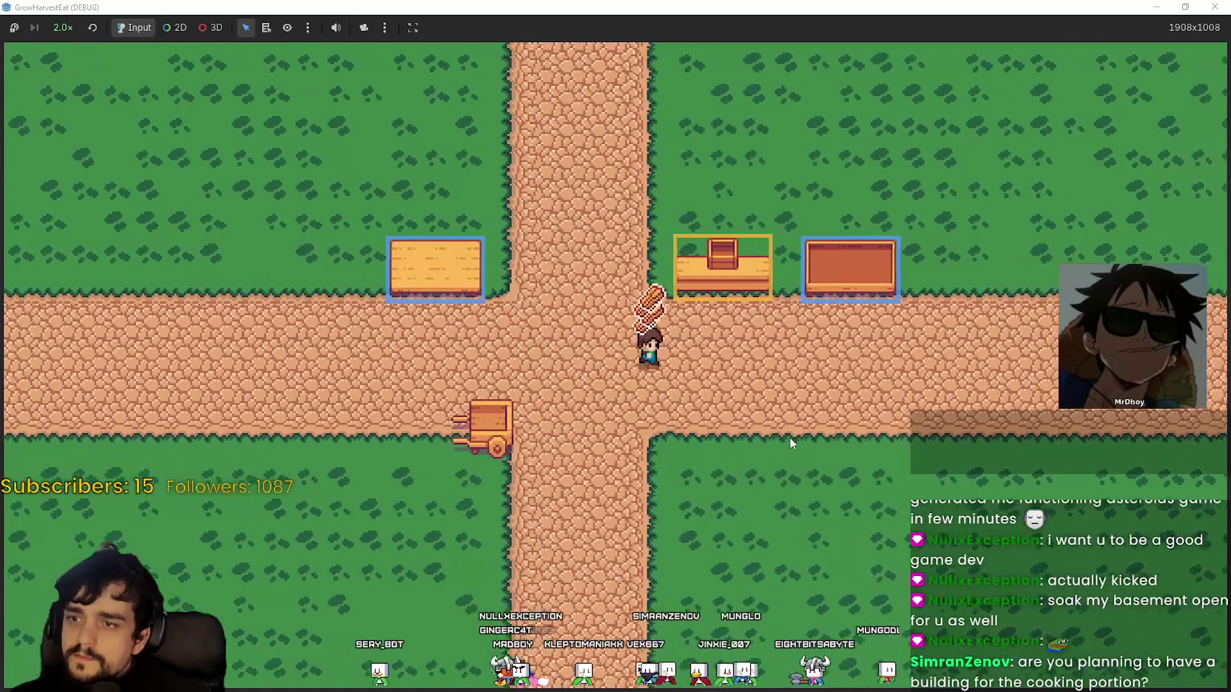
key(w)
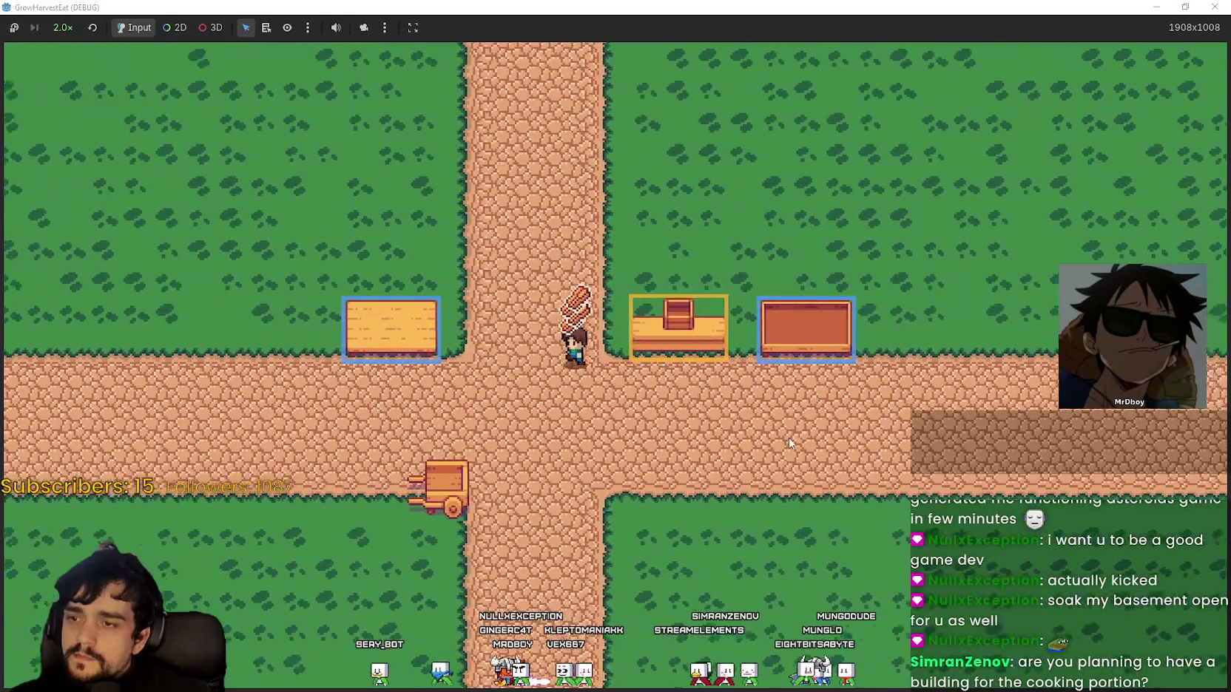
key(a)
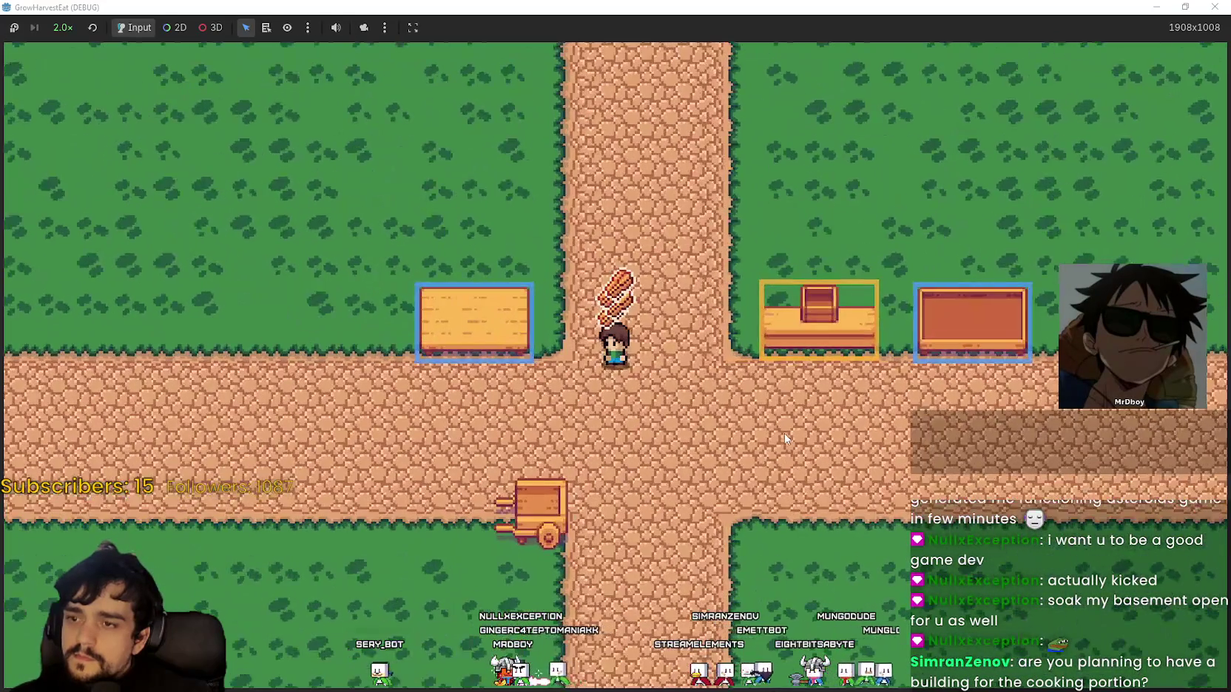
key(d)
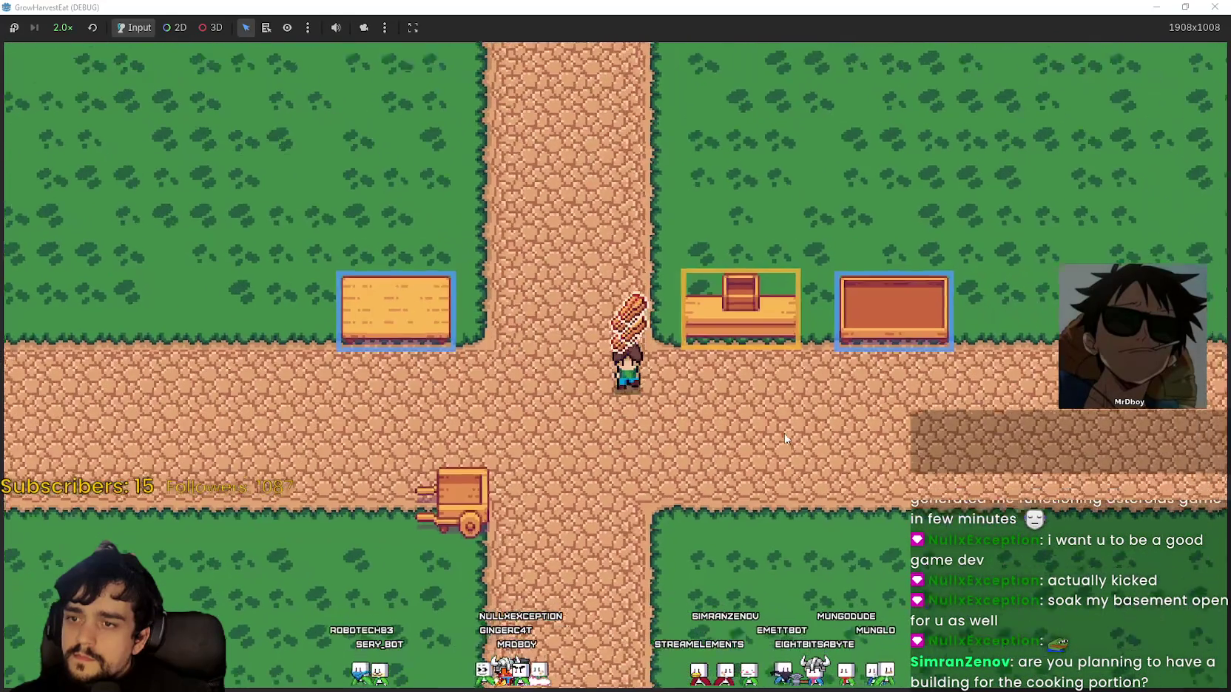
key(s)
key(s)
key(a)
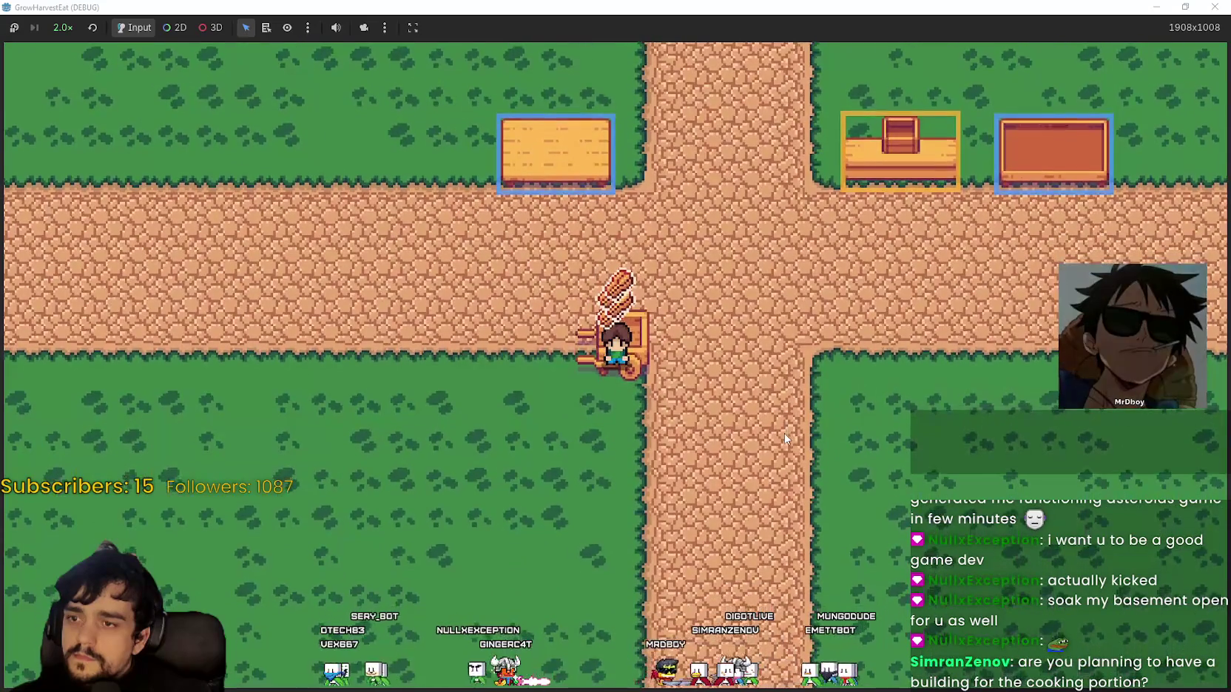
key(e)
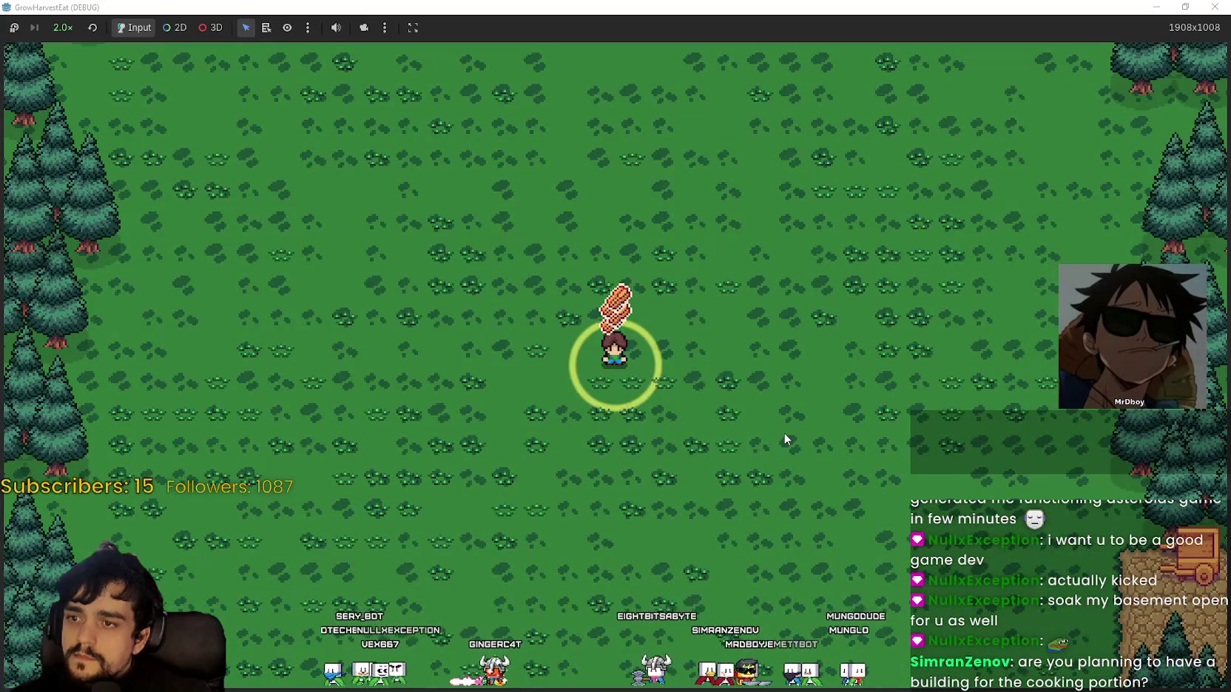
Walk through the grass and along the path toward the brown counter
key(a)
key(s)
scroll(785, 438, down, 5)
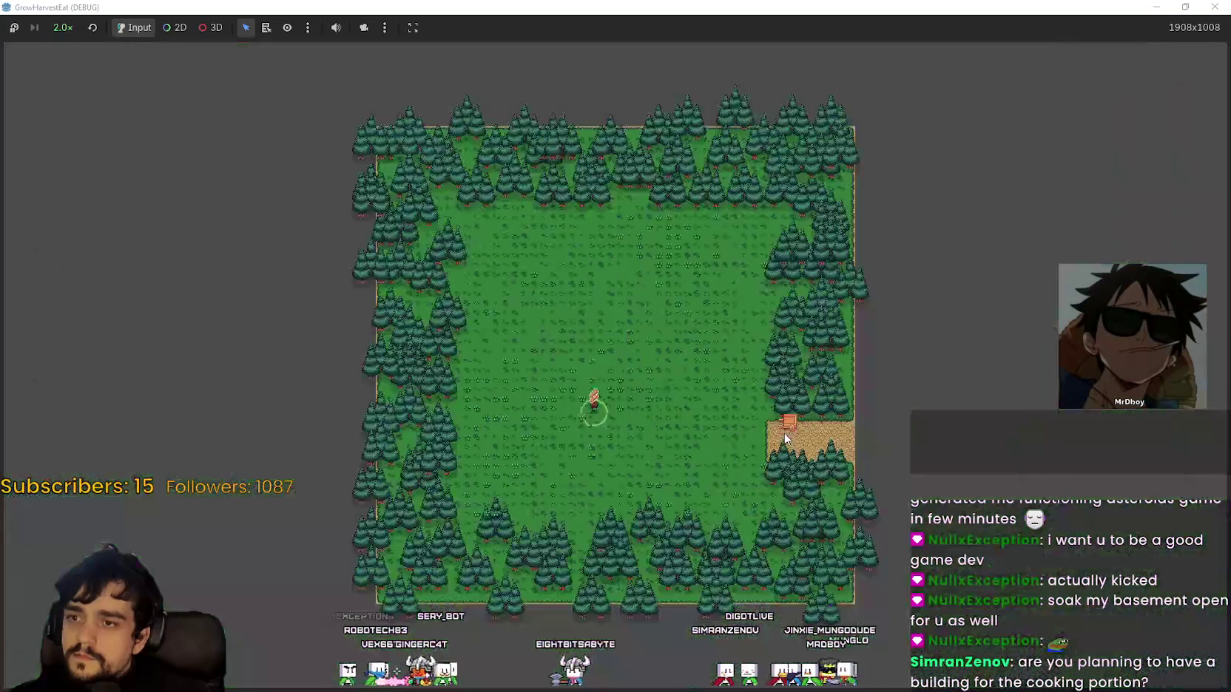
scroll(785, 439, up, 5)
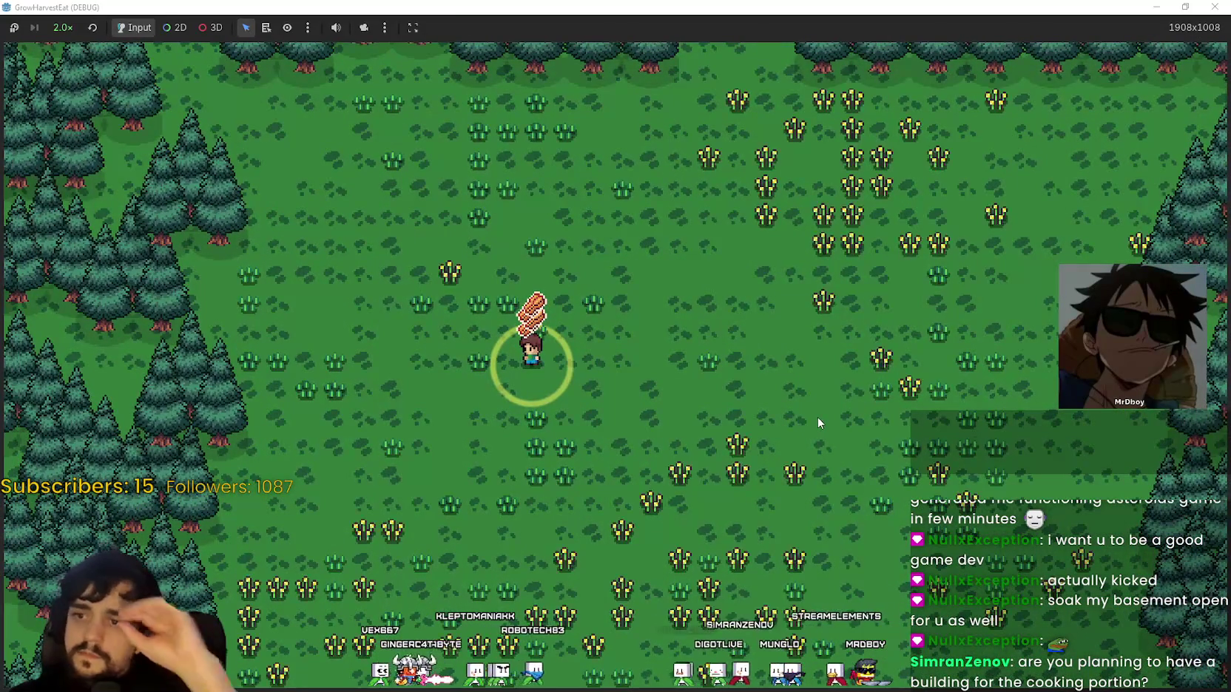
scroll(817, 417, up, 2)
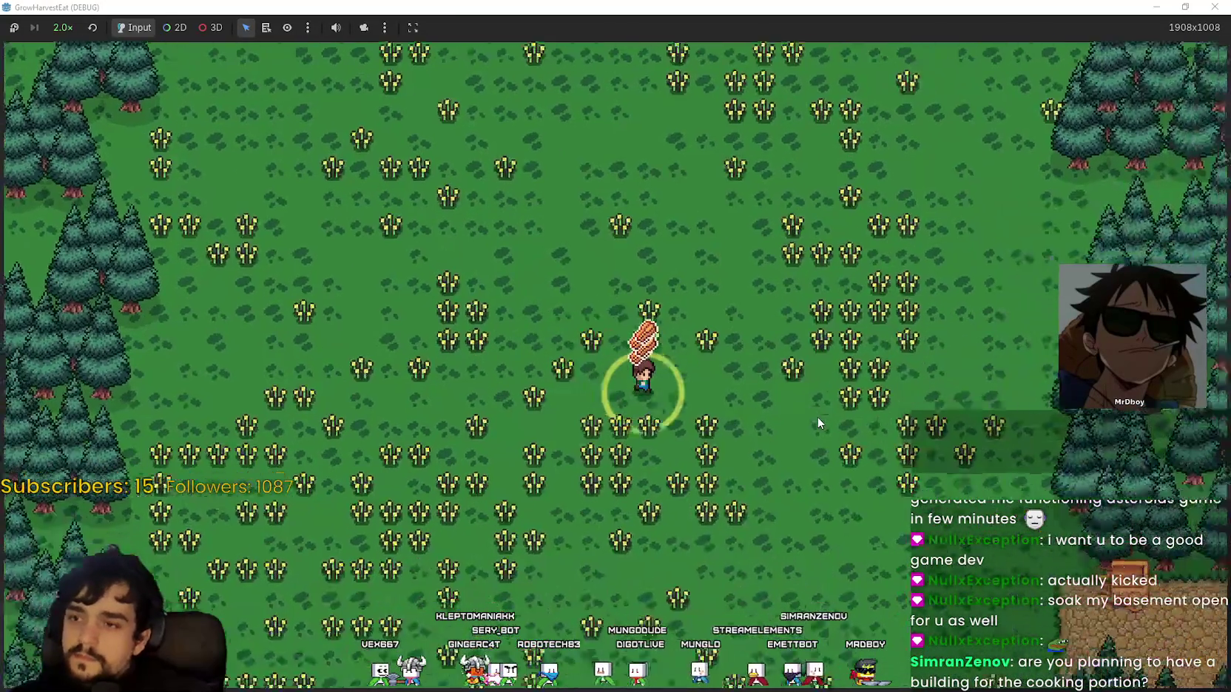
scroll(851, 370, down, 2)
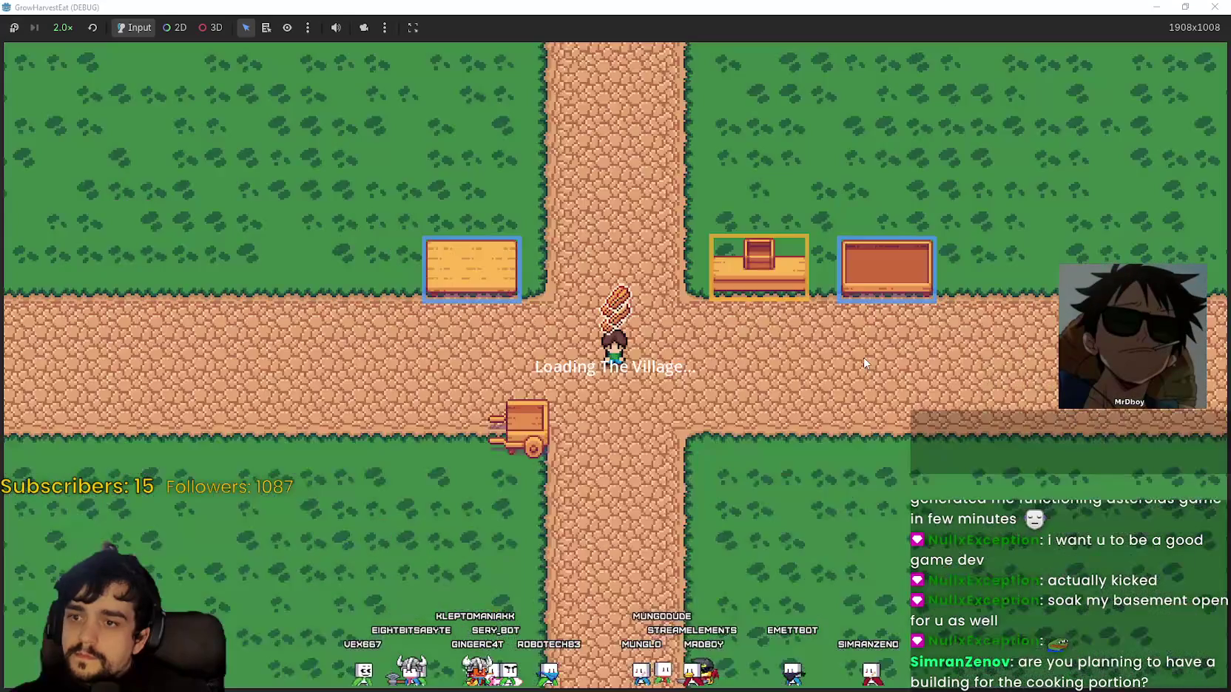
key(s)
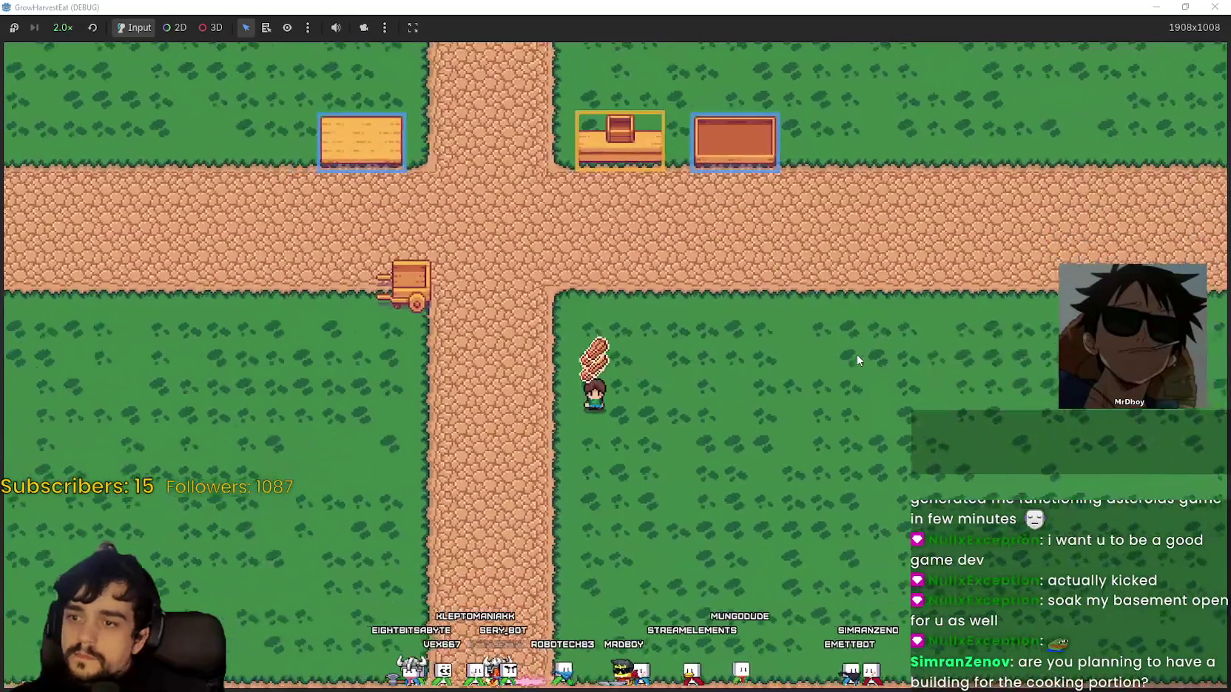
key(a)
scroll(856, 360, up, 2)
key(w)
key(d)
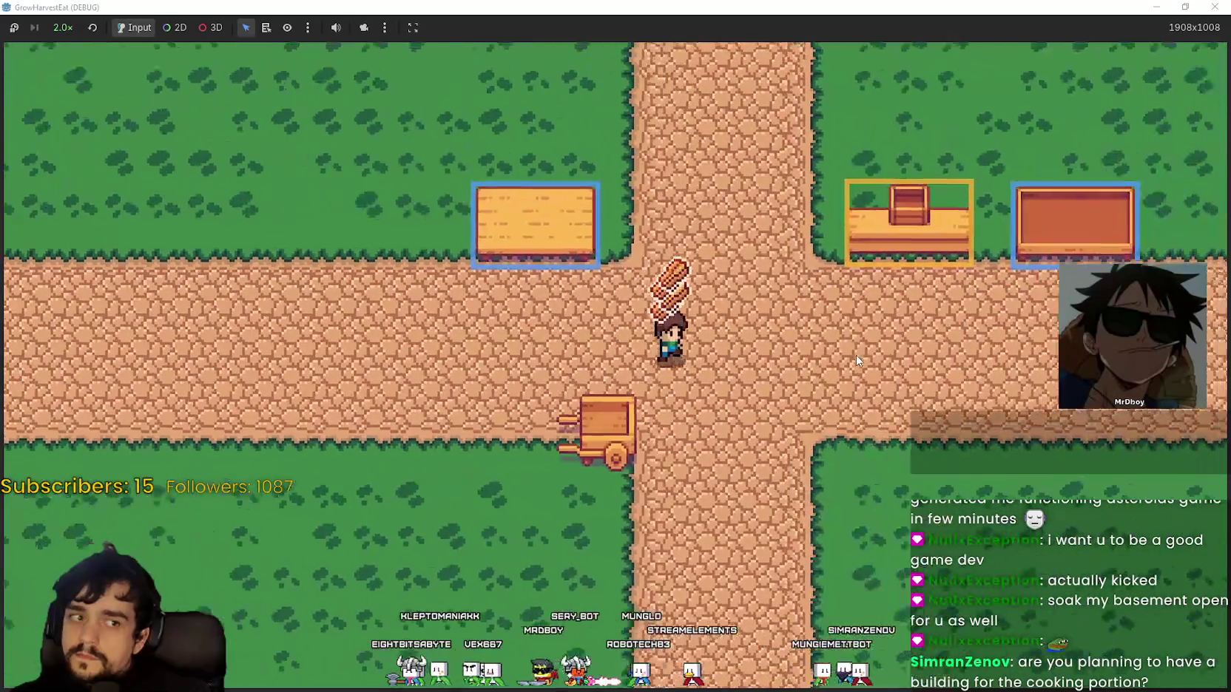
key(a)
scroll(855, 355, up, 1)
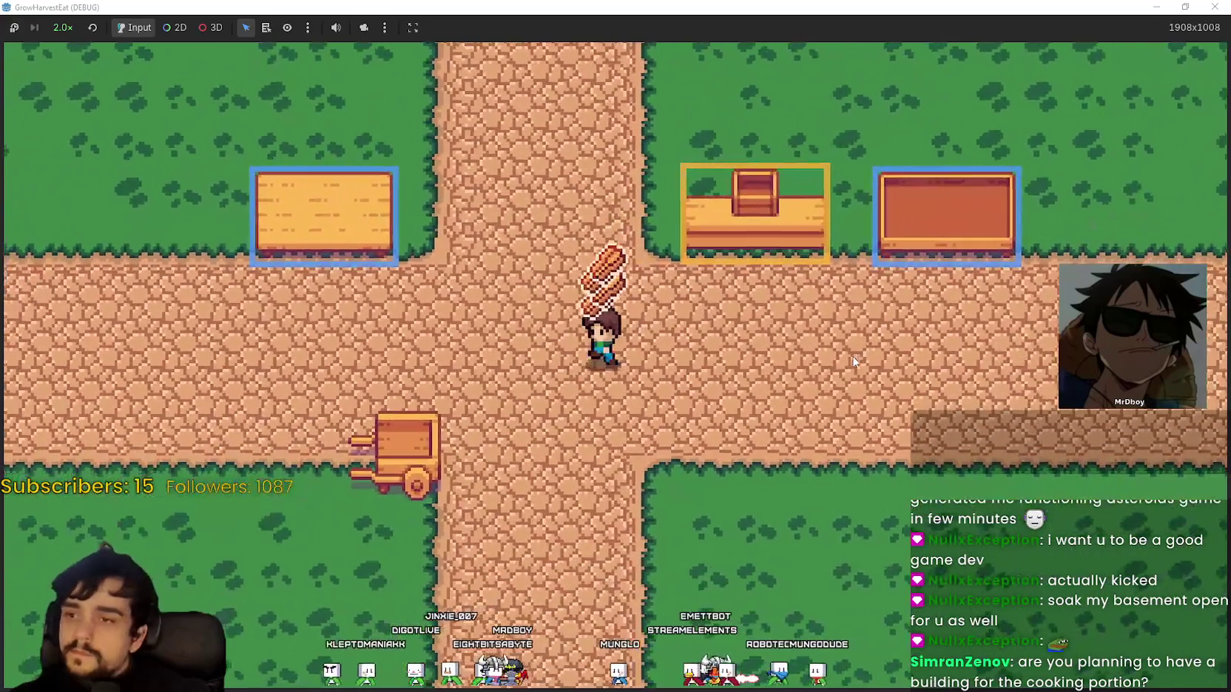
Place the carried logs on the brown counter, then walk back to the crossroads centre
key(a)
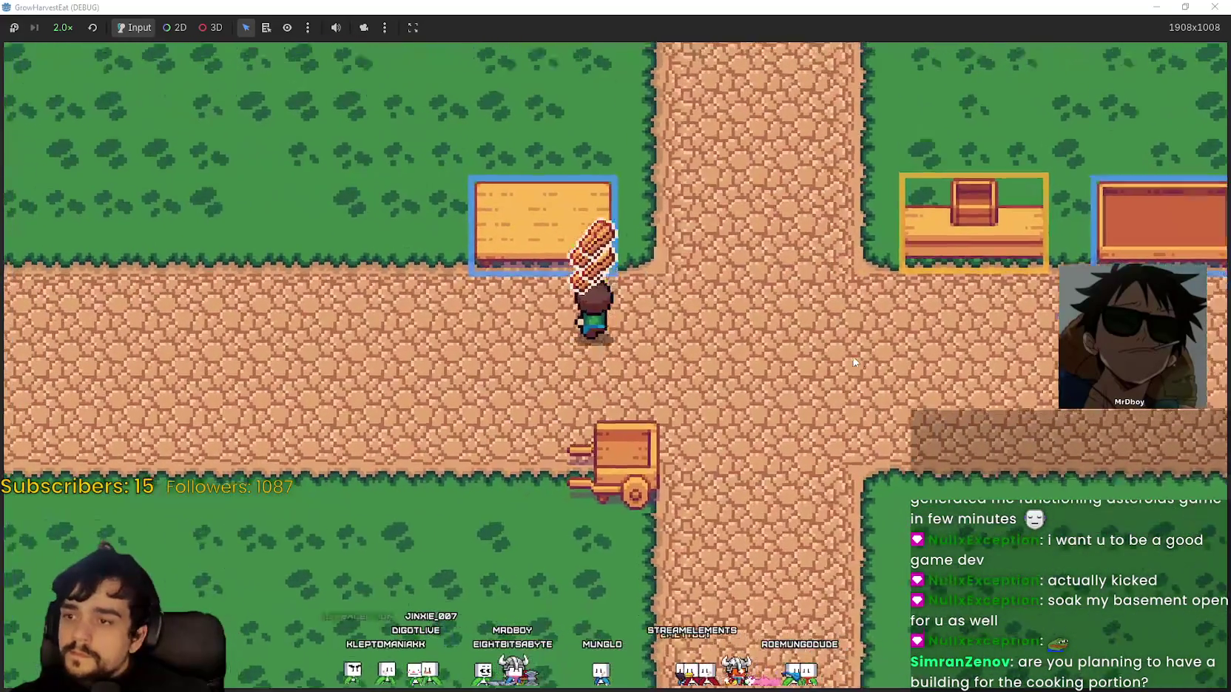
key(d)
key(w)
key(e)
key(s)
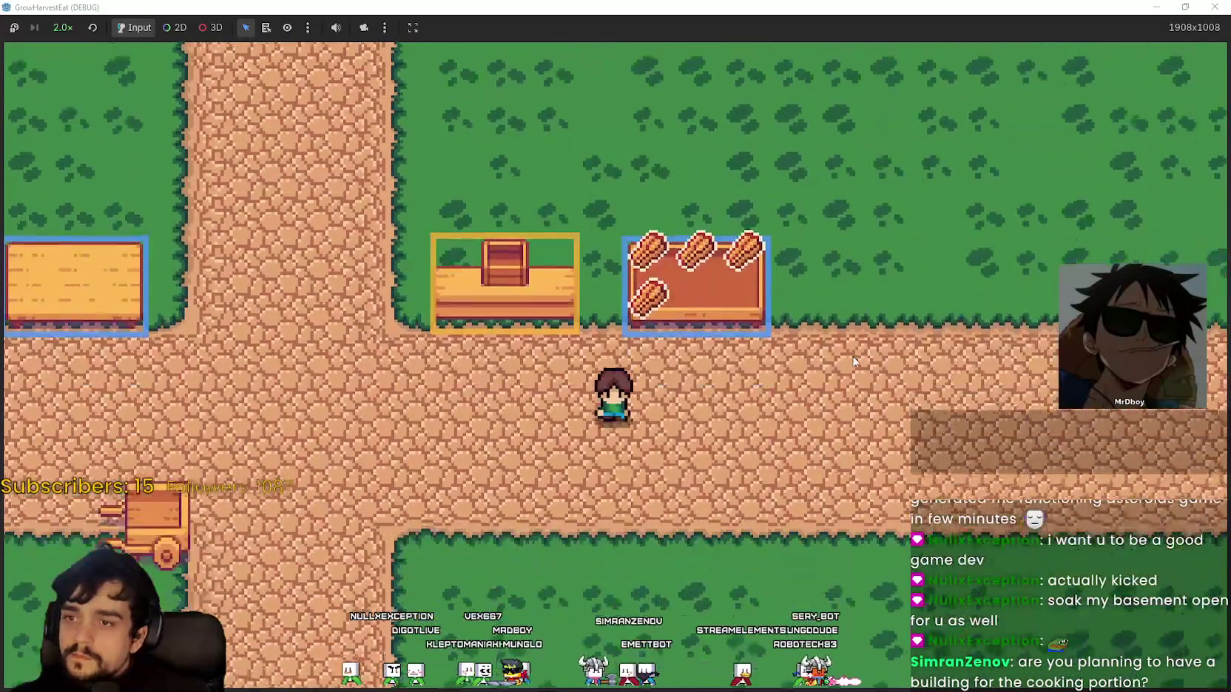
scroll(852, 356, down, 1)
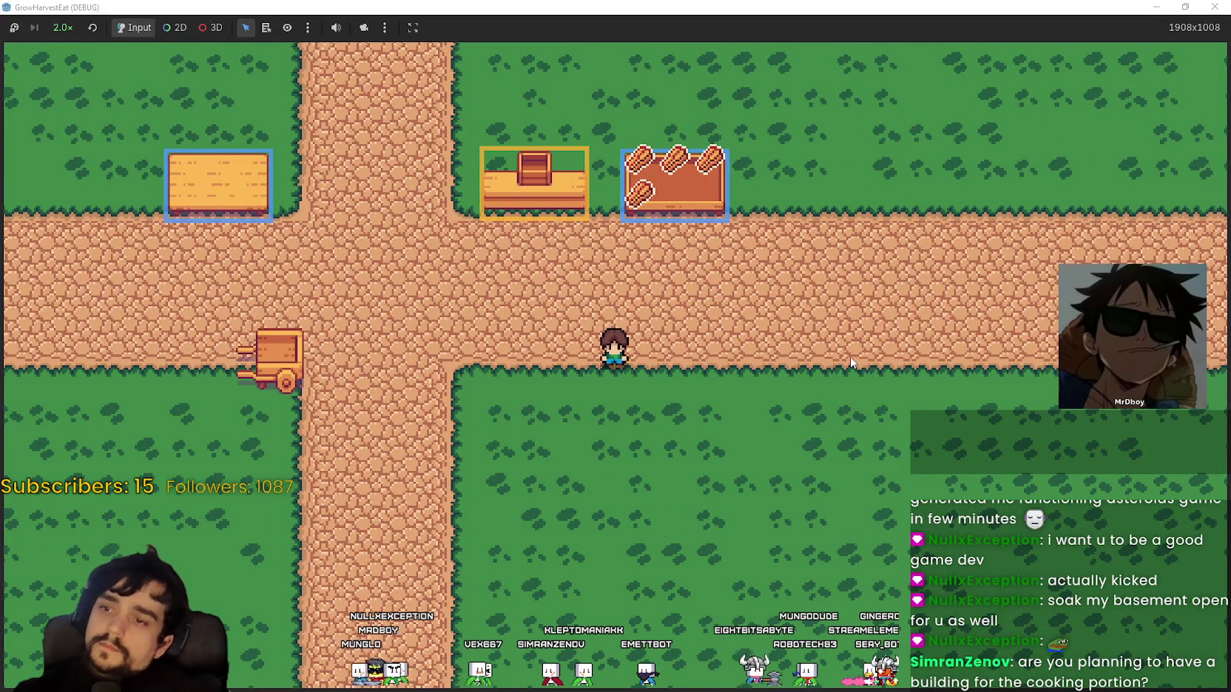
key(a)
key(w)
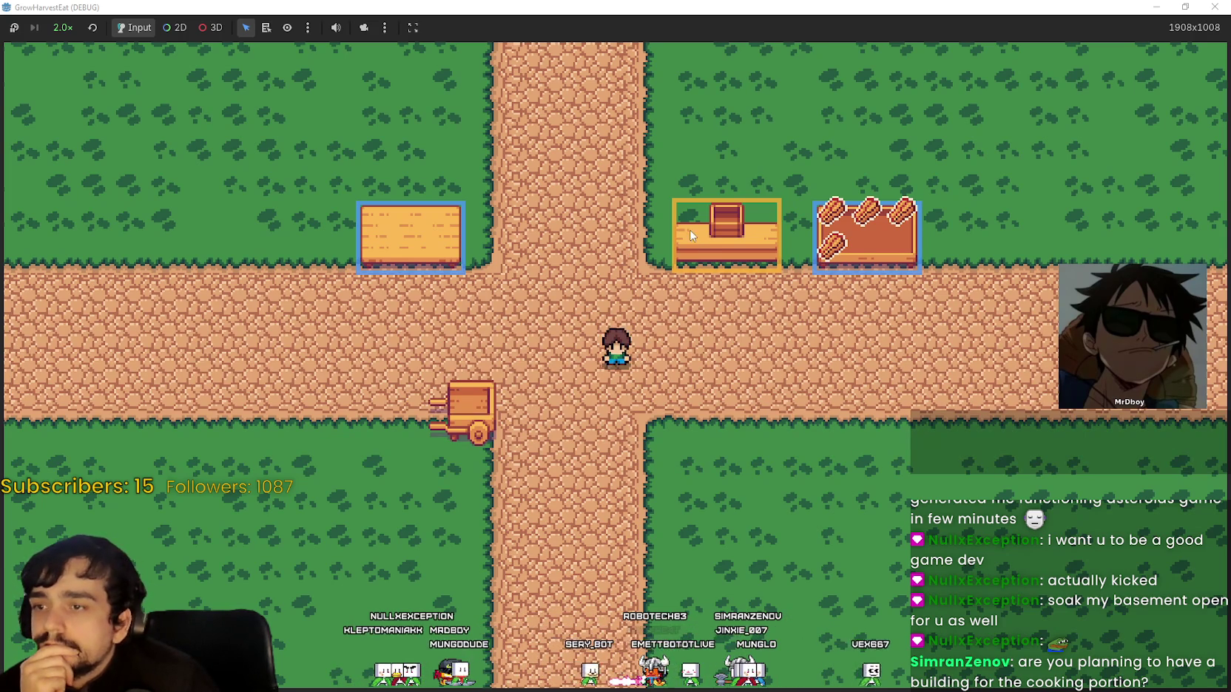
Zoom the game camera around the town stalls, then switch to Aseprite's main_atlas.png
scroll(633, 256, down, 1)
scroll(634, 251, down, 2)
scroll(633, 241, up, 3)
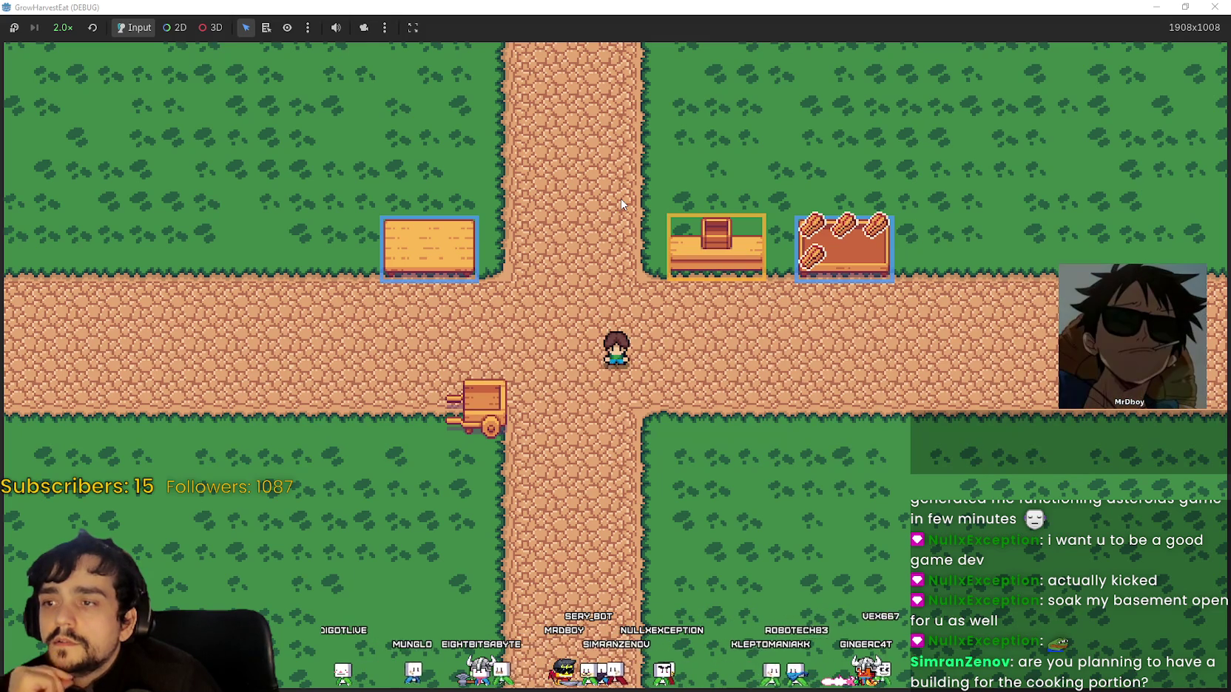
scroll(621, 204, up, 2)
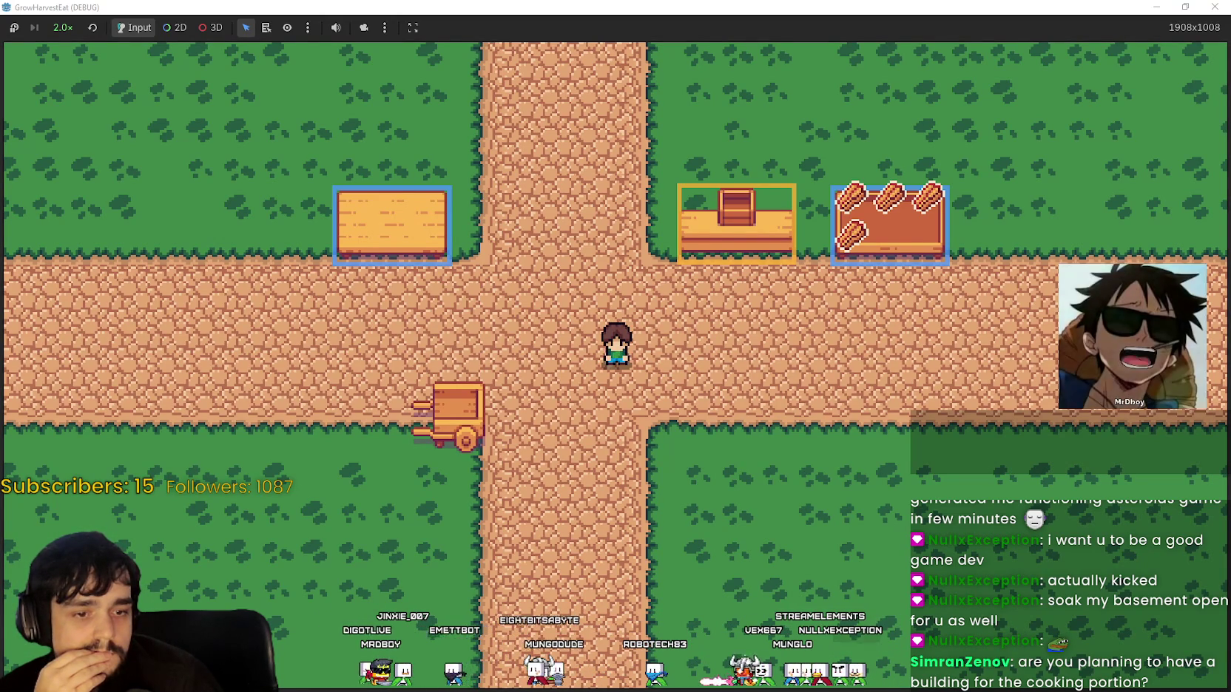
key(alt+Tab)
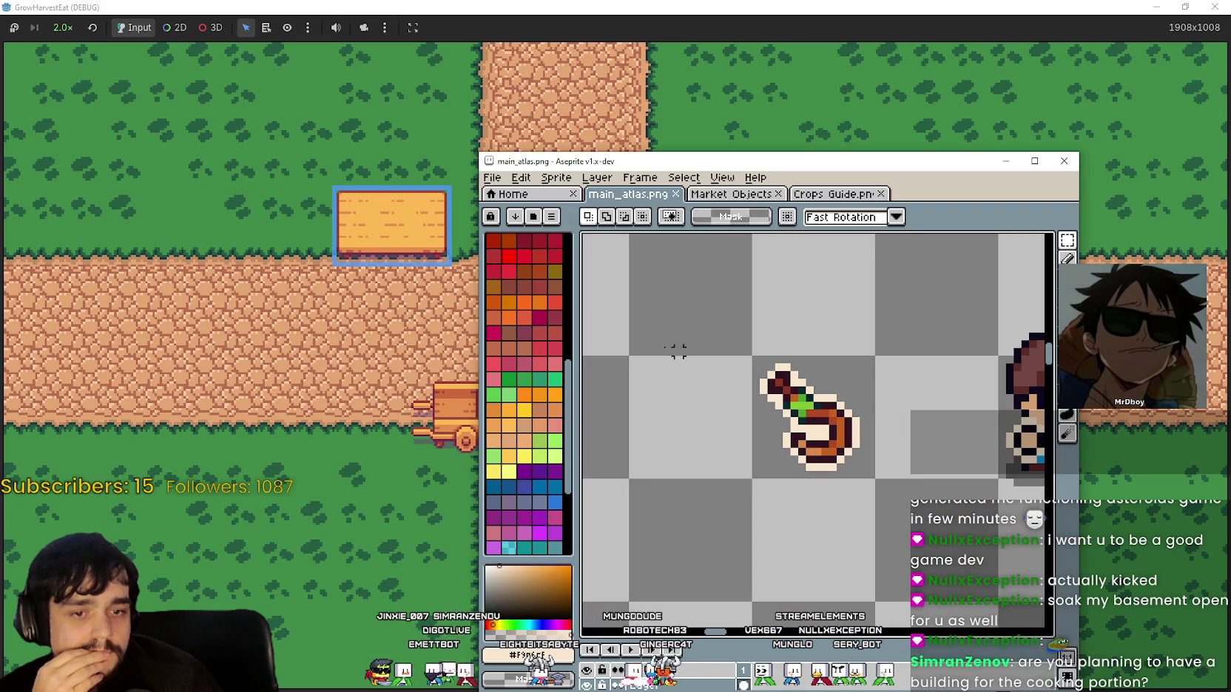
click(735, 194)
click(1033, 161)
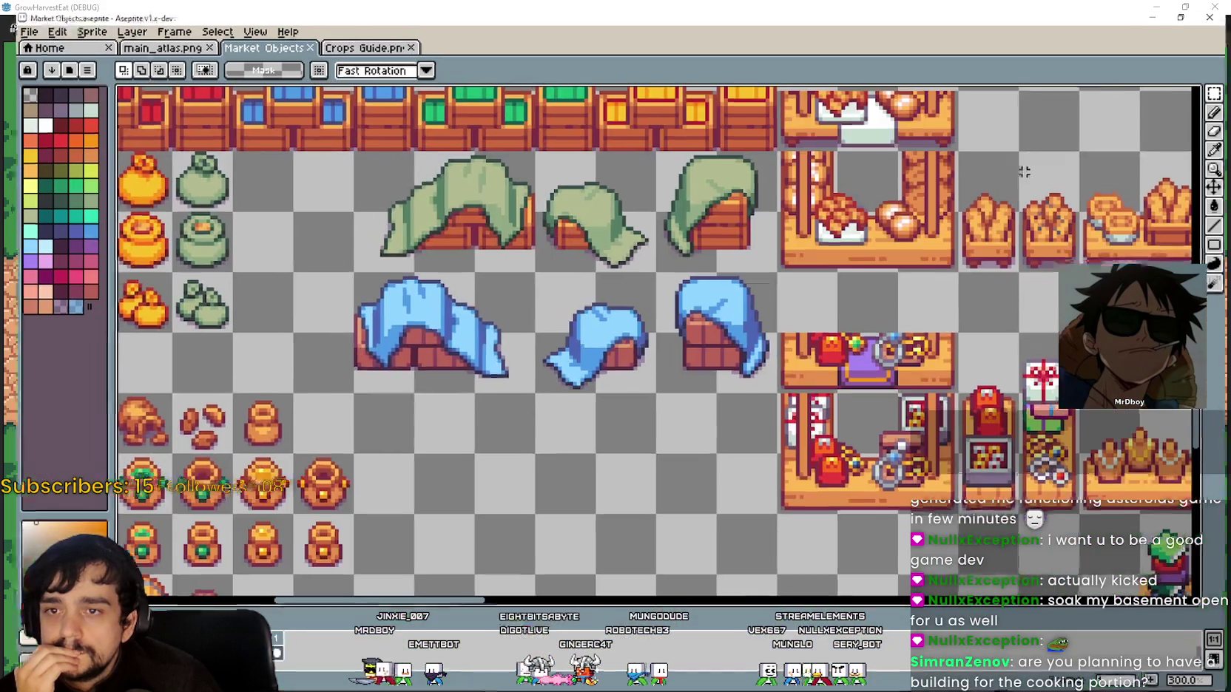
scroll(559, 386, down, 2)
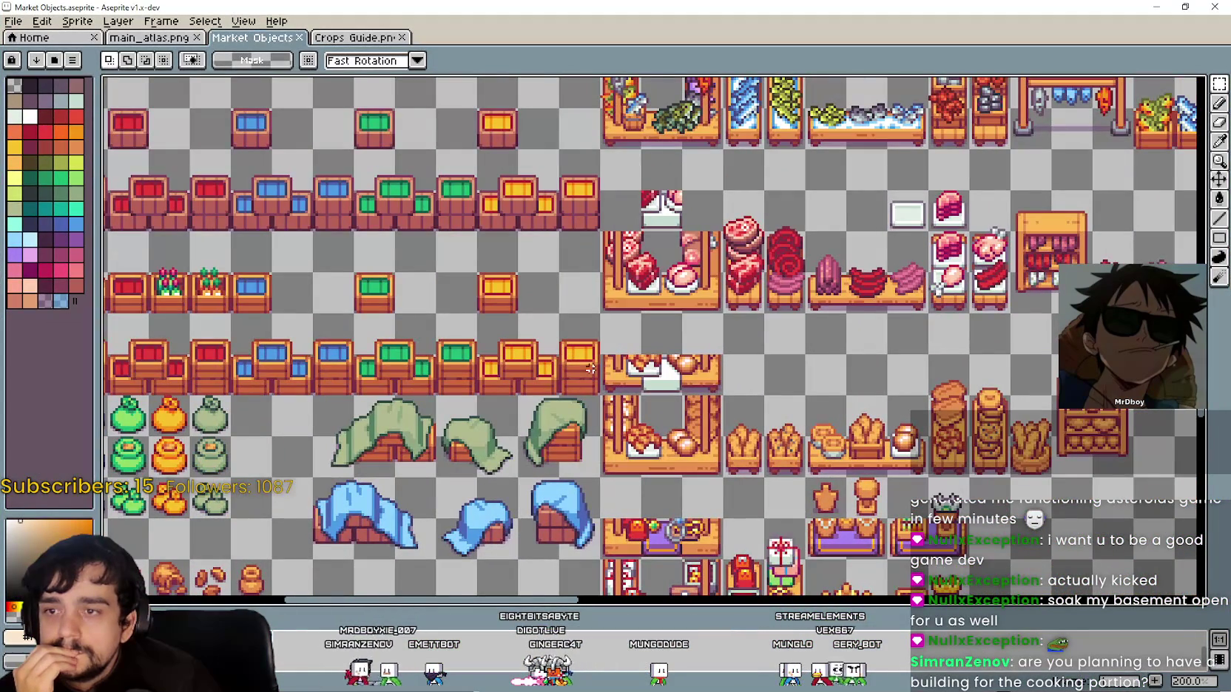
scroll(565, 221, down, 1)
scroll(566, 221, down, 2)
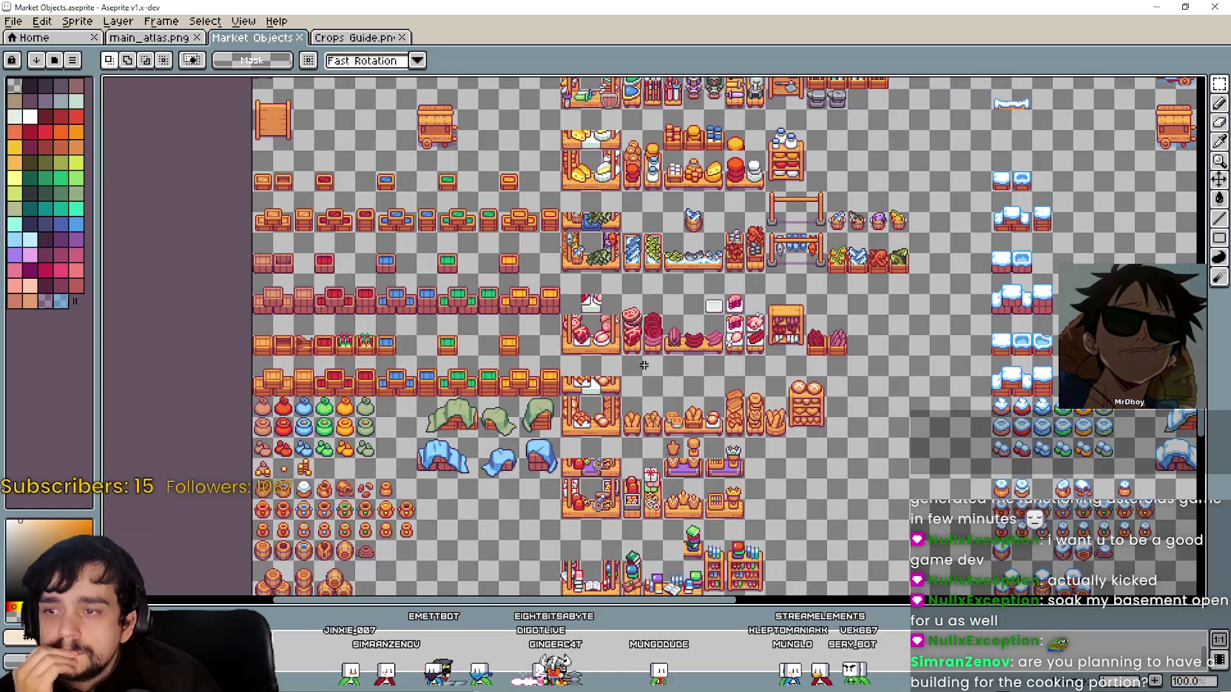
scroll(607, 256, up, 3)
scroll(617, 211, down, 2)
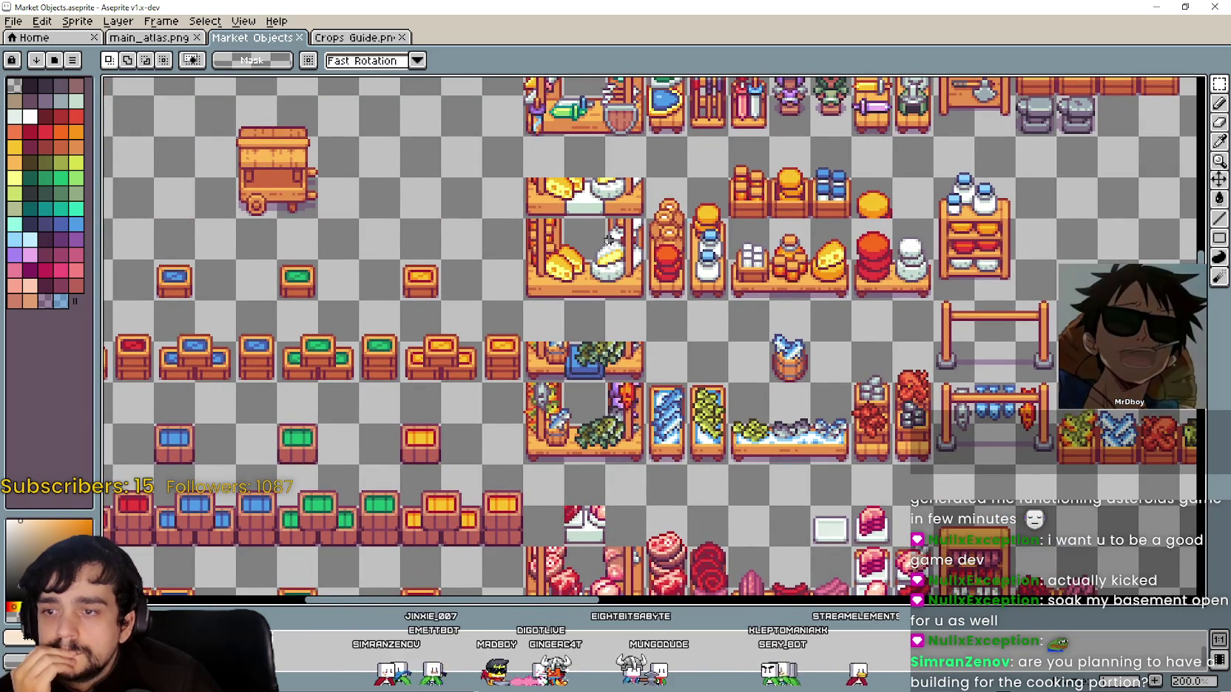
scroll(612, 235, up, 2)
drag(612, 235, 604, 255)
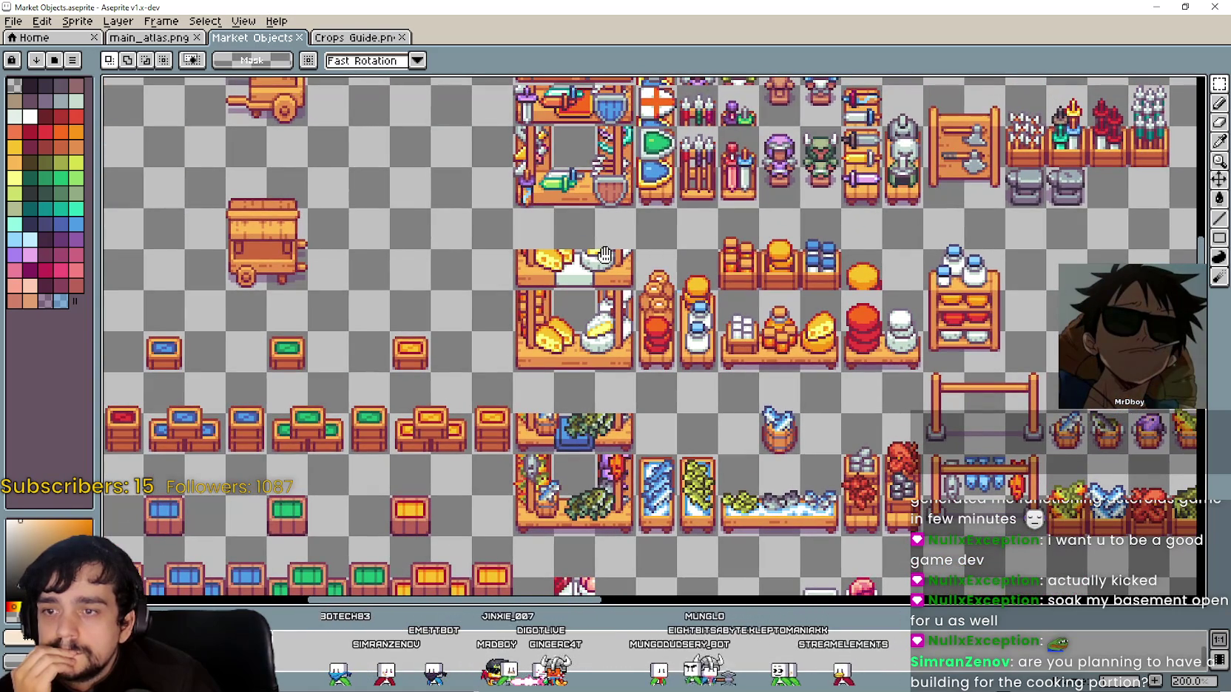
mouse_move(604, 255)
mouse_down()
mouse_move(619, 155)
mouse_move(591, 122)
mouse_move(571, 237)
mouse_move(645, 435)
mouse_move(700, 532)
mouse_move(642, 440)
mouse_move(509, 314)
mouse_move(629, 170)
mouse_move(620, 153)
mouse_up()
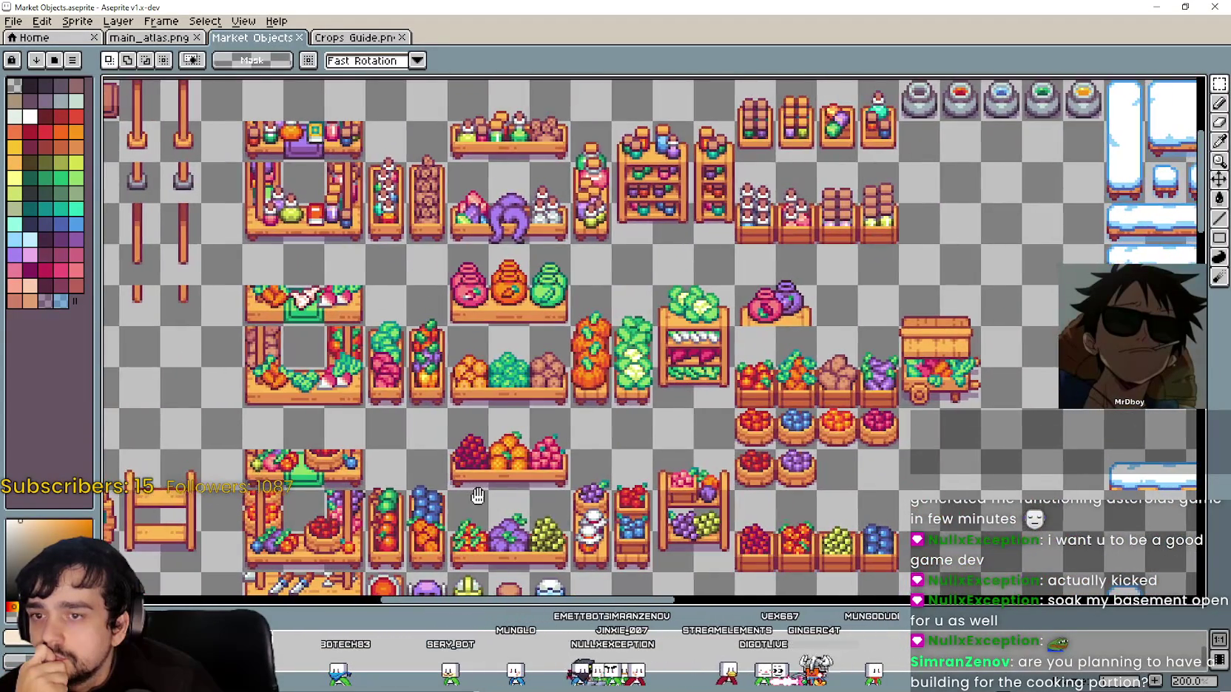
scroll(533, 282, down, 10)
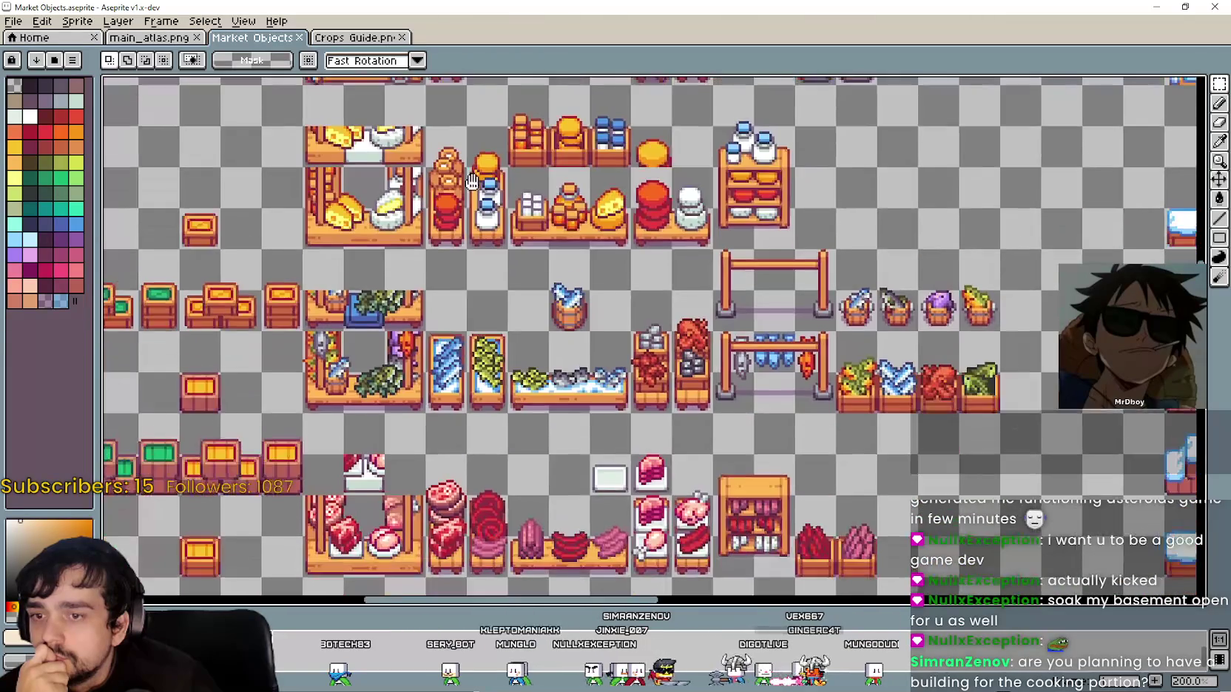
scroll(523, 328, down, 10)
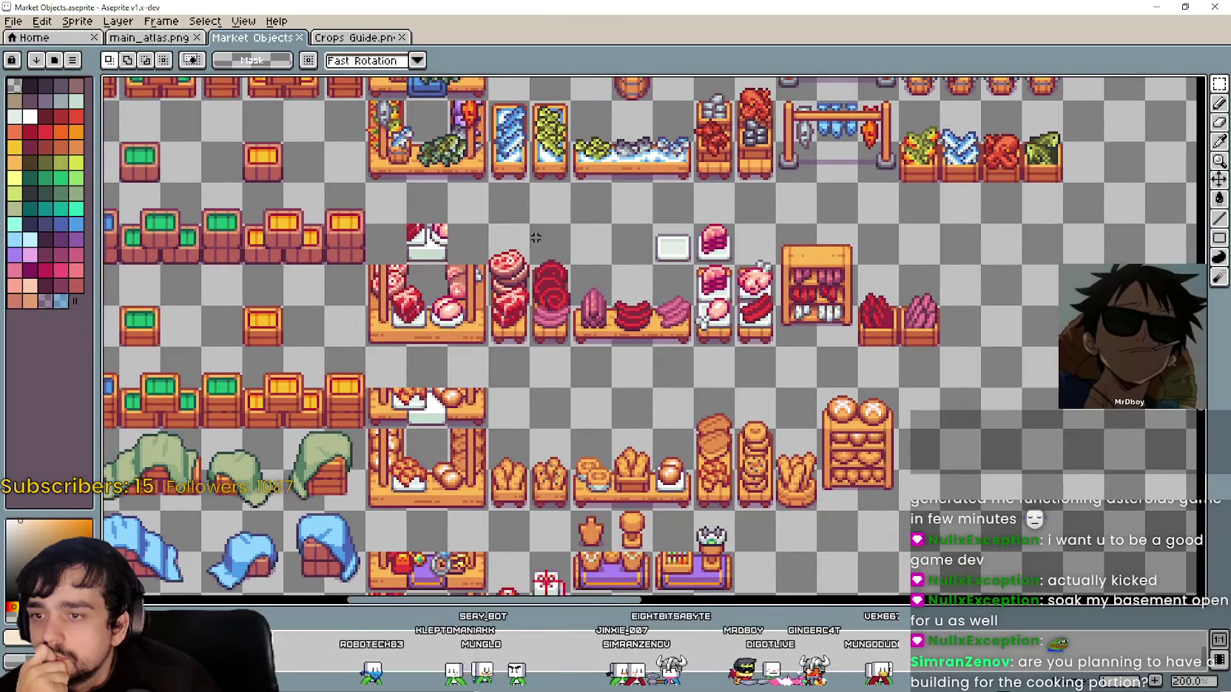
scroll(537, 397, down, 1)
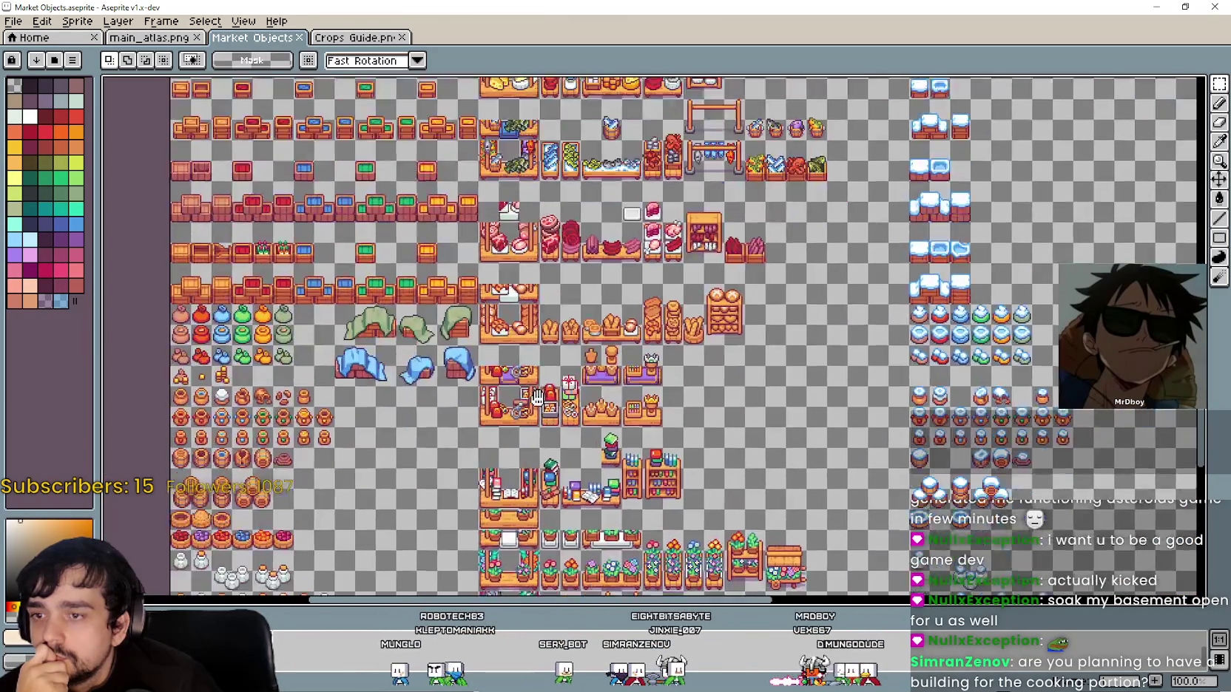
scroll(528, 212, up, 8)
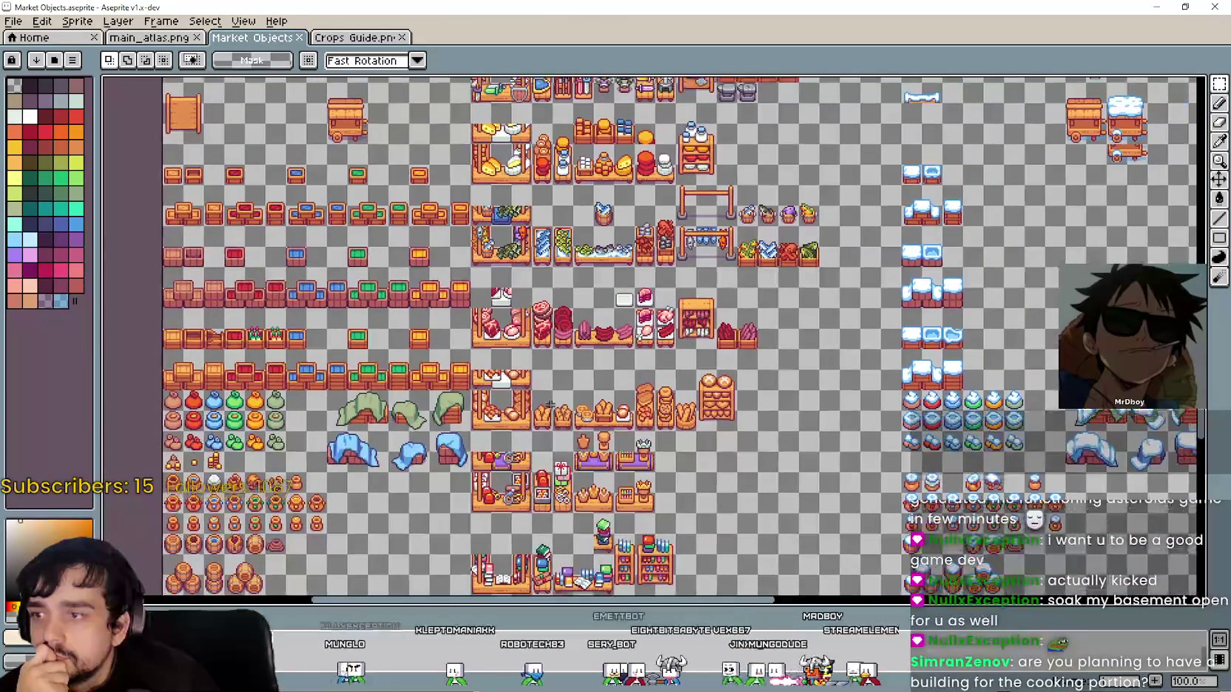
drag(556, 255, 526, 453)
scroll(511, 345, up, 1)
mouse_move(509, 401)
mouse_down()
mouse_move(506, 283)
mouse_move(554, 322)
mouse_up()
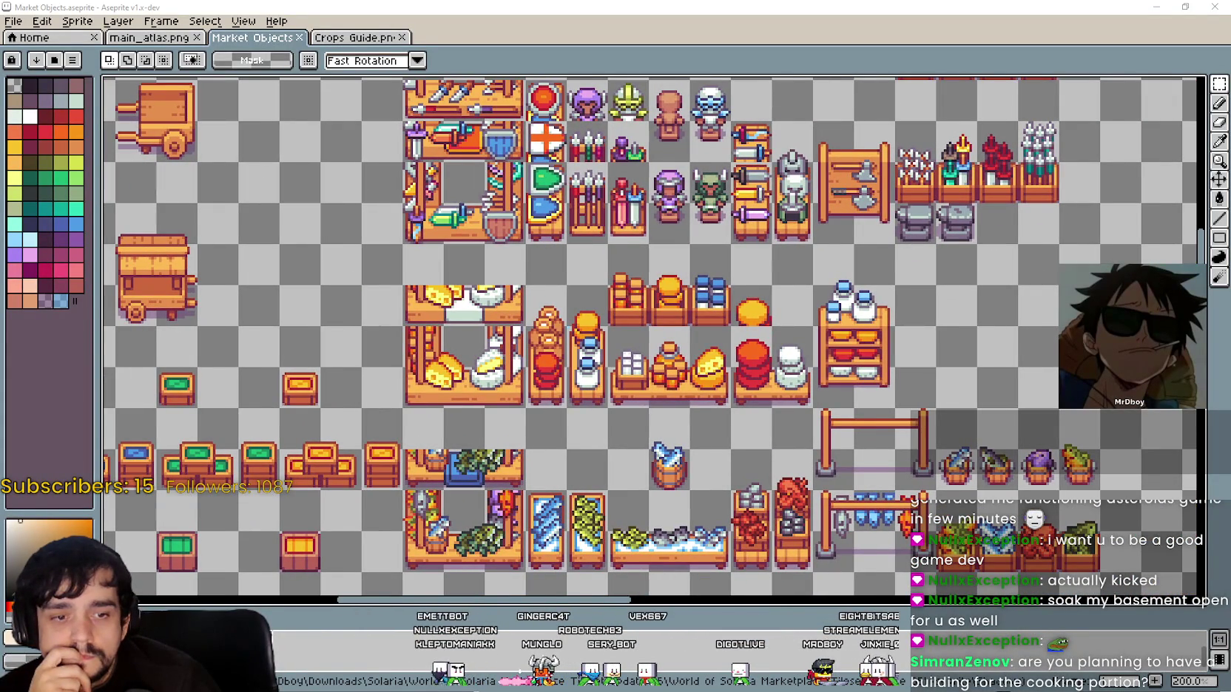
key(alt+Tab)
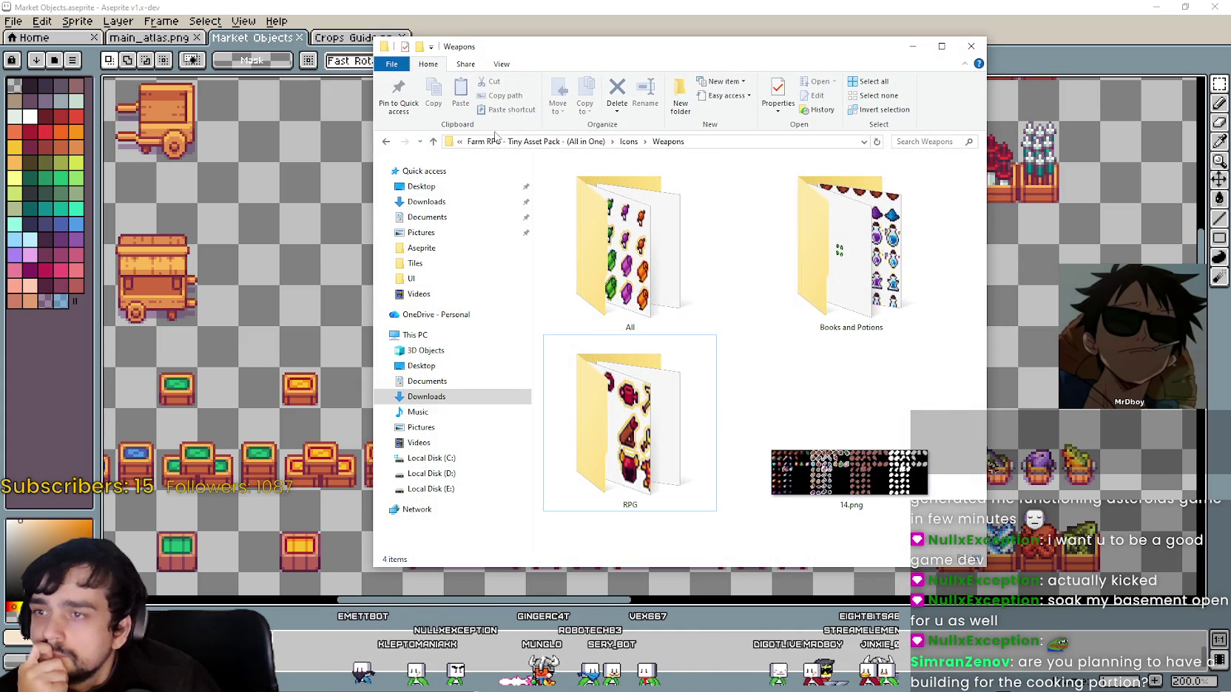
Go up from the Farm RPG folders to Downloads and open the Solaria folder
click(544, 143)
click(541, 143)
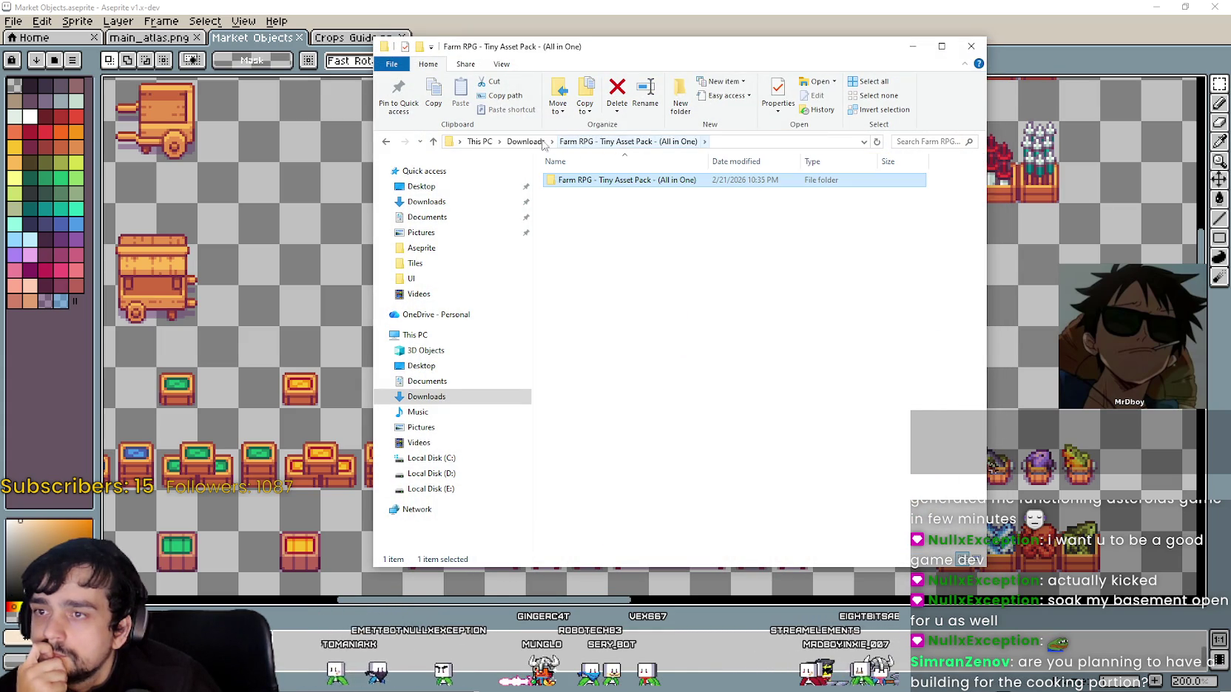
click(539, 146)
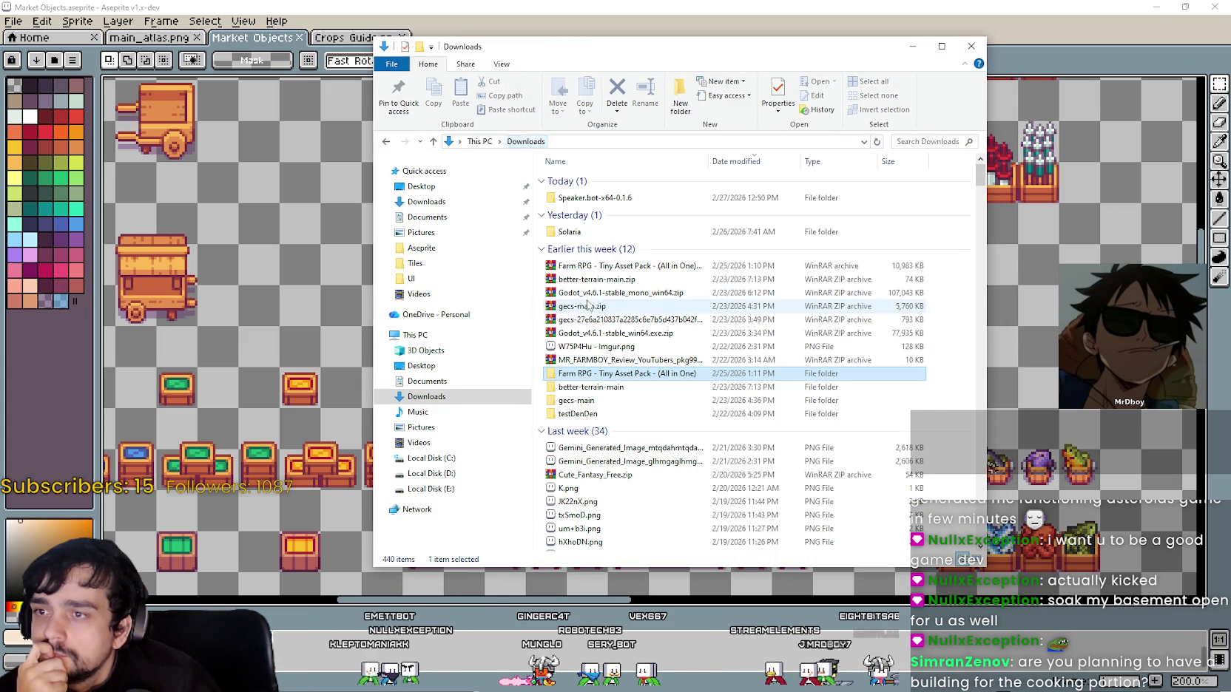
click(579, 232)
double_click(579, 232)
Open Solaria Food Icons Update 03b and its inner folder, then open Food and Drink Icons Guide.png
drag(585, 184, 621, 260)
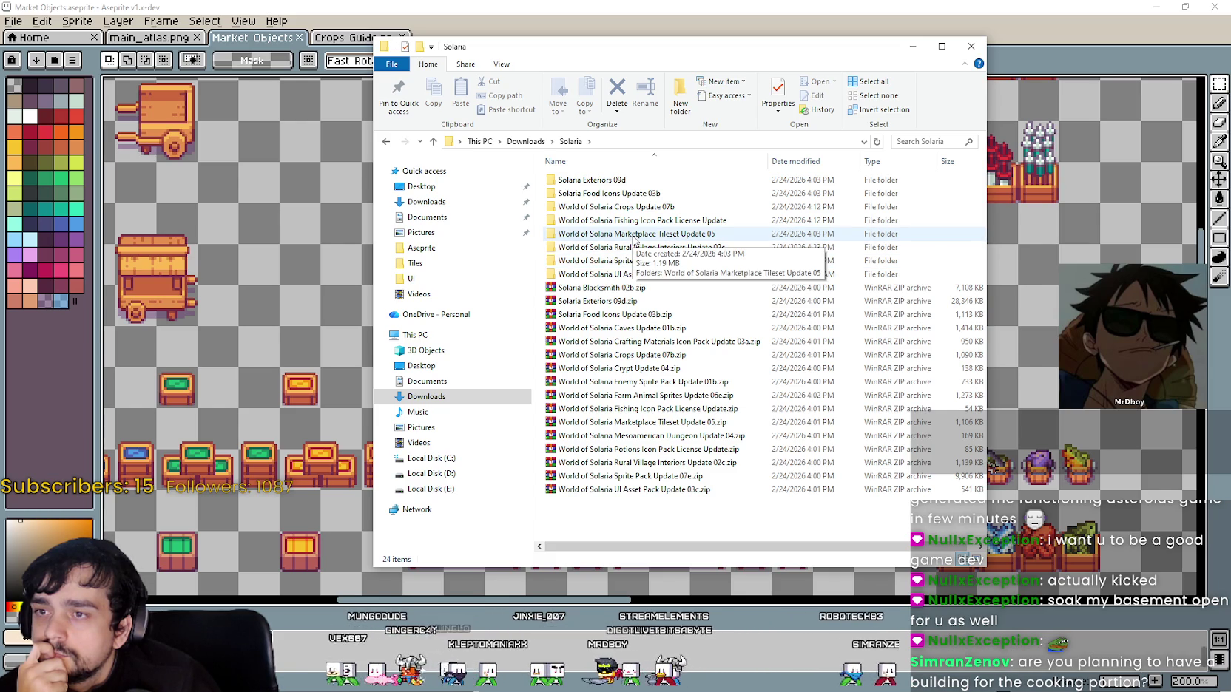
double_click(615, 193)
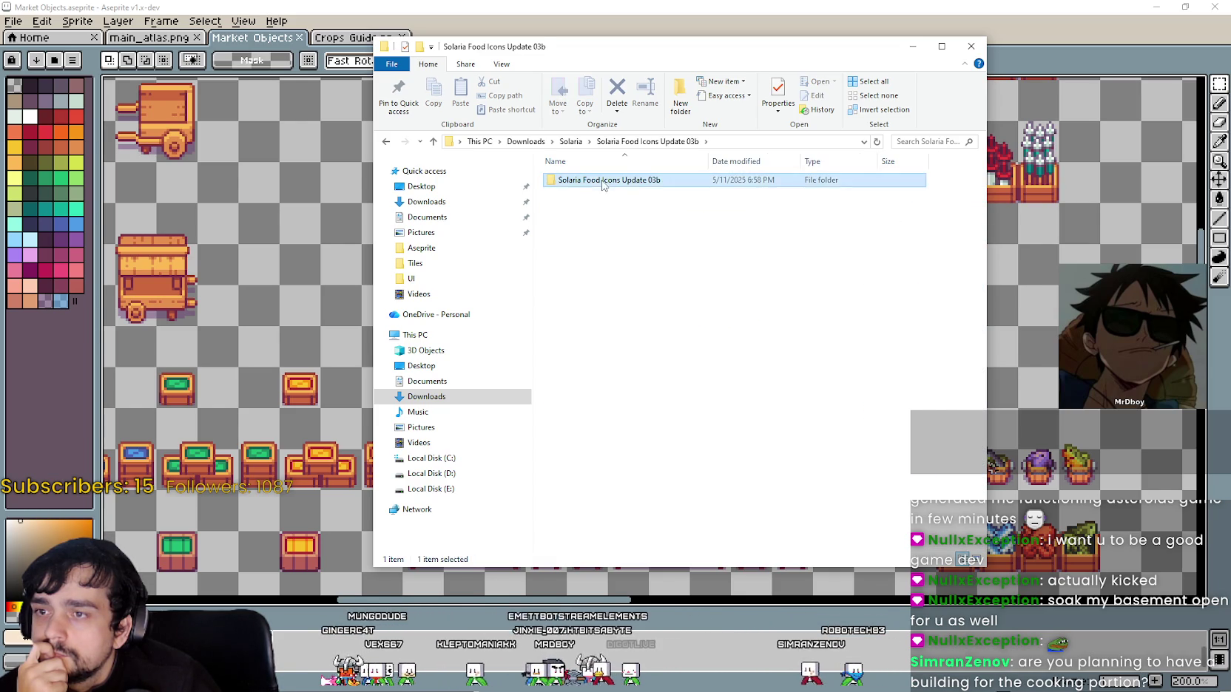
double_click(600, 181)
double_click(849, 418)
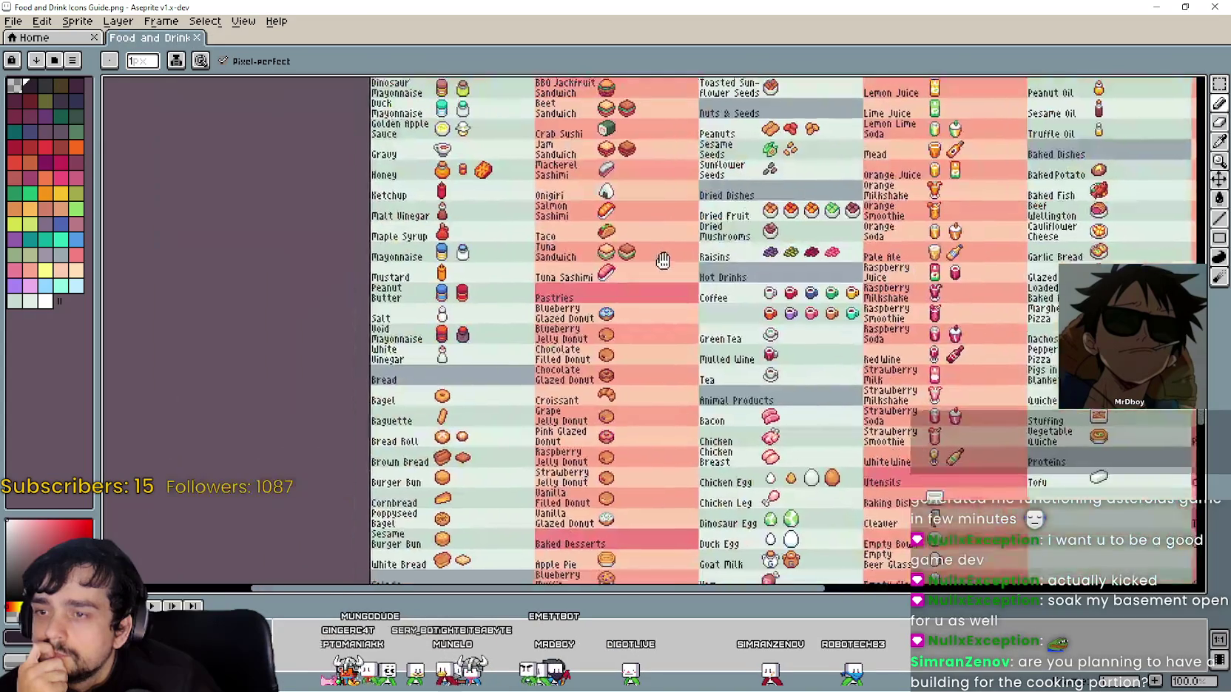
Zoom and pan the Food and Drink Icons Guide to inspect the bread icons
scroll(631, 295, up, 3)
scroll(631, 295, down, 2)
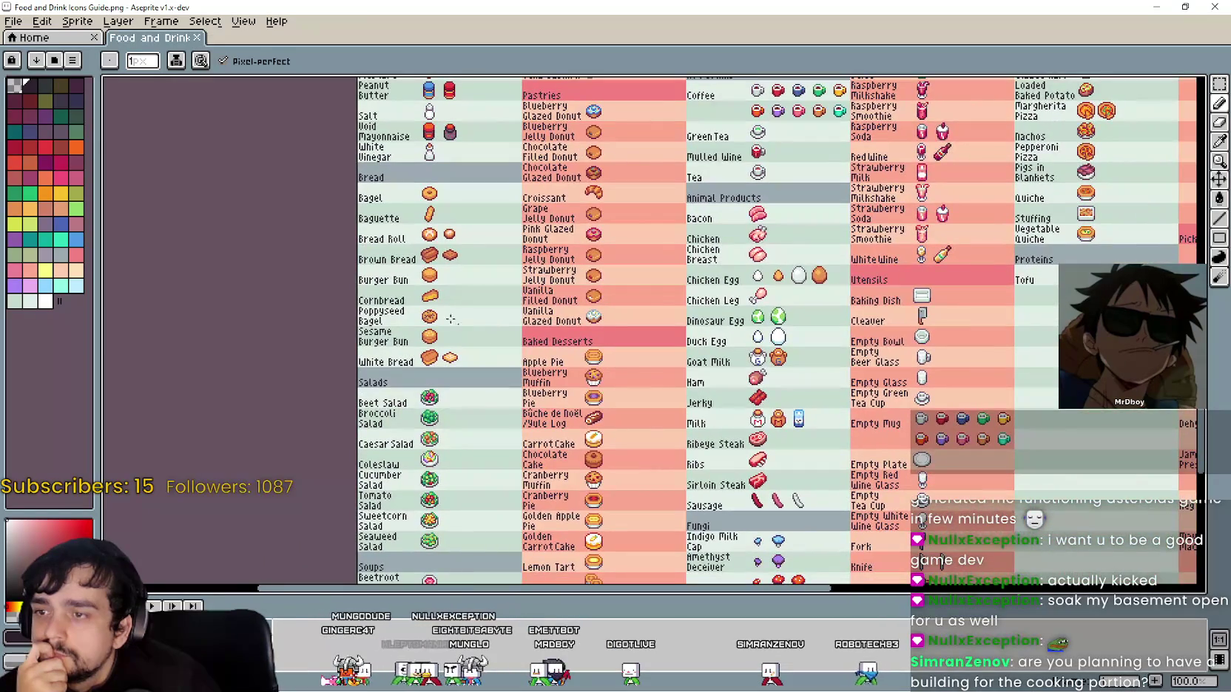
scroll(440, 305, down, 1)
scroll(440, 305, up, 2)
scroll(440, 305, up, 1)
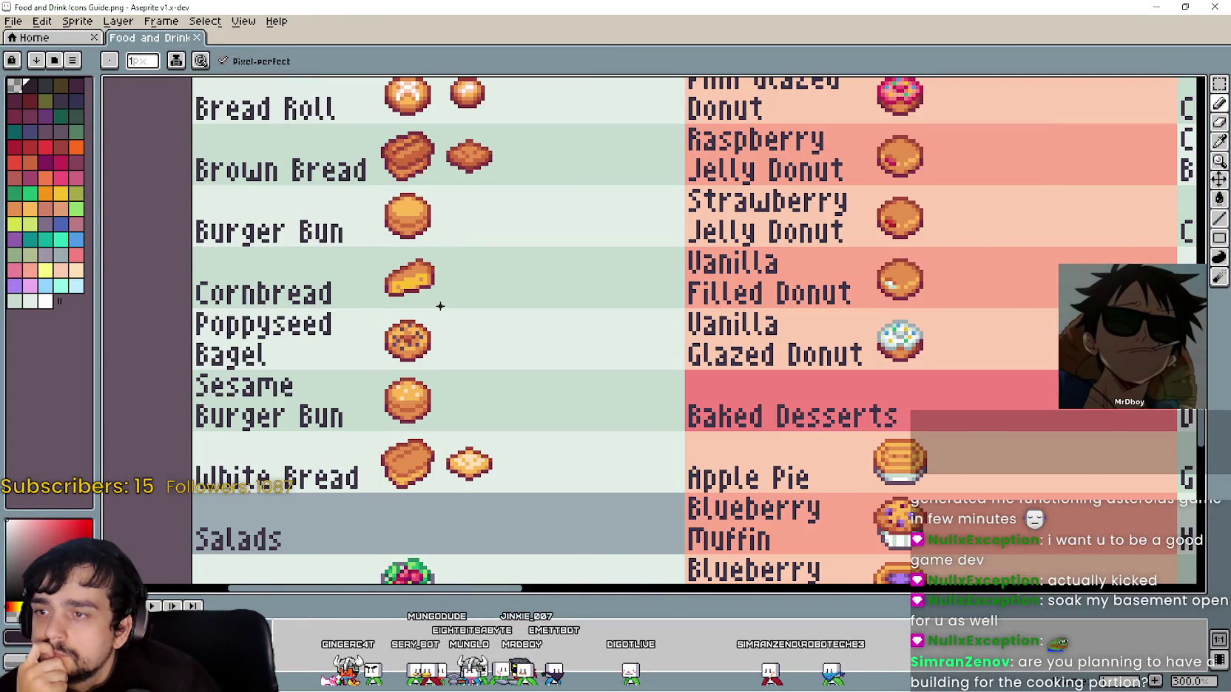
scroll(440, 305, down, 1)
mouse_move(466, 293)
mouse_down()
mouse_move(604, 447)
mouse_move(650, 351)
mouse_move(566, 368)
mouse_up()
Restore and minimize the guide window, then bring the Market Objects atlas back to the front
double_click(661, 6)
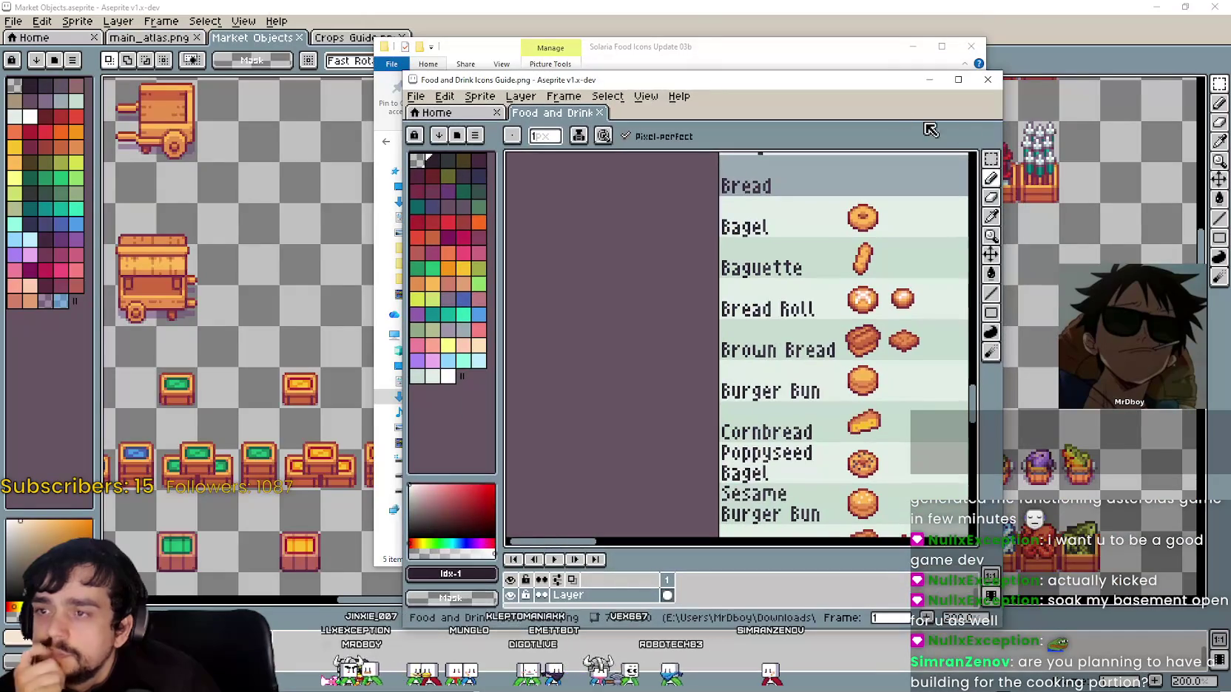
click(965, 44)
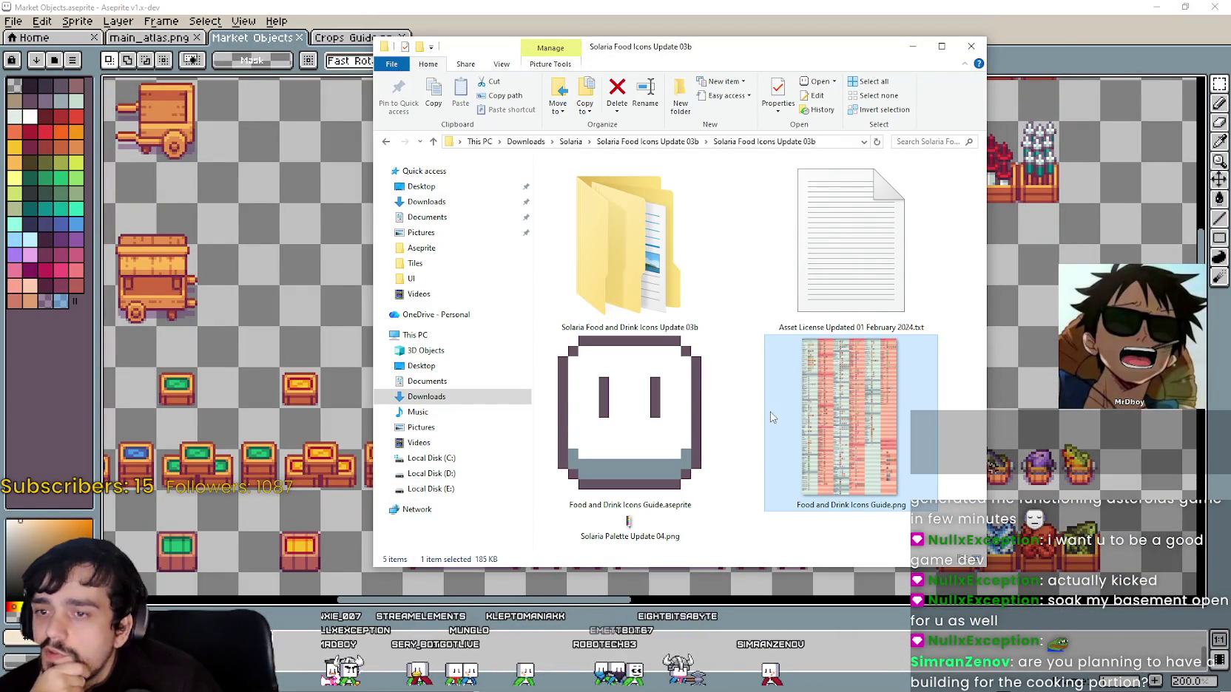
click(678, 391)
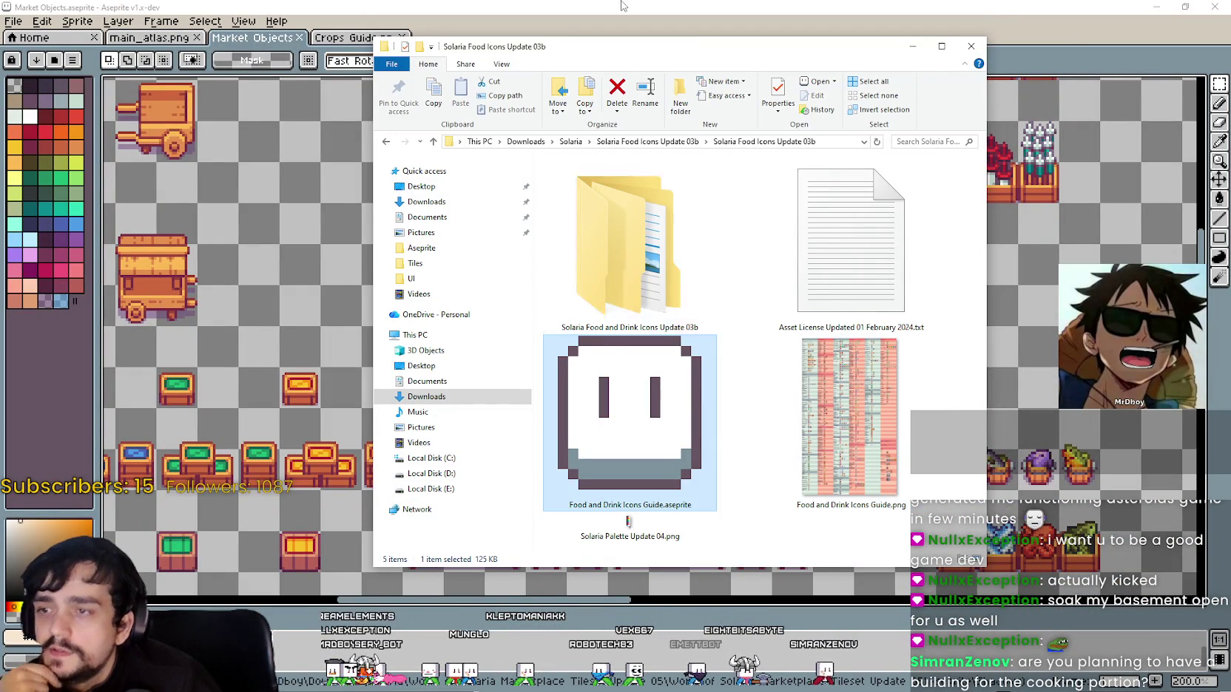
click(1101, 6)
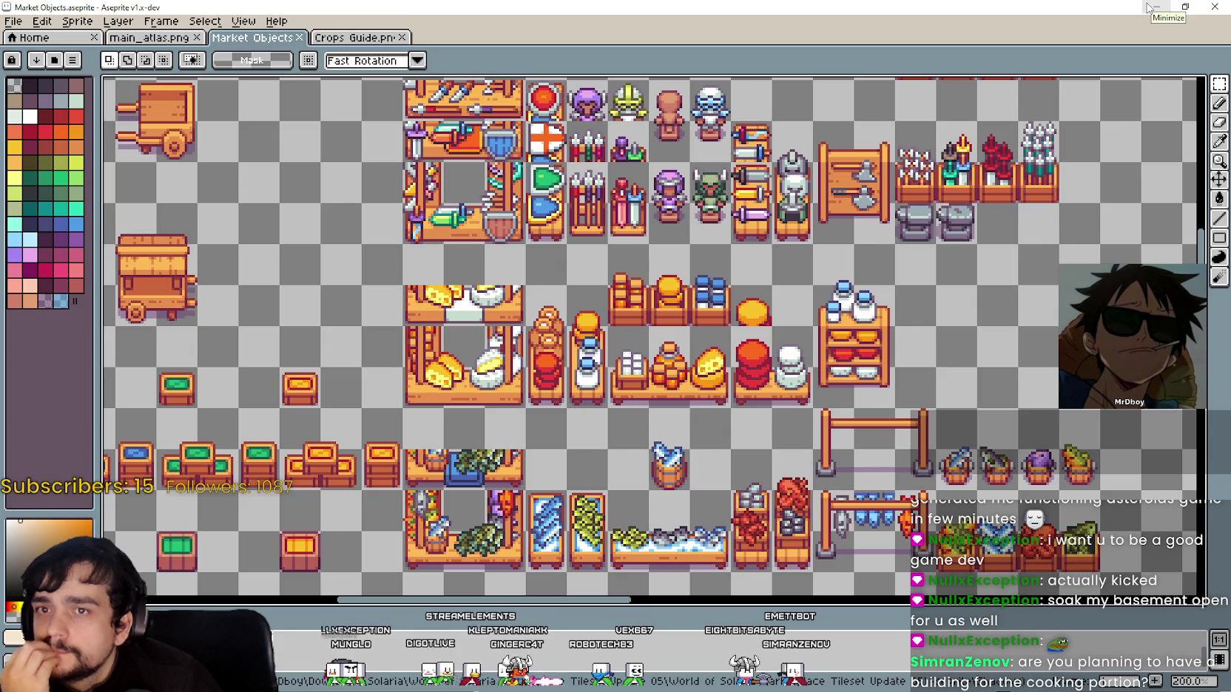
click(1150, 6)
Glance at the game, then in Aseprite center and select the stove counter tile
key(alt+Tab)
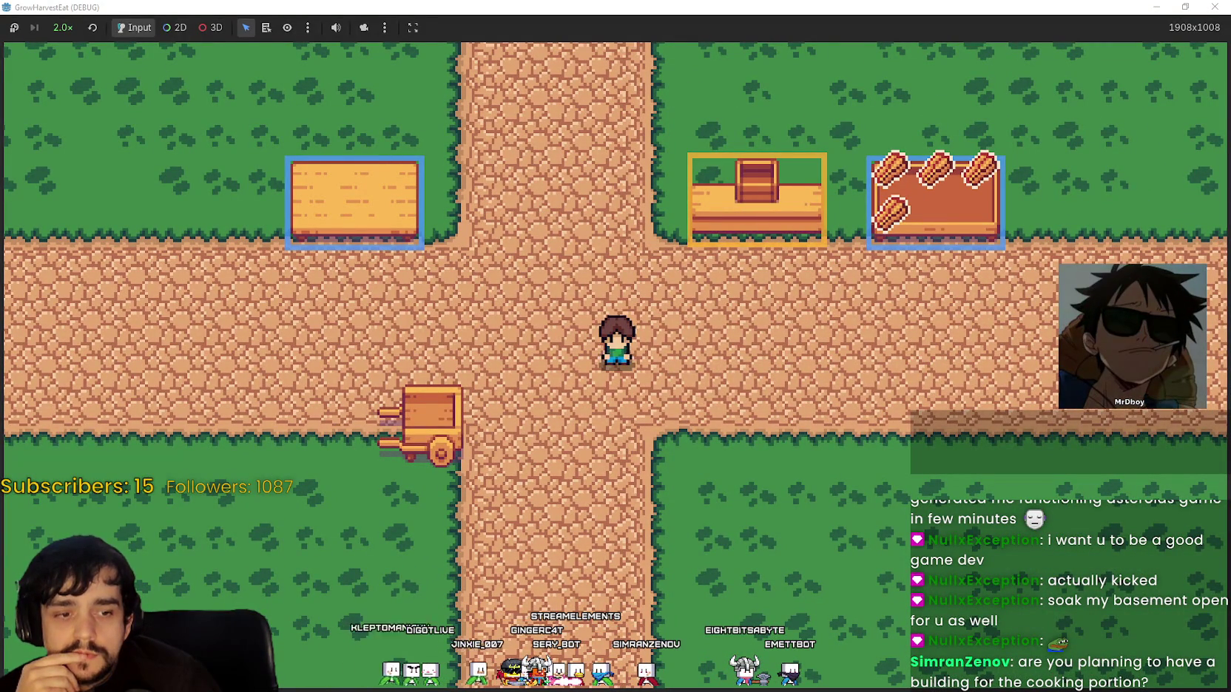
key(alt+Tab)
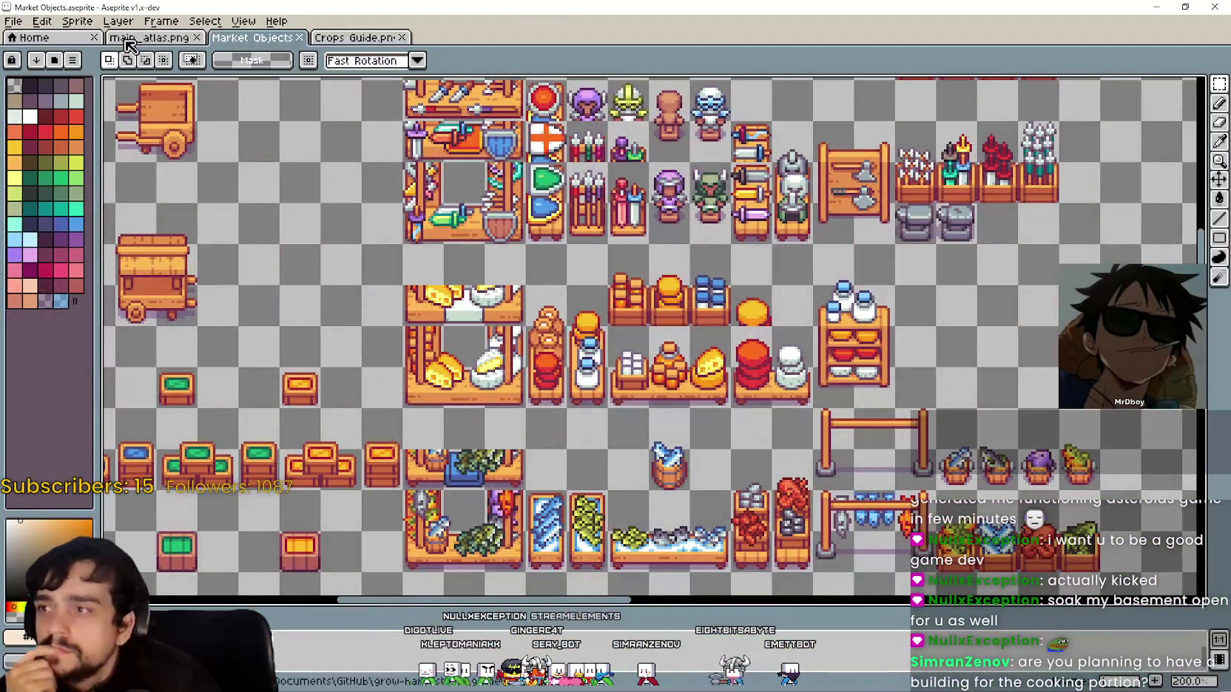
scroll(483, 274, up, 2)
scroll(483, 273, down, 1)
scroll(483, 273, down, 4)
scroll(640, 419, up, 5)
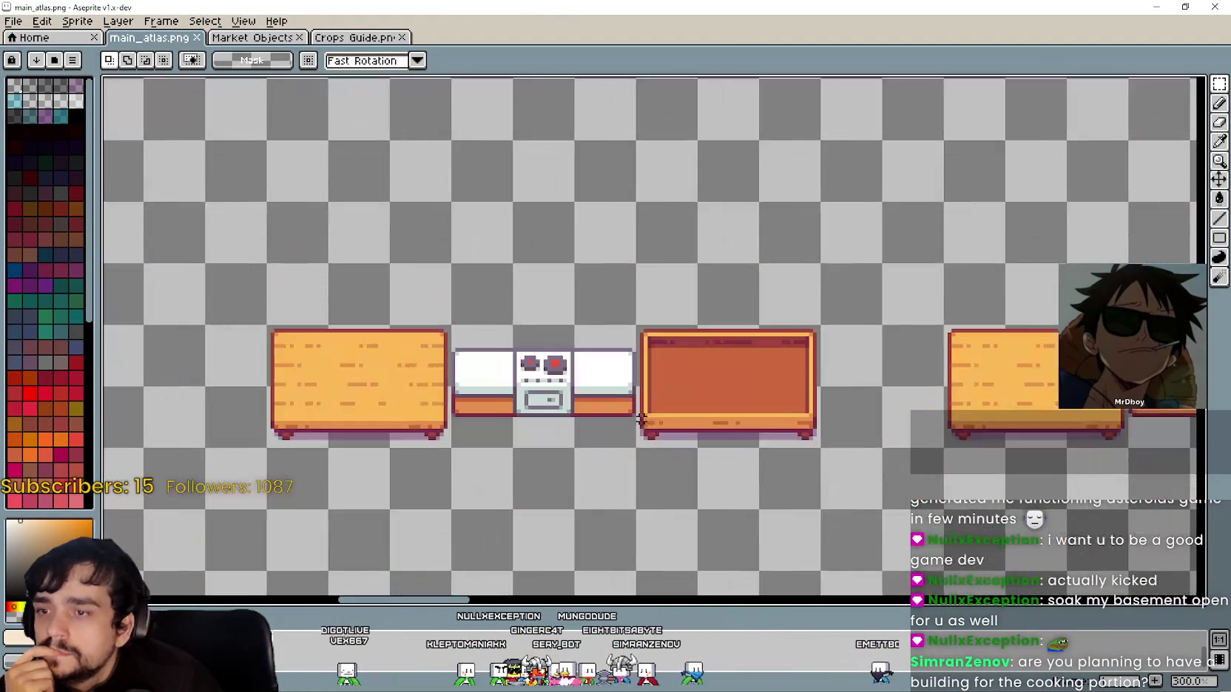
drag(641, 418, 674, 332)
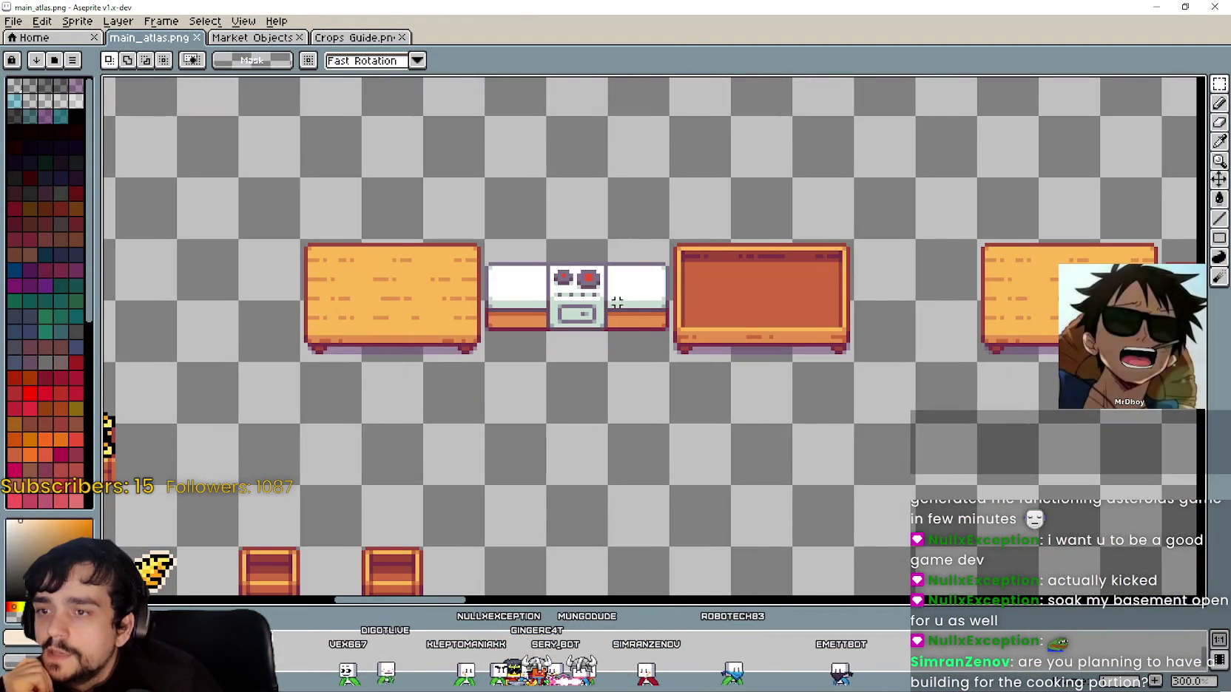
click(636, 321)
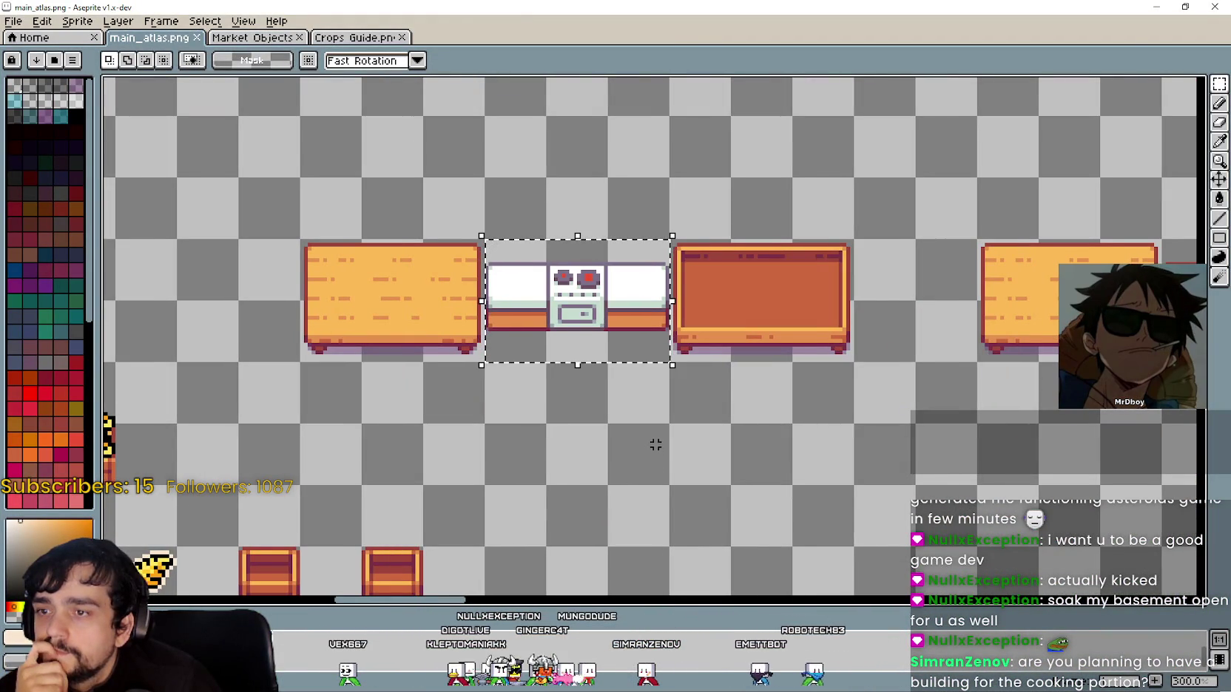
Shrink and reposition the atlas window over the game with the wooden table visible, then hide it
scroll(529, 341, down, 2)
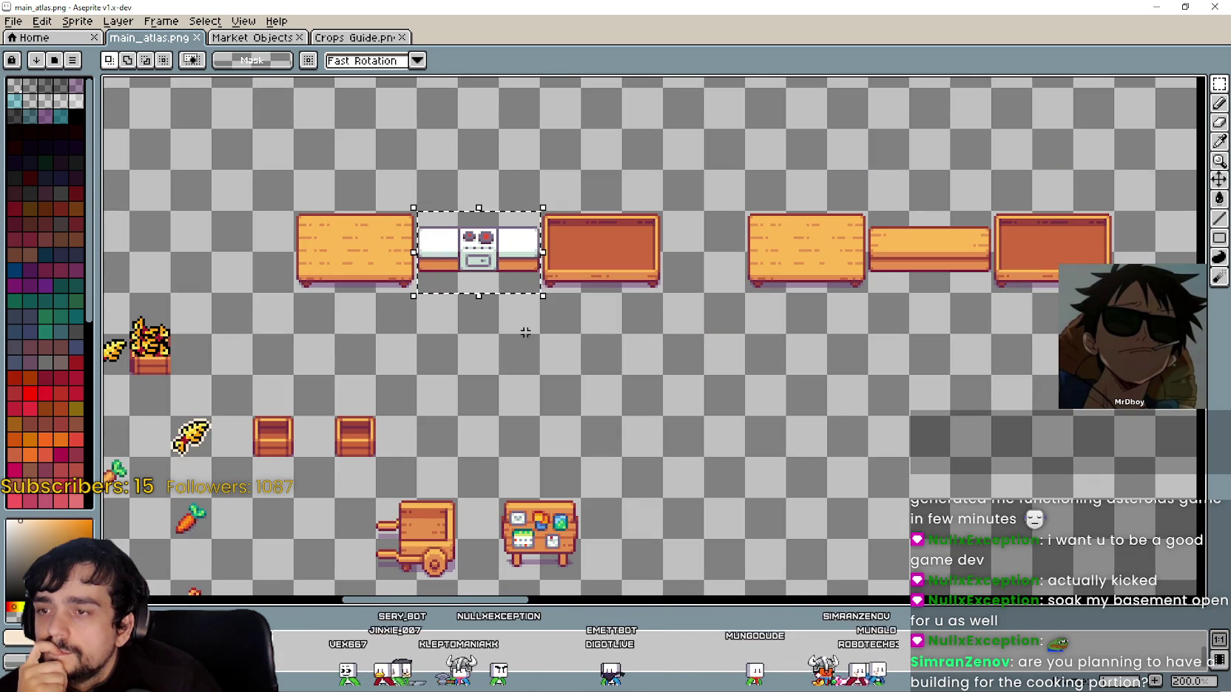
scroll(610, 340, down, 3)
scroll(677, 401, up, 4)
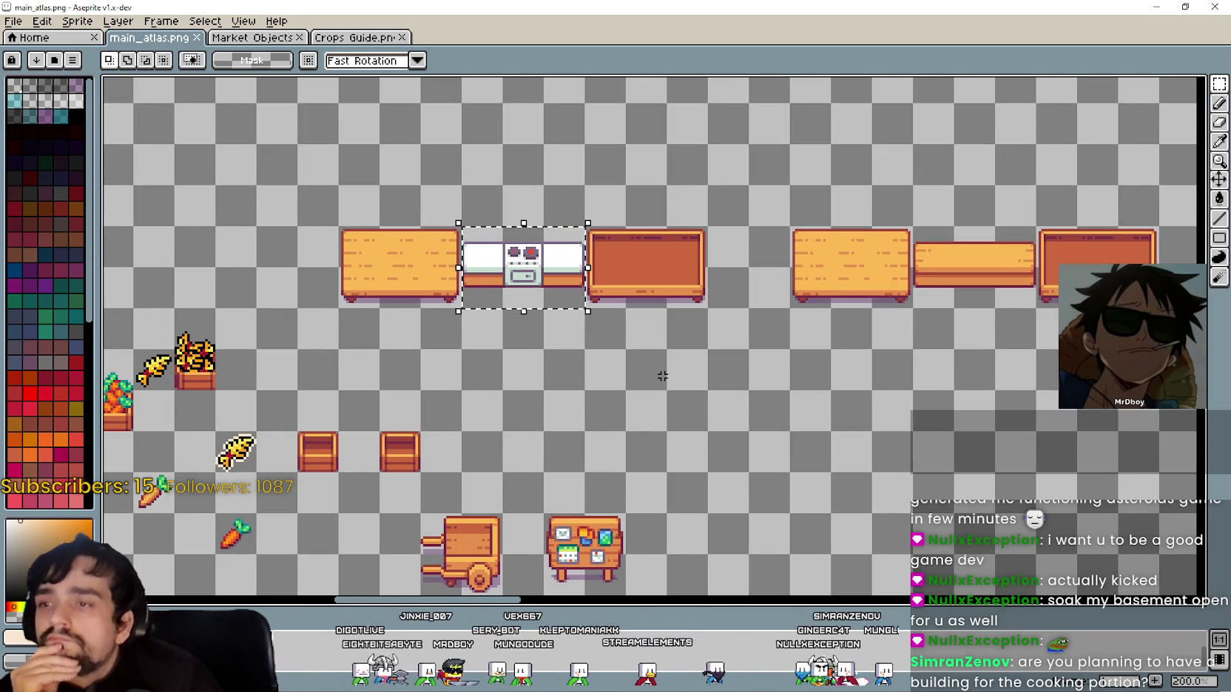
mouse_move(616, 7)
mouse_down()
mouse_move(554, 95)
mouse_move(527, 222)
mouse_move(486, 41)
mouse_up()
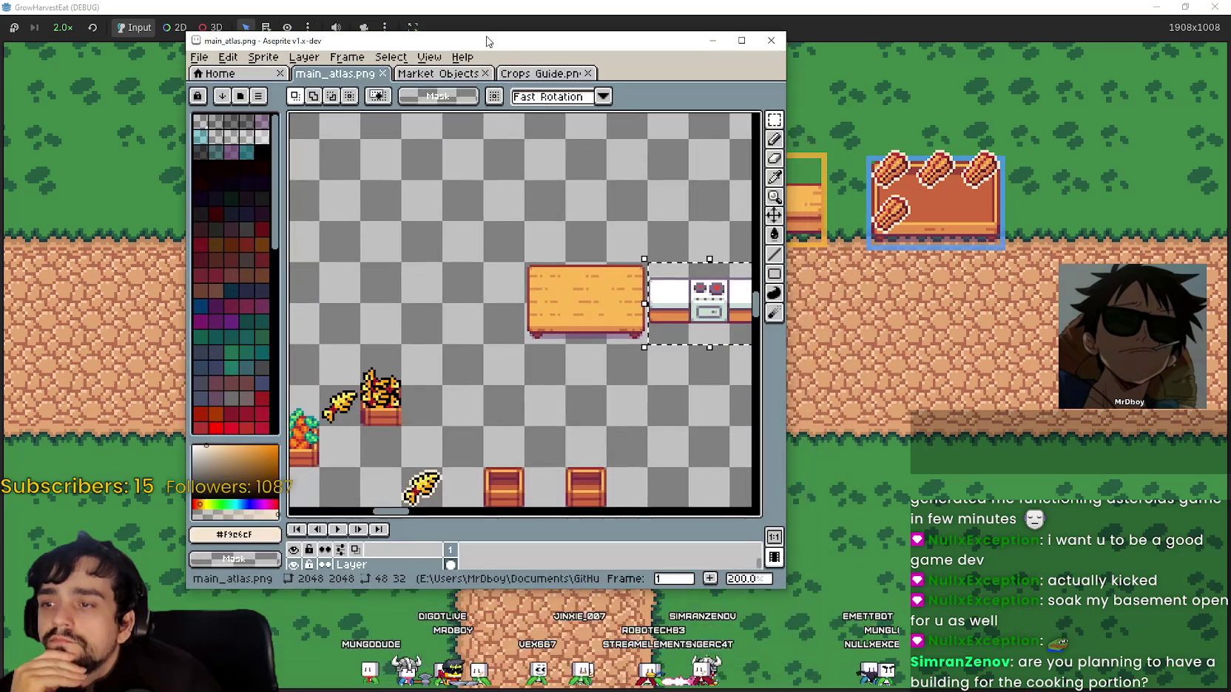
drag(734, 432, 563, 426)
mouse_move(634, 48)
mouse_down()
mouse_move(488, 49)
mouse_move(599, 37)
mouse_up()
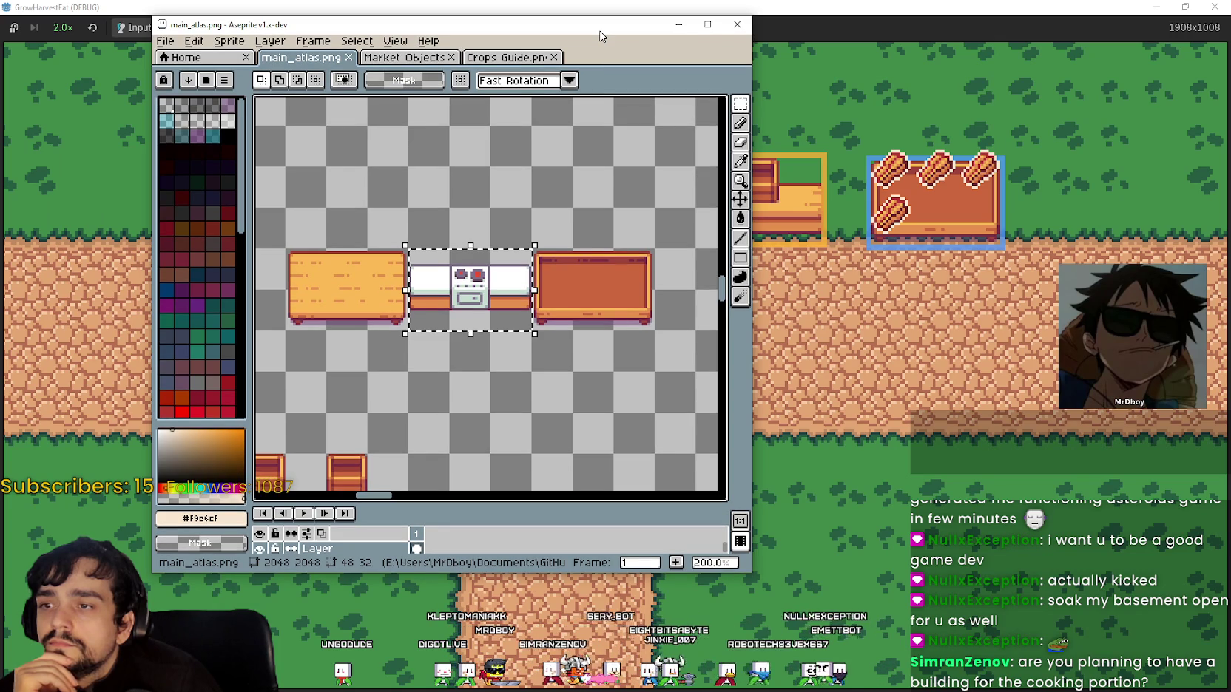
mouse_move(599, 36)
mouse_down()
mouse_move(522, 193)
mouse_move(373, 237)
mouse_move(472, 100)
mouse_up()
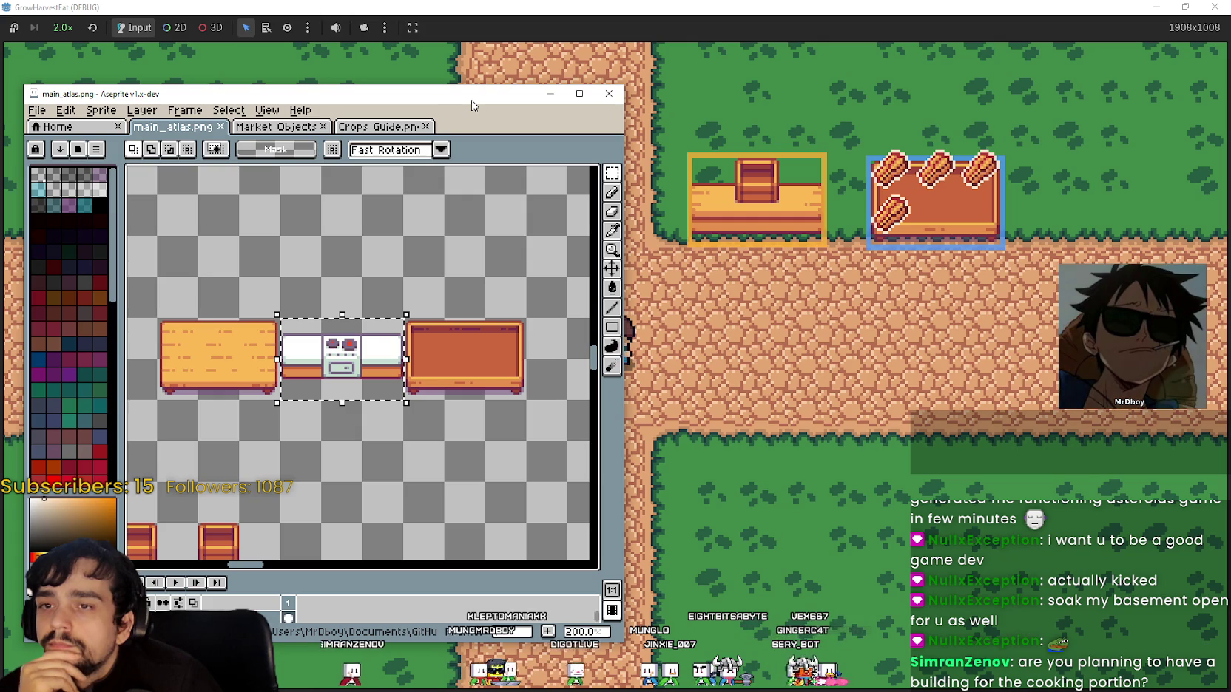
mouse_move(471, 100)
mouse_down()
mouse_move(370, 133)
mouse_move(681, 215)
mouse_move(412, 182)
mouse_move(736, 180)
mouse_move(687, 131)
mouse_move(630, 106)
mouse_up()
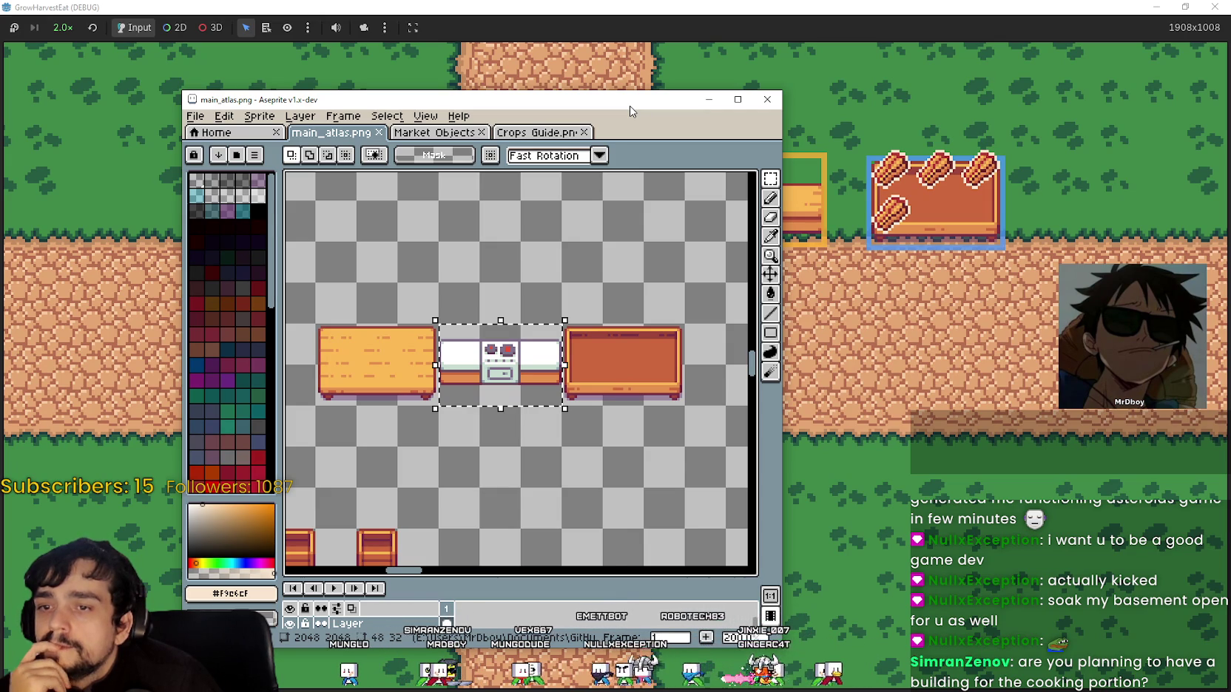
key(alt+Tab)
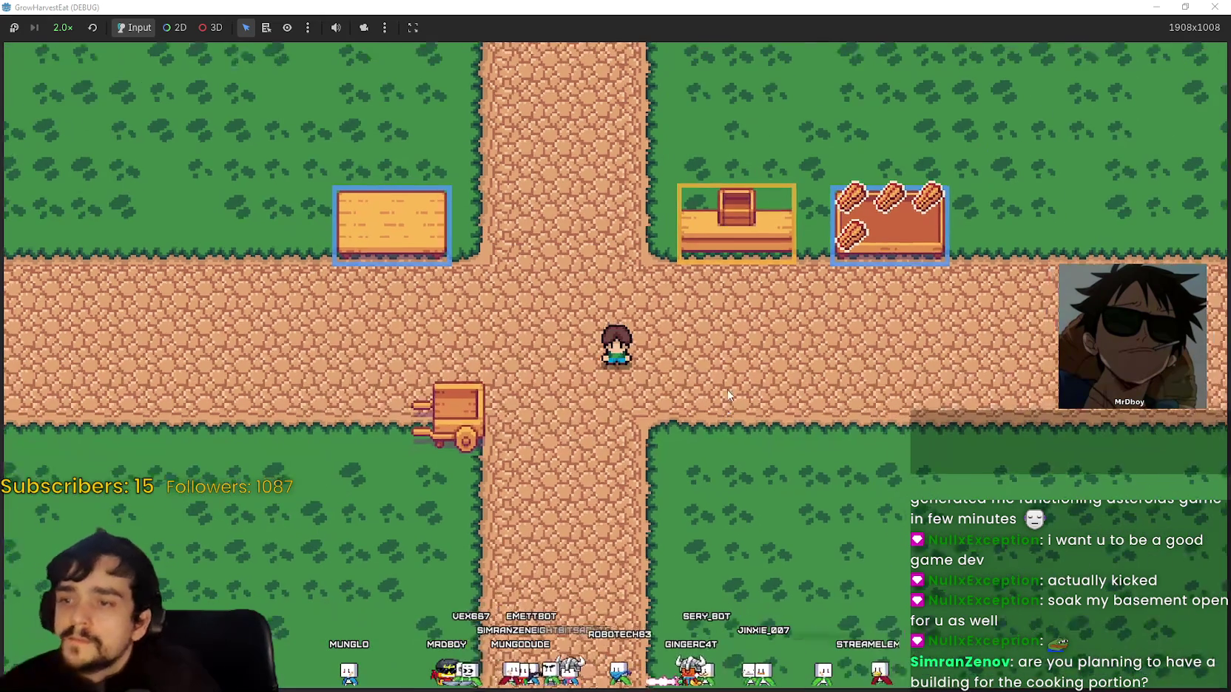
Walk the player around the crossroads and up and down the northern road
key(Right)
key(Up)
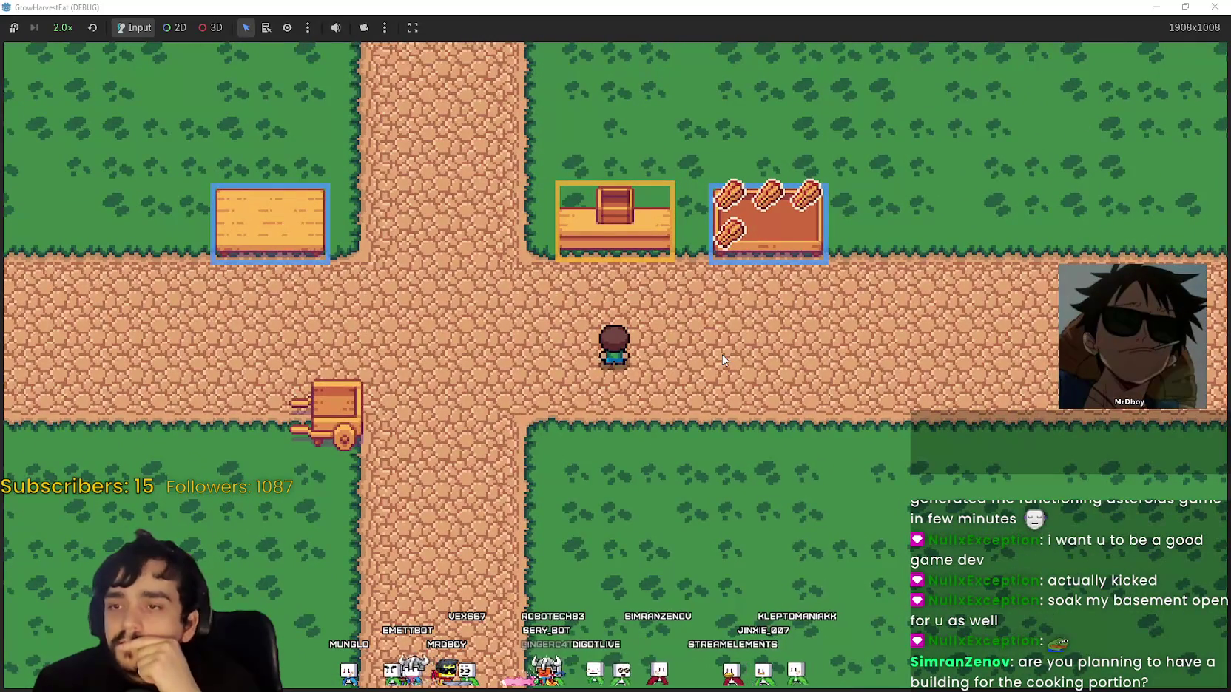
key(Left)
key(Down)
key(Left)
key(Down)
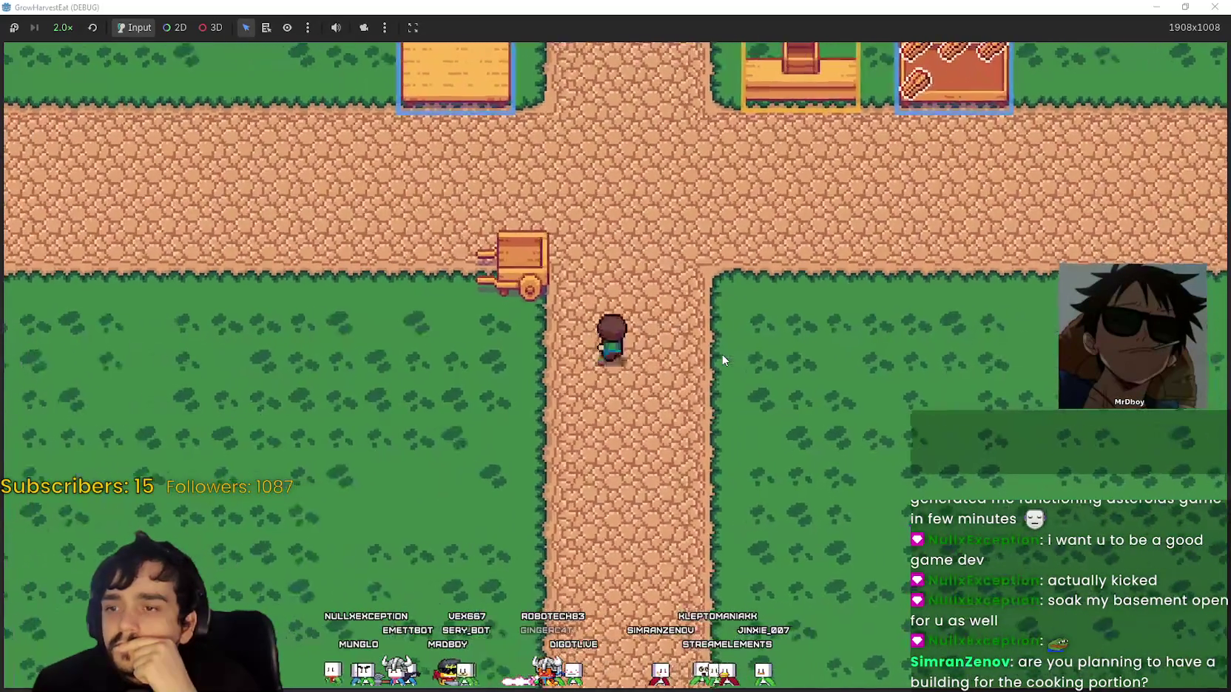
key(Up)
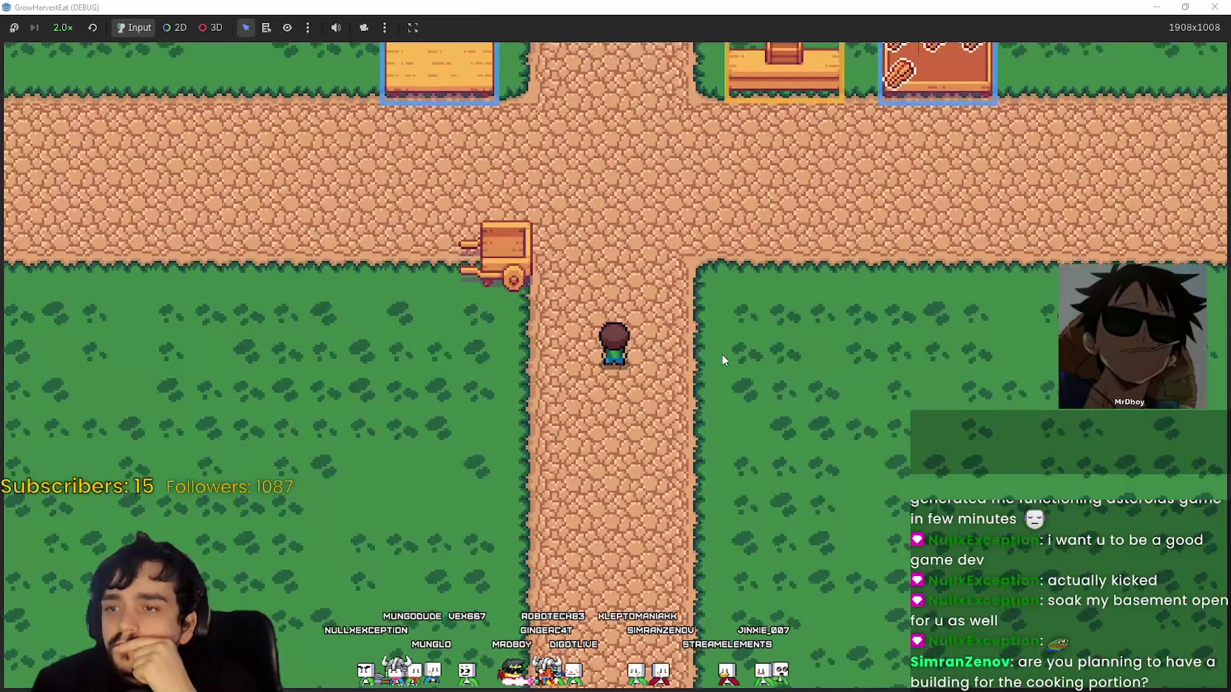
key(Up)
key(Down)
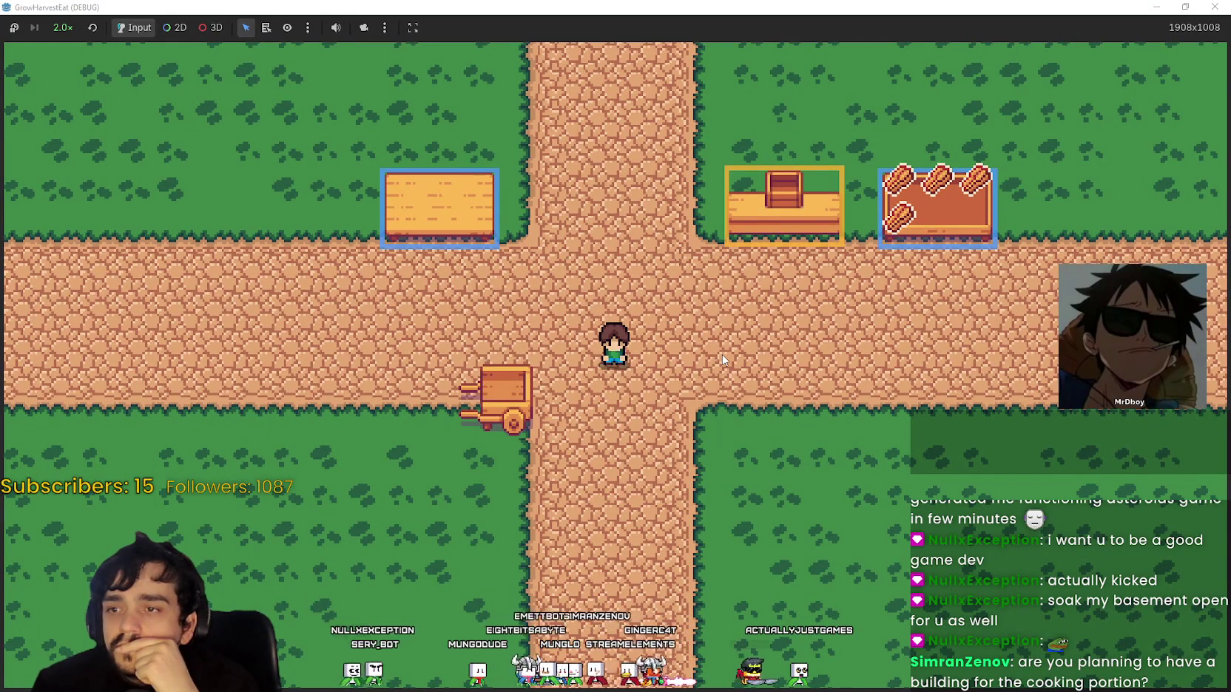
key(Right)
key(Left)
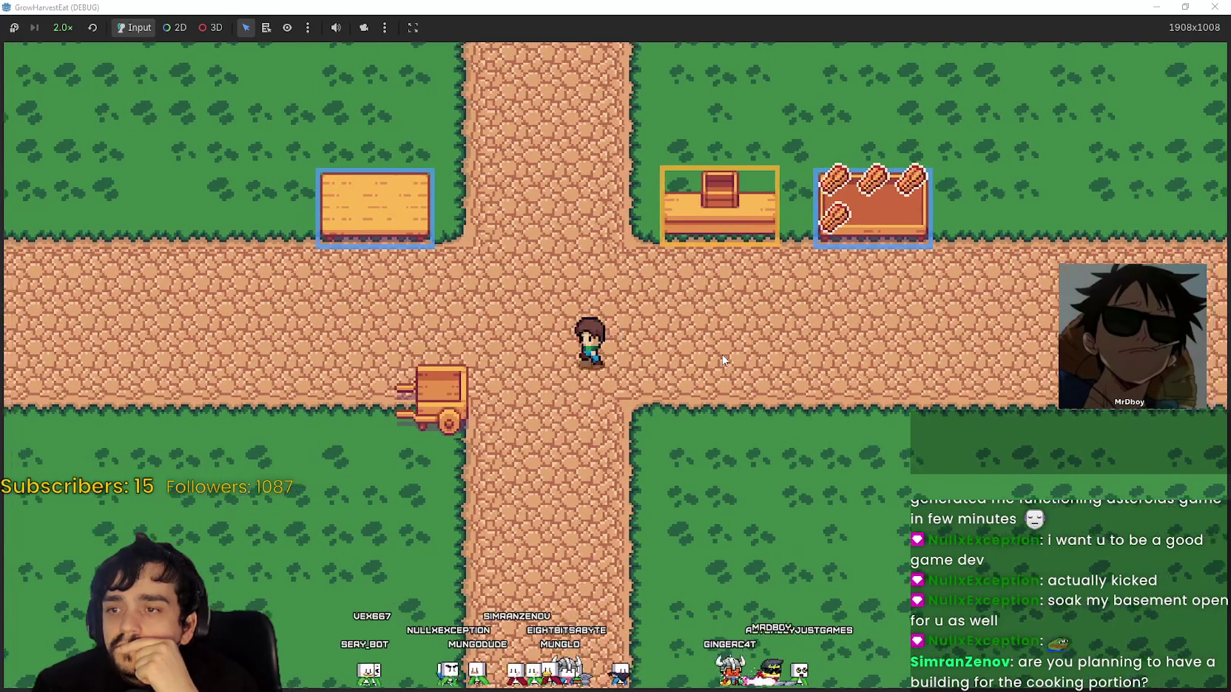
key(Up)
key(Down)
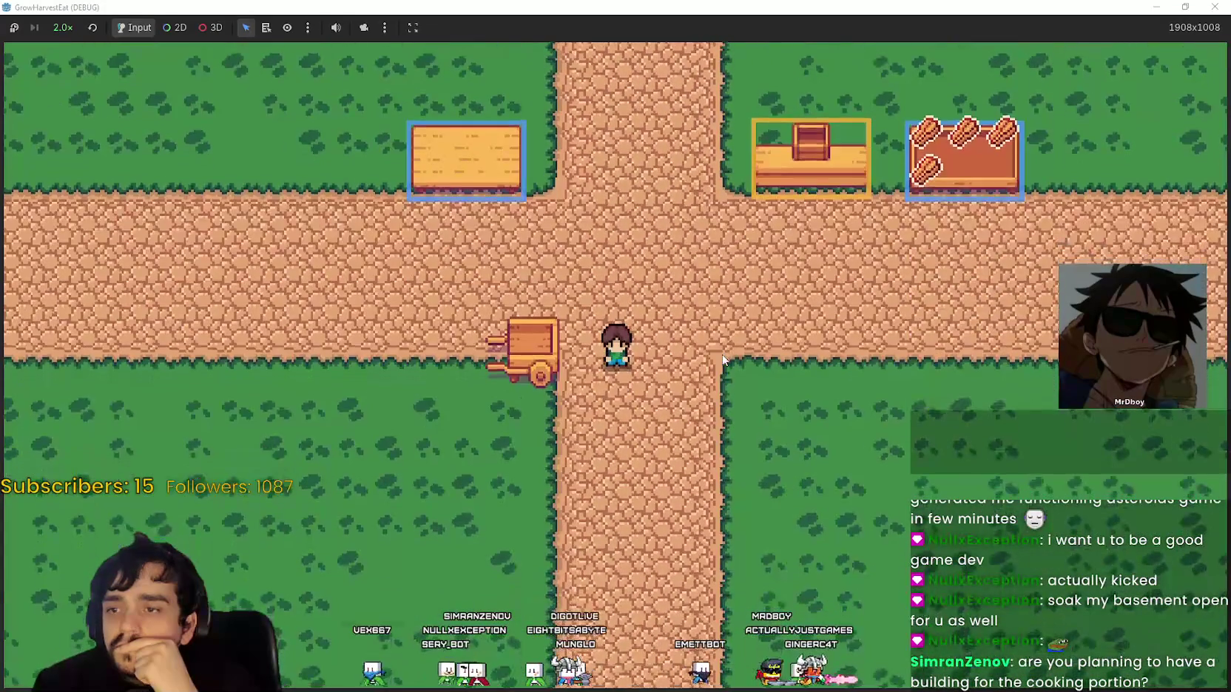
key(Up)
key(Right)
key(Down)
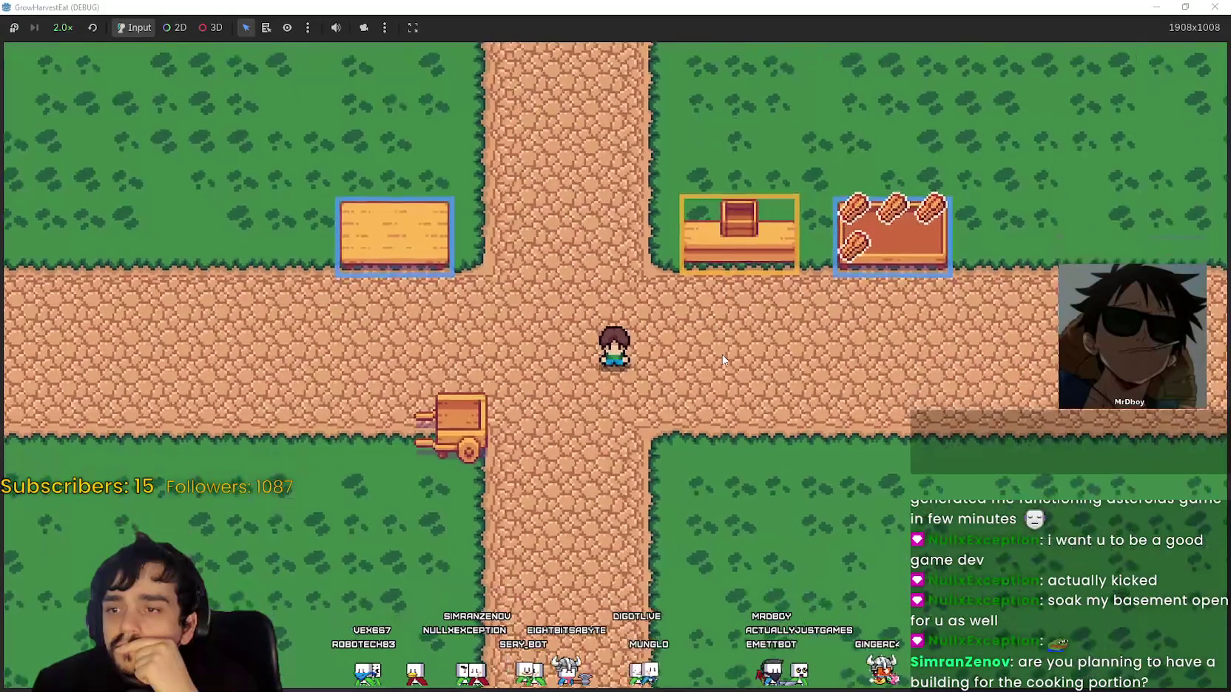
key(Left)
key(Right)
key(Up)
key(Down)
key(Up)
Step the player next to and onto the wooden counter to highlight it, then circle around it
key(Right)
key(Down)
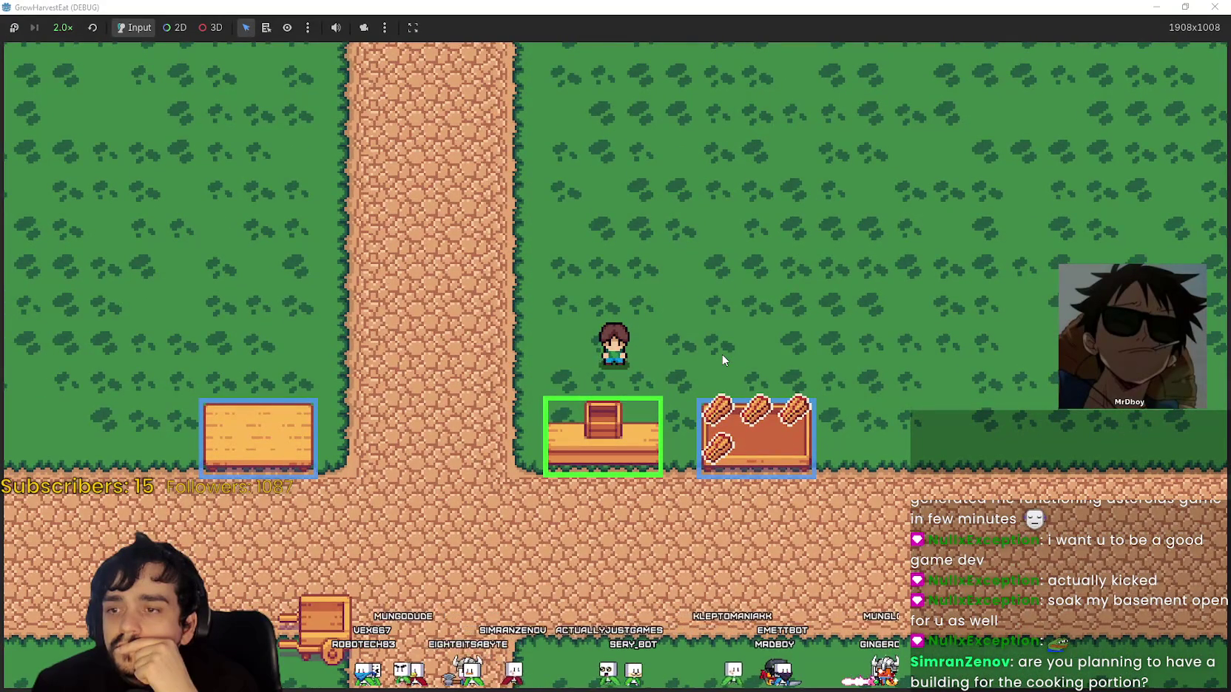
key(Down)
key(Left)
key(Down)
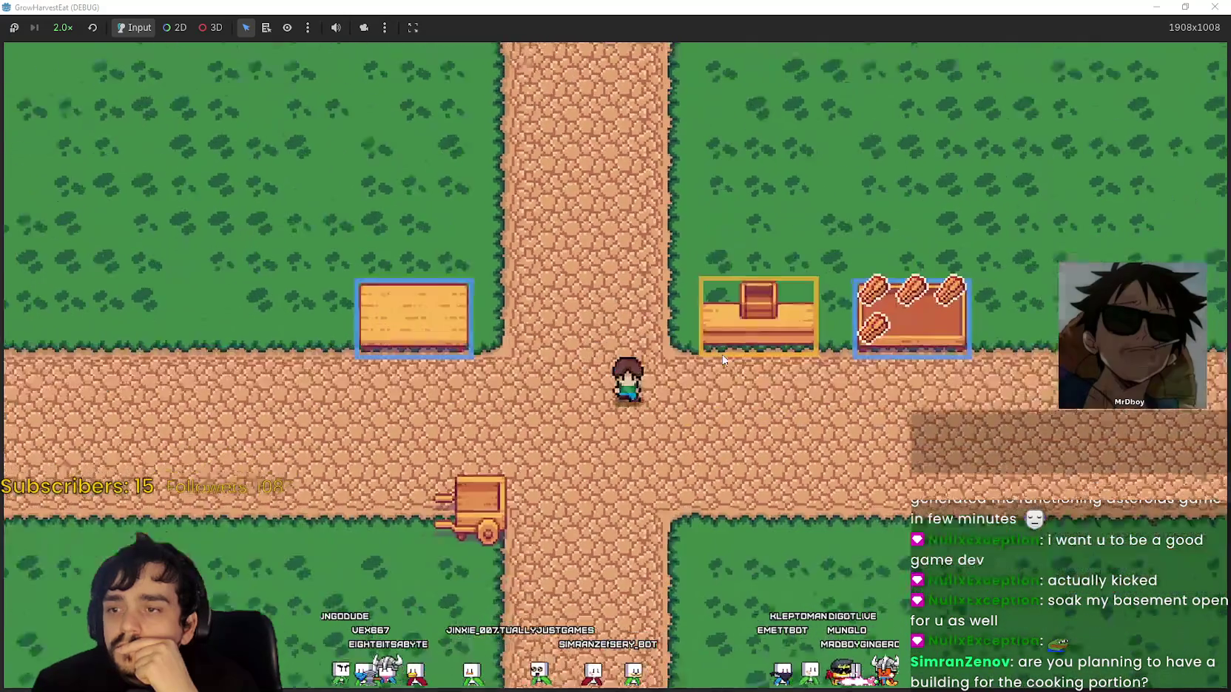
key(Right)
key(Up)
key(Down)
key(Left)
key(Up)
key(Right)
key(Up)
key(Left)
key(Down)
key(Right)
key(Down)
Approach the counter from below, step onto and off it again, then return to the main atlas
key(Up)
key(Right)
key(Left)
key(Down)
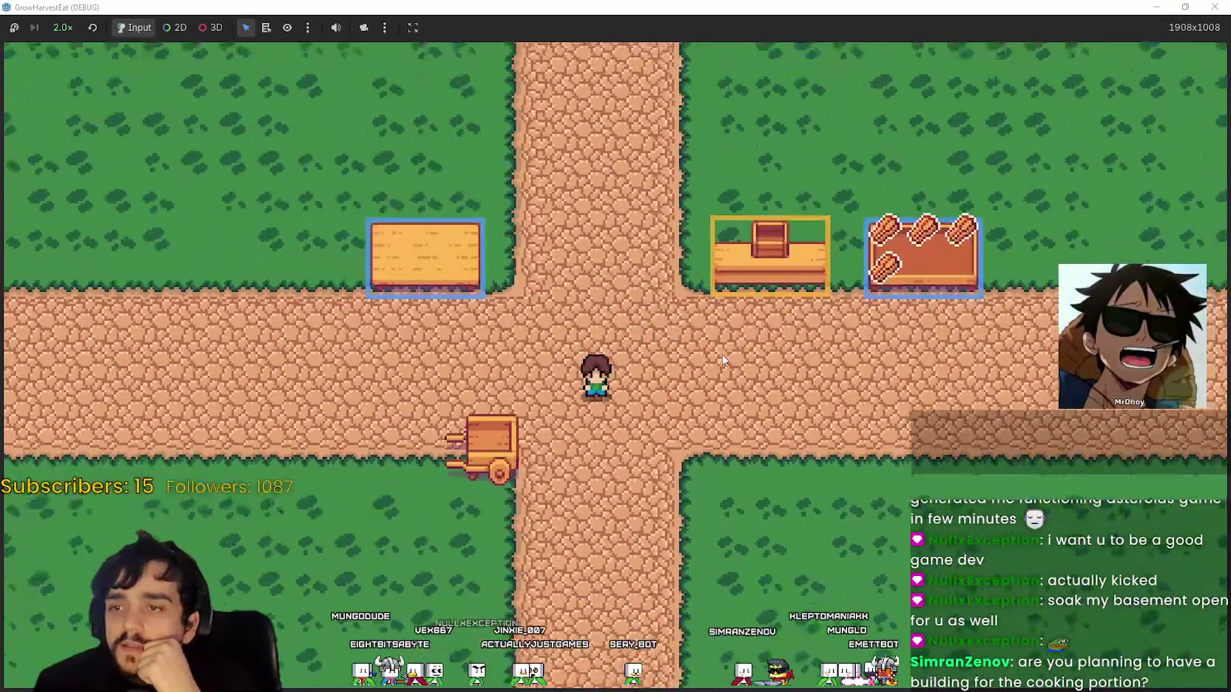
key(Right)
key(Up)
key(Up)
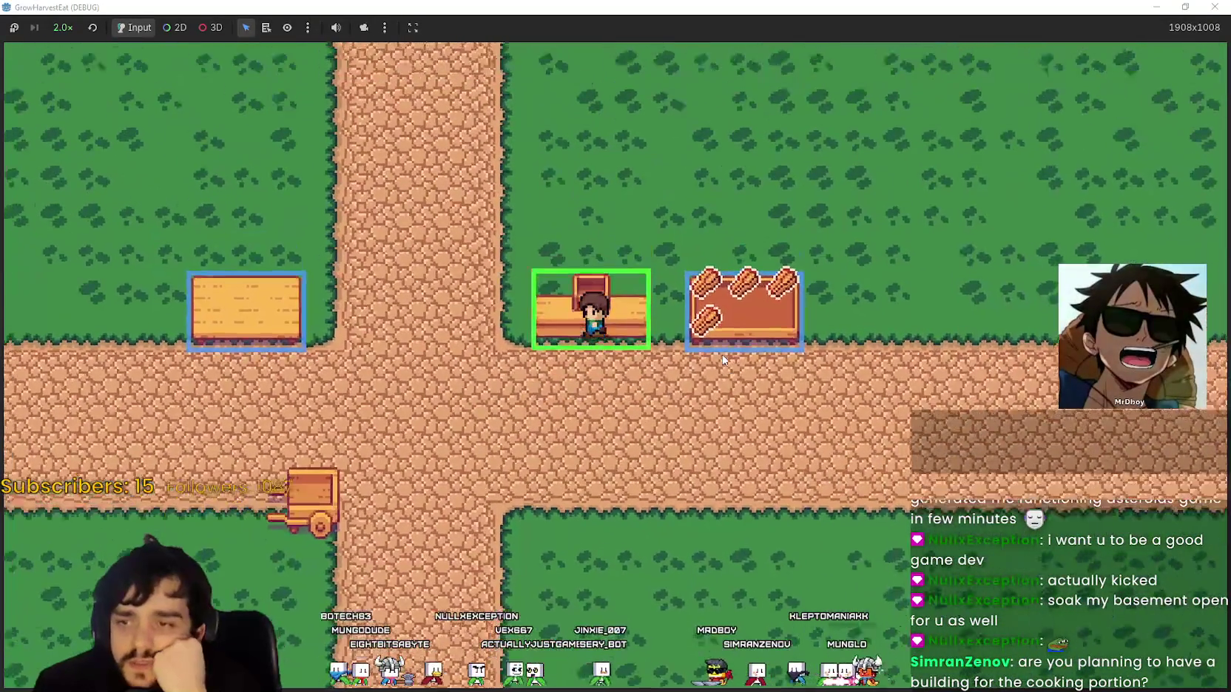
key(Down)
key(Up)
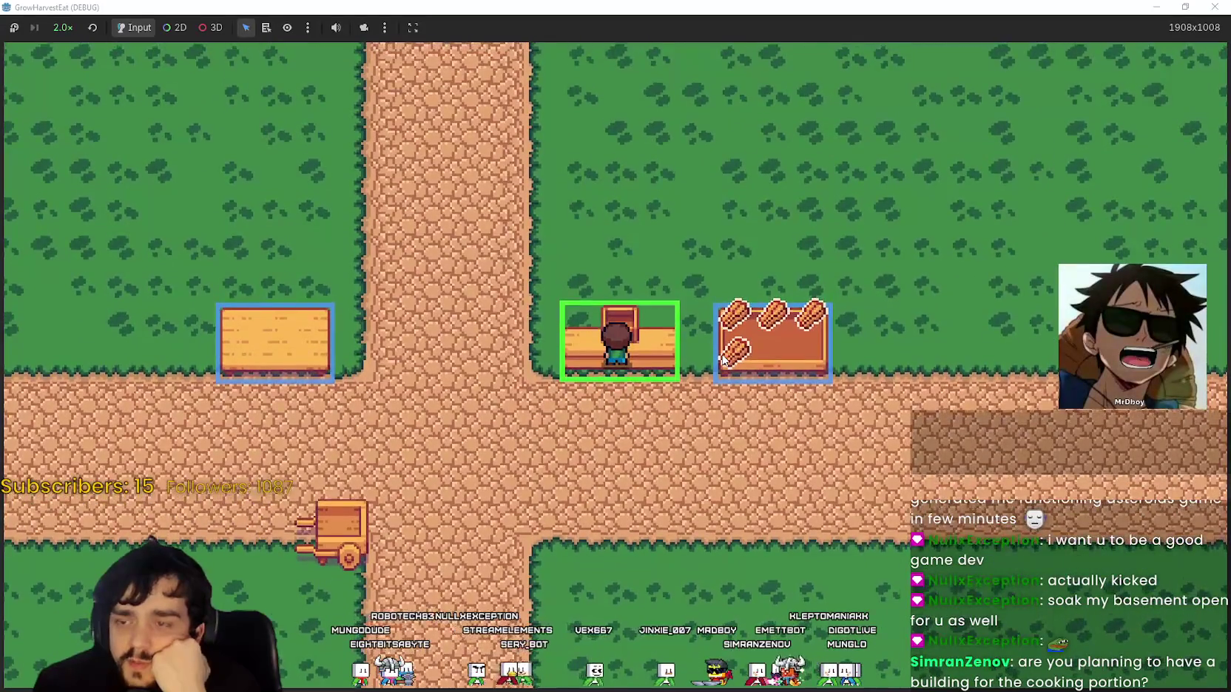
key(Down)
key(Up)
key(Down)
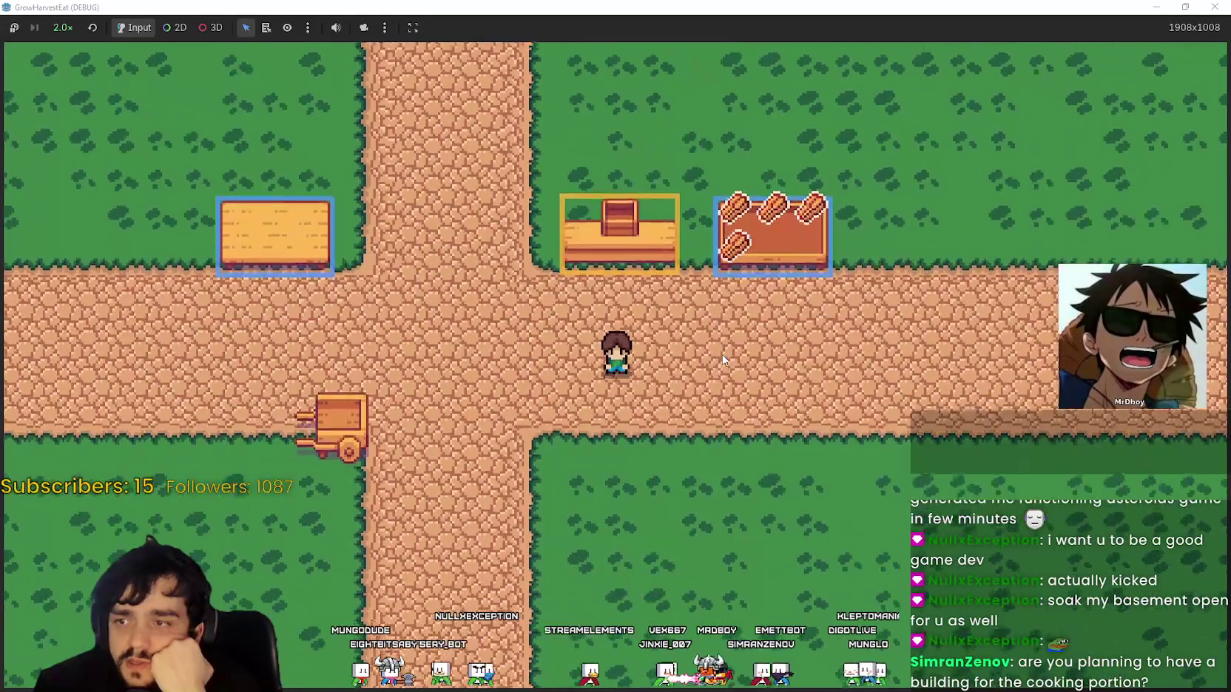
key(Left)
key(Left)
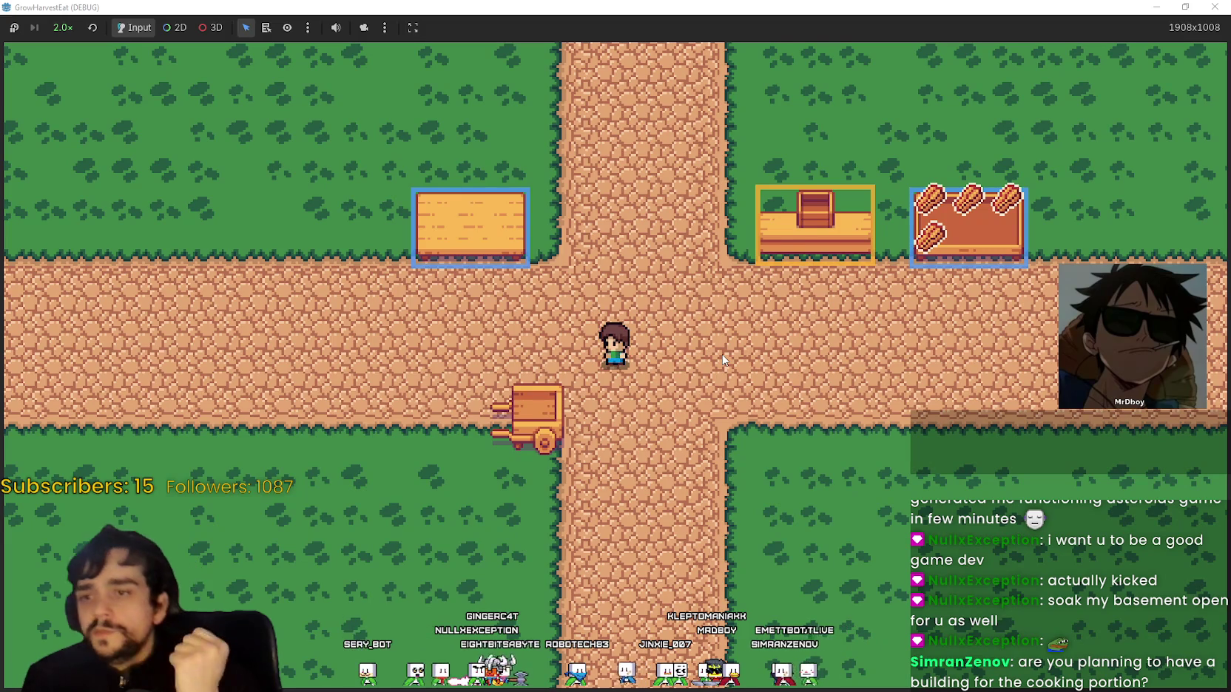
key(alt+Tab)
scroll(535, 399, up, 1)
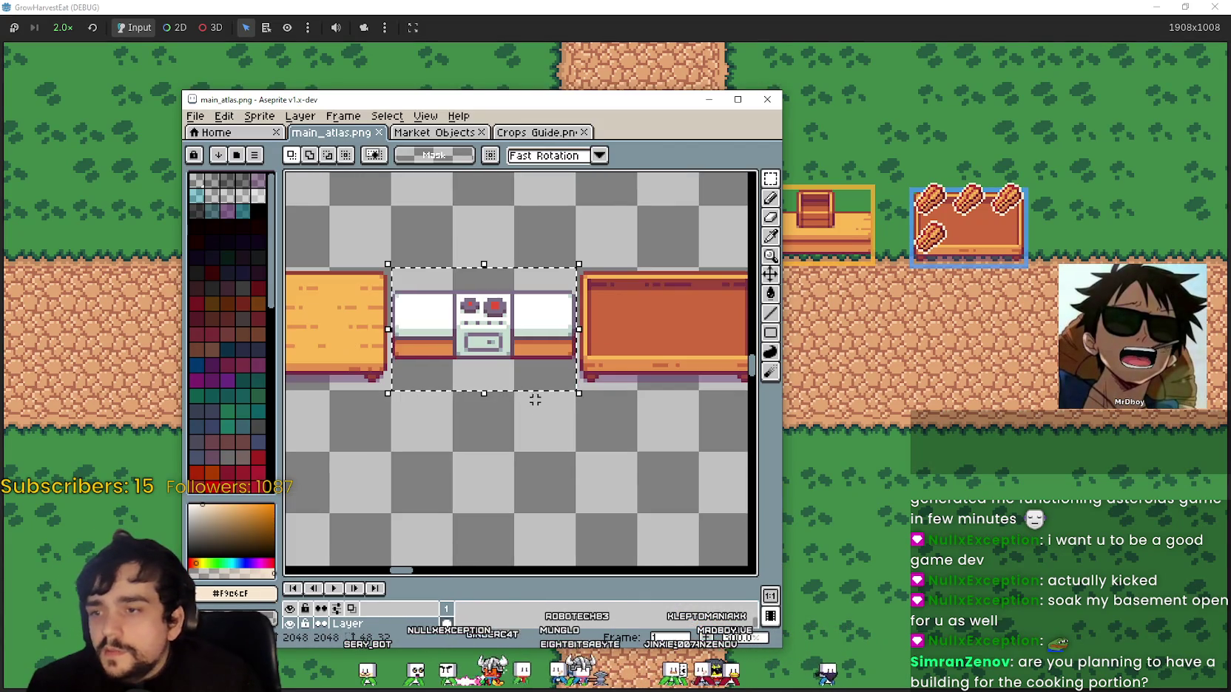
Zoom in and out around the selected stove sprite in main_atlas.png
scroll(438, 507, down, 3)
scroll(503, 368, up, 2)
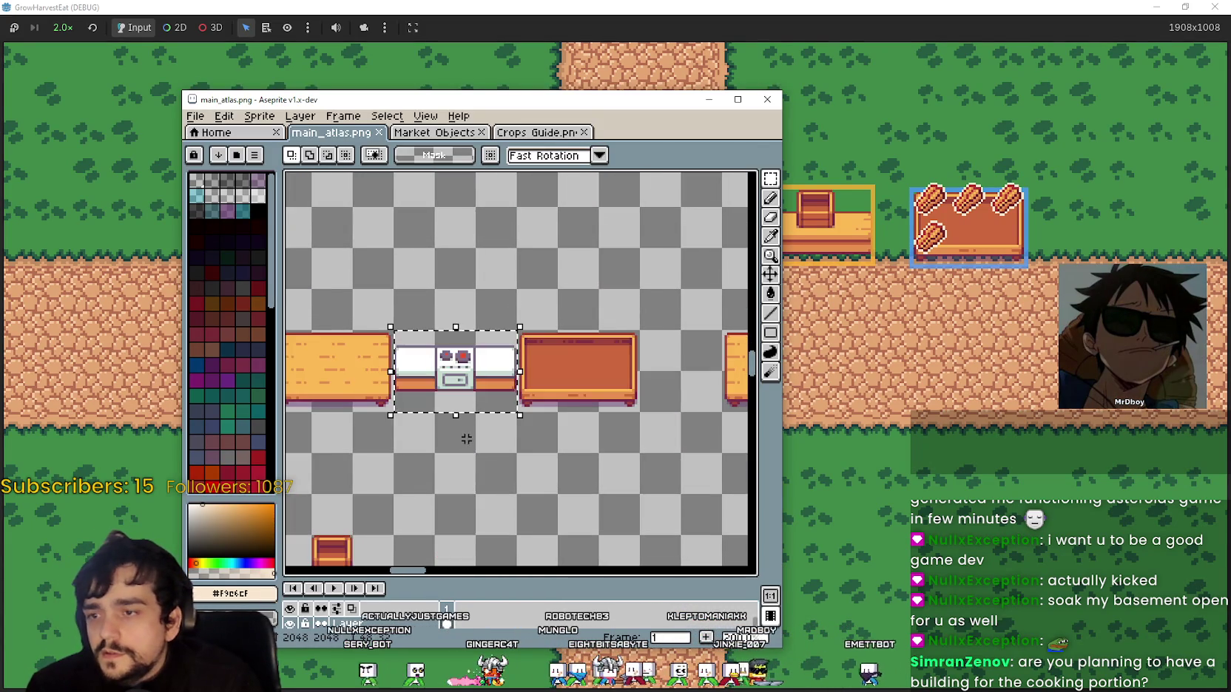
scroll(522, 316, up, 2)
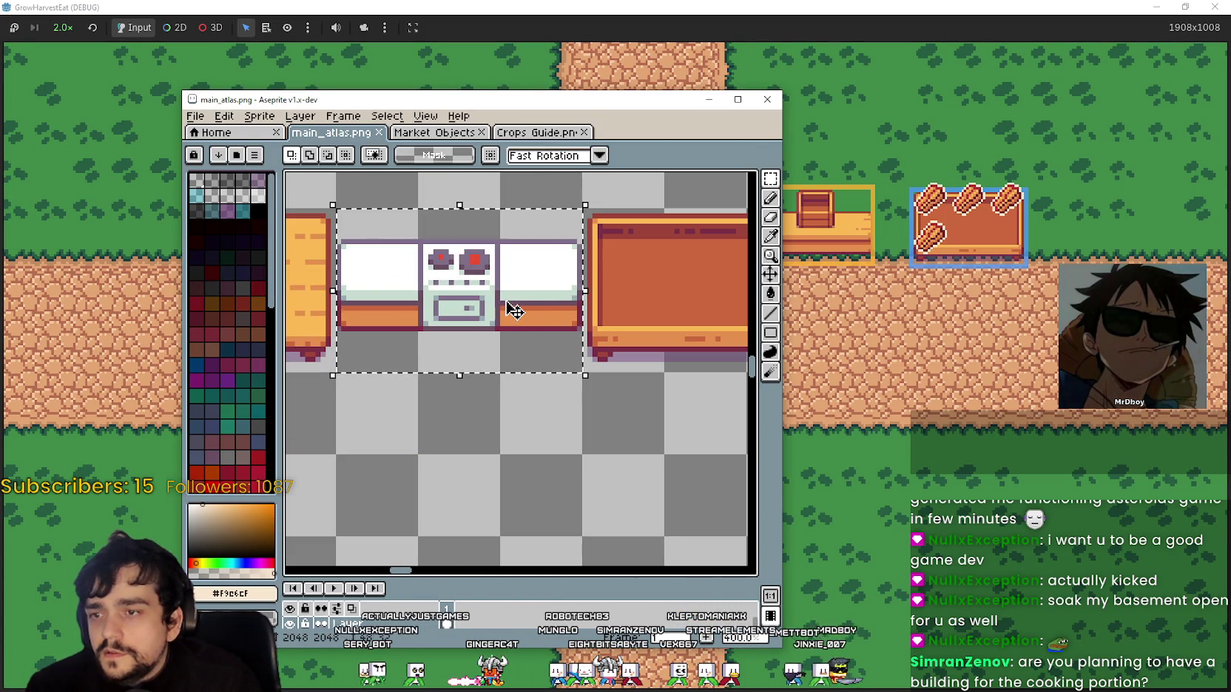
scroll(507, 325, down, 2)
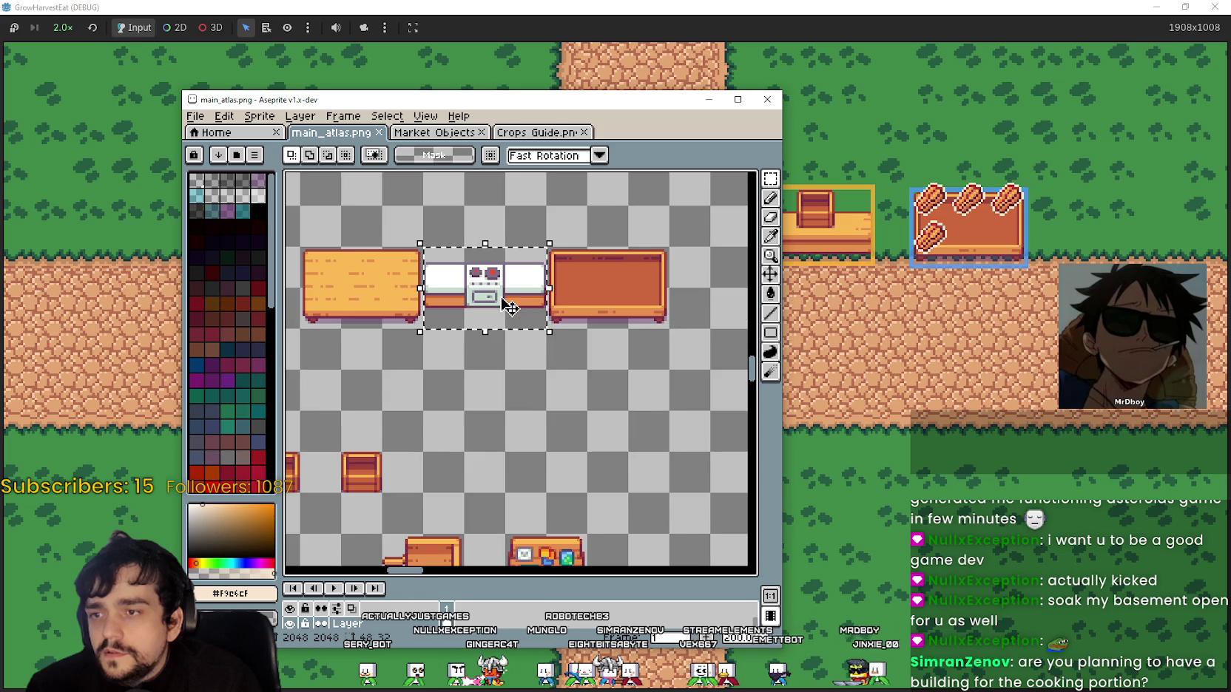
scroll(492, 385, up, 1)
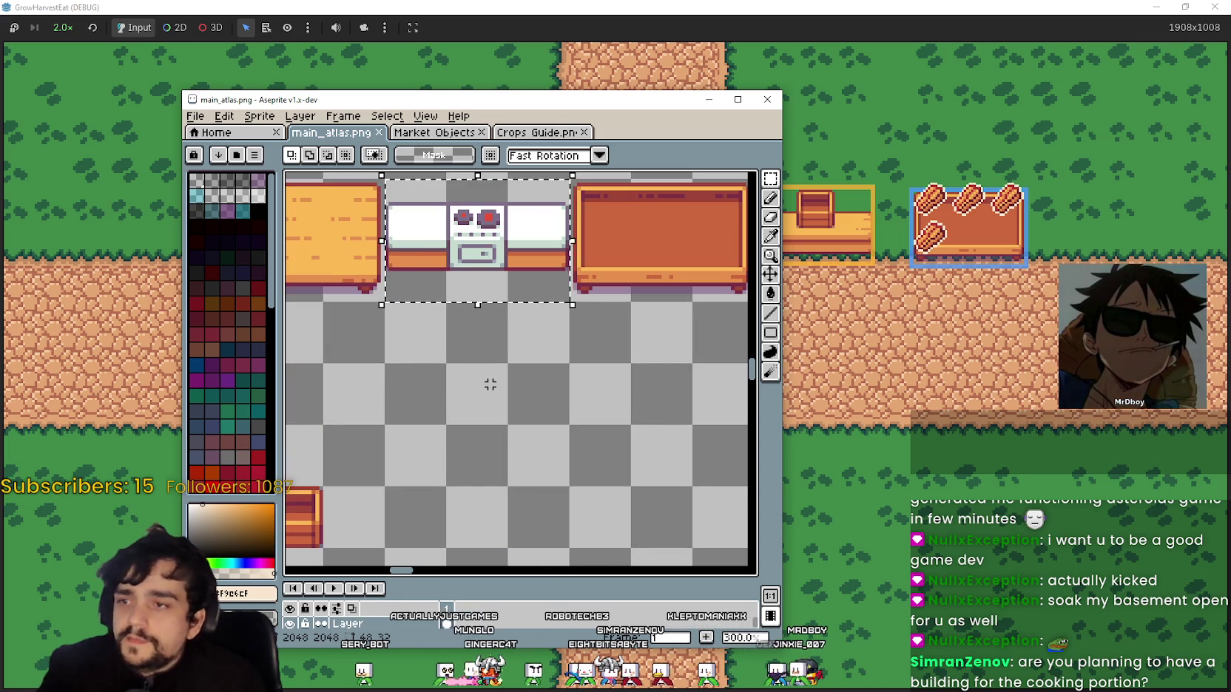
scroll(486, 381, down, 2)
scroll(514, 335, up, 2)
scroll(549, 296, down, 1)
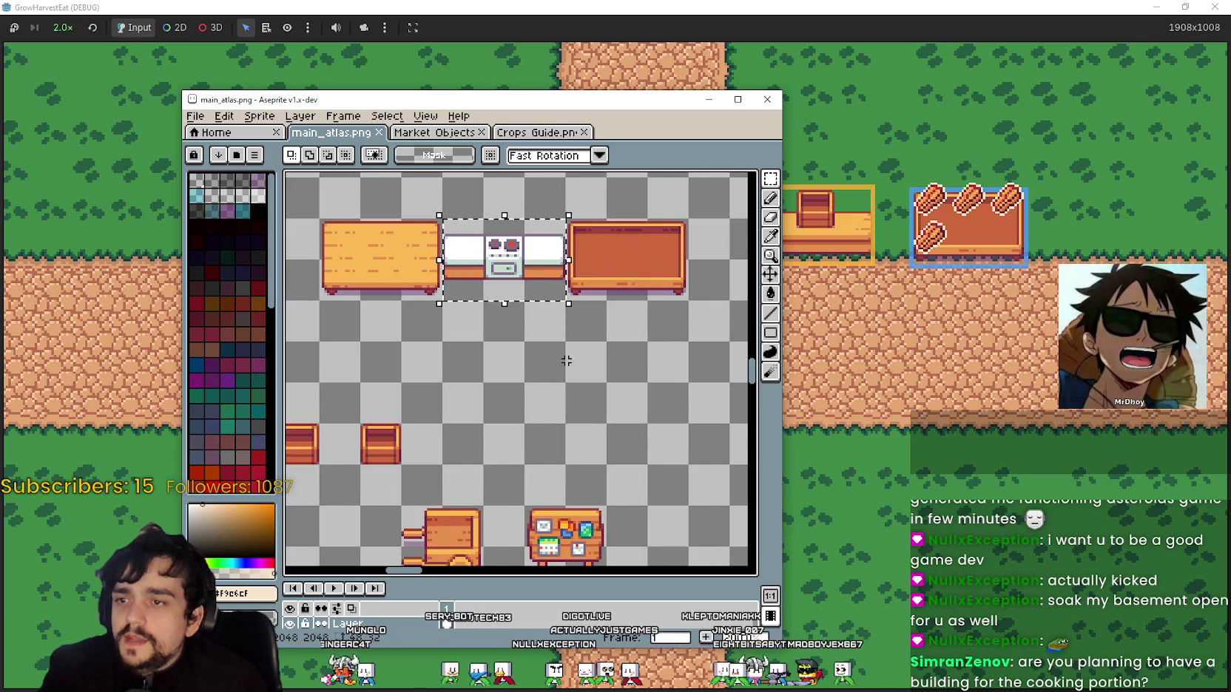
scroll(566, 360, down, 1)
scroll(569, 340, up, 2)
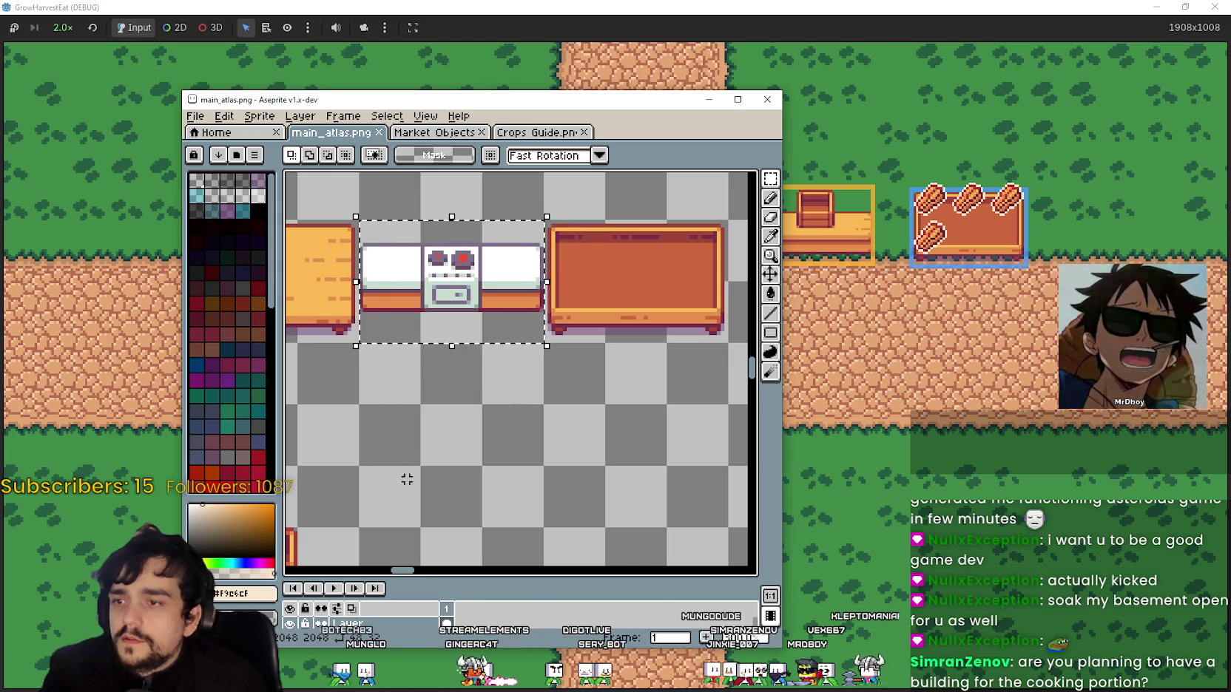
Deselect the stove tile and switch to the Market Objects sprite sheet
key(ctrl+d)
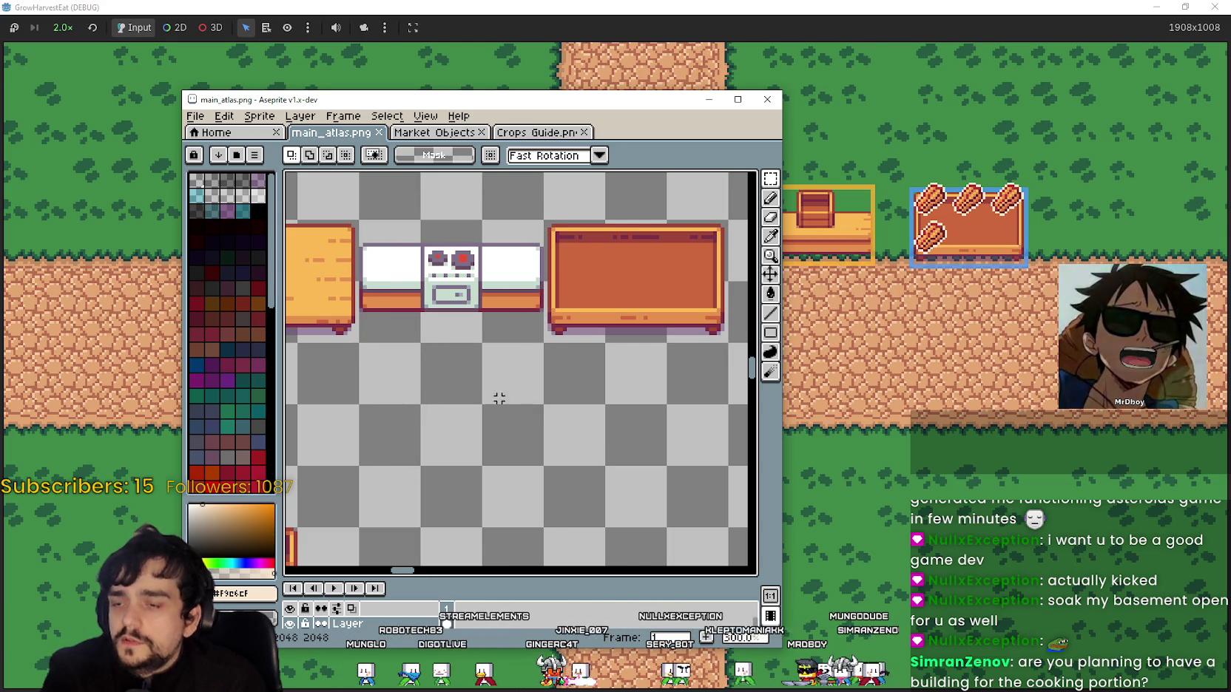
scroll(451, 385, down, 1)
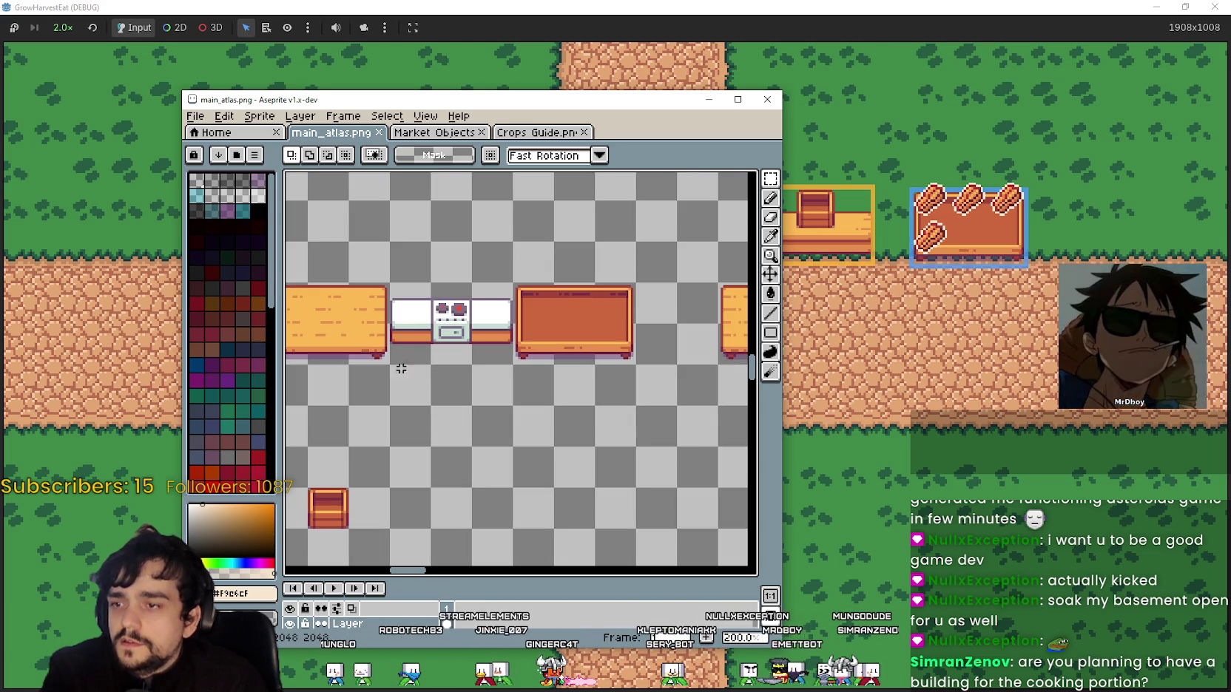
click(478, 138)
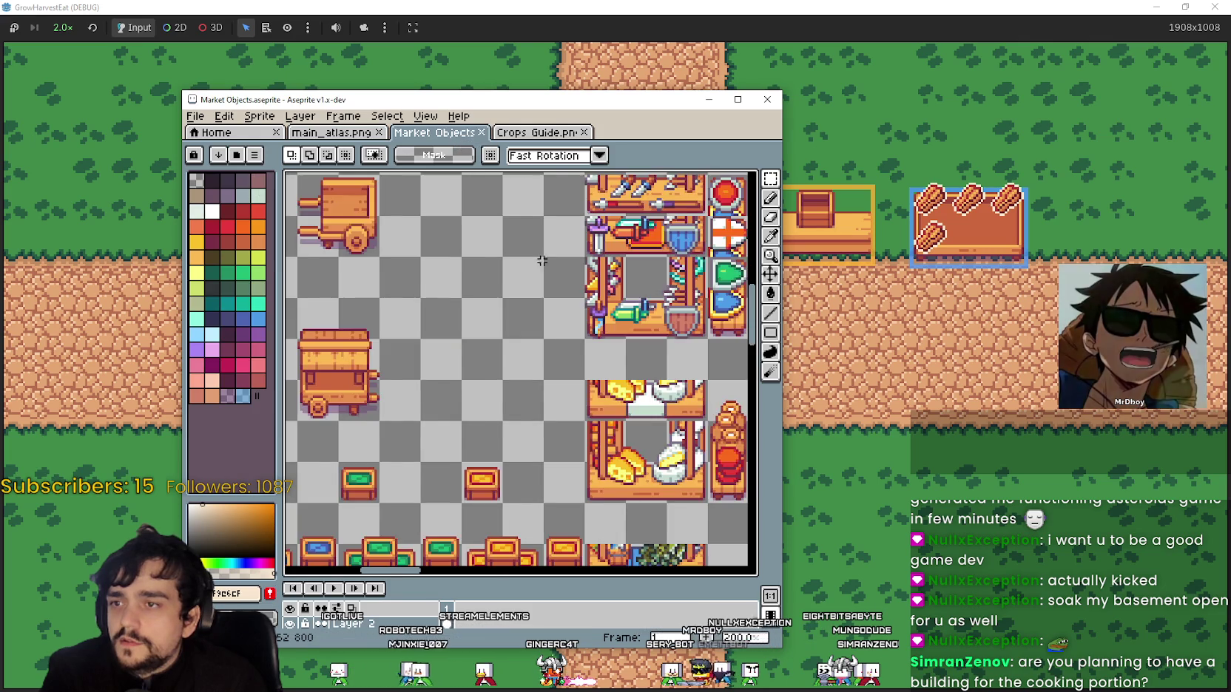
click(740, 101)
scroll(469, 370, down, 1)
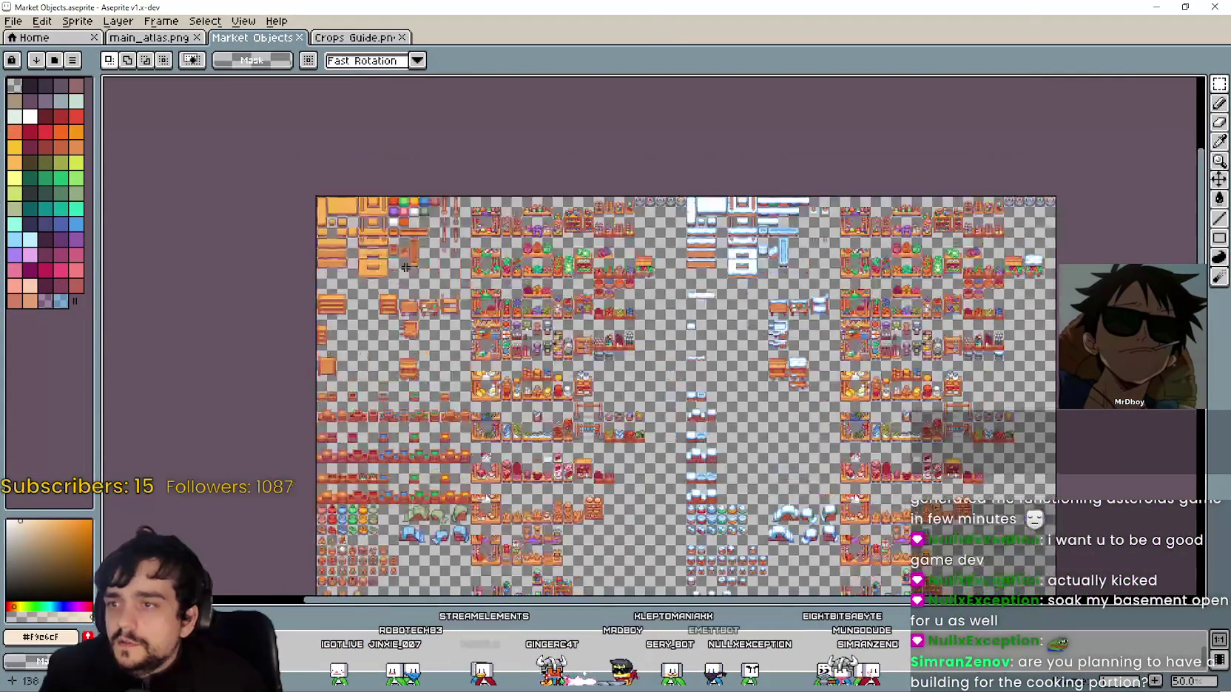
scroll(469, 371, up, 3)
mouse_move(469, 370)
mouse_down()
mouse_move(503, 407)
mouse_move(543, 351)
mouse_move(505, 253)
mouse_up()
scroll(505, 254, down, 2)
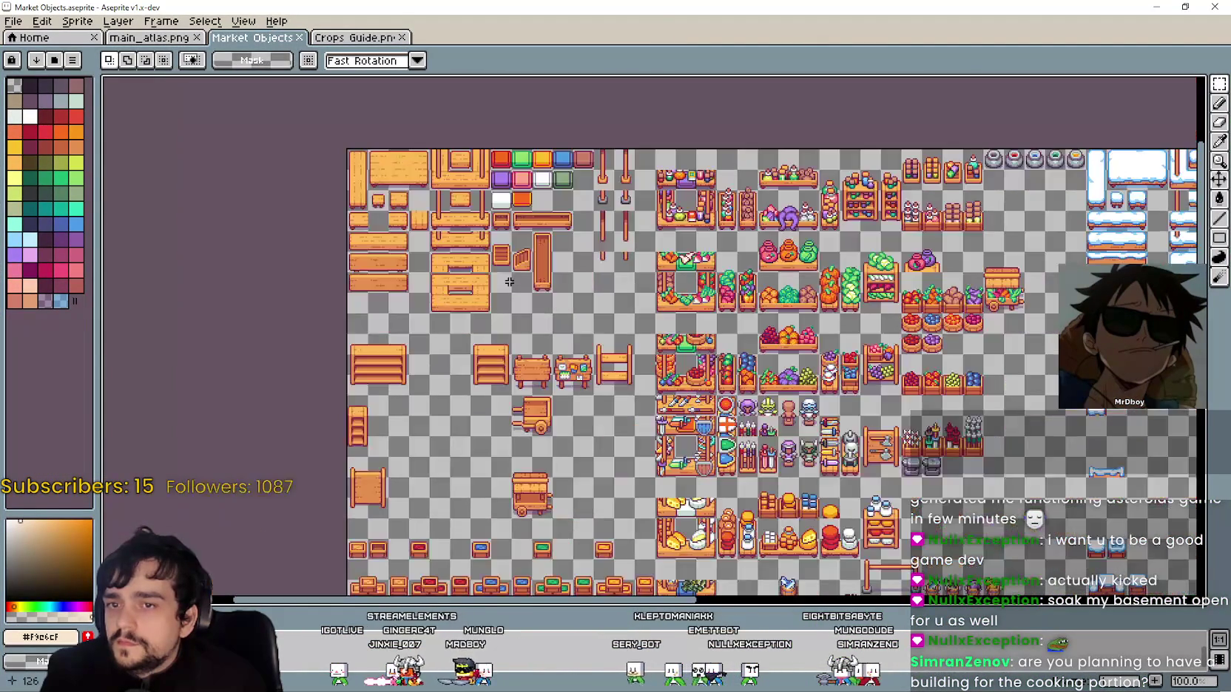
scroll(444, 326, up, 2)
mouse_move(430, 333)
mouse_down()
mouse_move(471, 301)
mouse_move(545, 457)
mouse_move(575, 477)
mouse_move(563, 414)
mouse_move(577, 283)
mouse_up()
scroll(565, 430, down, 2)
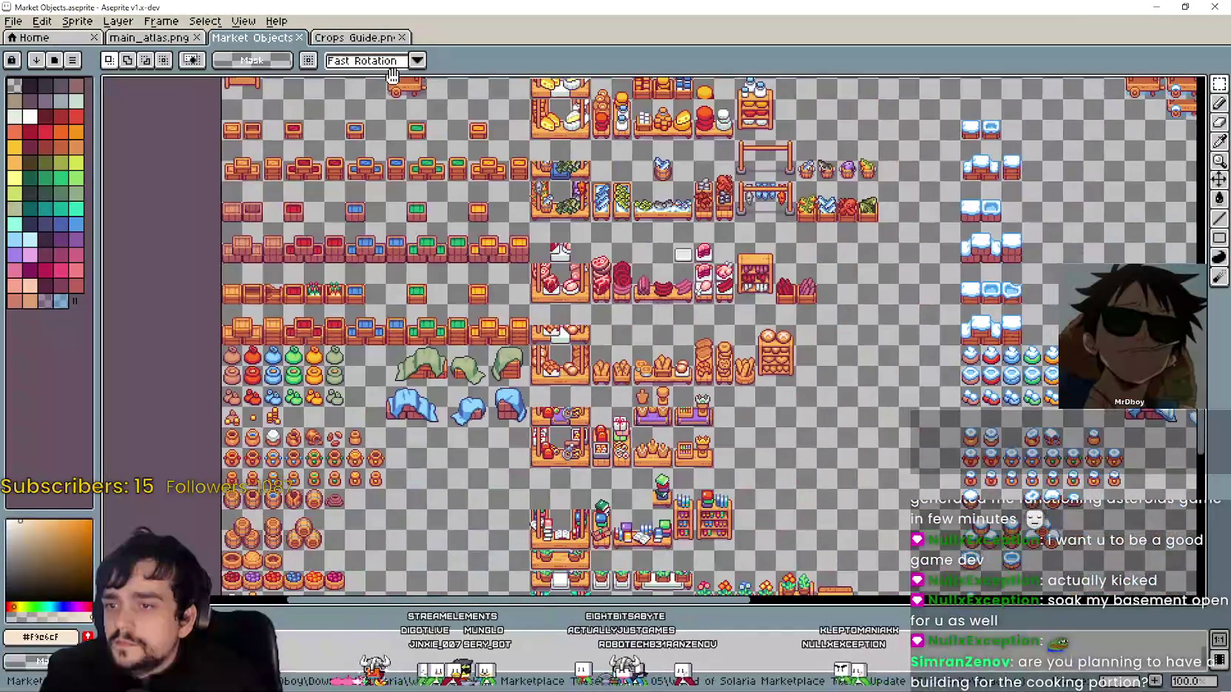
drag(392, 74, 329, 74)
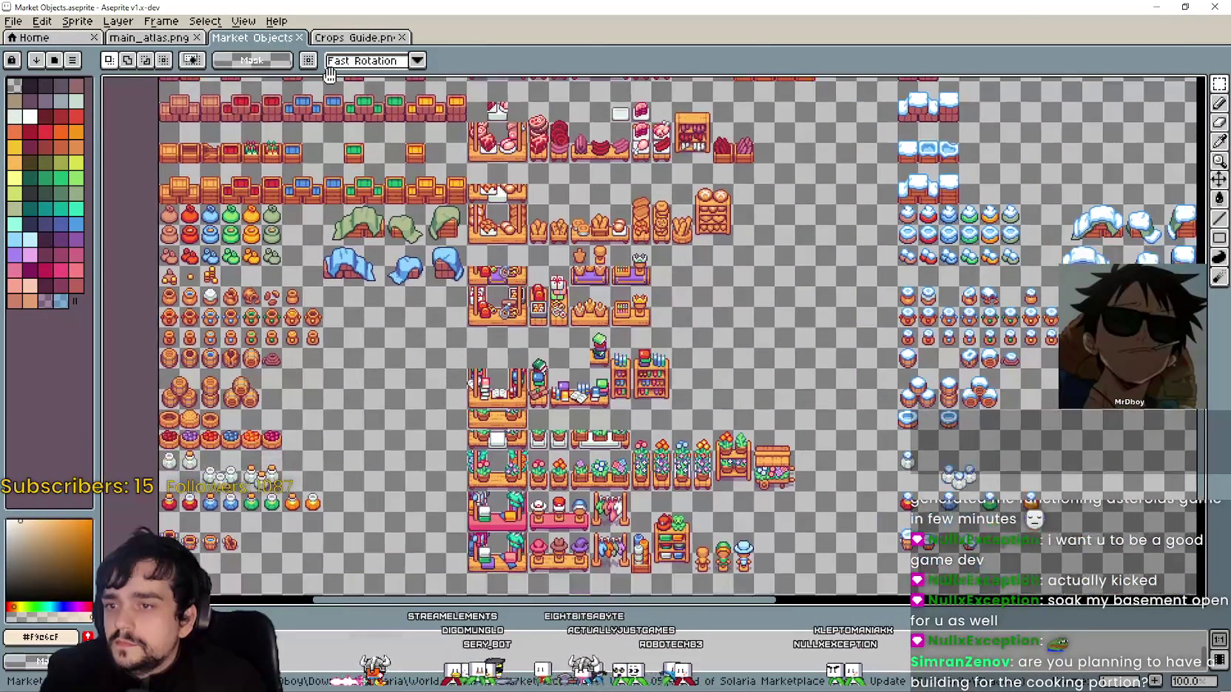
scroll(549, 547, up, 2)
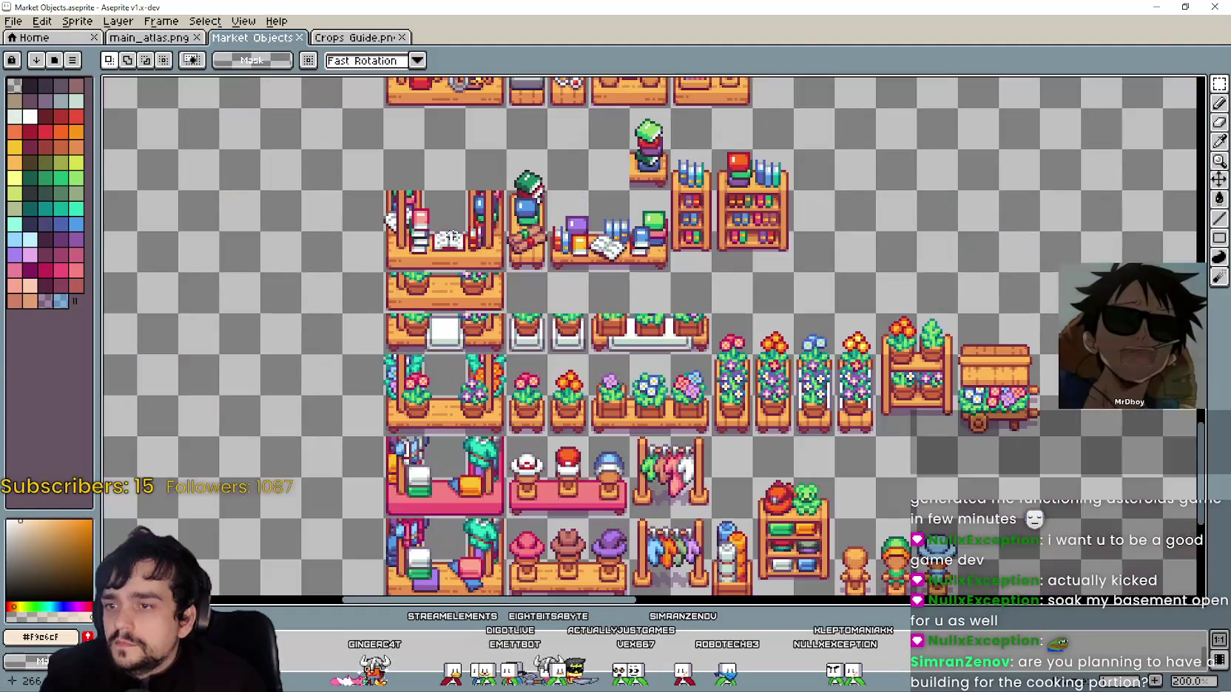
mouse_move(601, 402)
mouse_down()
mouse_move(618, 358)
mouse_move(721, 216)
mouse_up()
scroll(721, 216, down, 2)
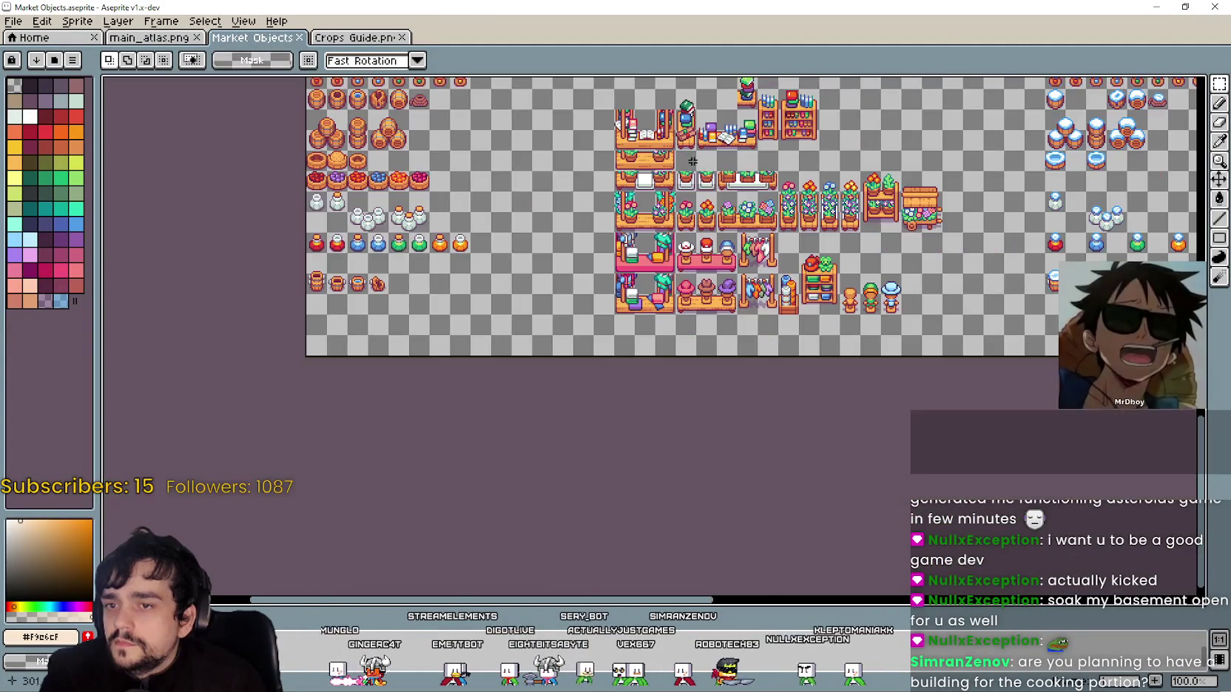
scroll(640, 383, up, 1)
scroll(640, 383, down, 2)
scroll(573, 379, up, 3)
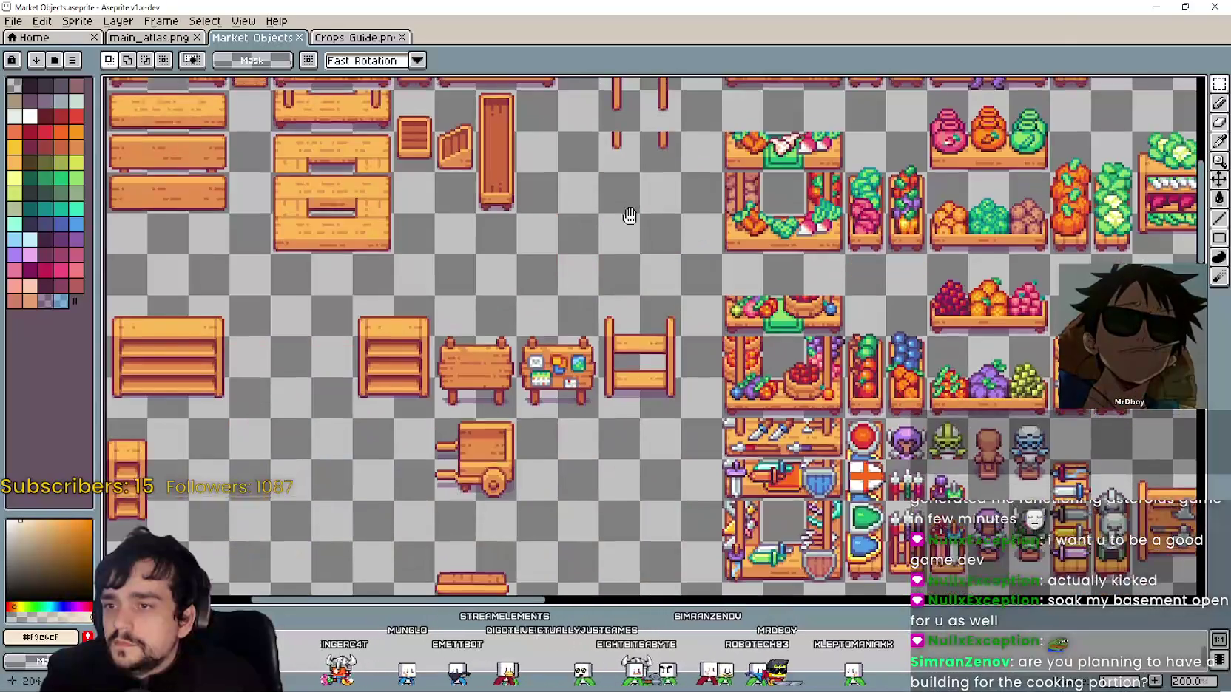
mouse_move(626, 211)
mouse_down()
mouse_move(390, 384)
mouse_move(274, 393)
mouse_move(242, 285)
mouse_move(258, 264)
mouse_up()
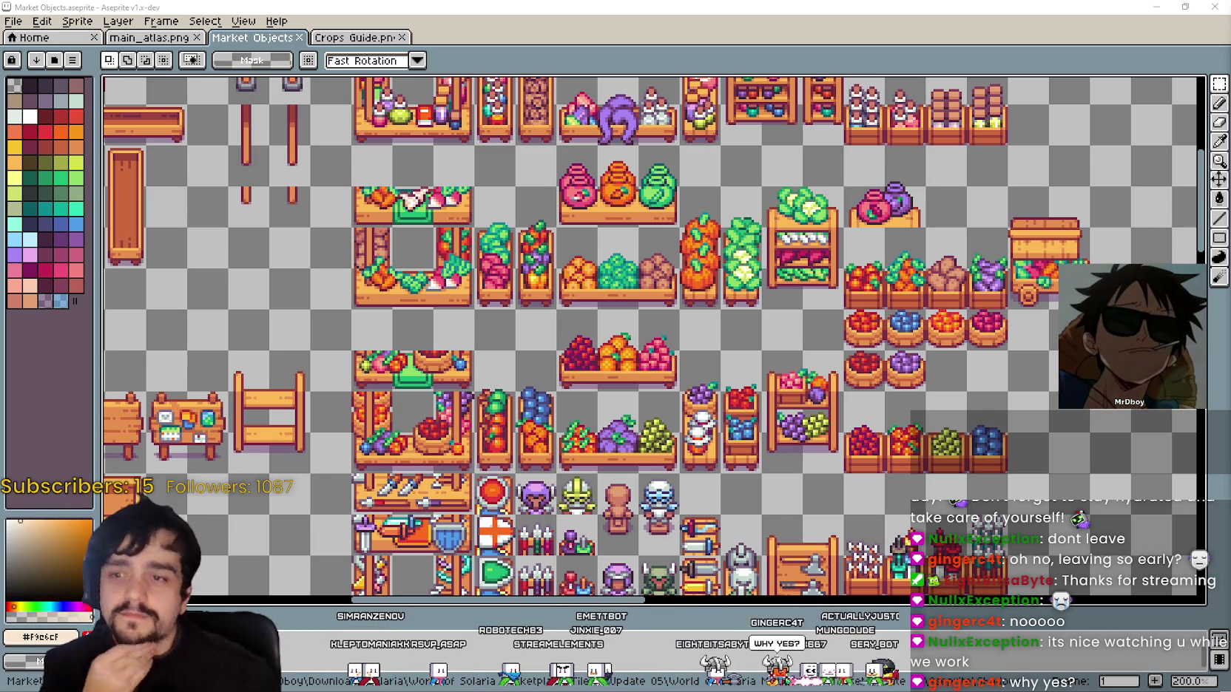
scroll(806, 573, down, 2)
scroll(806, 573, up, 2)
mouse_move(804, 539)
mouse_down()
mouse_move(768, 476)
mouse_move(759, 404)
mouse_up()
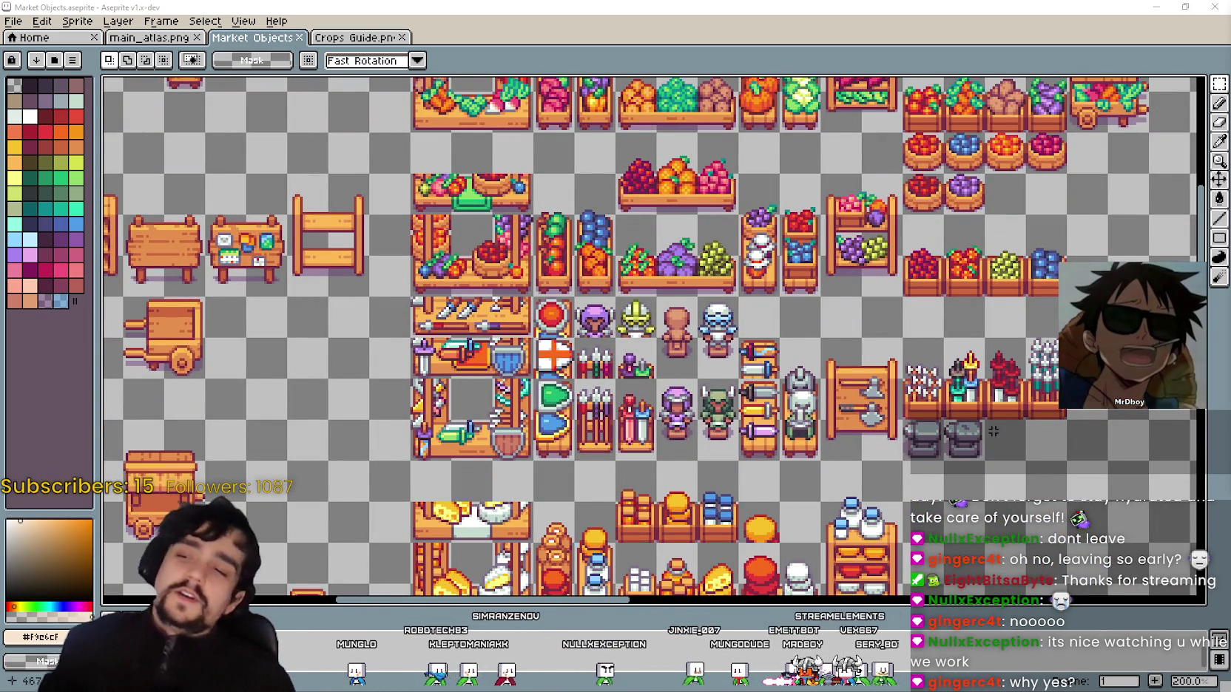
drag(606, 421, 568, 433)
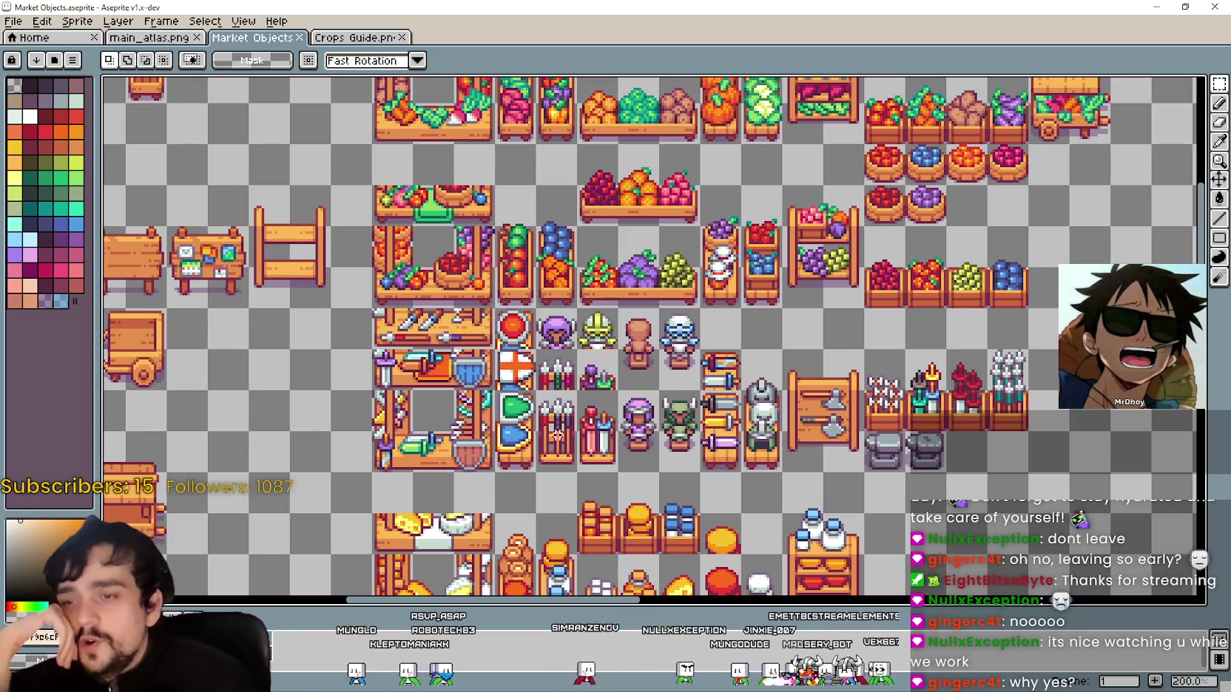
scroll(686, 247, down, 3)
scroll(654, 318, up, 3)
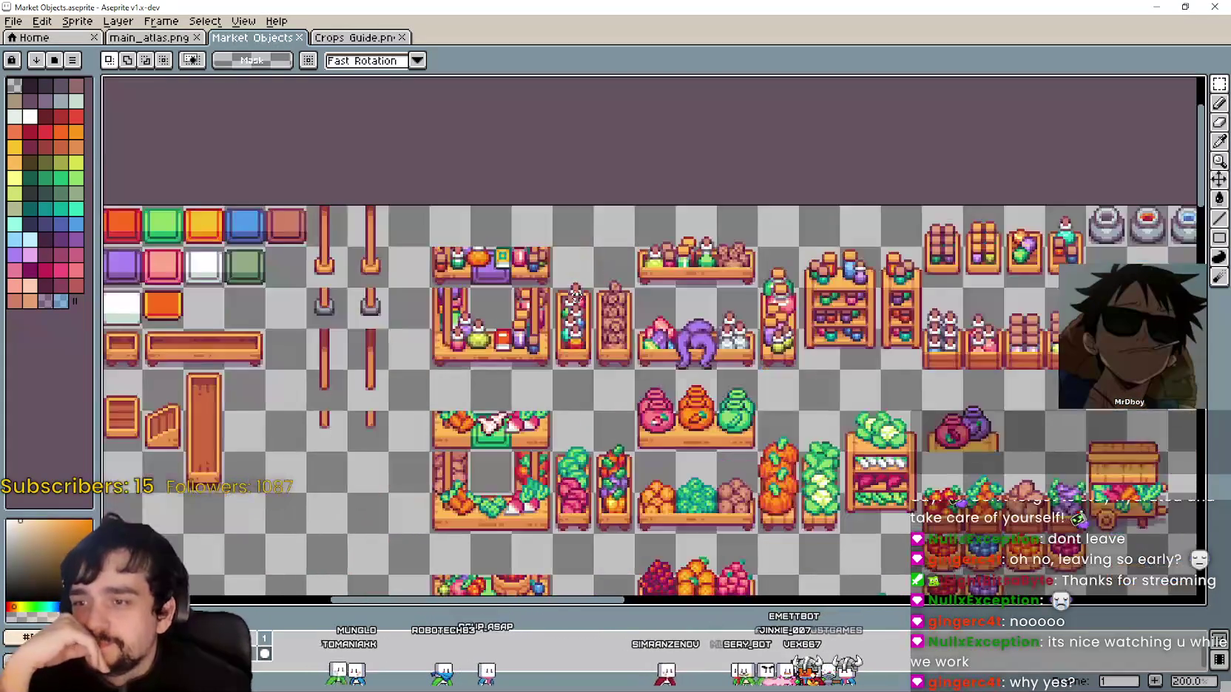
scroll(655, 318, up, 2)
mouse_move(480, 377)
mouse_down()
mouse_move(544, 311)
mouse_move(668, 249)
mouse_up()
scroll(645, 290, down, 3)
scroll(664, 370, up, 2)
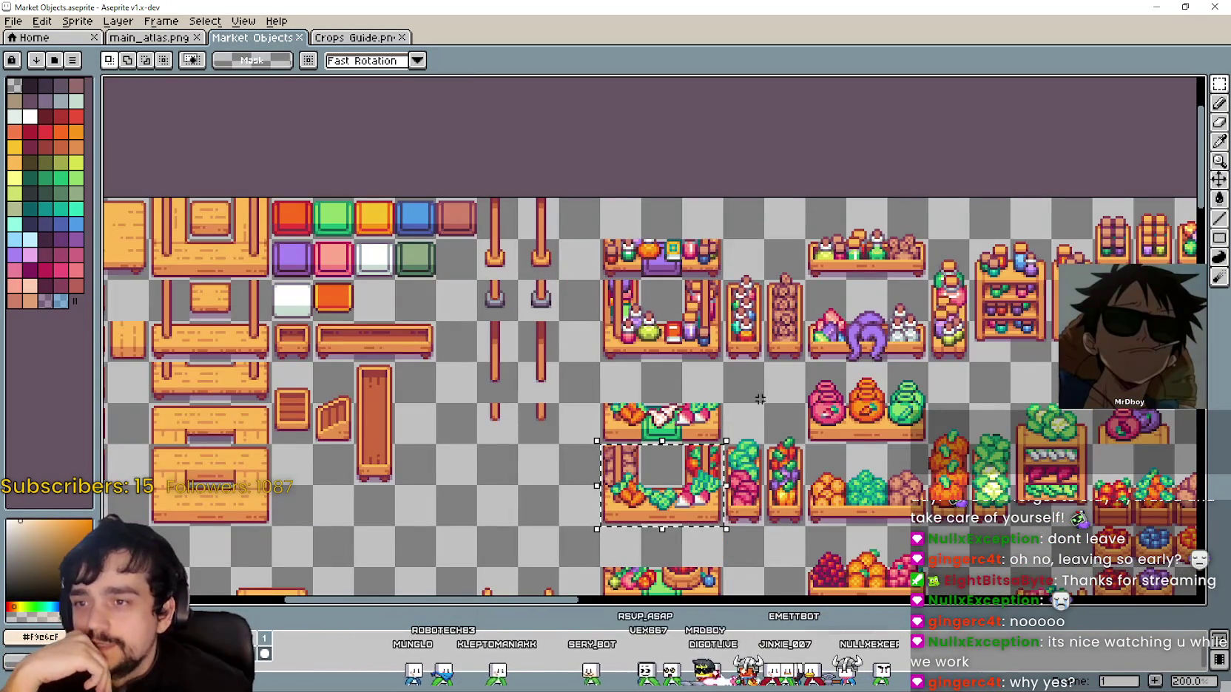
scroll(465, 349, down, 3)
scroll(464, 349, up, 3)
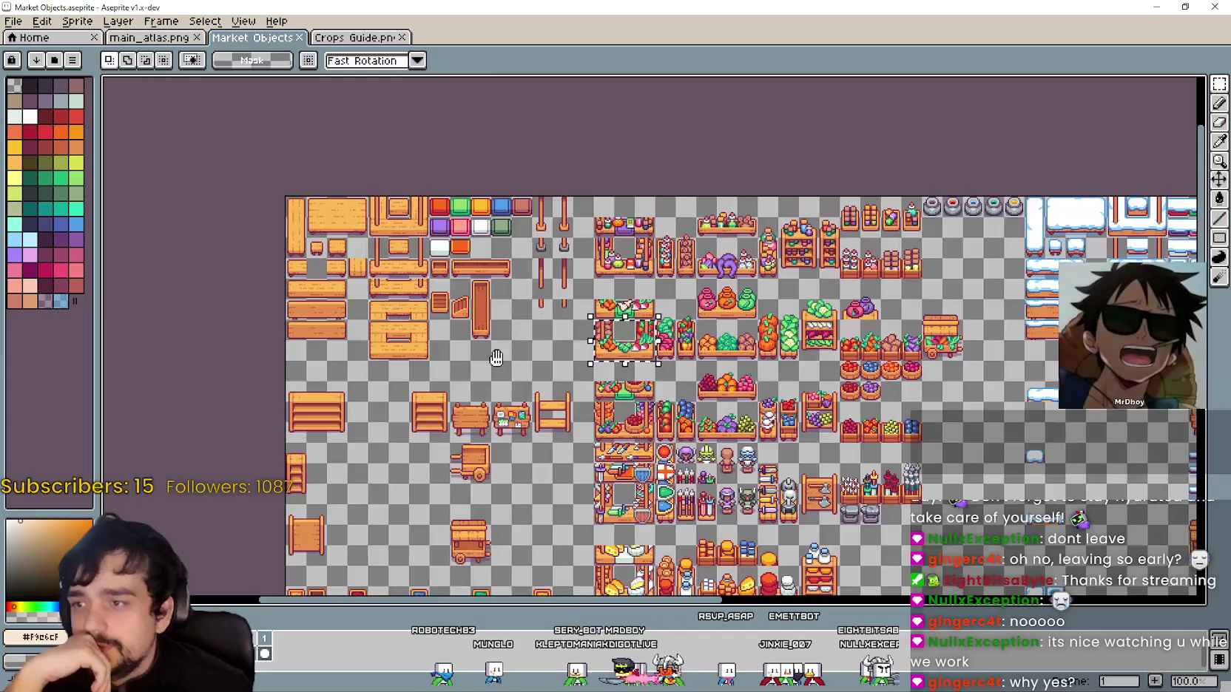
scroll(464, 349, up, 2)
mouse_move(485, 445)
mouse_down()
mouse_move(615, 319)
mouse_move(670, 319)
mouse_up()
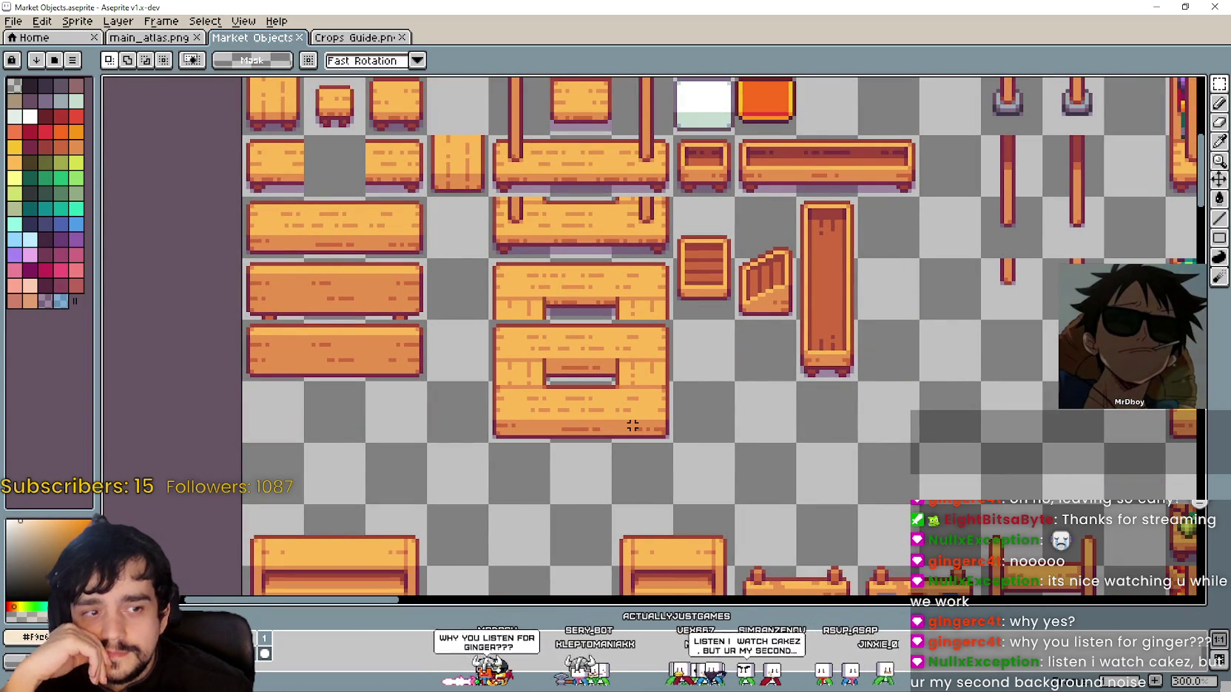
drag(625, 429, 528, 383)
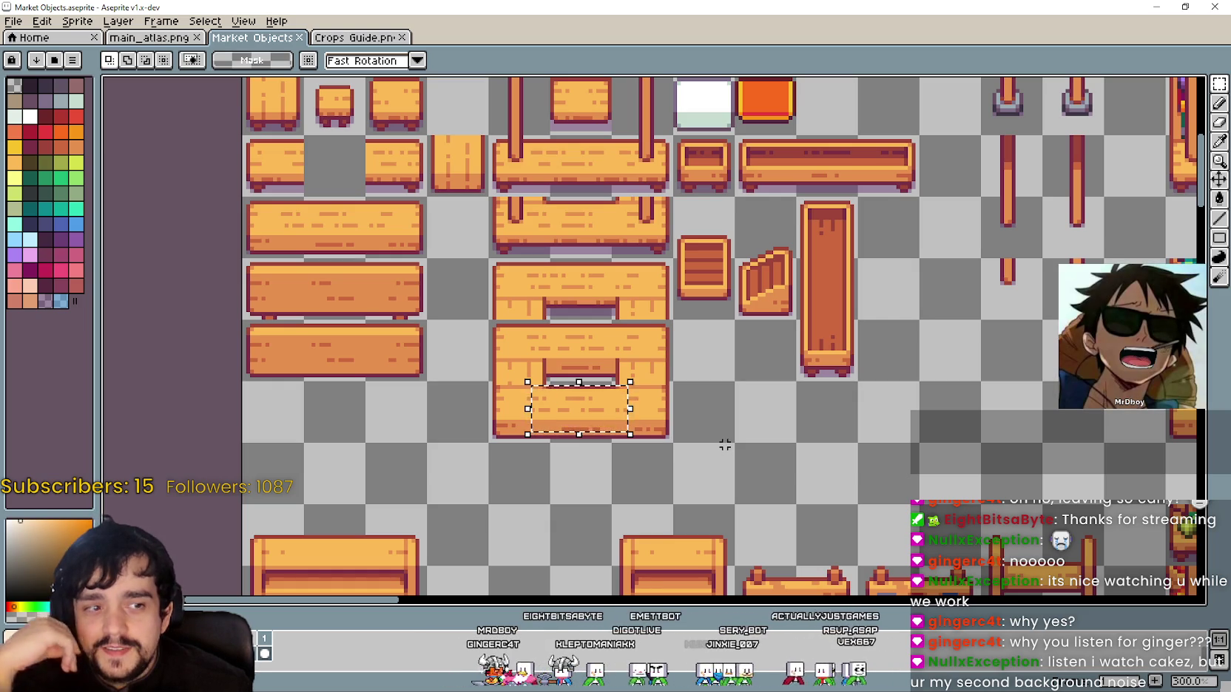
scroll(901, 475, right, 2)
mouse_move(532, 410)
mouse_down()
mouse_move(522, 396)
mouse_move(547, 385)
mouse_move(517, 353)
mouse_move(458, 353)
mouse_up()
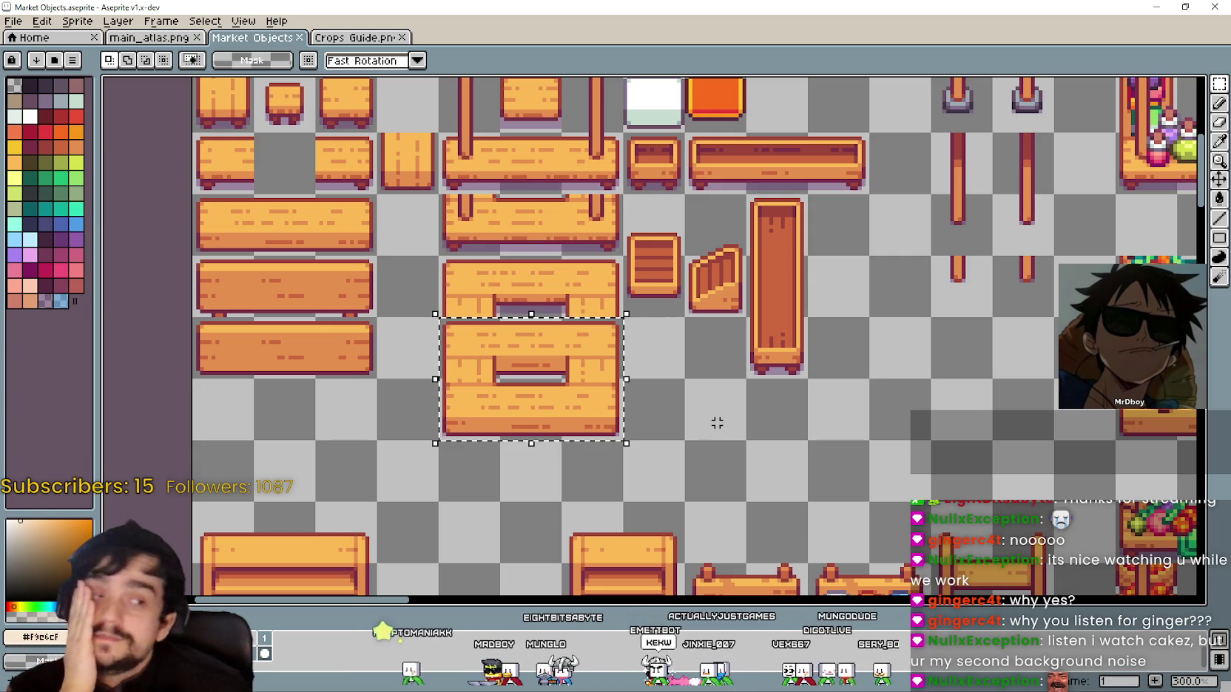
scroll(786, 495, up, 5)
scroll(541, 432, left, 3)
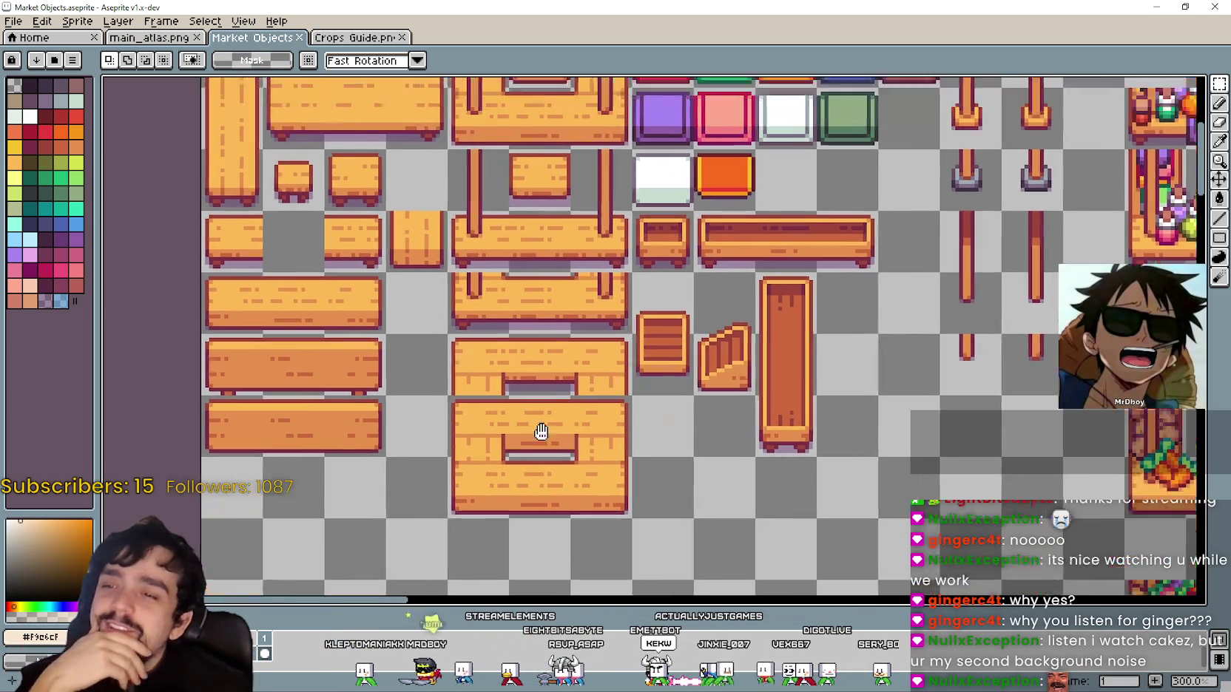
key(ctrl+d)
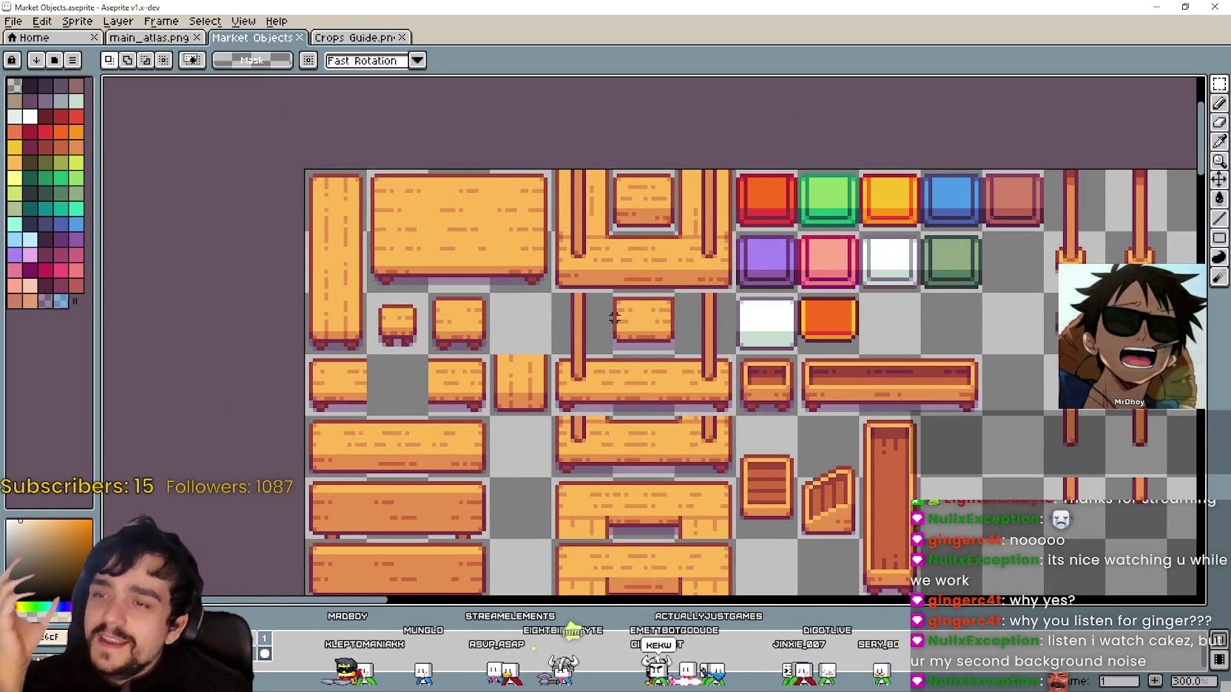
scroll(548, 345, down, 3)
scroll(549, 345, left, 4)
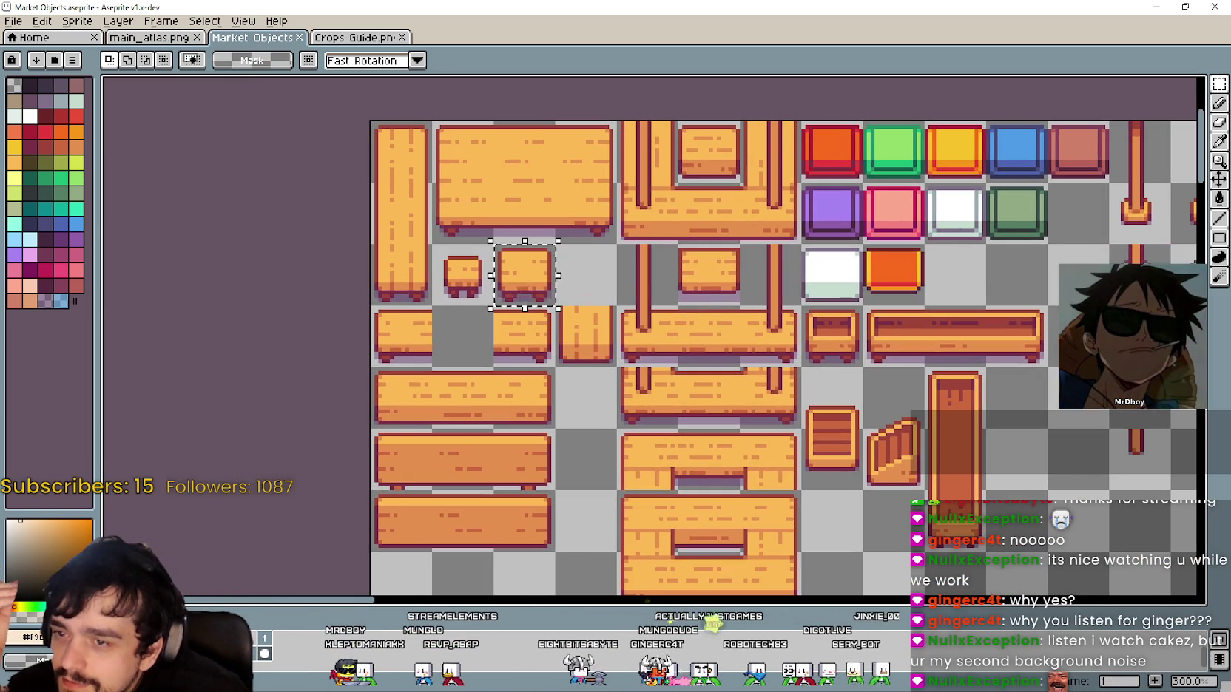
scroll(549, 345, down, 3)
scroll(688, 388, up, 2)
scroll(662, 381, down, 2)
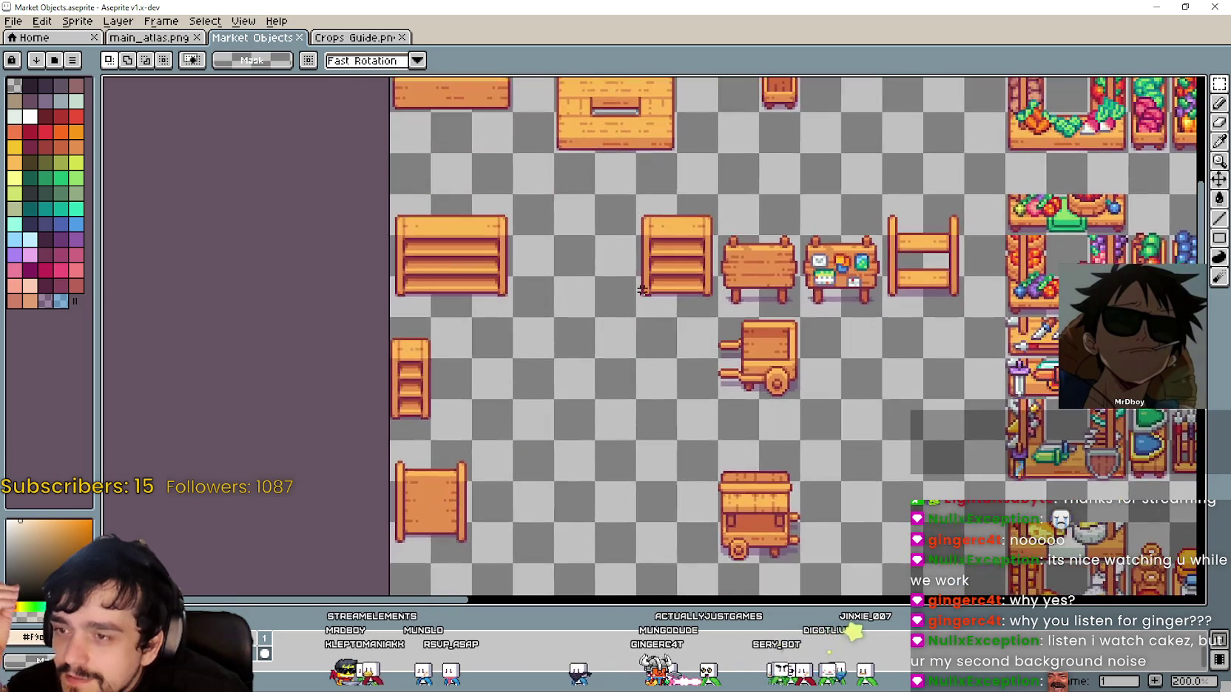
scroll(739, 392, down, 1)
scroll(836, 408, up, 1)
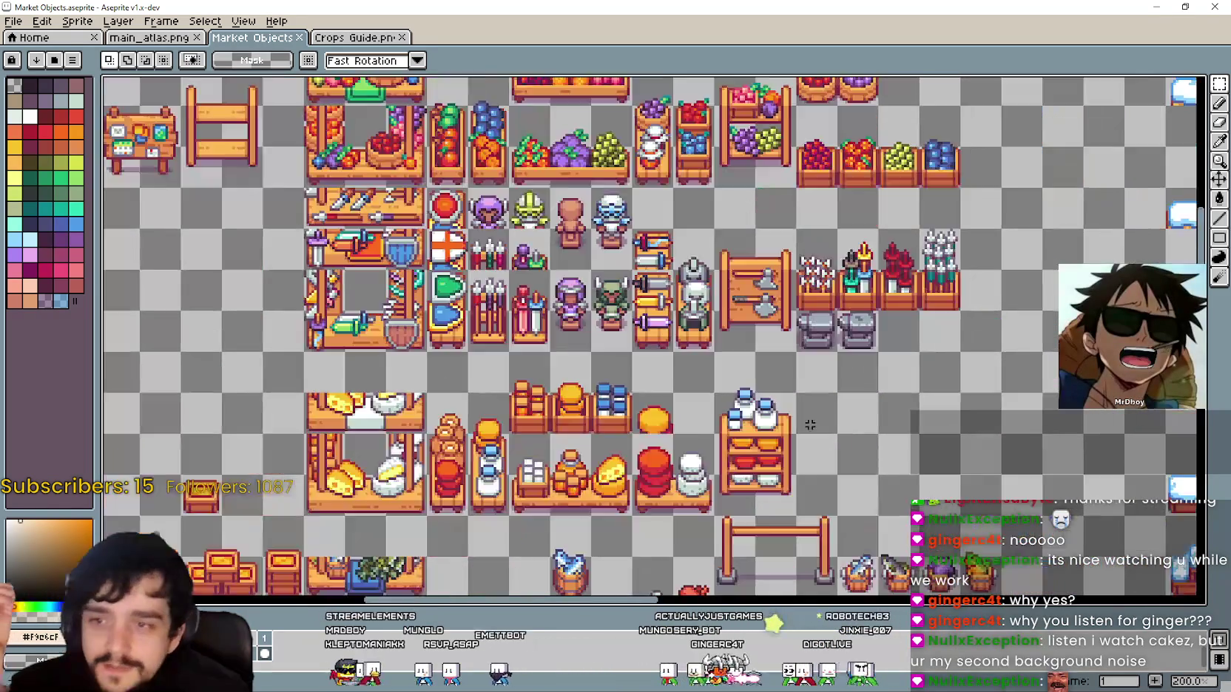
scroll(666, 385, down, 2)
scroll(654, 383, up, 1)
scroll(654, 384, down, 1)
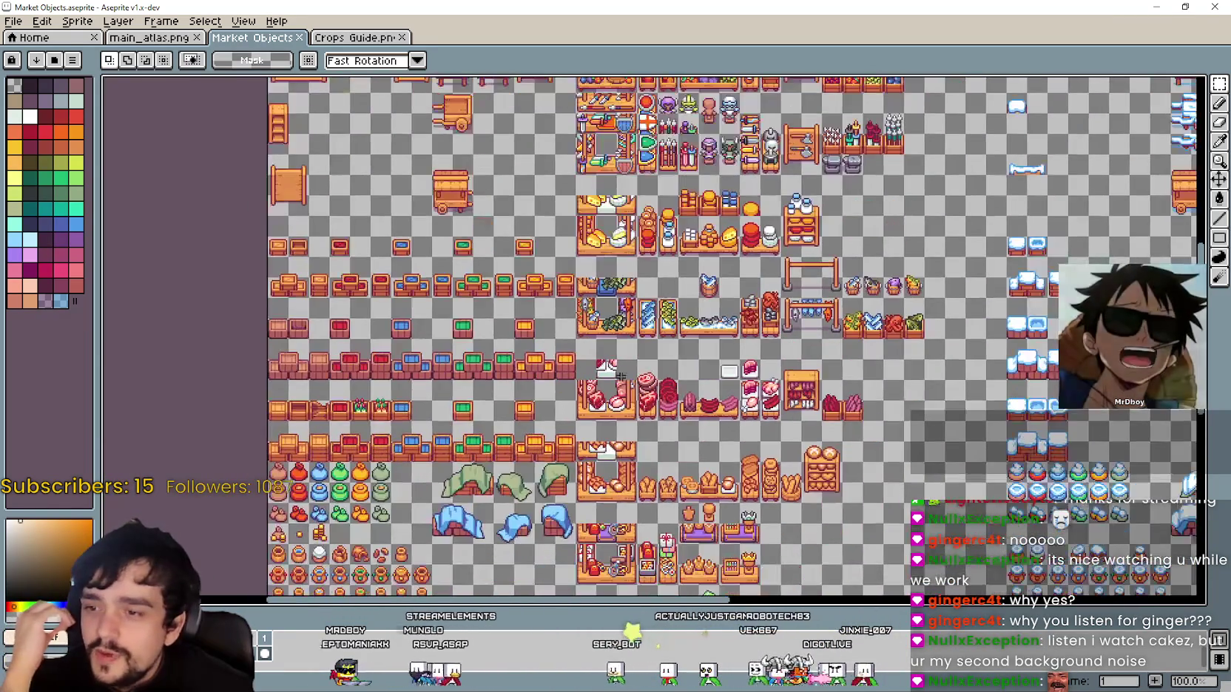
scroll(531, 441, up, 1)
scroll(531, 441, down, 1)
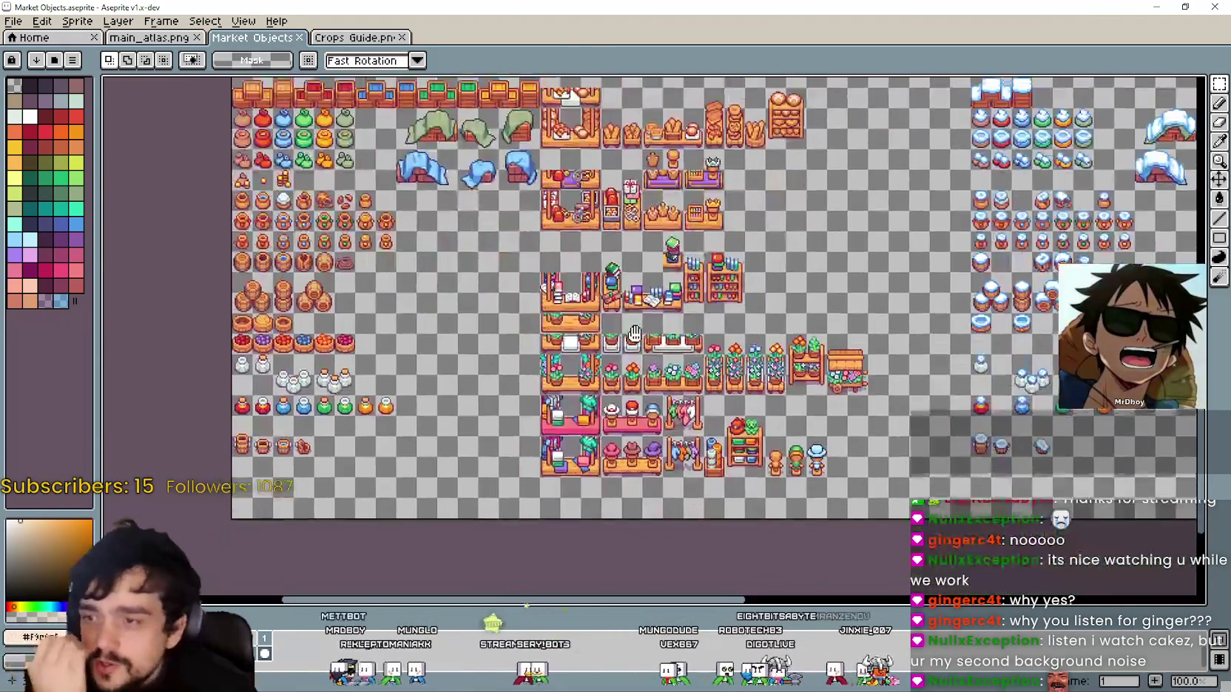
scroll(510, 400, up, 1)
scroll(499, 371, down, 1)
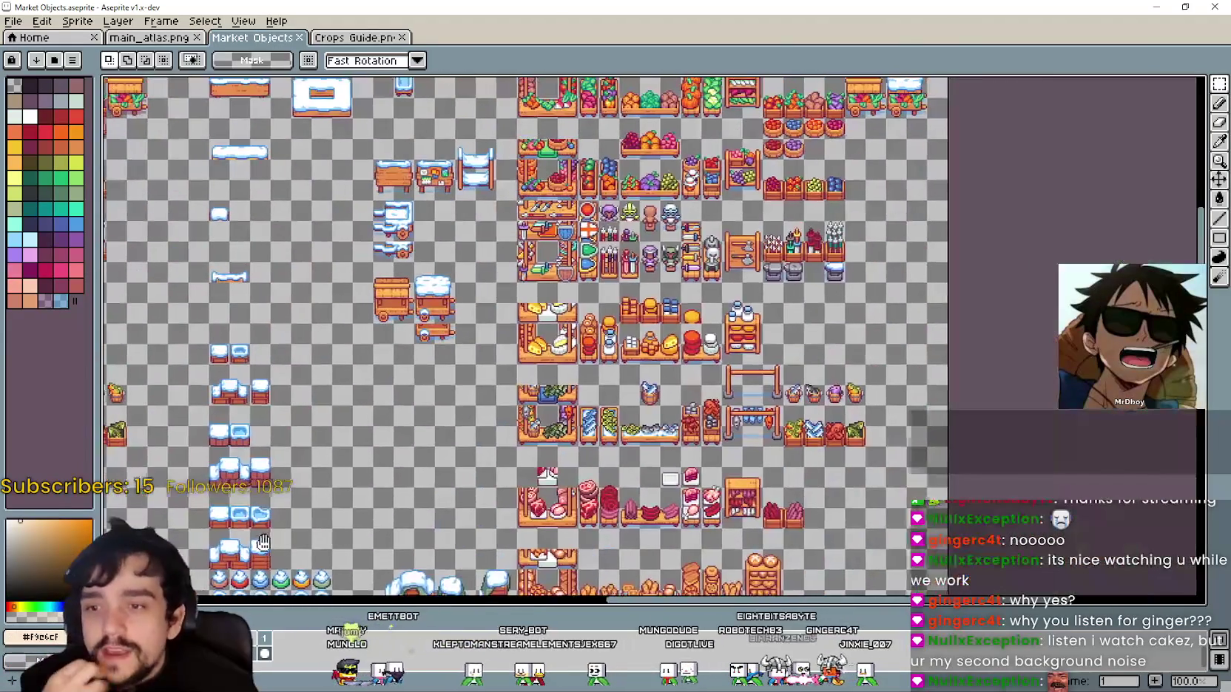
scroll(318, 414, up, 1)
scroll(430, 482, down, 1)
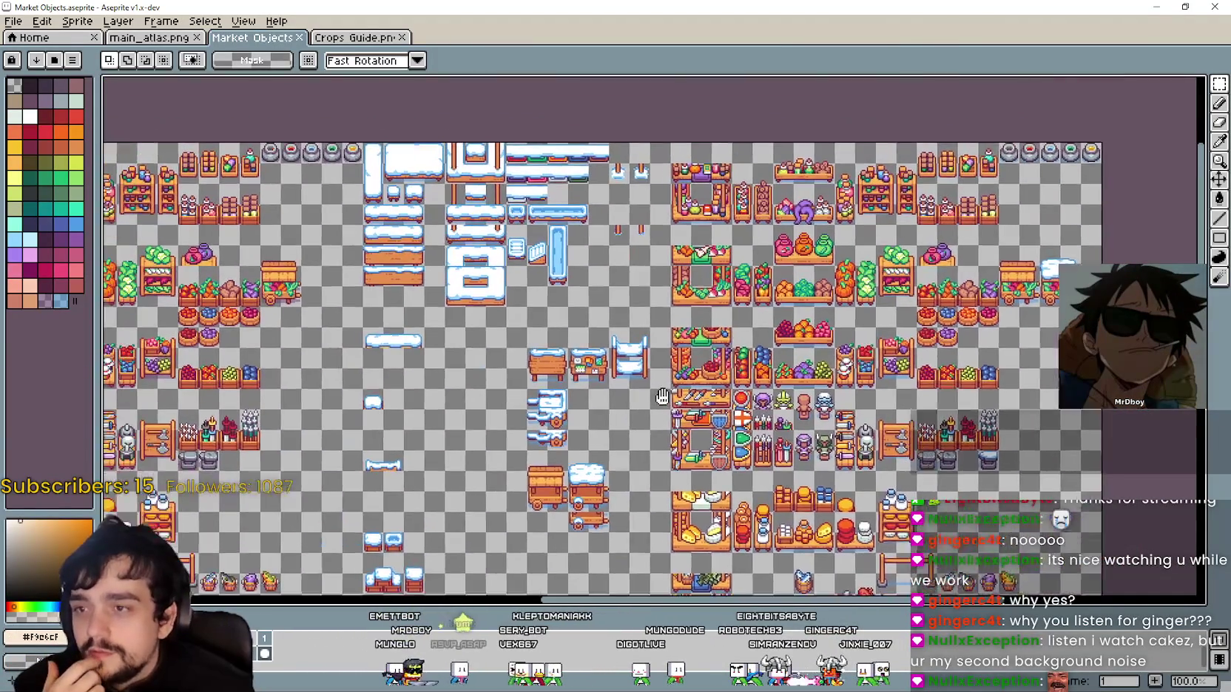
scroll(709, 420, up, 2)
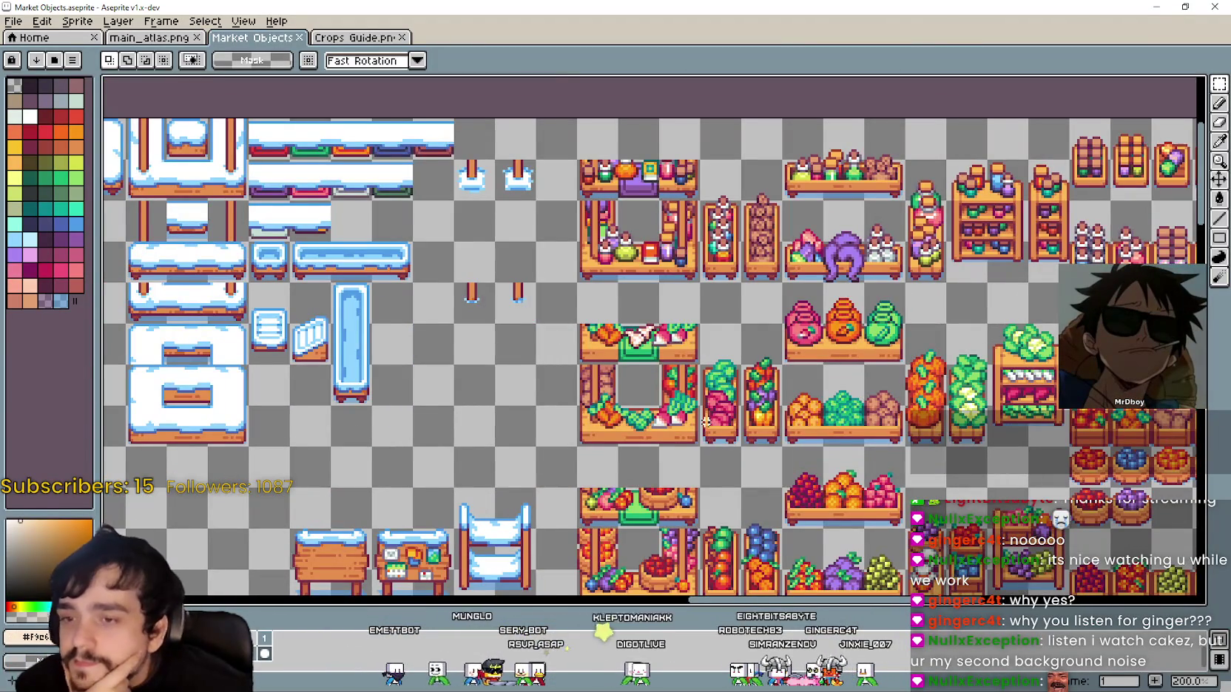
scroll(705, 421, down, 2)
scroll(806, 367, up, 2)
scroll(739, 355, down, 3)
scroll(533, 327, up, 1)
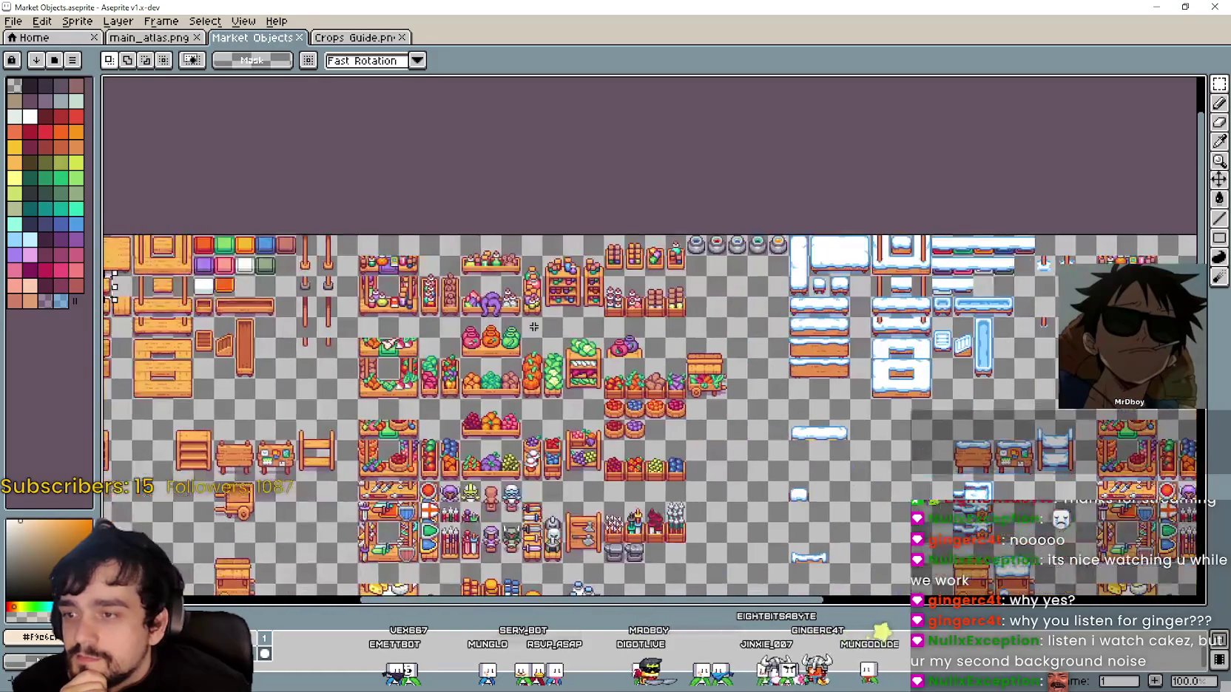
scroll(331, 263, up, 1)
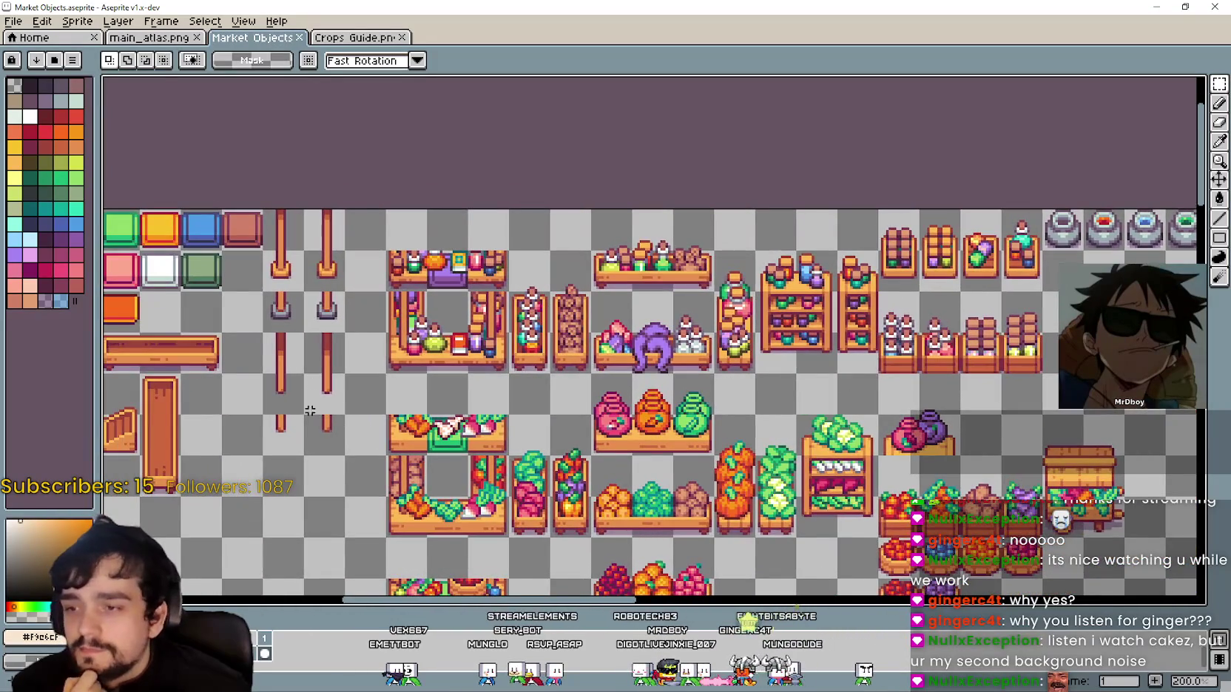
scroll(310, 411, down, 2)
scroll(871, 385, up, 2)
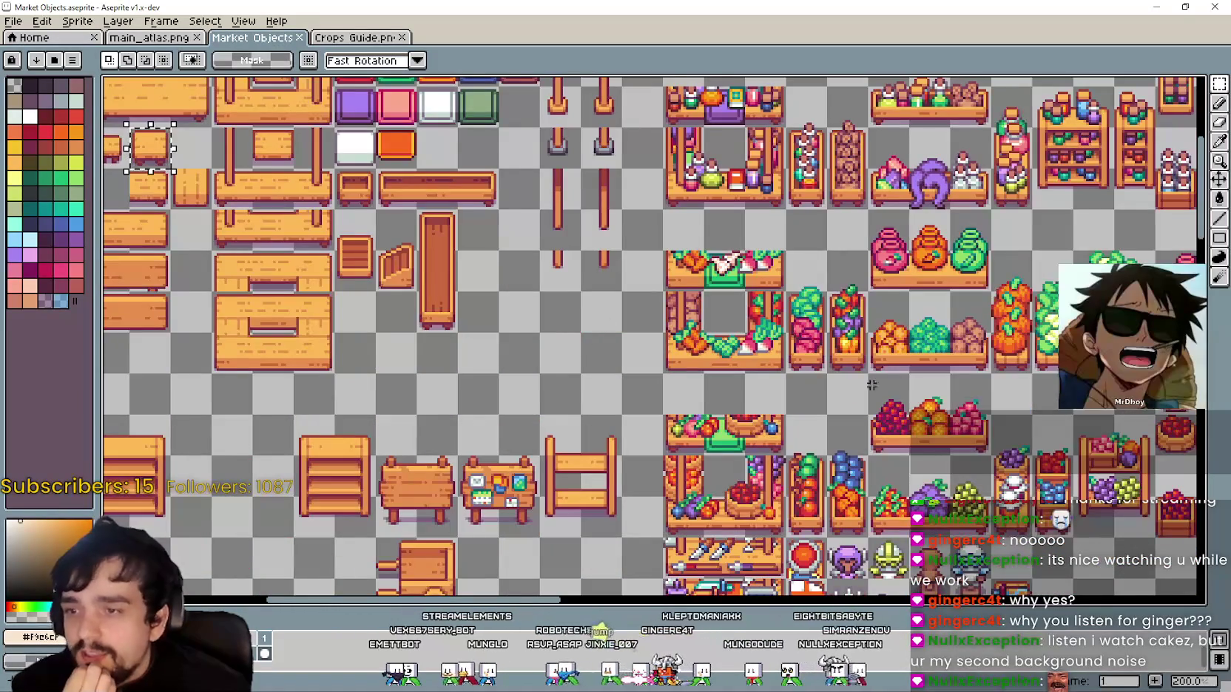
scroll(871, 385, down, 2)
scroll(814, 539, up, 2)
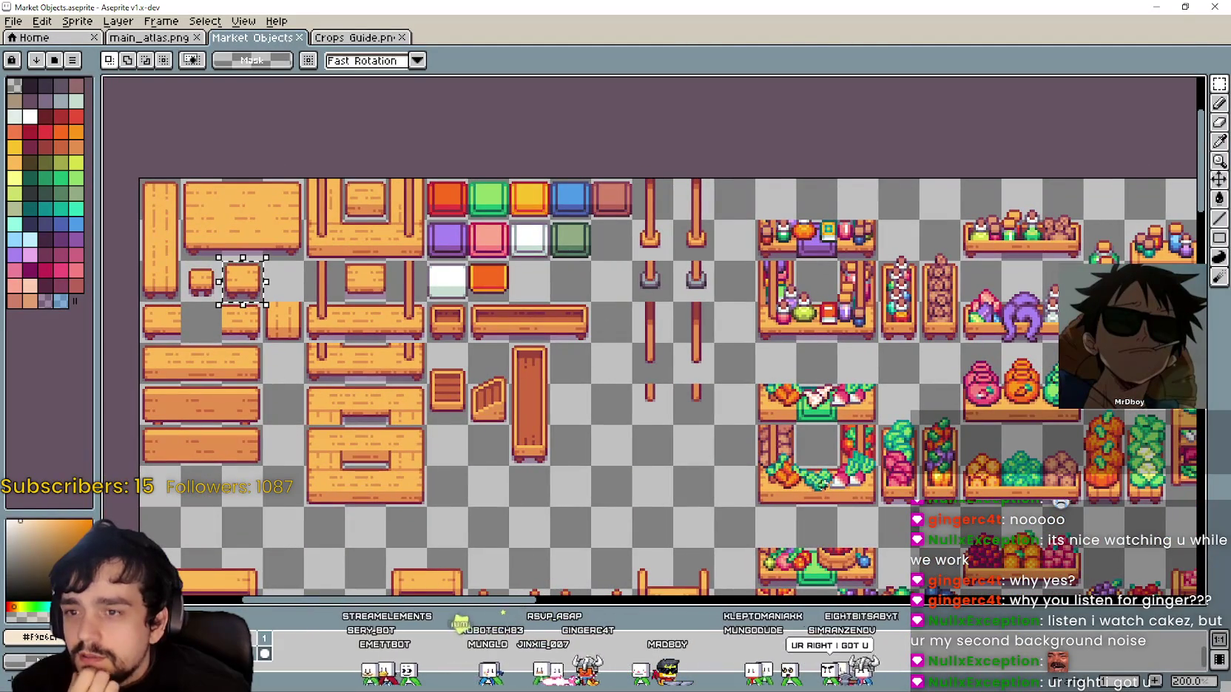
mouse_move(765, 464)
mouse_down()
mouse_move(656, 312)
mouse_move(849, 275)
mouse_up()
scroll(656, 312, down, 1)
scroll(669, 300, up, 1)
scroll(491, 343, up, 1)
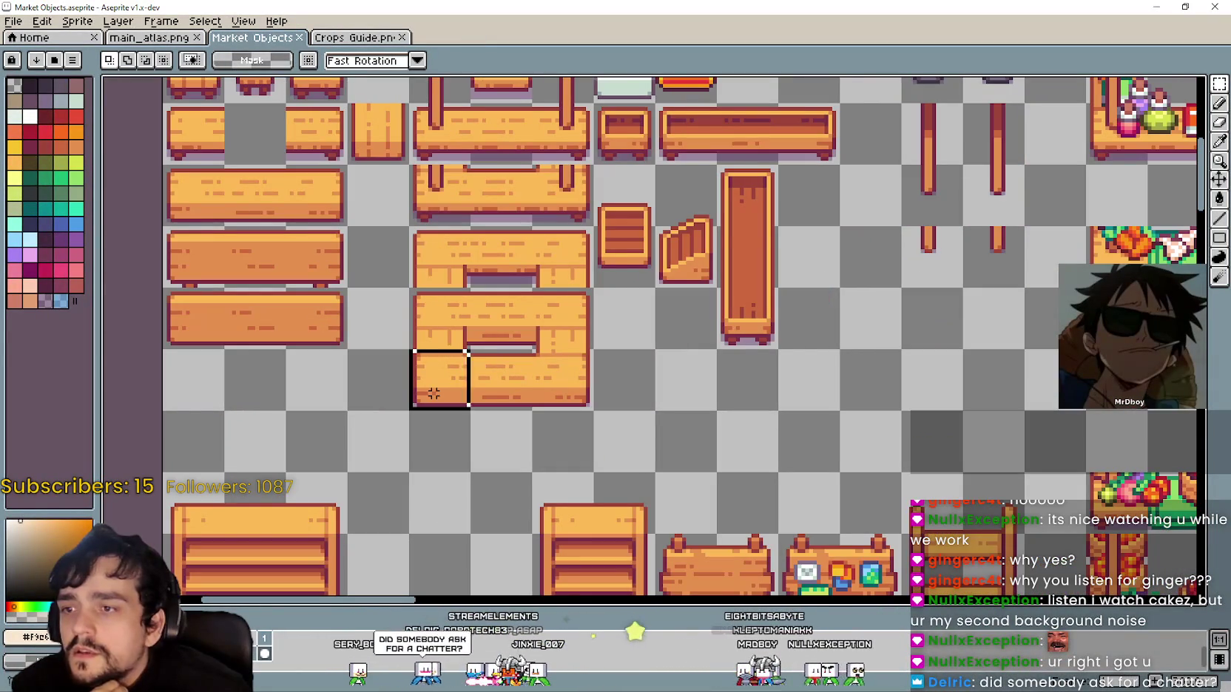
drag(433, 394, 568, 374)
scroll(635, 411, down, 1)
scroll(659, 411, up, 2)
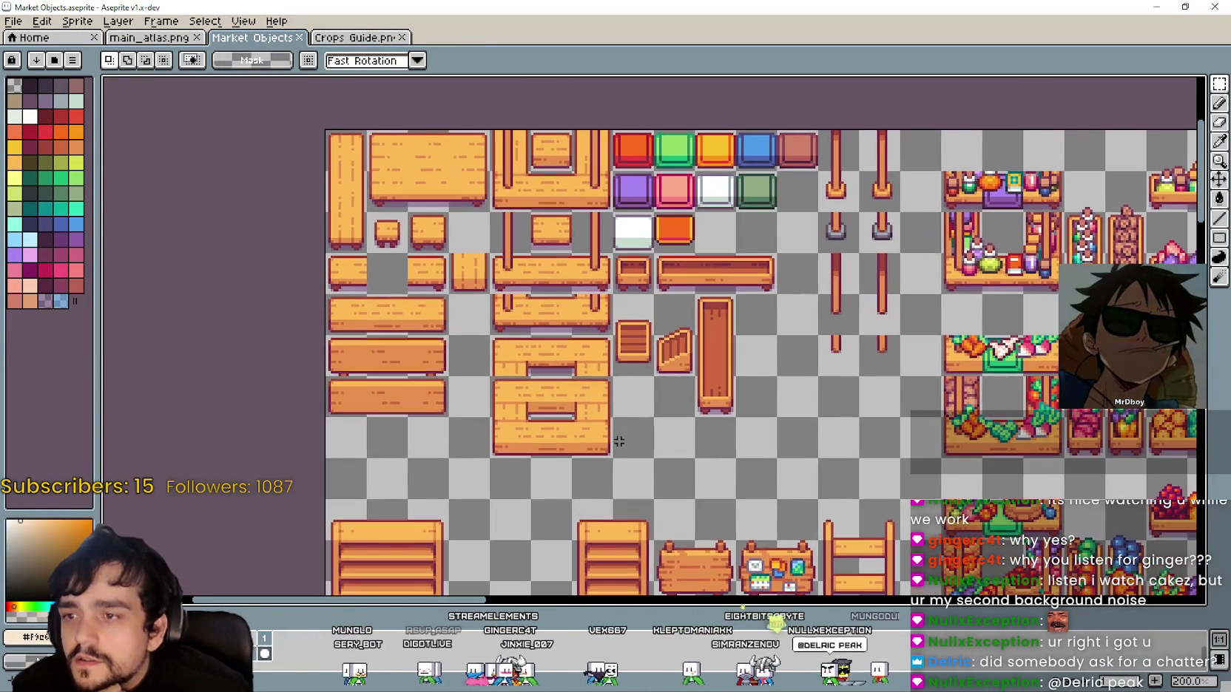
mouse_move(588, 379)
mouse_down()
mouse_move(588, 332)
mouse_move(579, 412)
mouse_up()
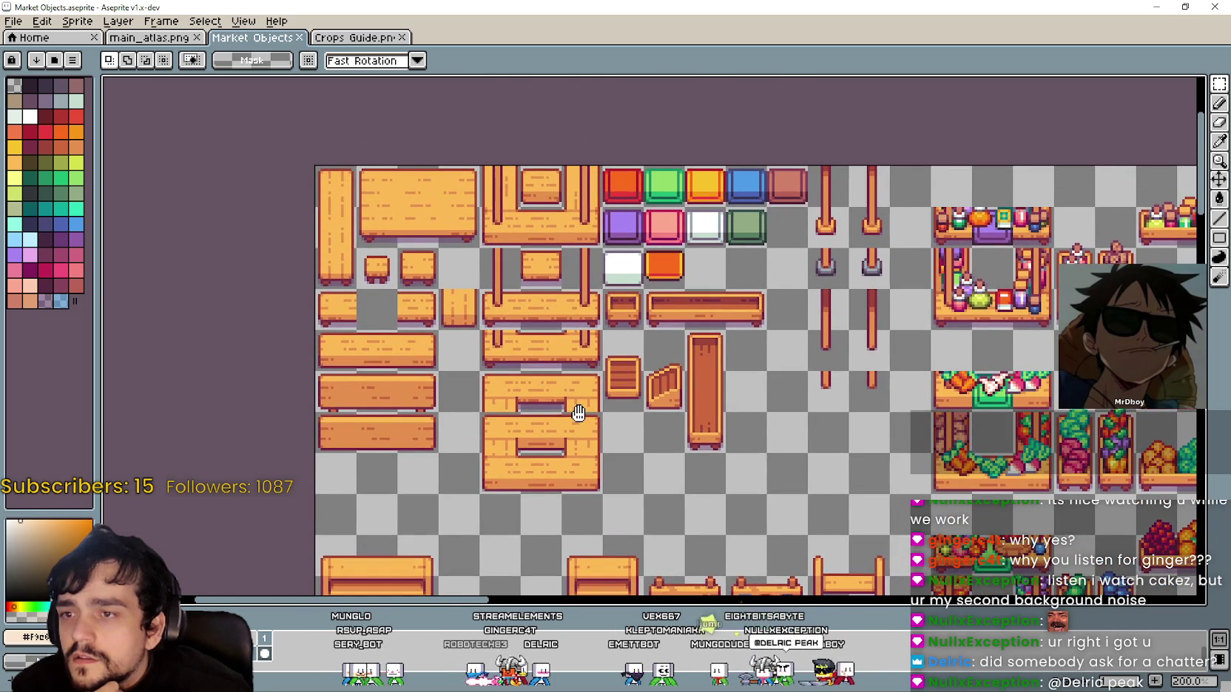
scroll(408, 192, down, 1)
scroll(473, 124, down, 2)
scroll(584, 359, up, 1)
mouse_move(584, 359)
mouse_down()
mouse_move(101, 96)
mouse_move(940, 490)
mouse_move(624, 176)
mouse_up()
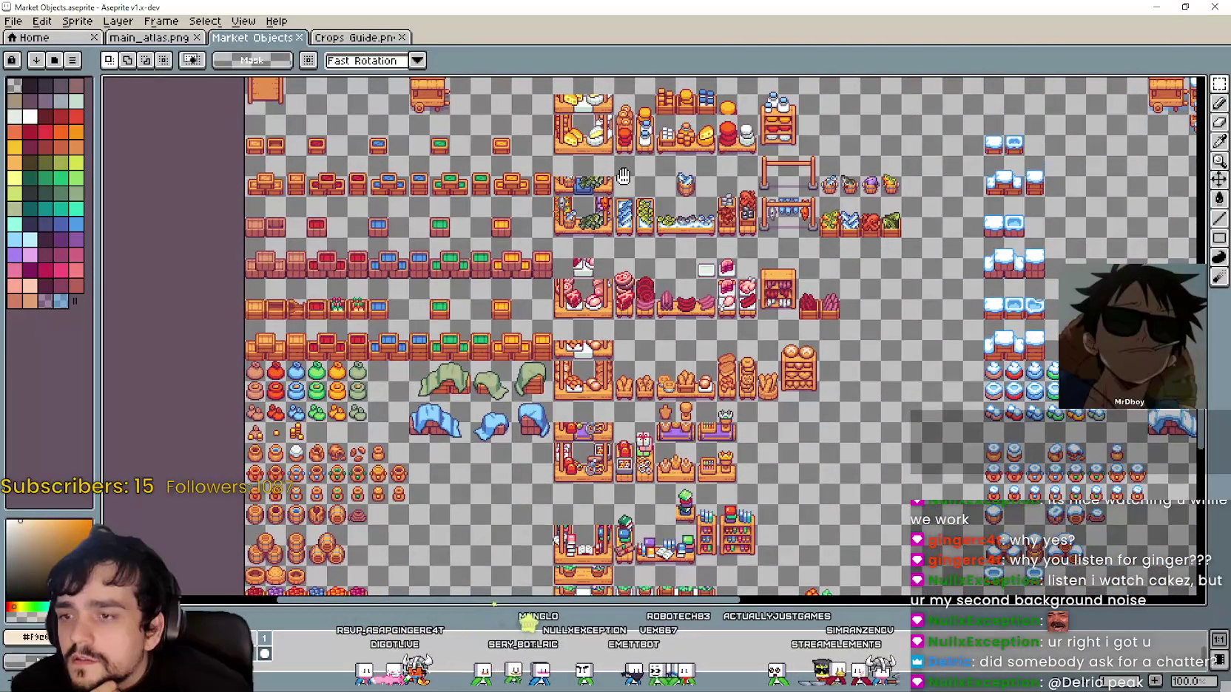
scroll(601, 329, up, 2)
scroll(601, 330, down, 2)
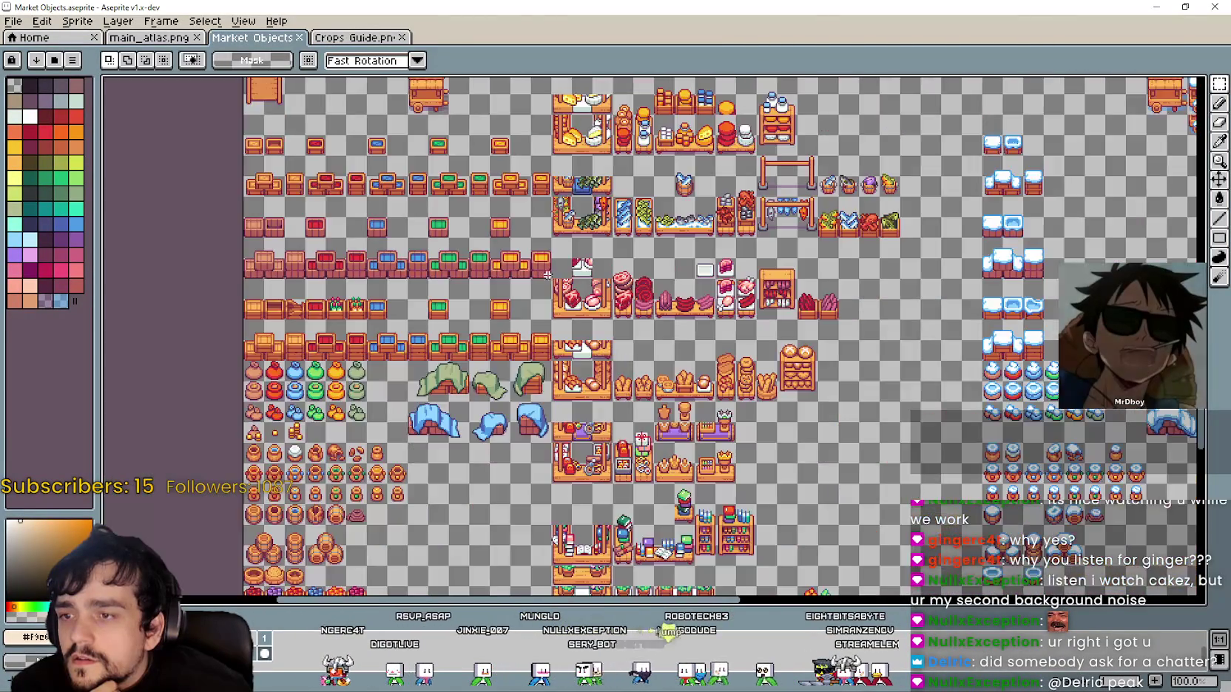
drag(602, 330, 454, 326)
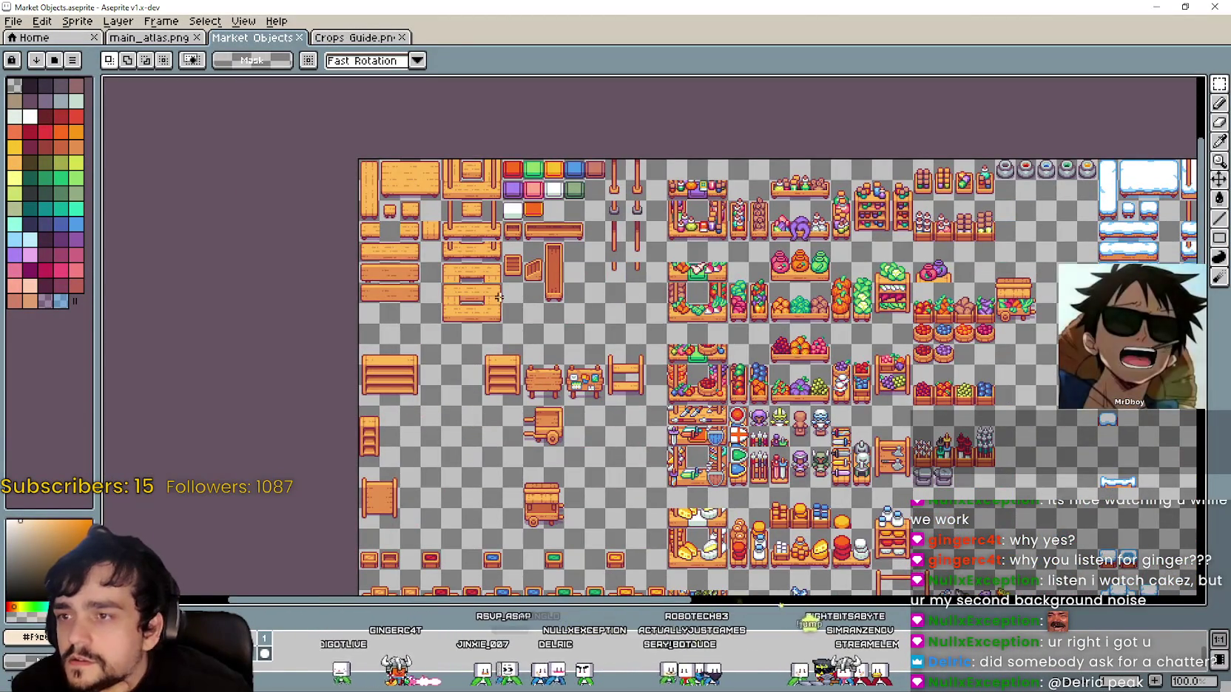
drag(517, 178, 525, 252)
scroll(530, 272, up, 1)
drag(460, 586, 593, 477)
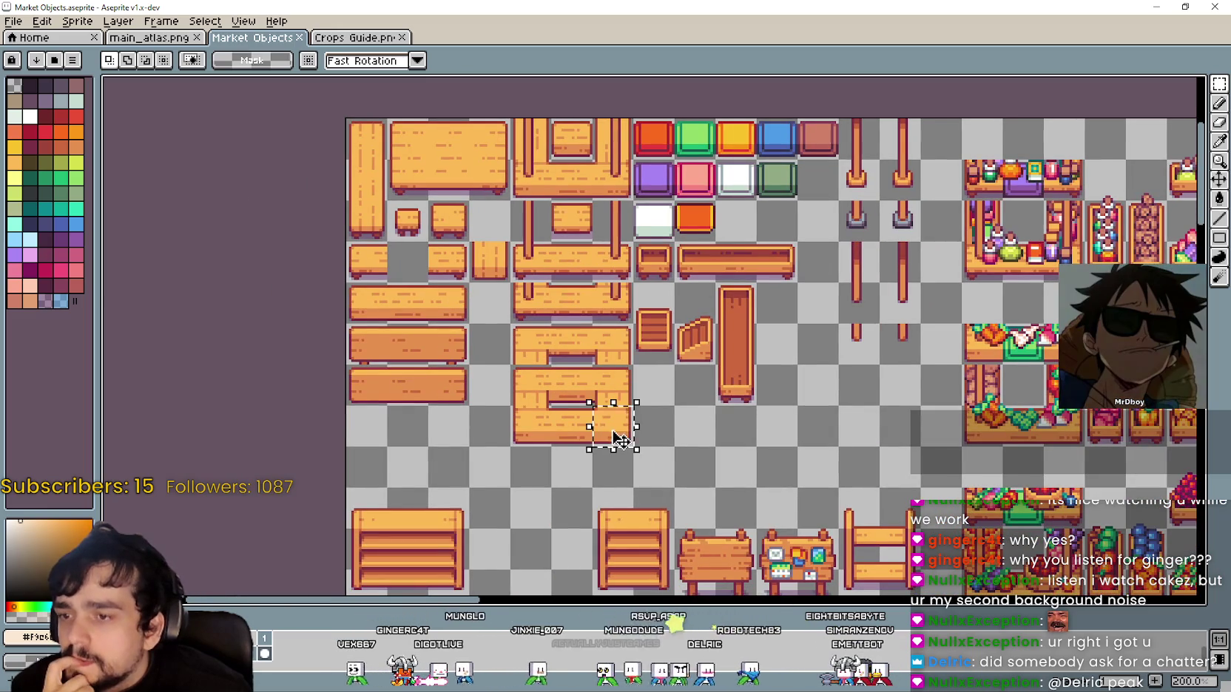
scroll(510, 438, up, 1)
mouse_move(523, 431)
mouse_down()
mouse_move(707, 417)
mouse_move(644, 418)
mouse_up()
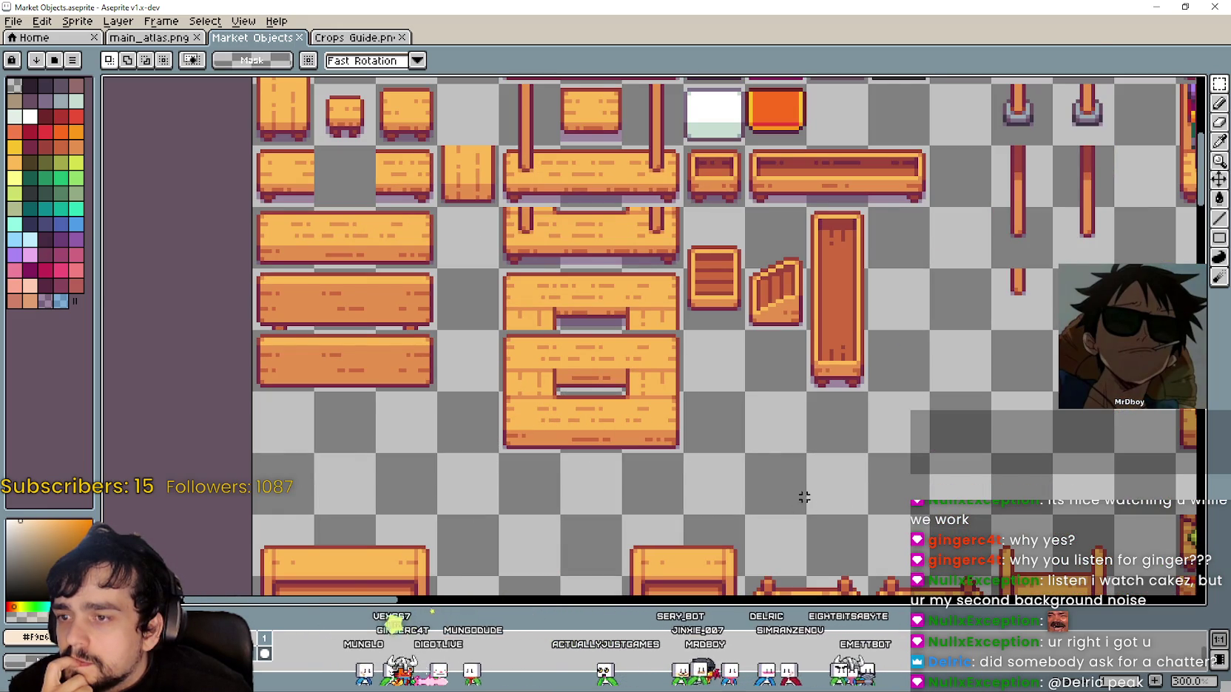
mouse_move(623, 266)
mouse_down()
mouse_move(599, 330)
mouse_move(603, 433)
mouse_up()
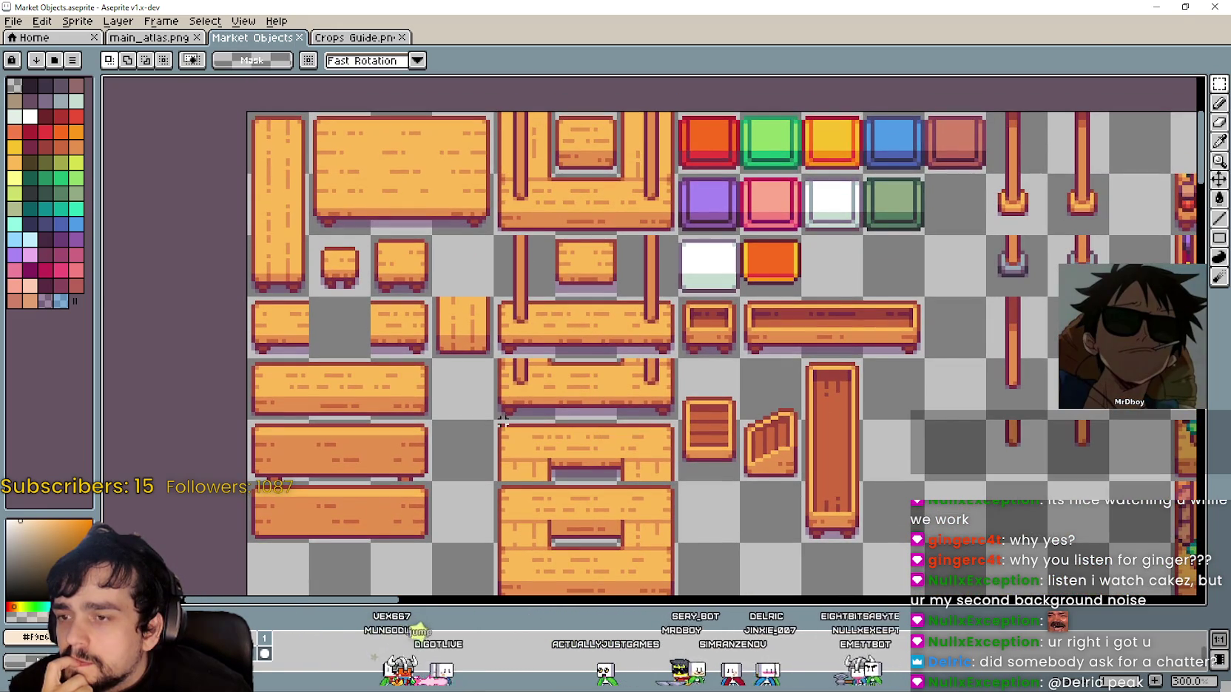
drag(503, 419, 676, 359)
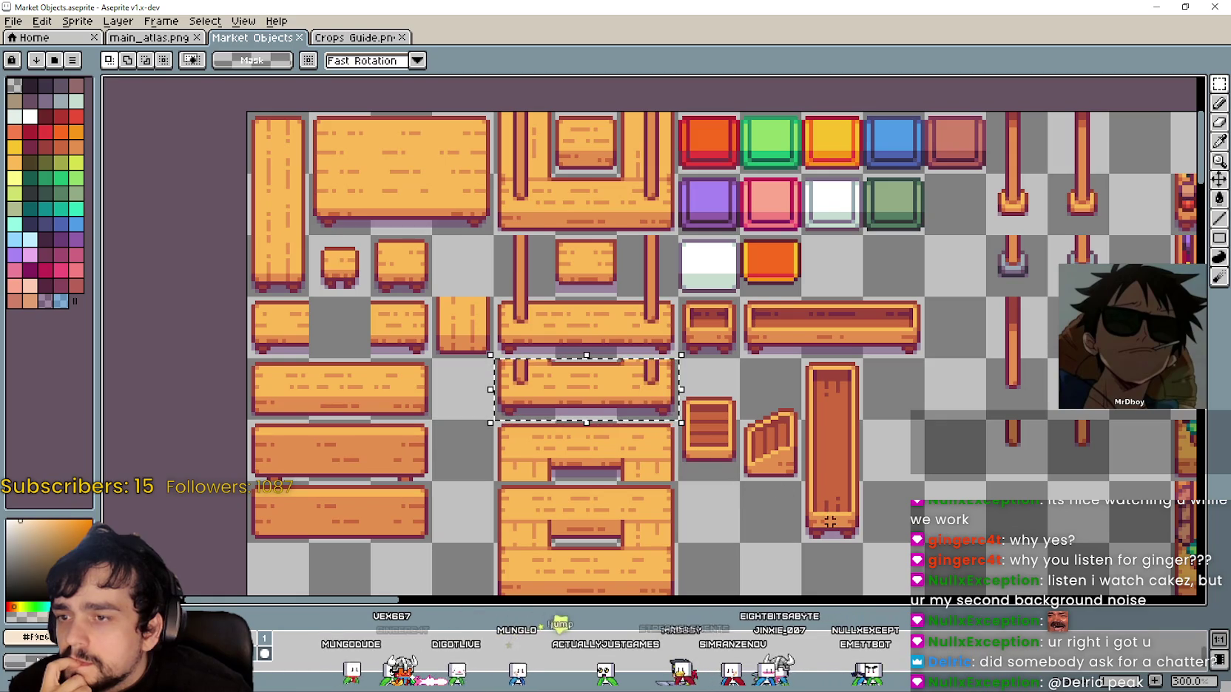
click(775, 510)
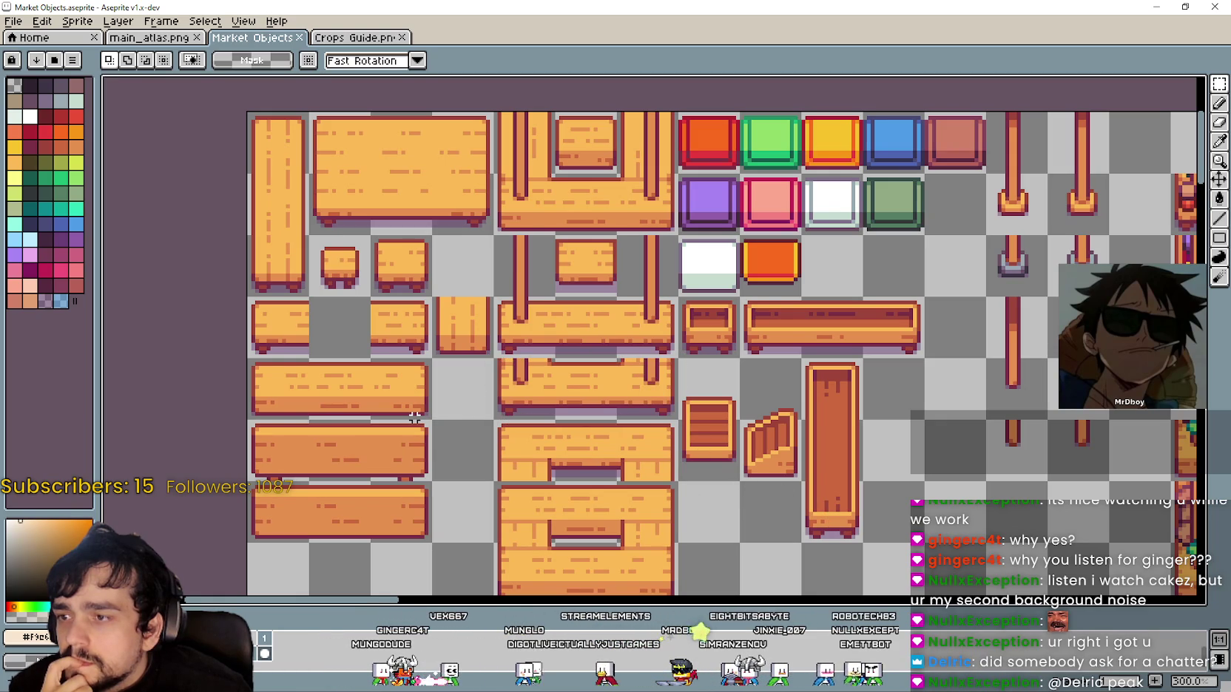
scroll(410, 411, up, 2)
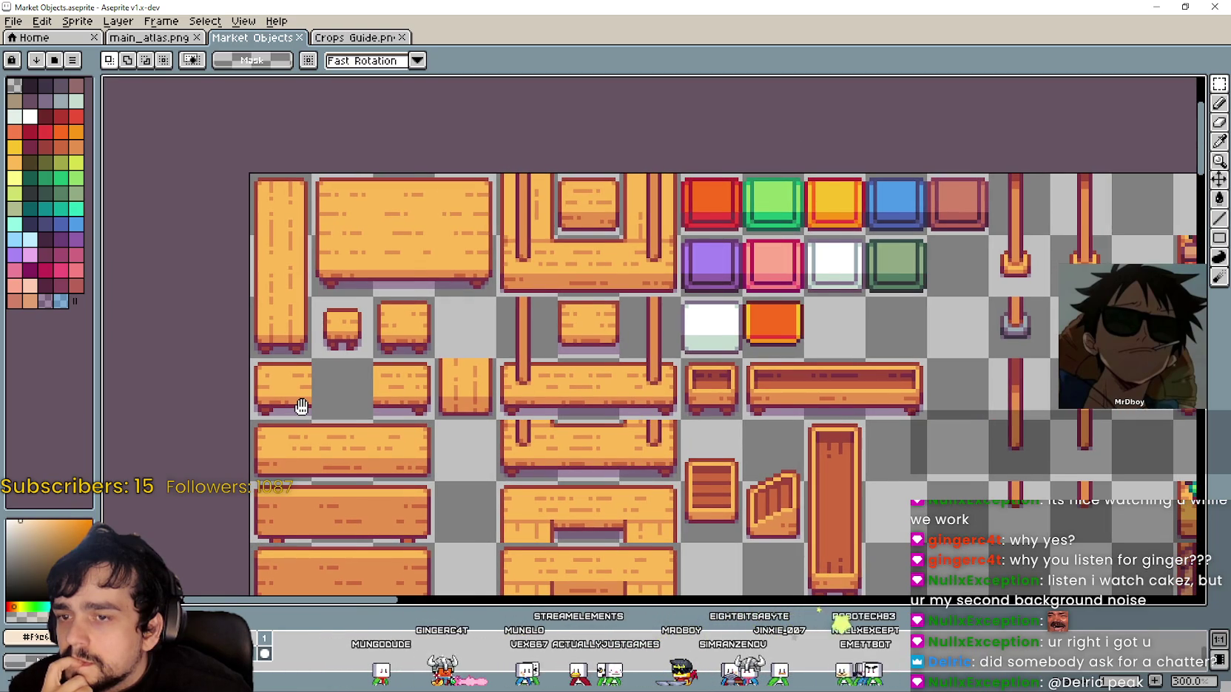
mouse_move(303, 406)
mouse_down()
mouse_move(270, 130)
mouse_move(272, 141)
mouse_up()
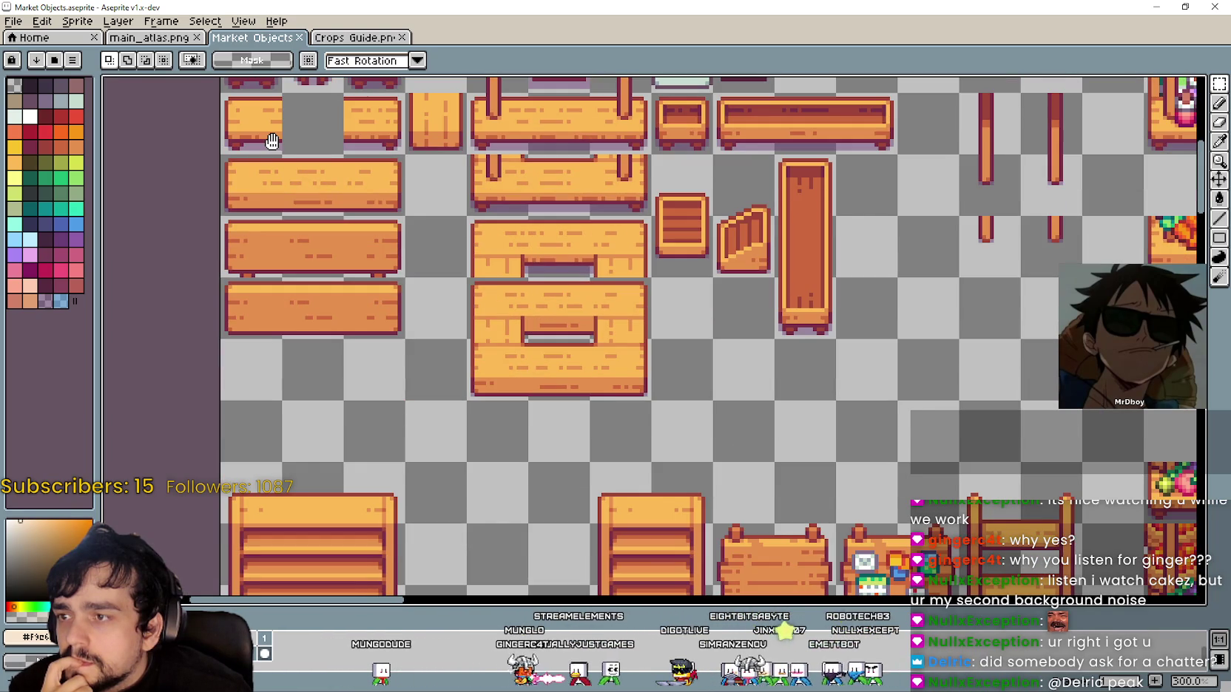
scroll(557, 313, down, 4)
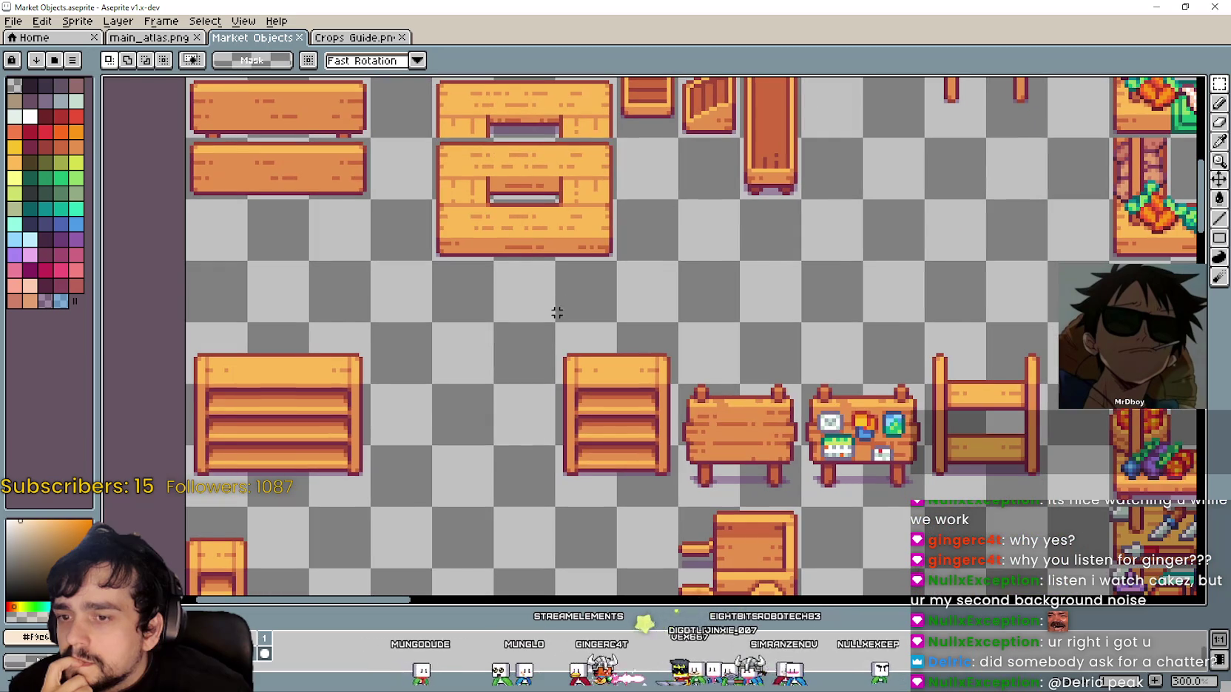
scroll(595, 274, down, 4)
scroll(508, 146, up, 15)
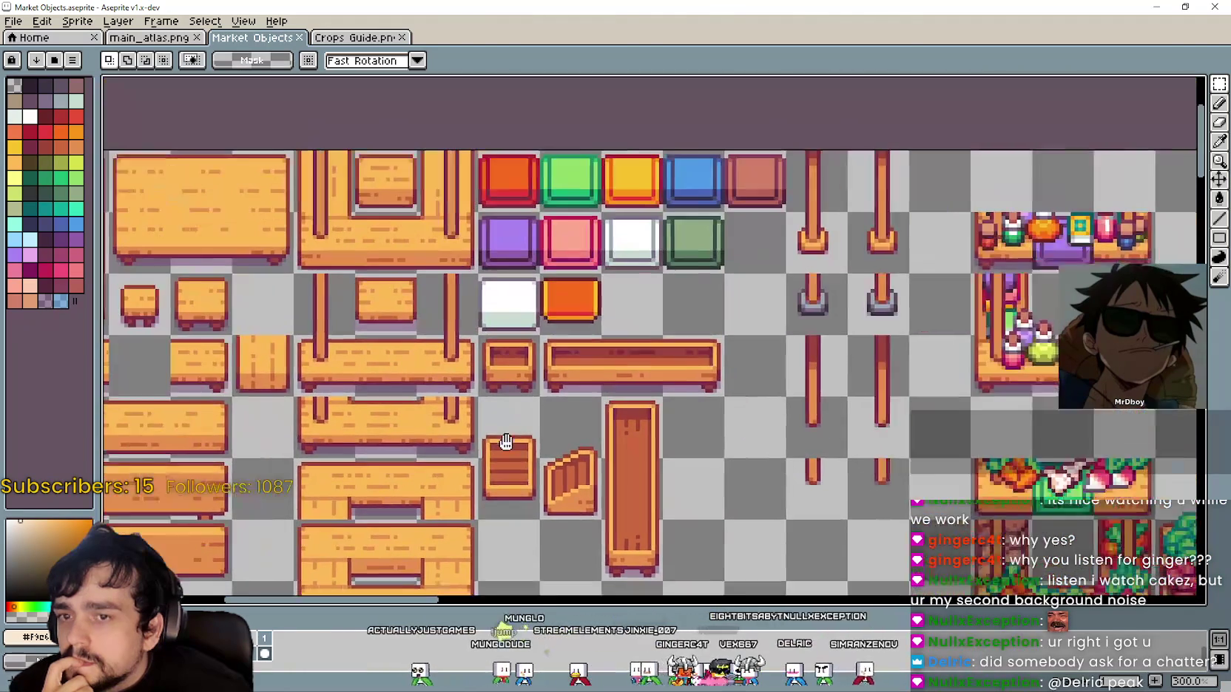
scroll(530, 445, down, 2)
scroll(653, 351, left, 8)
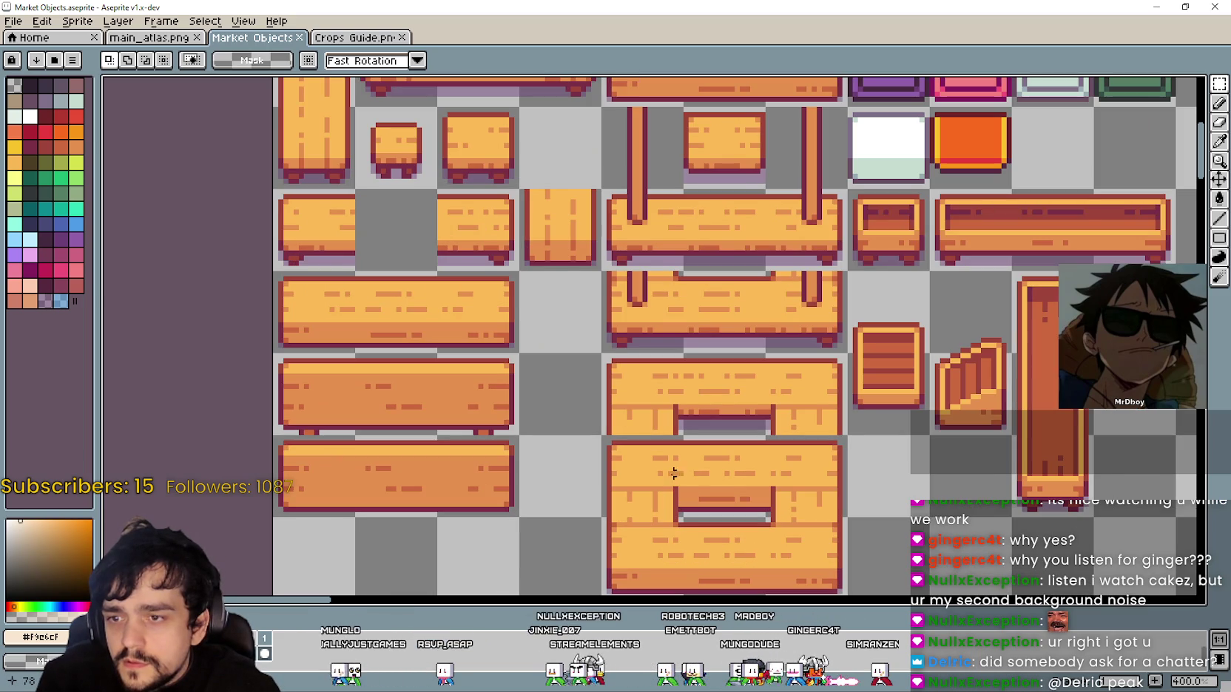
drag(599, 436, 674, 525)
scroll(612, 466, down, 1)
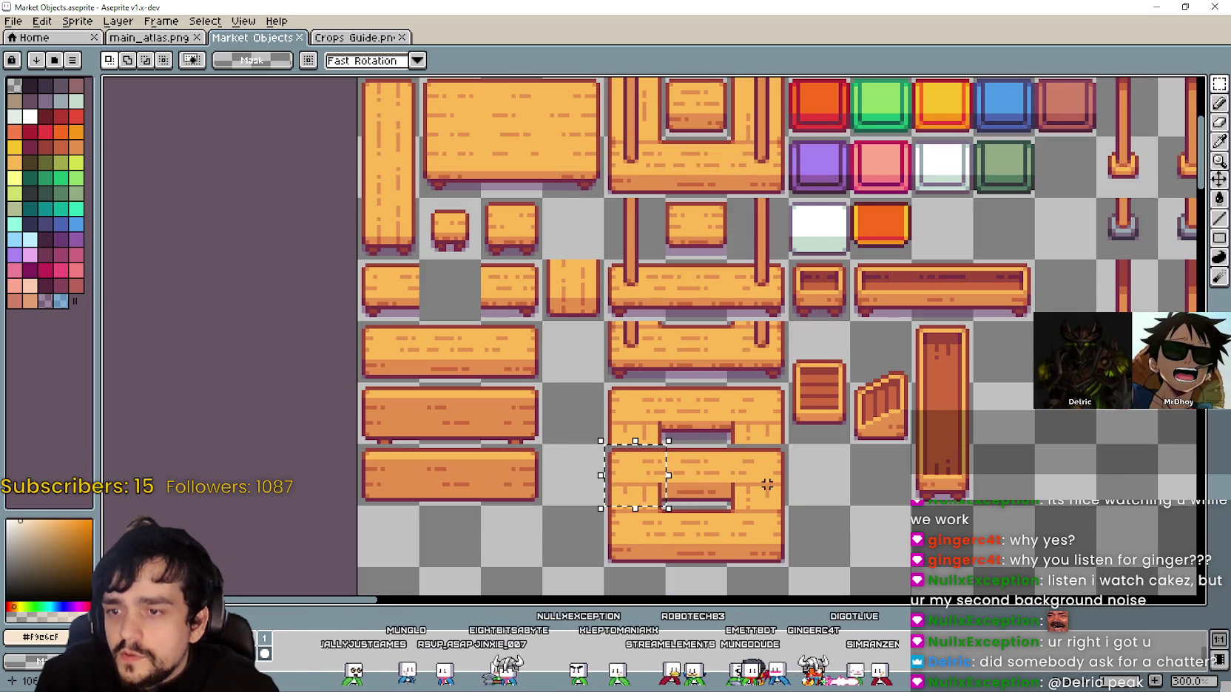
scroll(766, 518, up, 2)
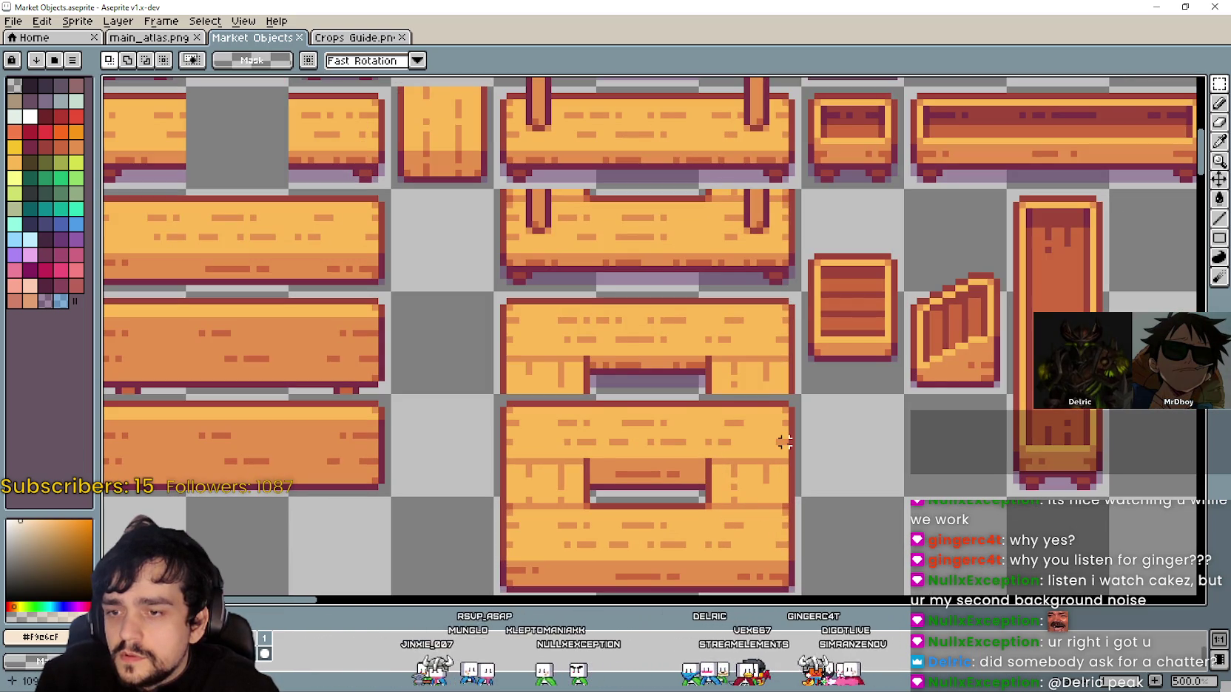
drag(494, 397, 797, 522)
scroll(668, 518, down, 1)
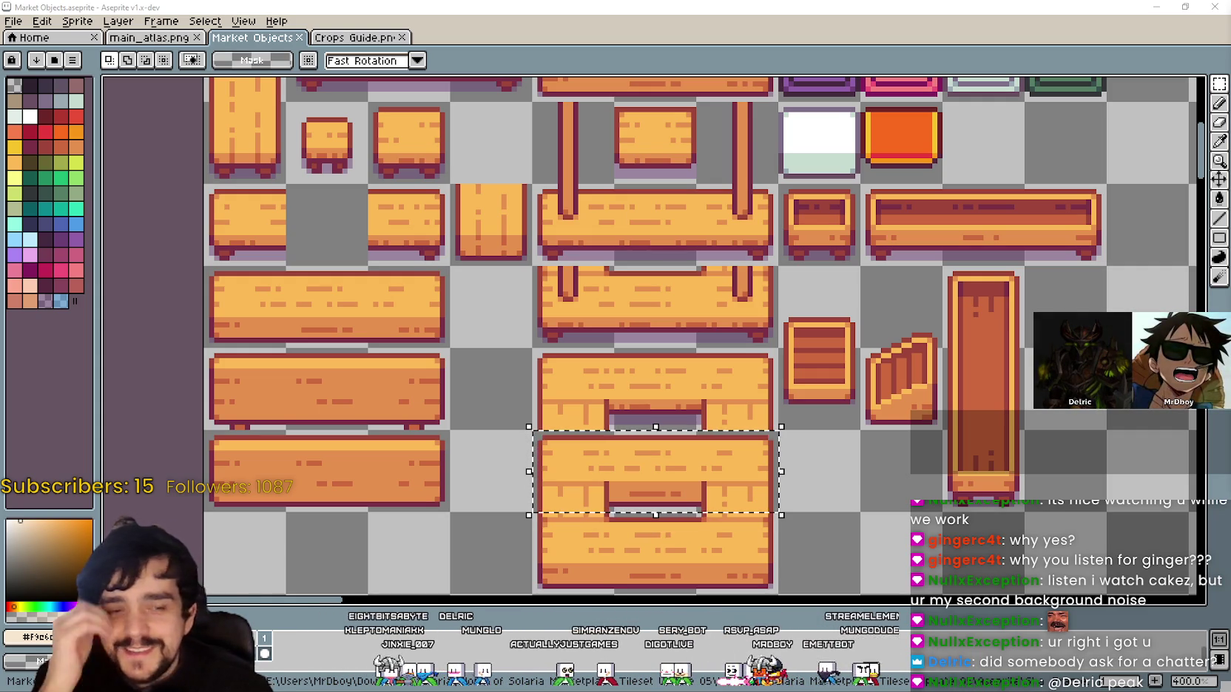
drag(1005, 477, 923, 419)
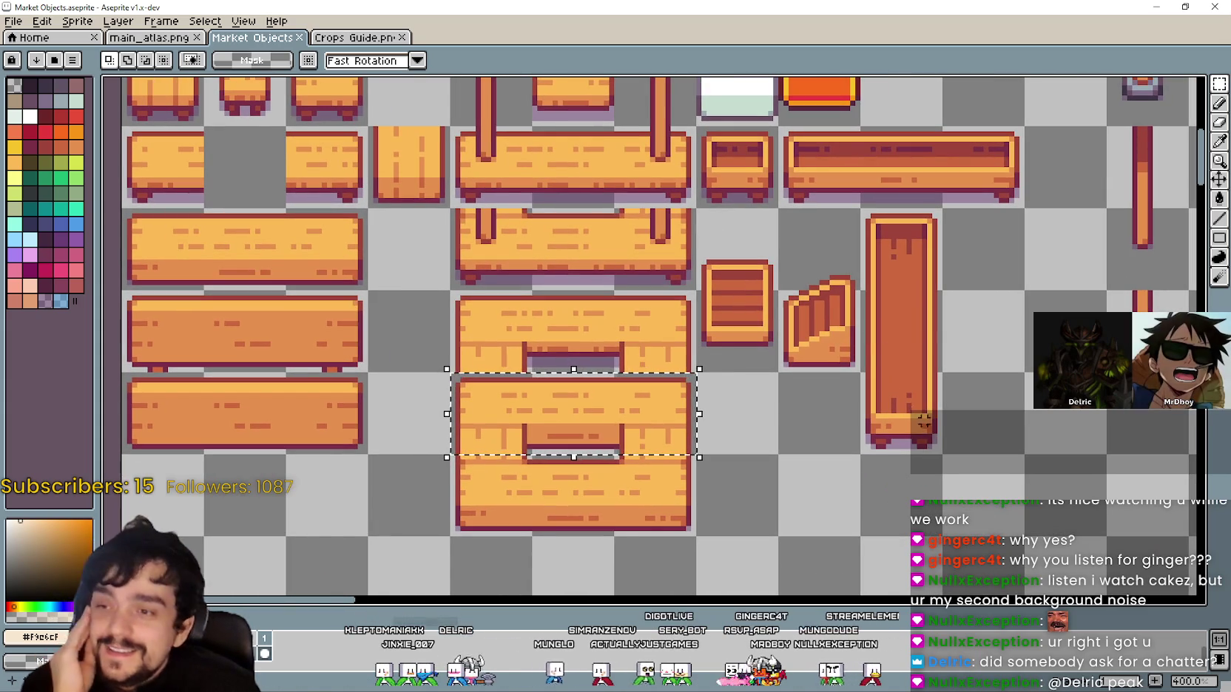
drag(847, 436, 910, 426)
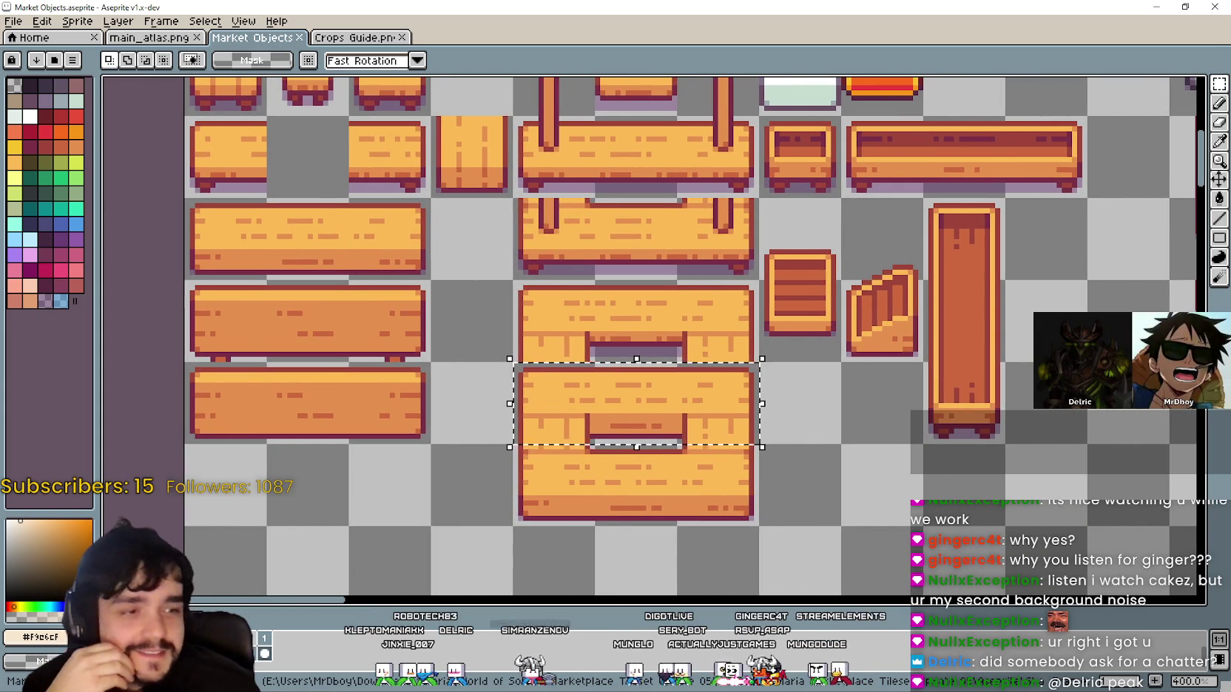
drag(243, 302, 458, 341)
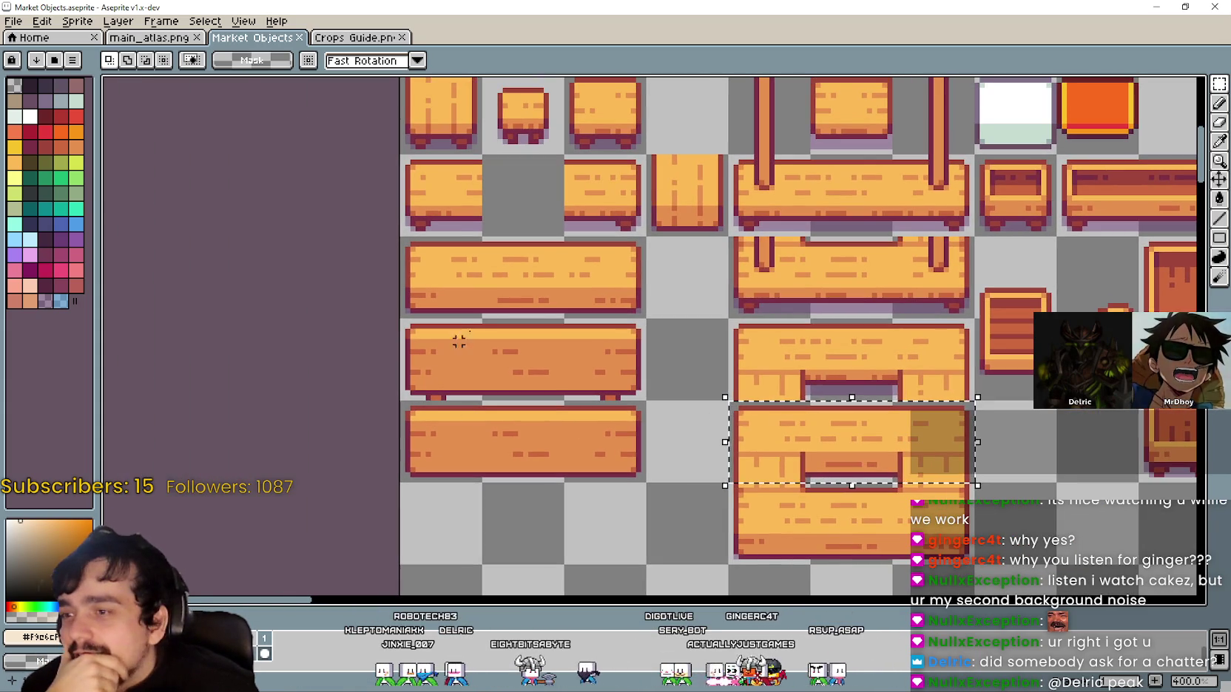
click(569, 459)
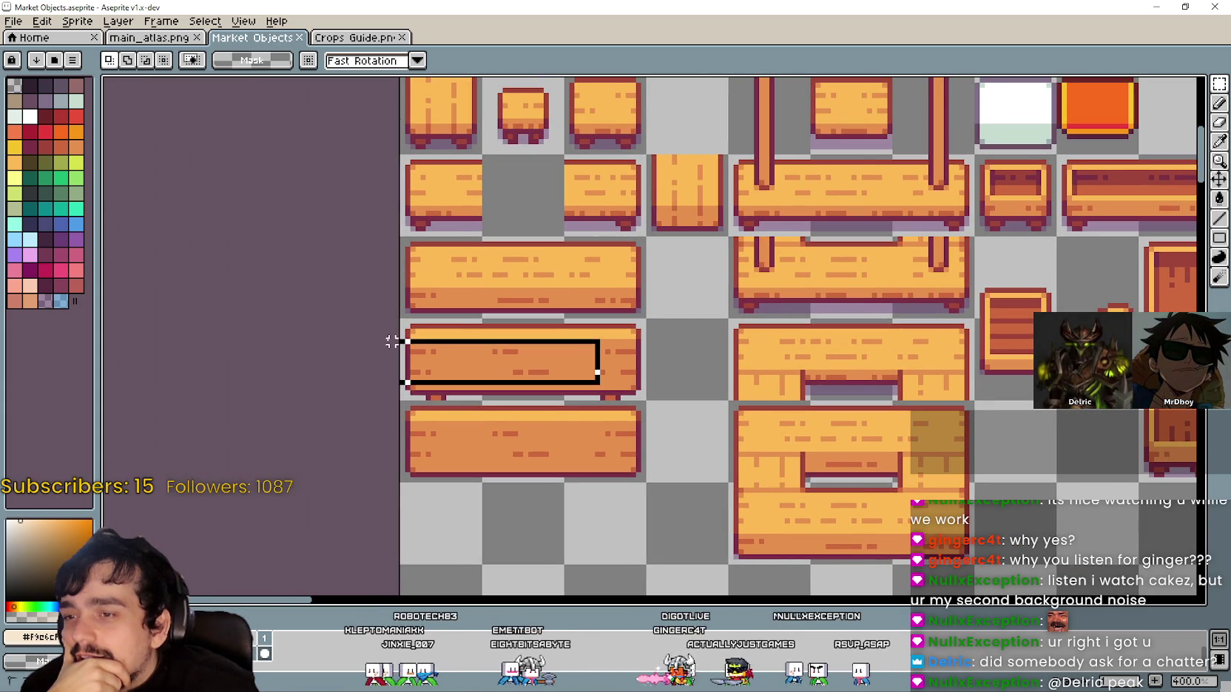
scroll(647, 449, up, 1)
drag(657, 404, 349, 404)
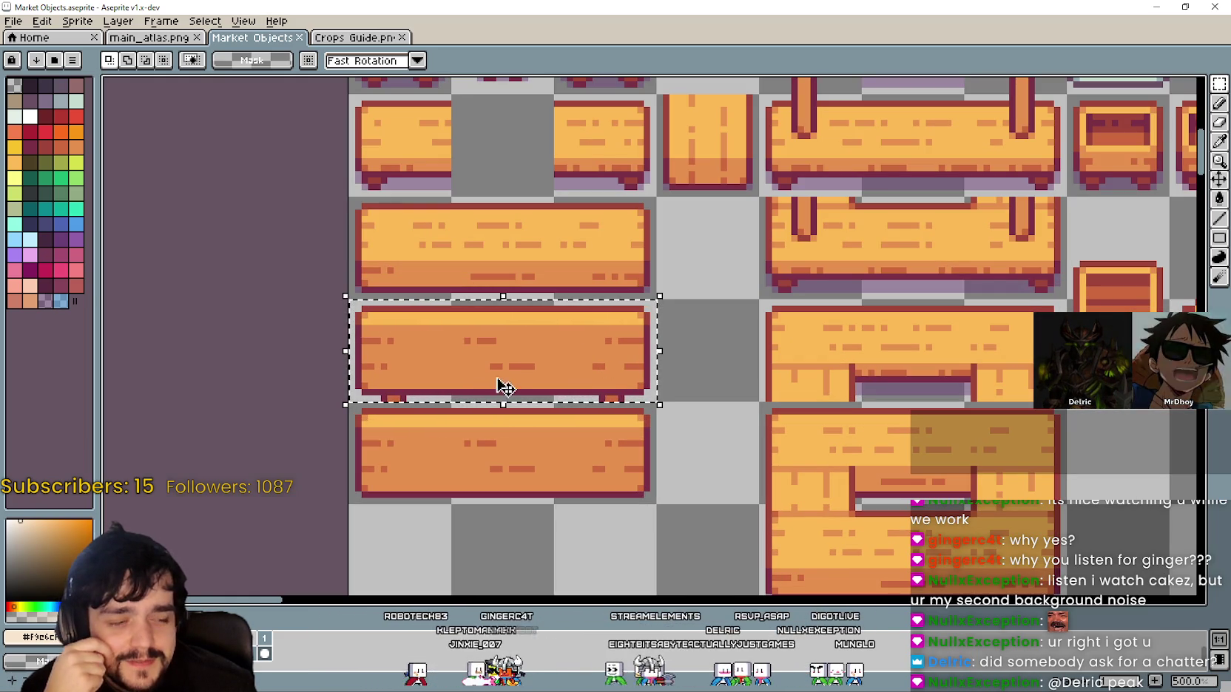
scroll(595, 370, down, 2)
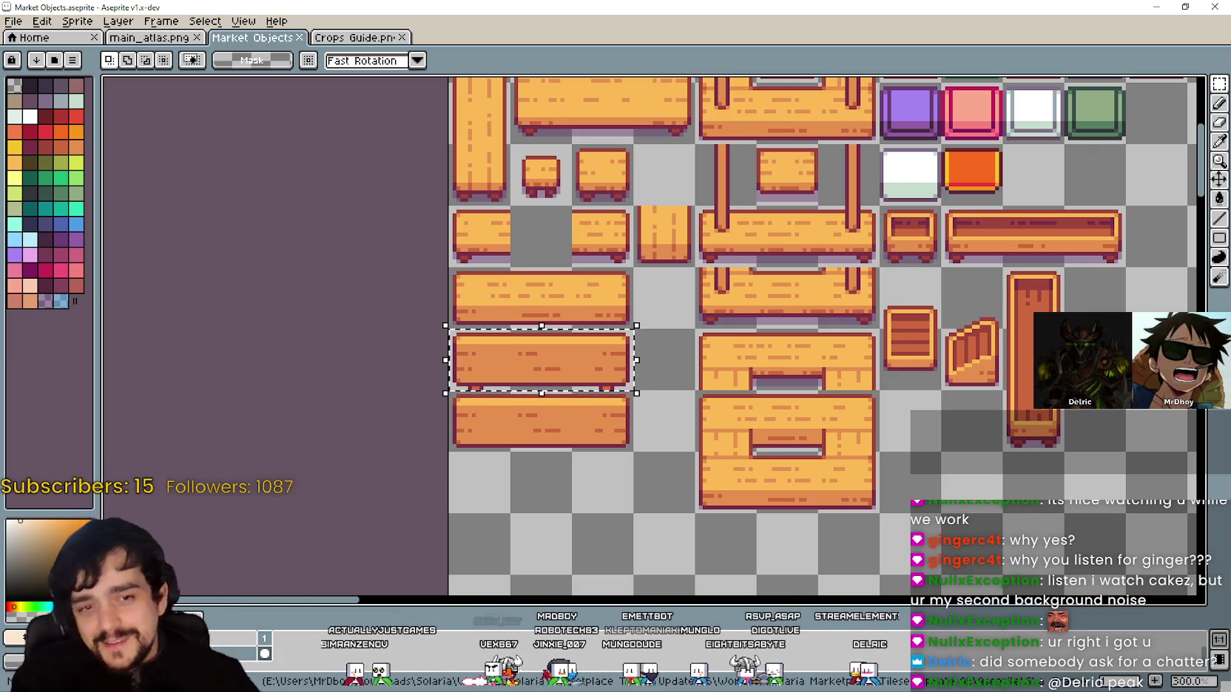
scroll(508, 310, down, 1)
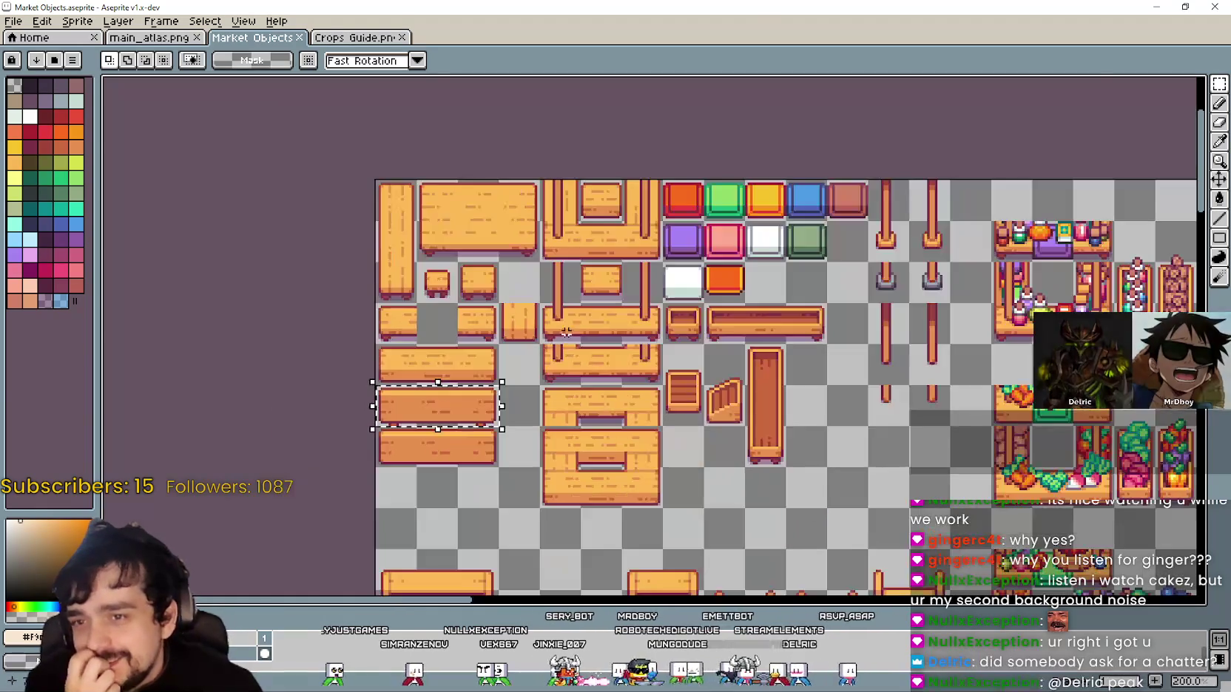
scroll(455, 293, up, 1)
scroll(454, 343, up, 2)
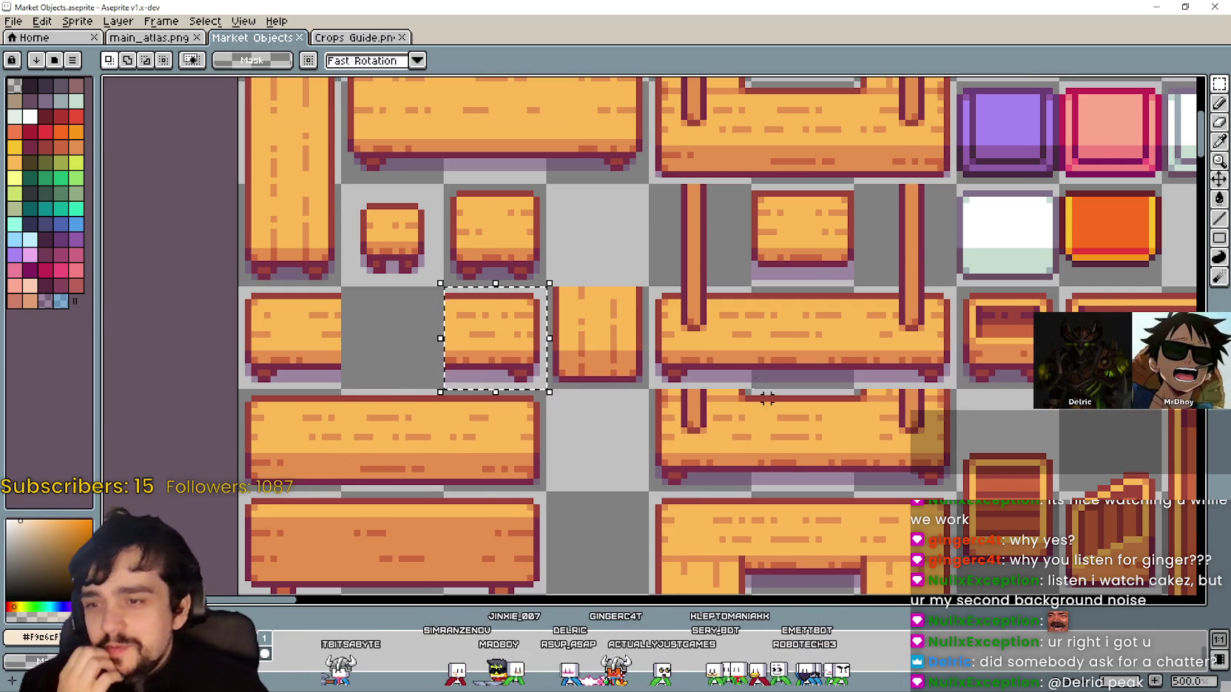
Paste the copied 16×16 wooden tile and drop it into the middle of the legged counter
scroll(658, 371, down, 1)
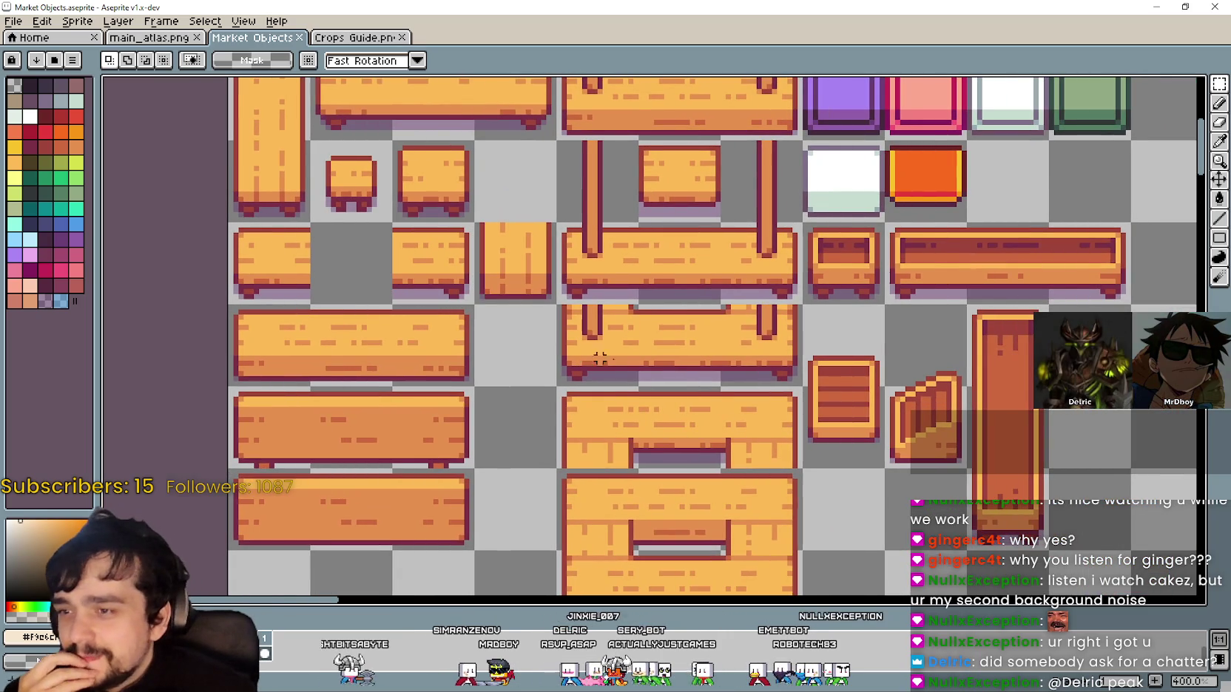
scroll(660, 353, up, 1)
key(ctrl+v)
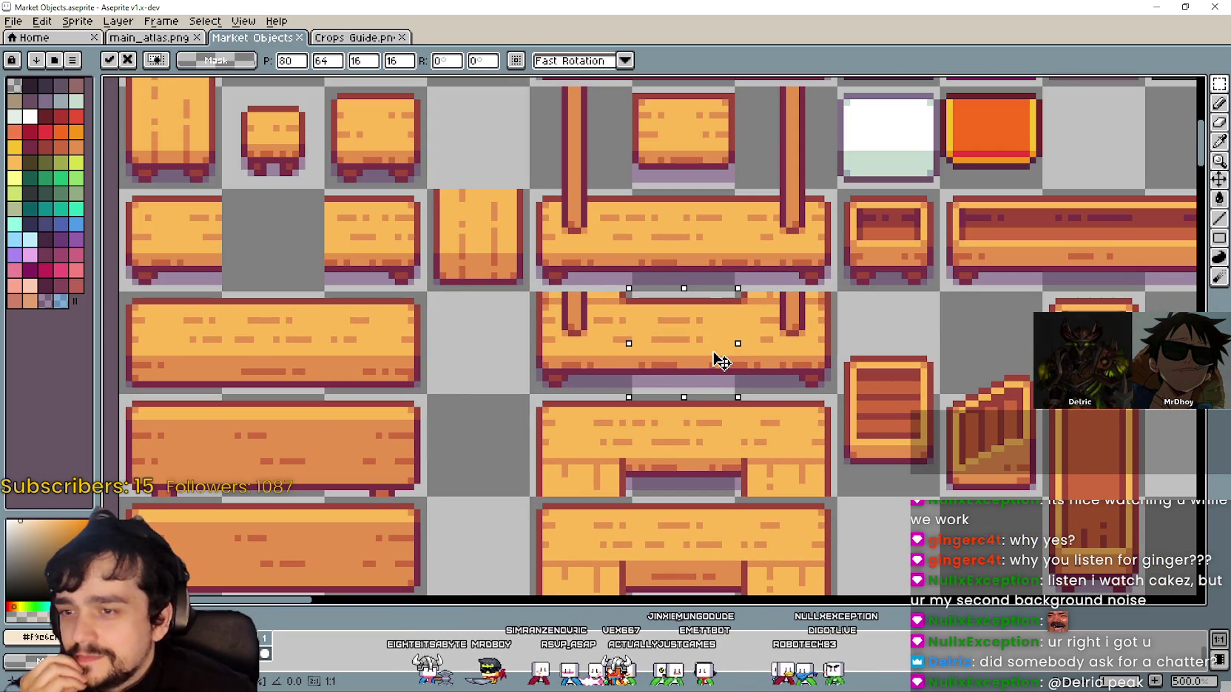
drag(802, 347, 769, 332)
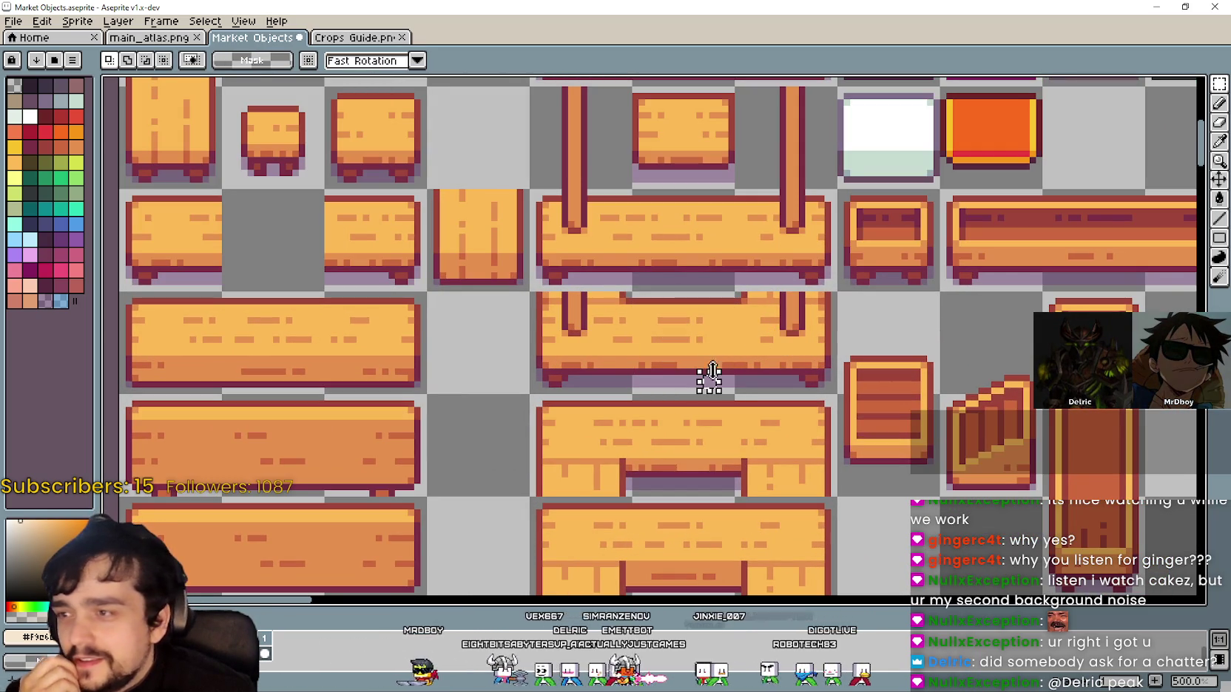
Select the centre tile of the legged counter to check the placement
drag(712, 372, 709, 345)
scroll(719, 349, down, 2)
scroll(719, 362, up, 2)
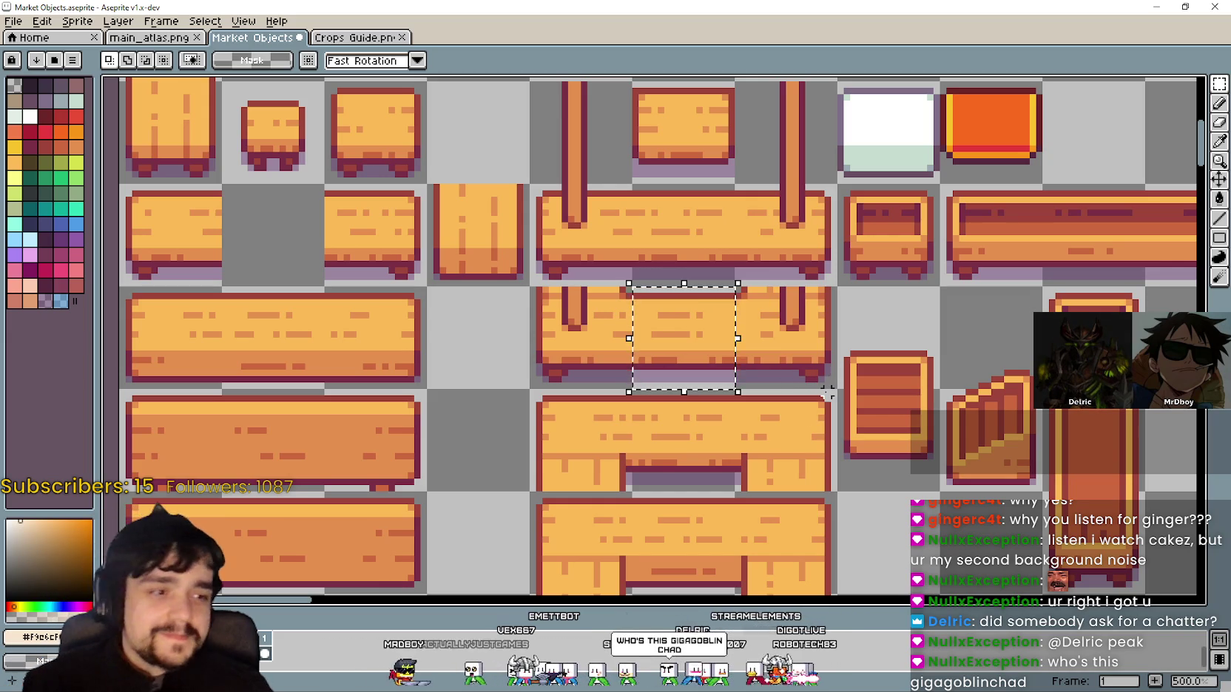
scroll(827, 393, down, 1)
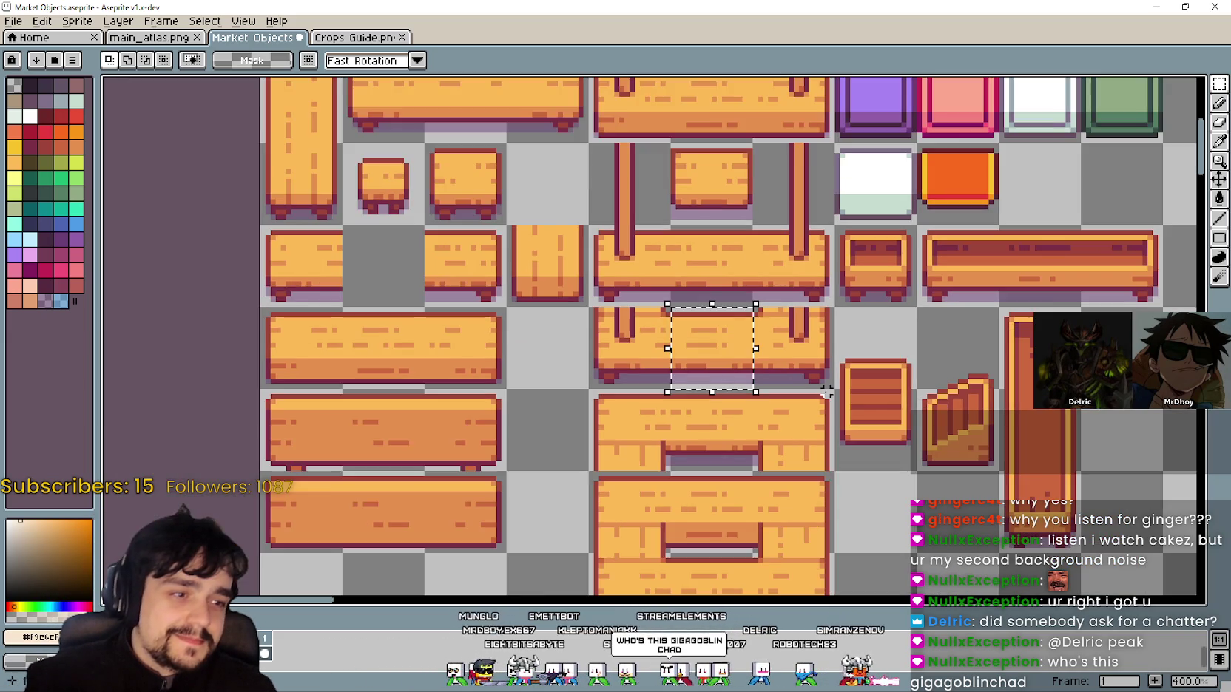
scroll(827, 392, up, 2)
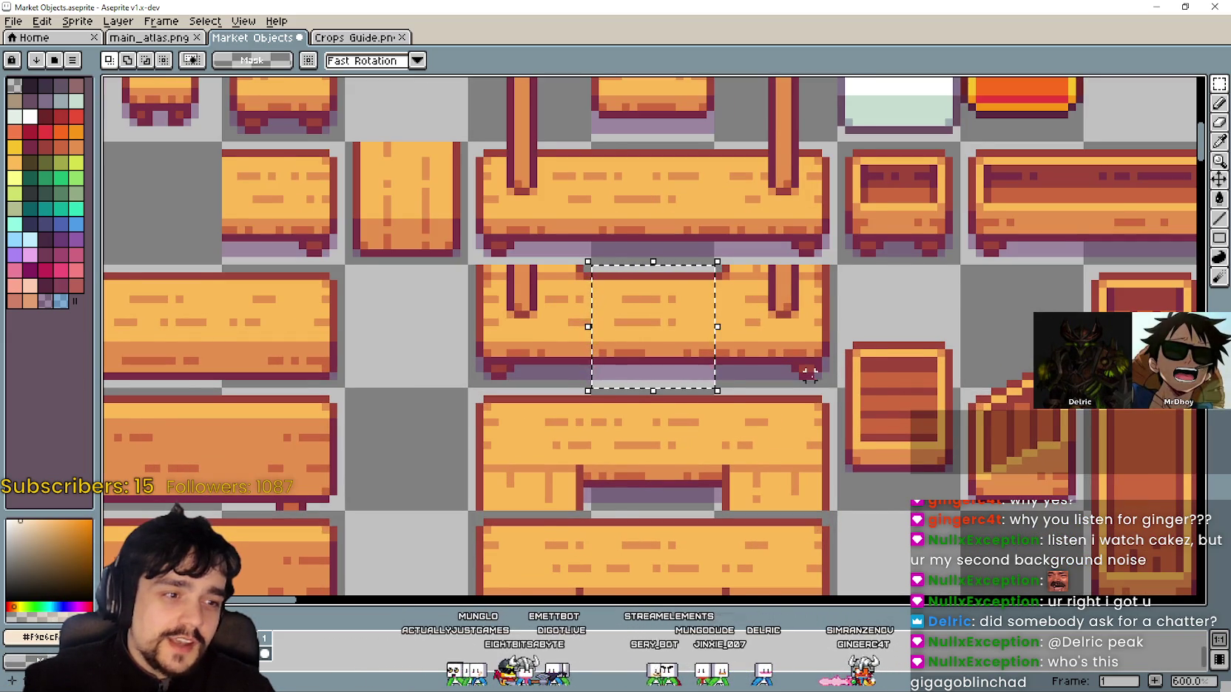
scroll(809, 375, down, 1)
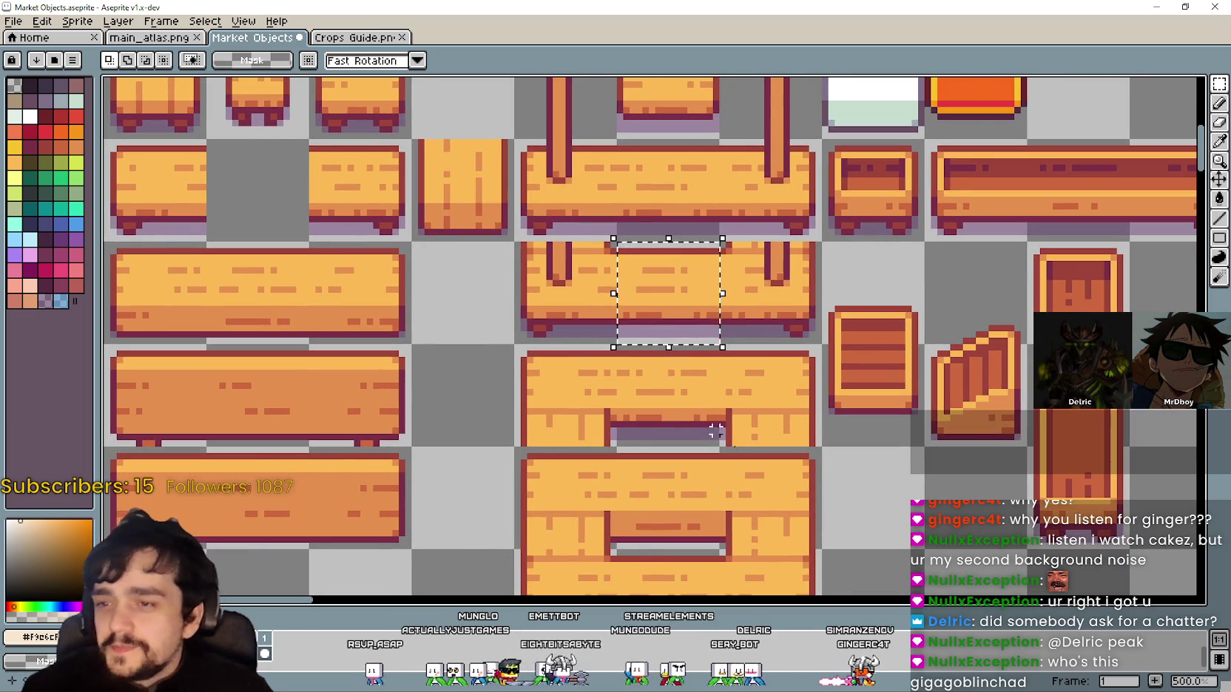
scroll(716, 431, down, 2)
scroll(539, 428, up, 1)
Reselect the counter's middle section, then clear the selection and bring the lower counters into view
drag(542, 422, 712, 334)
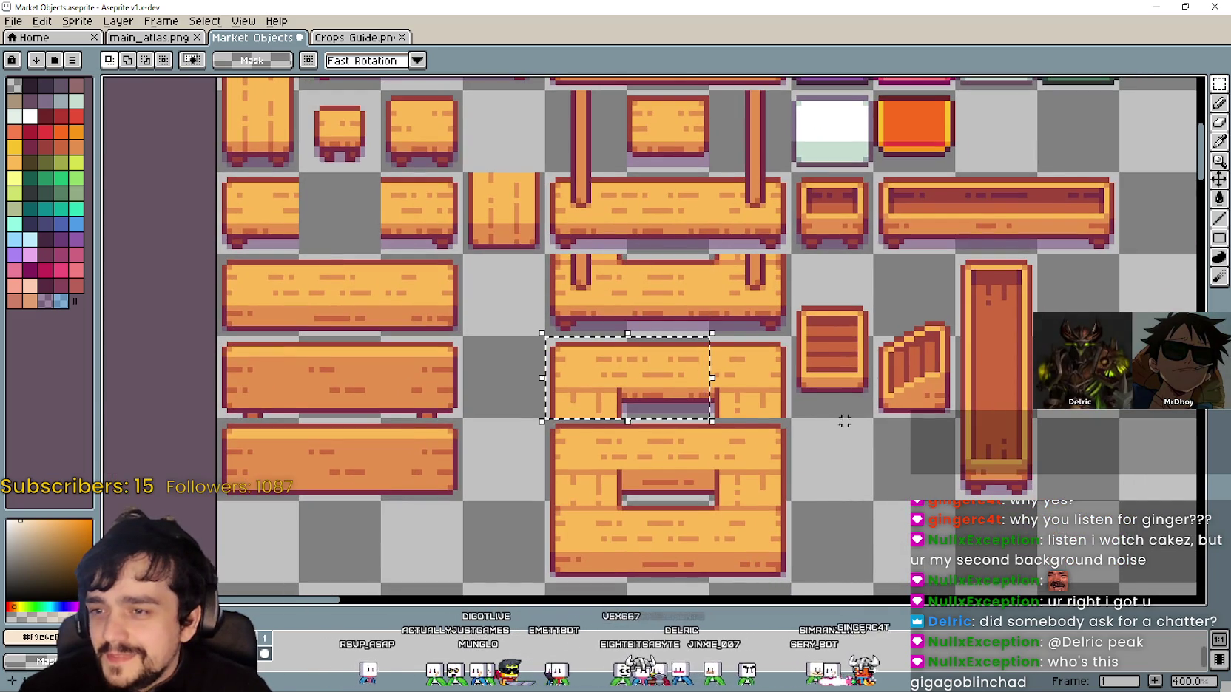
scroll(806, 429, up, 2)
drag(665, 412, 536, 284)
scroll(638, 385, down, 1)
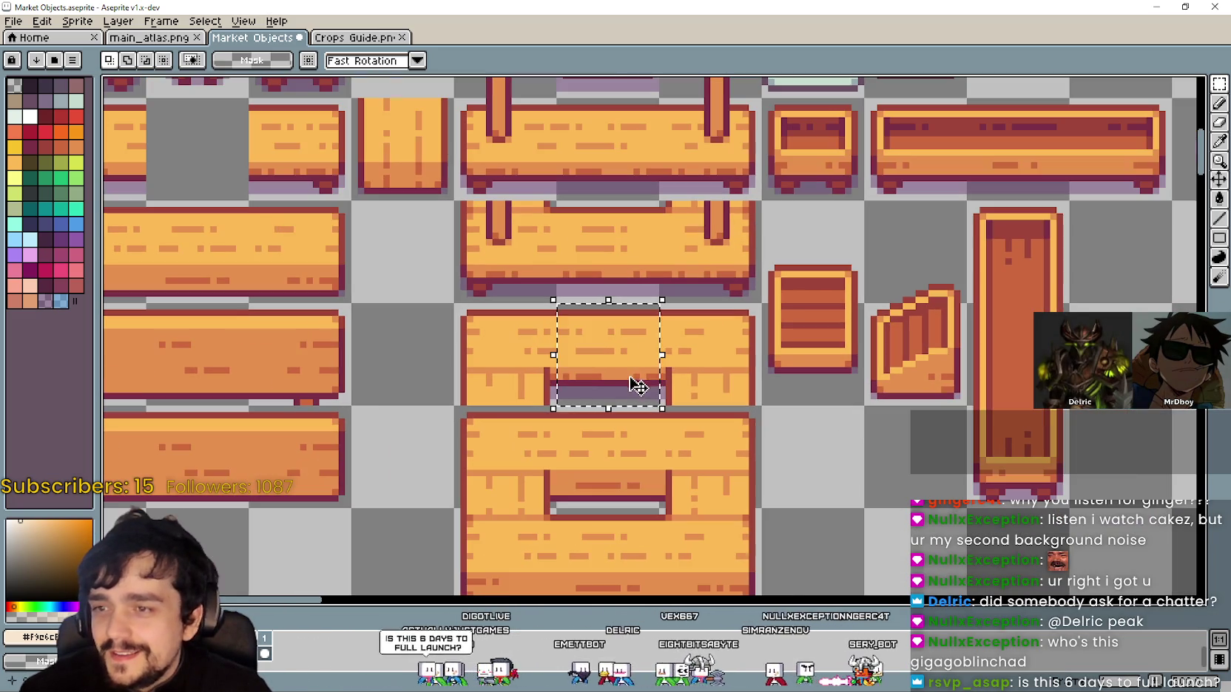
click(809, 402)
scroll(806, 402, down, 1)
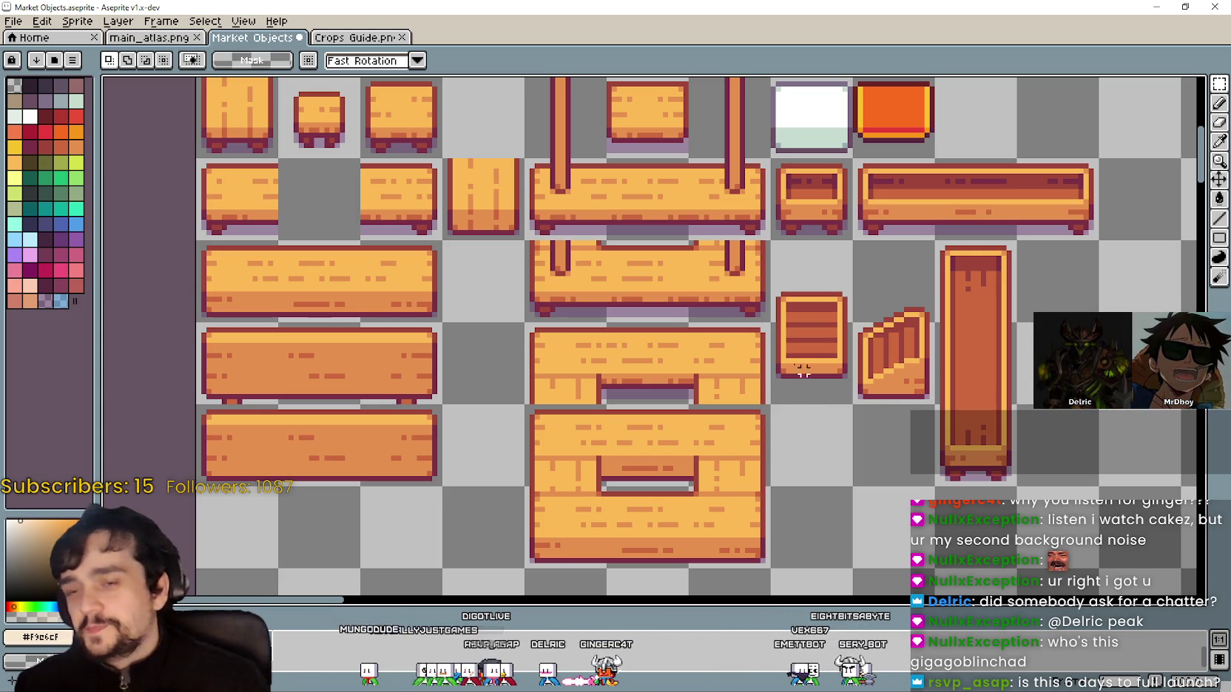
drag(712, 329, 747, 242)
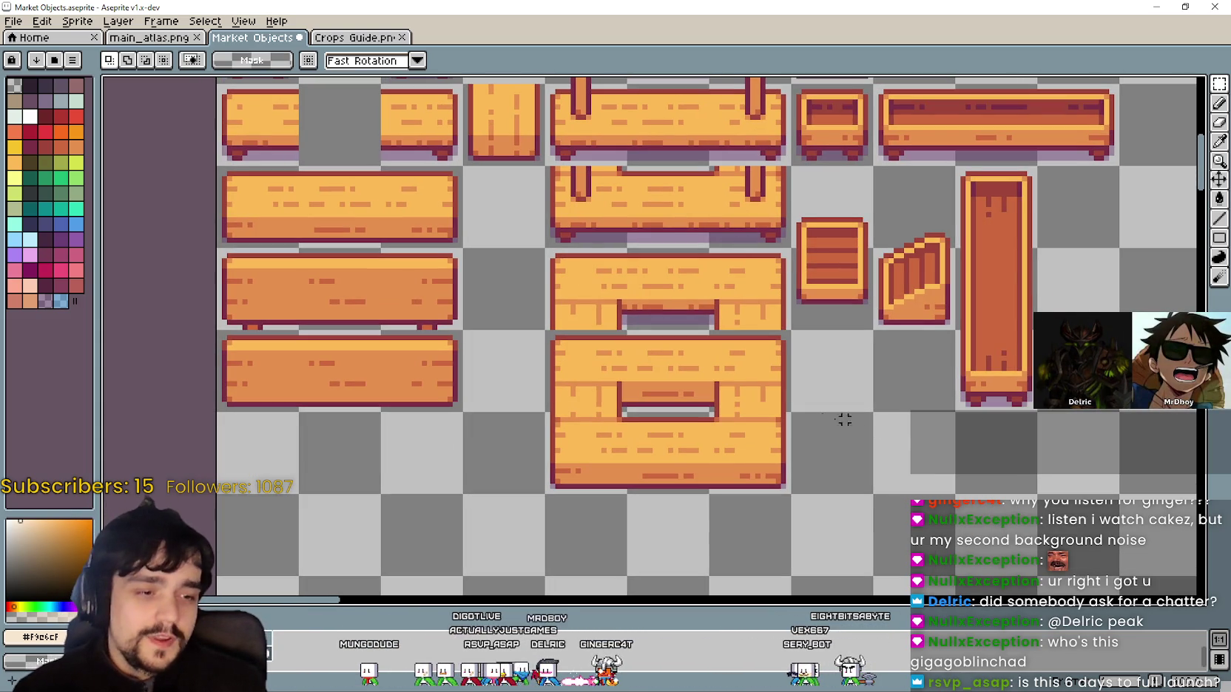